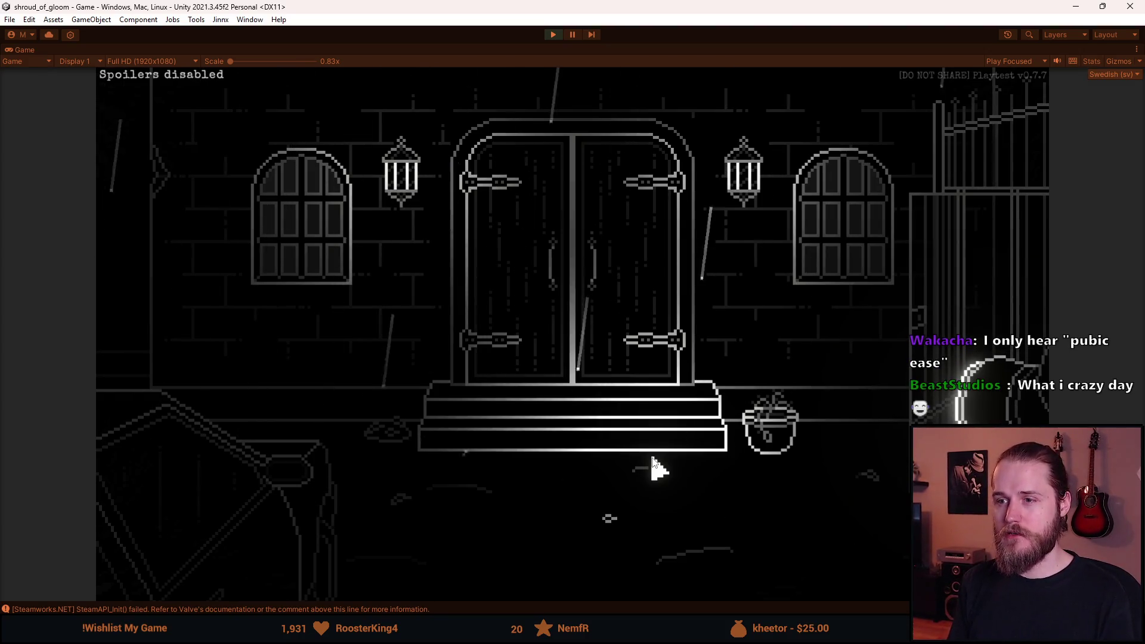
Save and quit, start a new game in an empty slot, then stop play mode.
{"action": "key", "text": "Escape"}
{"action": "left_click", "coordinate": [600, 434]}
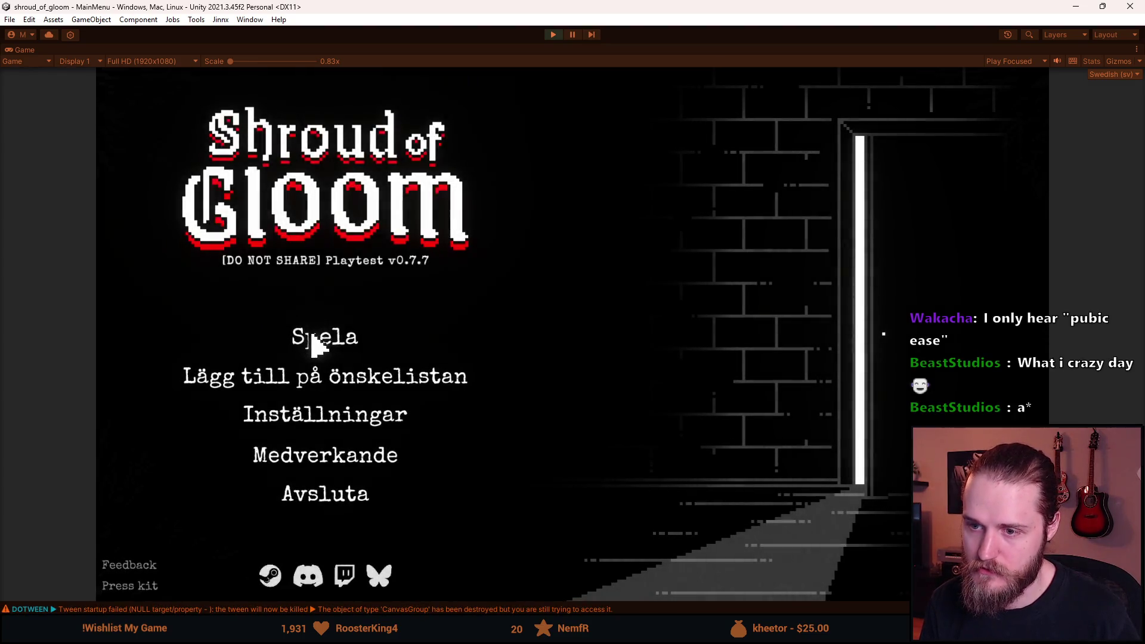
{"action": "left_click", "coordinate": [313, 337]}
{"action": "left_click", "coordinate": [345, 353]}
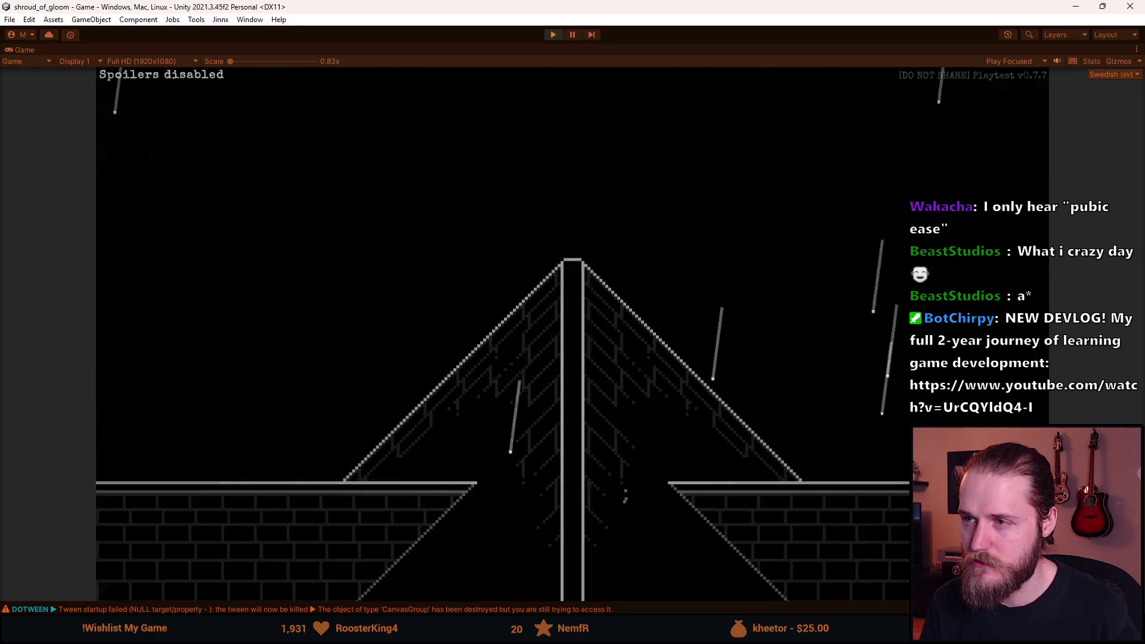
{"action": "left_click", "coordinate": [553, 34]}
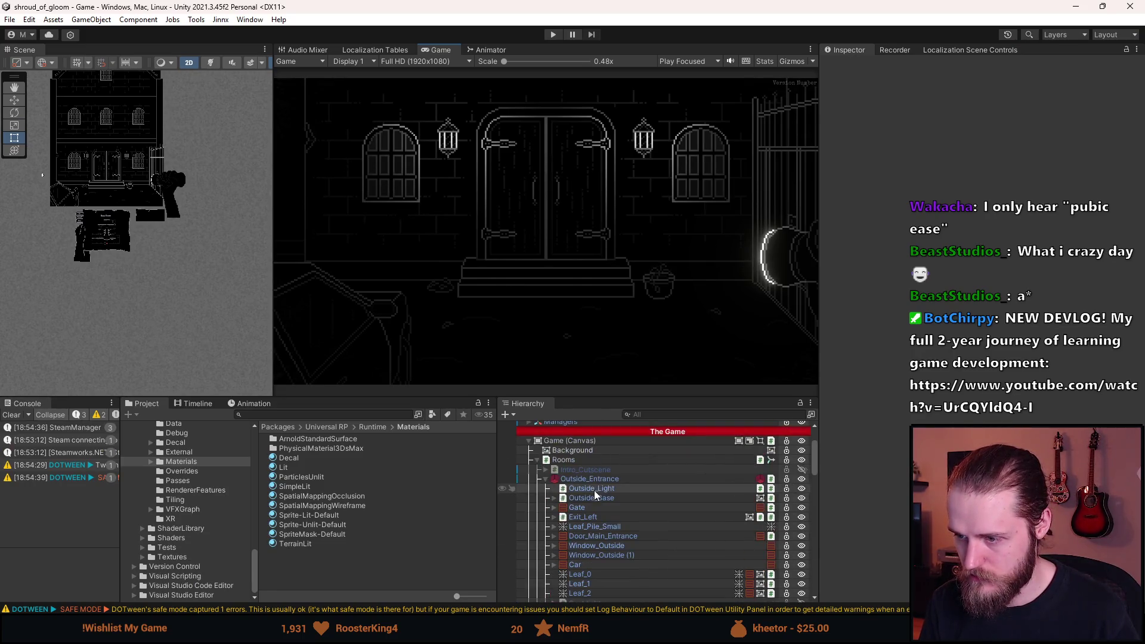
Deactivate the Outside_Entrance room (Alt+Shift+A) and run a test play session.
{"action": "left_click", "coordinate": [595, 479]}
{"action": "key", "text": "alt+shift+a"}
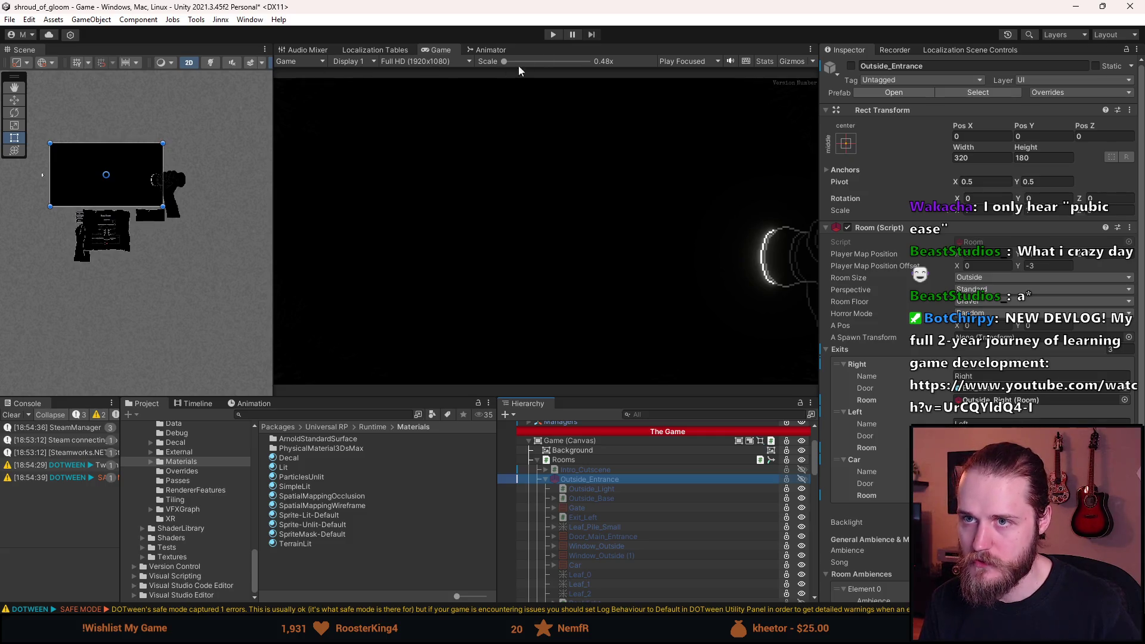
{"action": "left_click", "coordinate": [555, 35]}
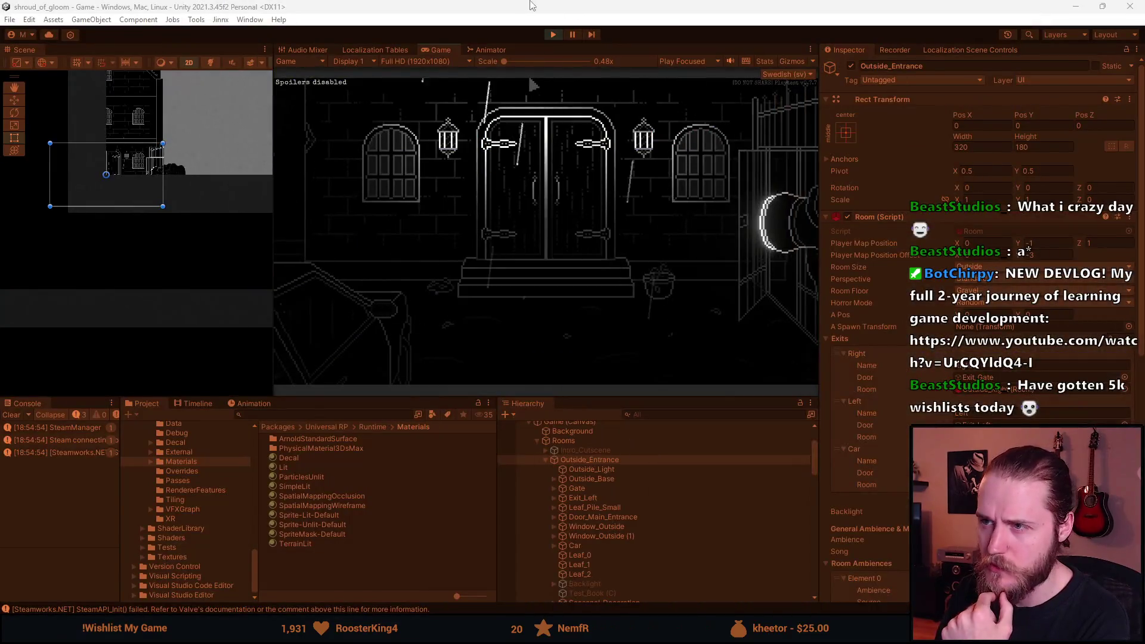
{"action": "left_click", "coordinate": [553, 35]}
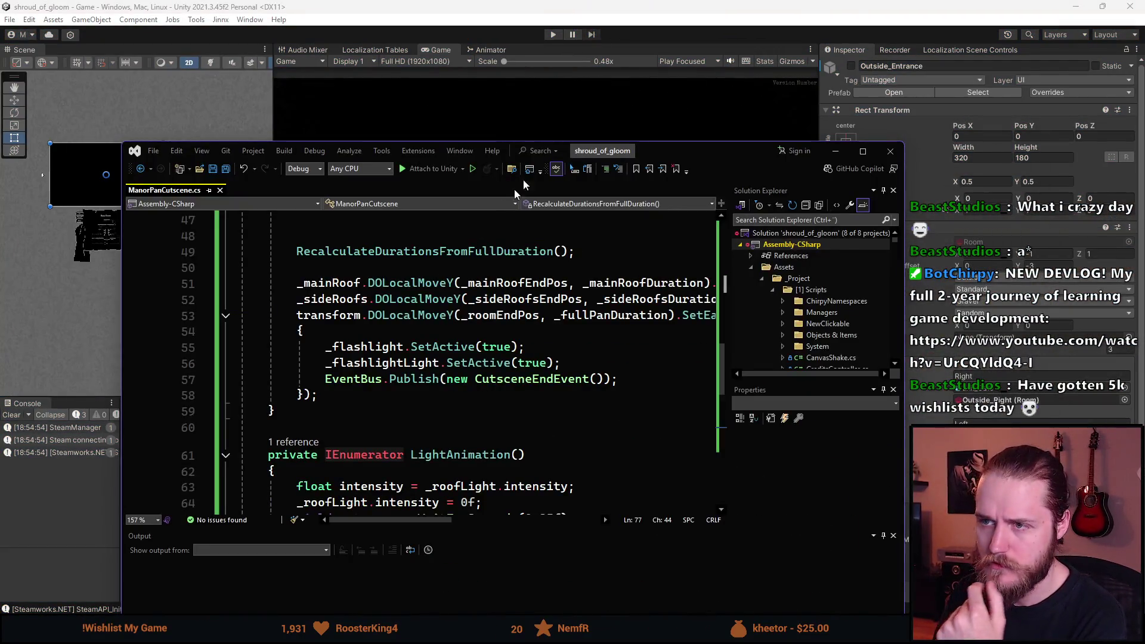
Add a private void Awake() below Update() that calls StartCutscene(), then return to Unity.
{"action": "scroll", "coordinate": [382, 334], "scroll_direction": "down", "scroll_amount": 4}
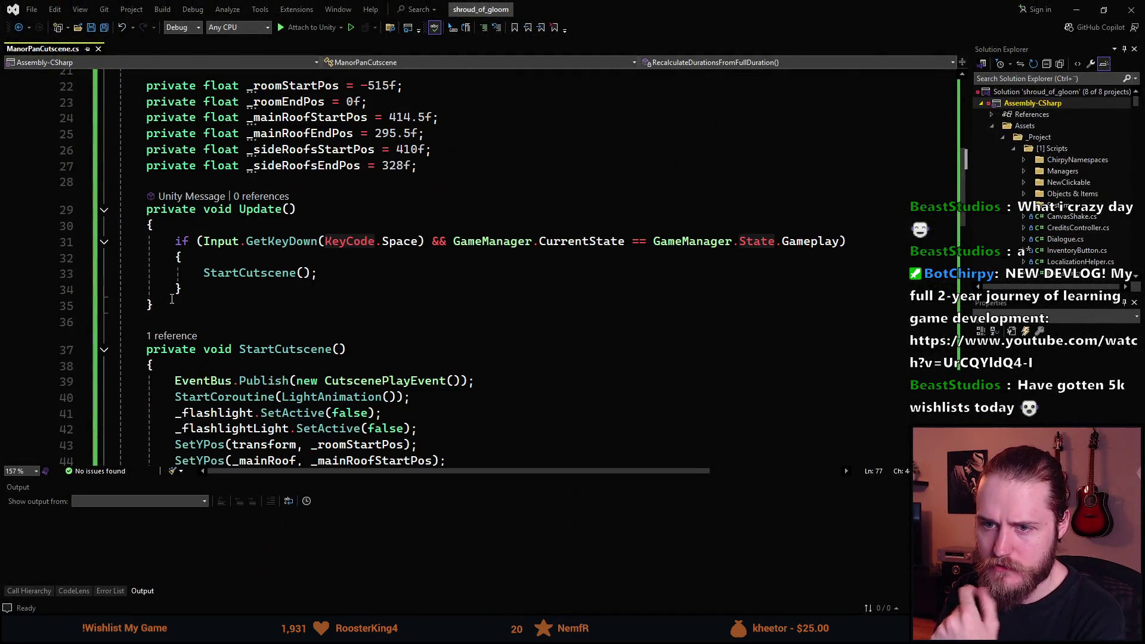
{"action": "left_click", "coordinate": [342, 312]}
{"action": "key", "text": "Return"}
{"action": "key", "text": "Return"}
{"action": "type", "text": "priv"}
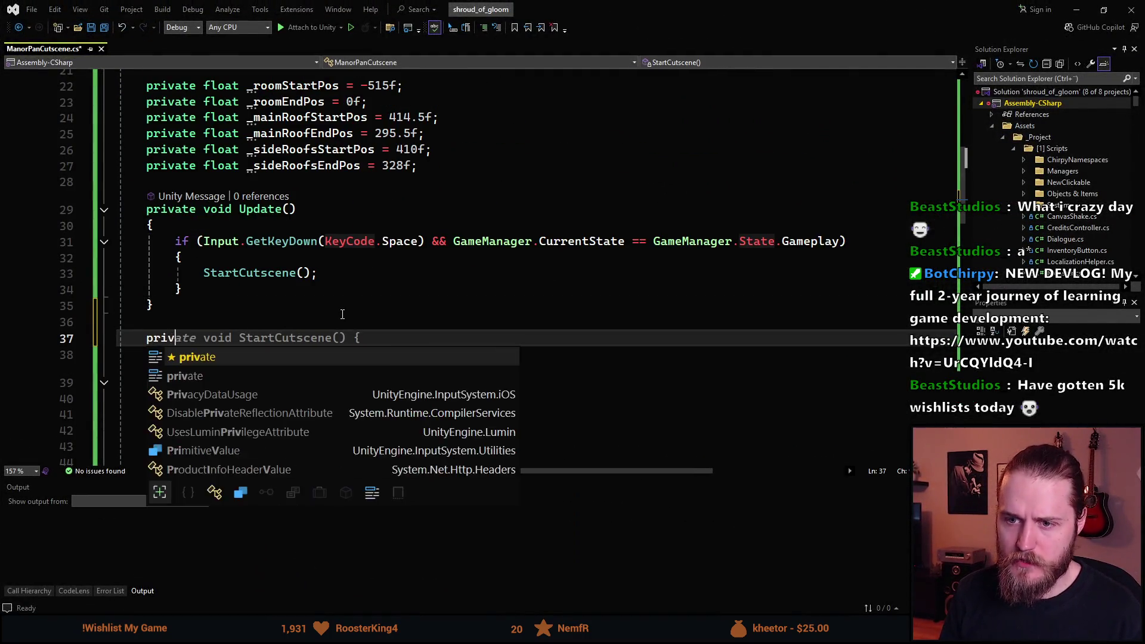
{"action": "type", "text": "ate void Awak"}
{"action": "key", "text": "Tab"}
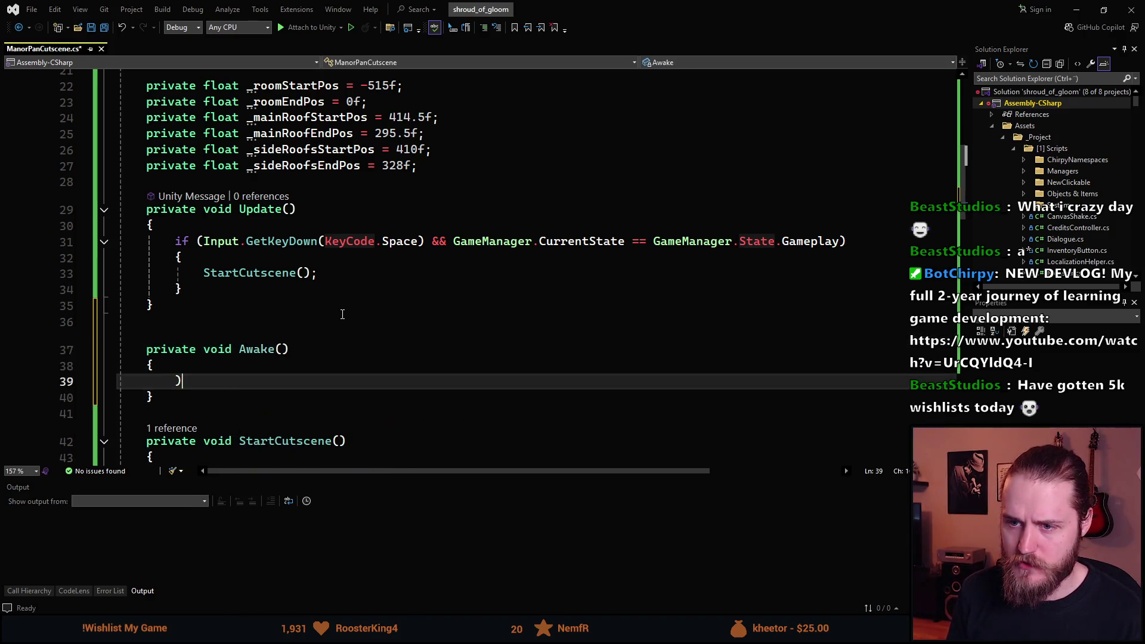
{"action": "type", "text": "StartCu"}
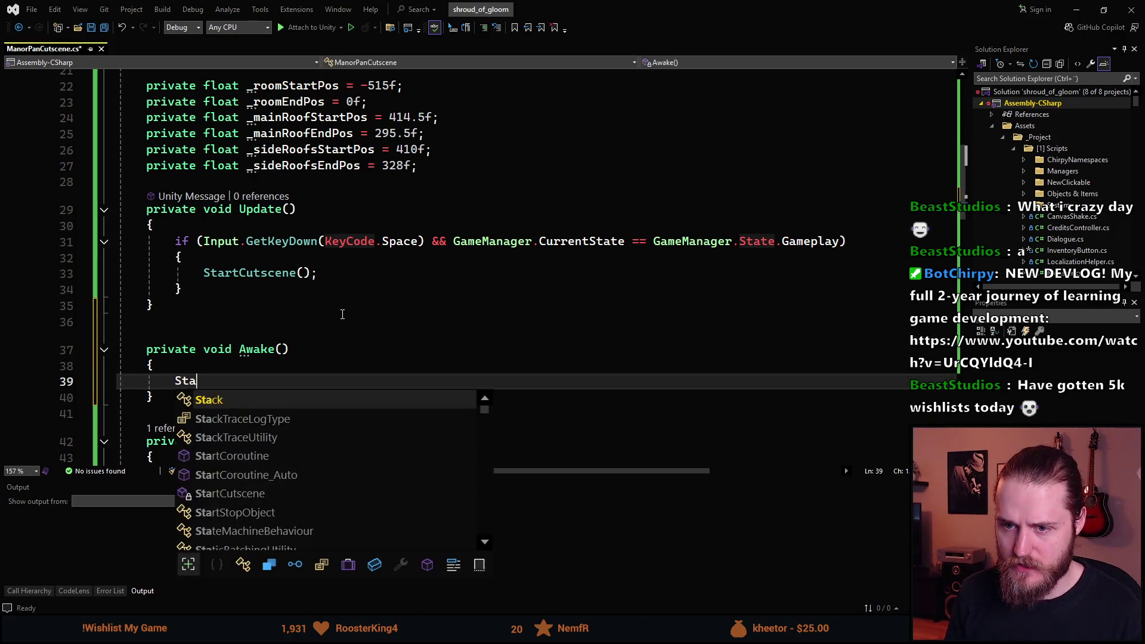
{"action": "key", "text": "Tab"}
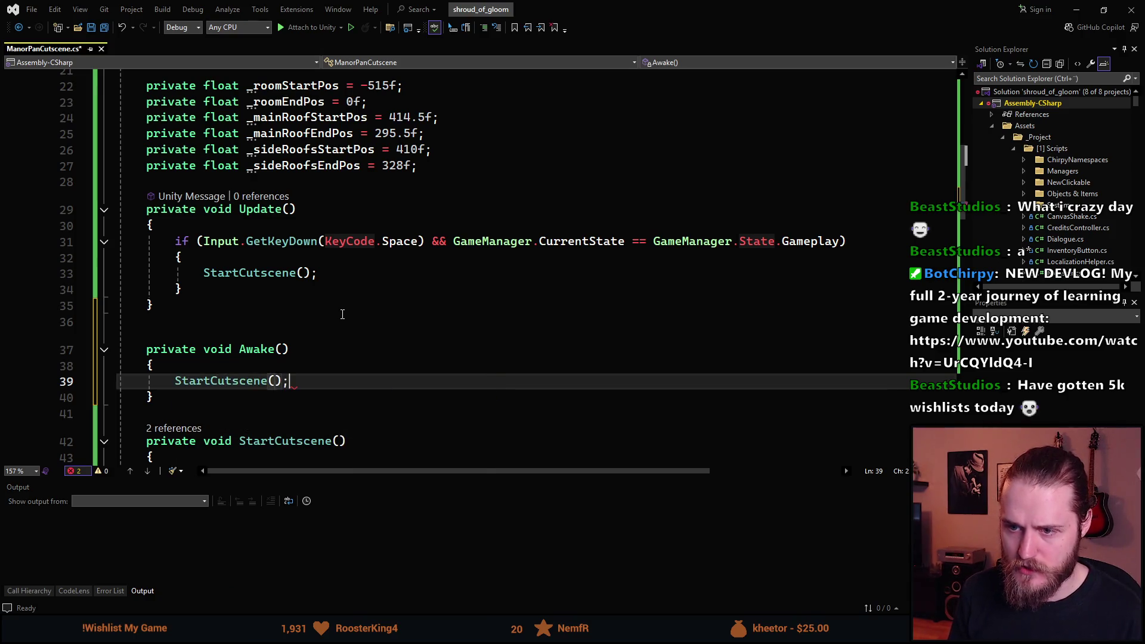
{"action": "key", "text": "alt+Tab"}
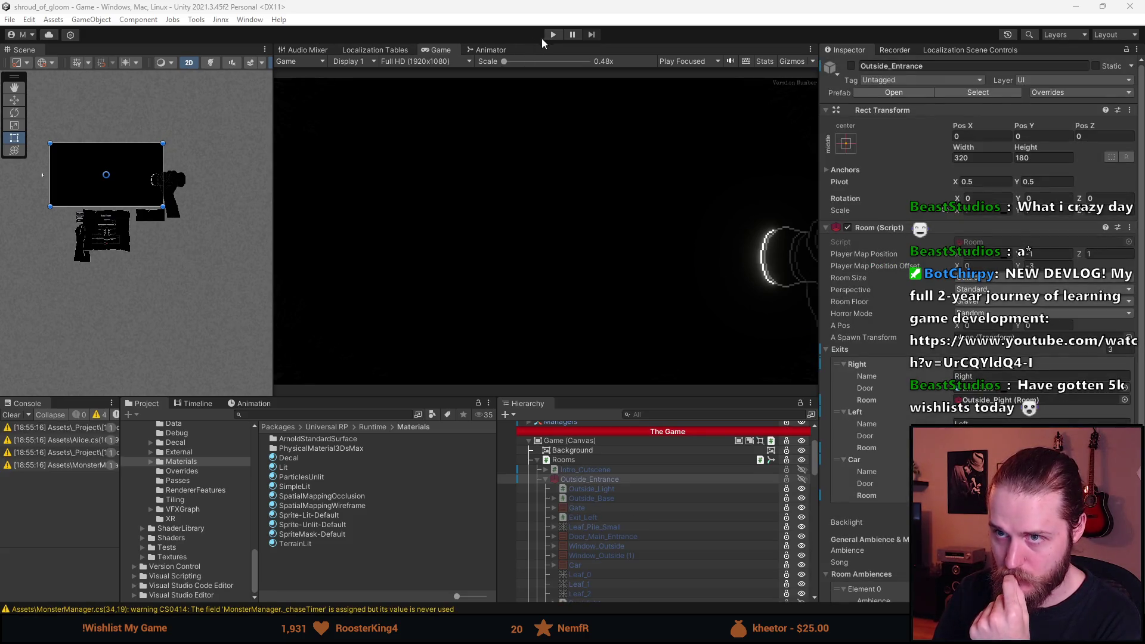
Enter play mode, save and quit, and start a new game in an empty slot.
{"action": "left_click", "coordinate": [553, 35]}
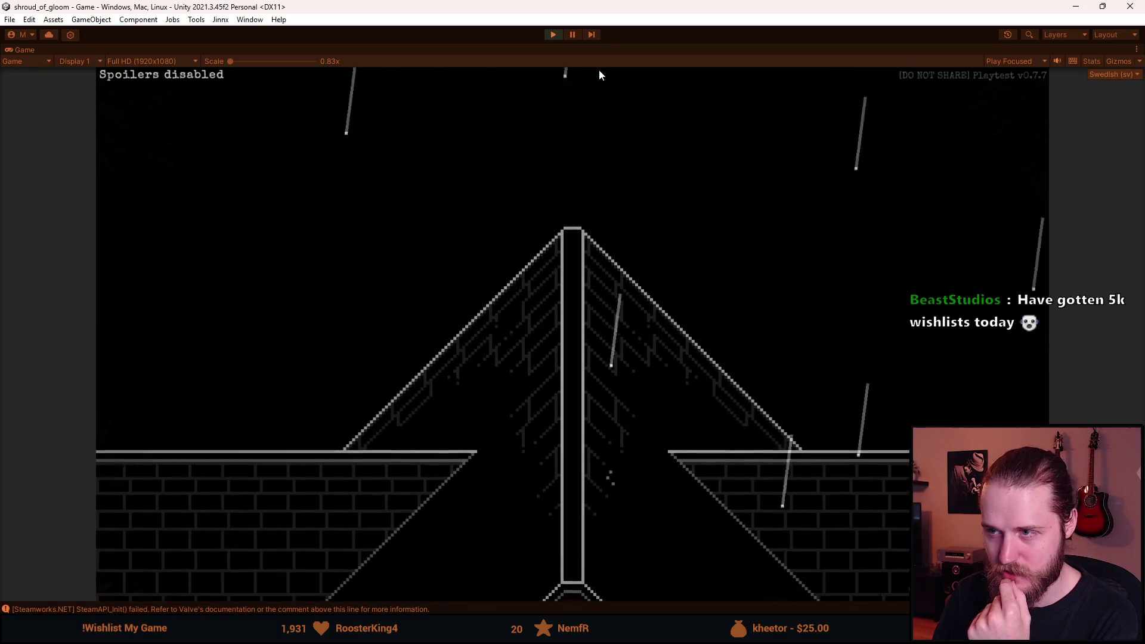
{"action": "key", "text": "Escape"}
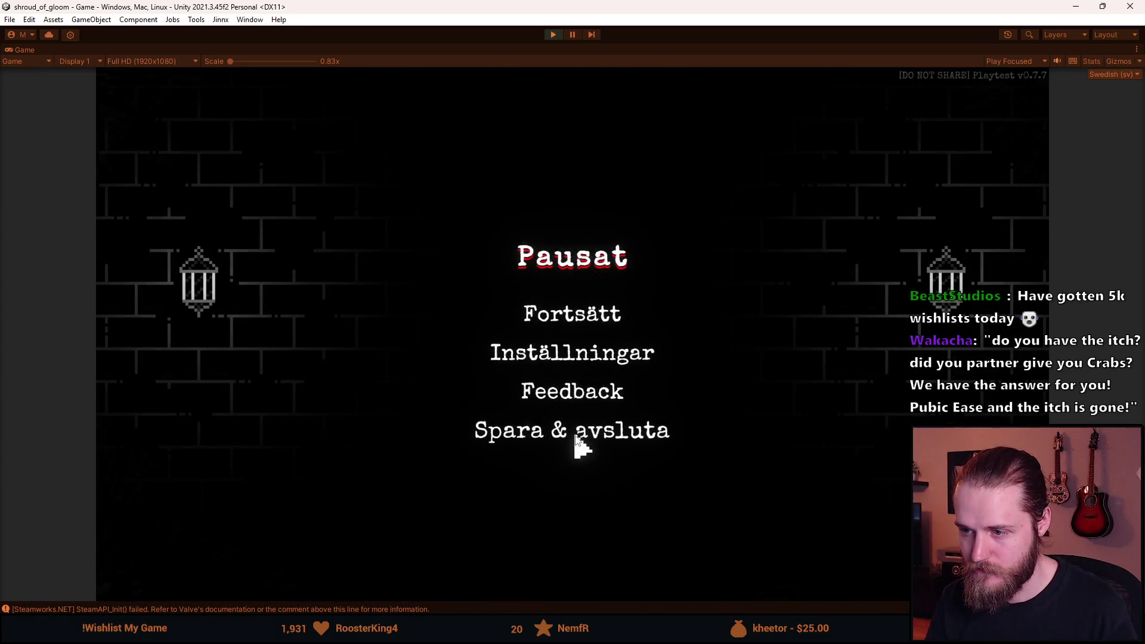
{"action": "left_click", "coordinate": [577, 441]}
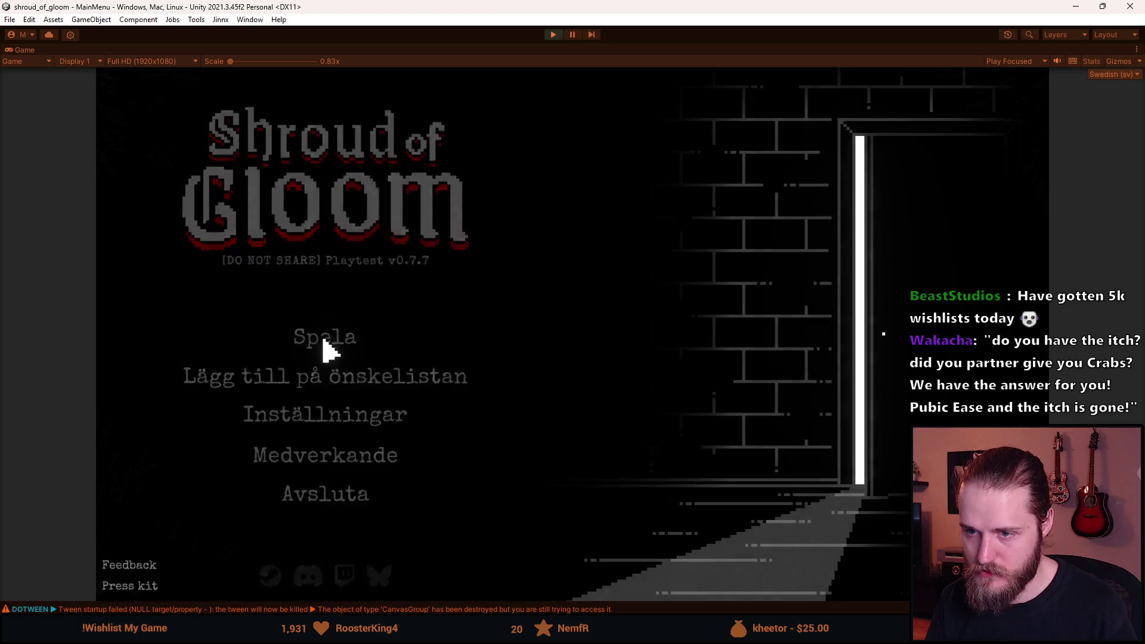
{"action": "left_click", "coordinate": [325, 352]}
{"action": "left_click", "coordinate": [478, 358]}
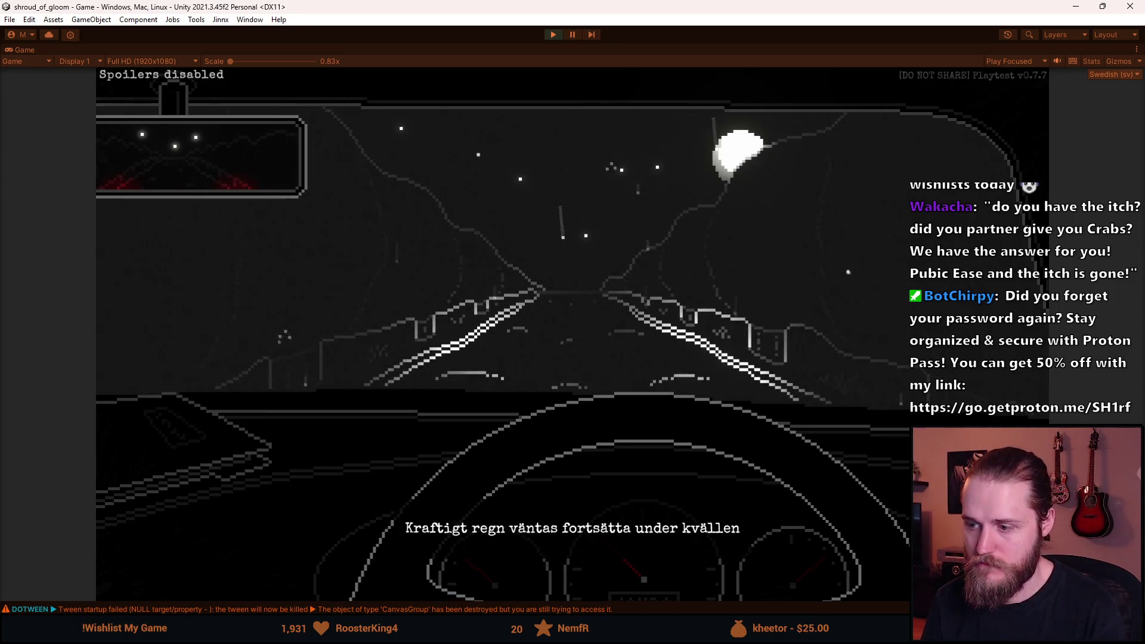
Switch the game language from Swedish to English in the settings and resume play.
{"action": "key", "text": "Escape"}
{"action": "left_click", "coordinate": [567, 358]}
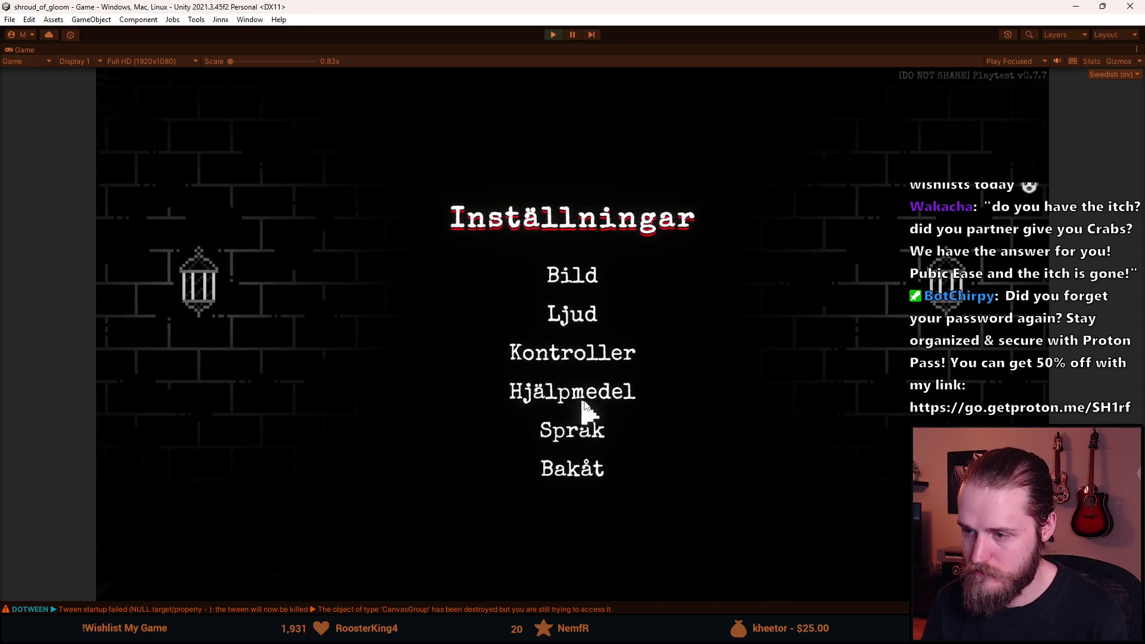
{"action": "left_click", "coordinate": [572, 431]}
{"action": "left_click", "coordinate": [514, 190]}
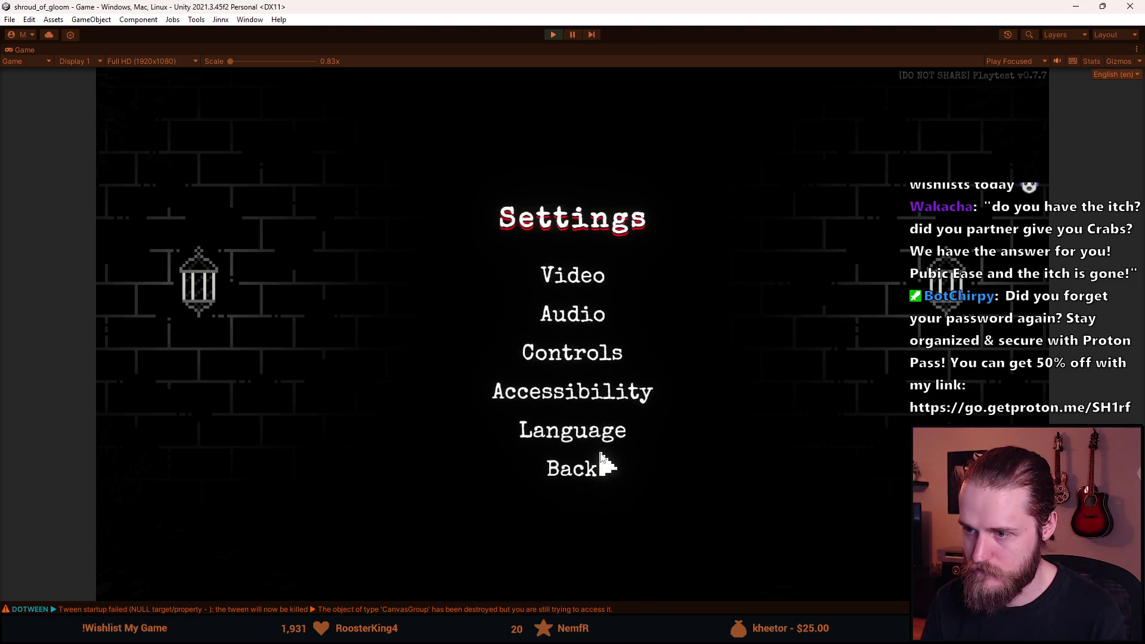
{"action": "left_click", "coordinate": [586, 470]}
{"action": "left_click", "coordinate": [573, 316]}
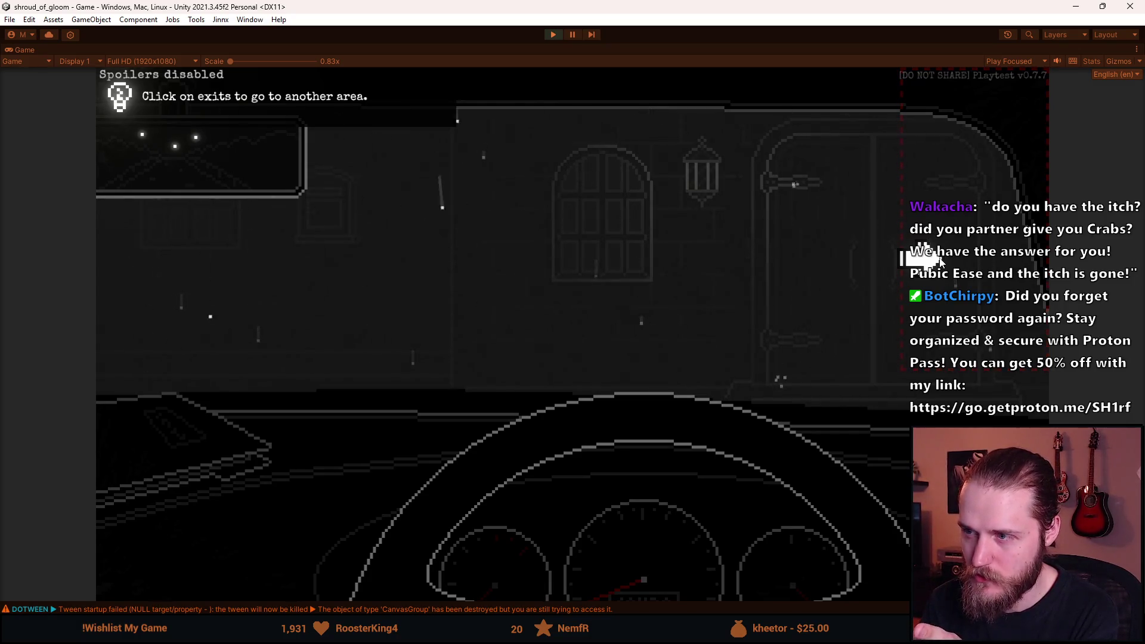
Look over the Accessibility settings, resume, and take the right exit to the manor entrance.
{"action": "left_click", "coordinate": [579, 356]}
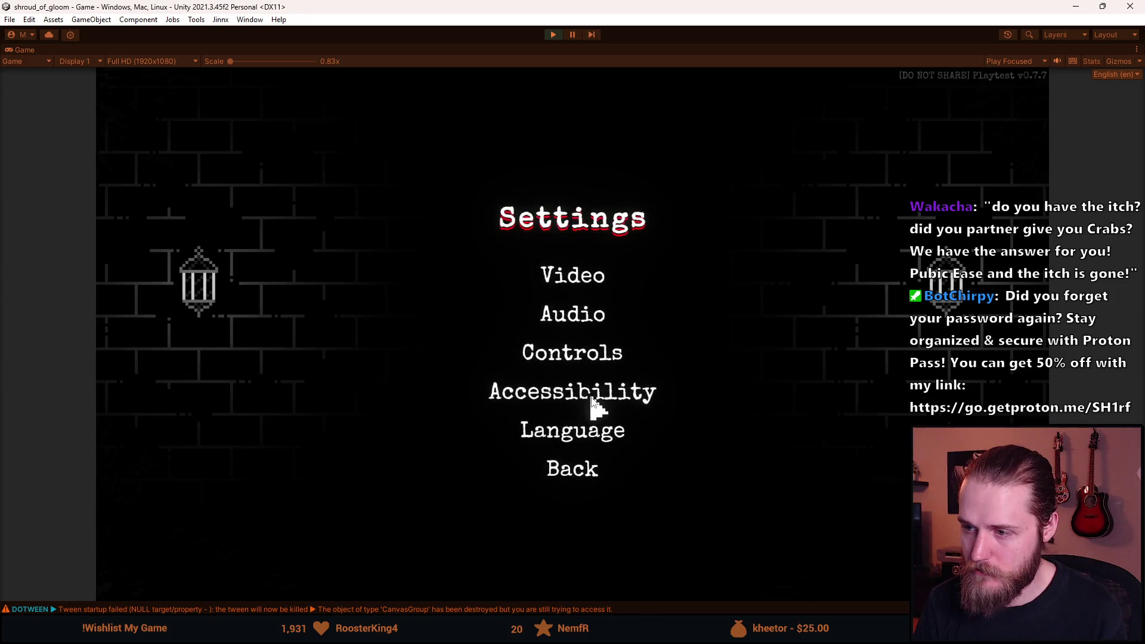
{"action": "left_click", "coordinate": [590, 400]}
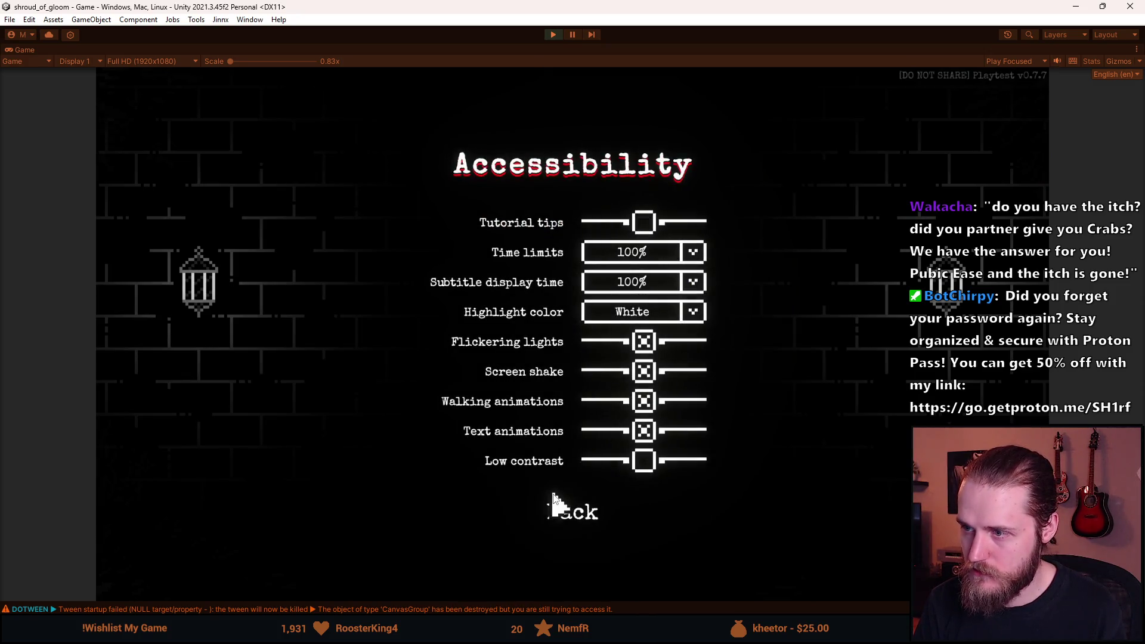
{"action": "left_click", "coordinate": [553, 504]}
{"action": "left_click", "coordinate": [573, 470]}
{"action": "left_click", "coordinate": [568, 312]}
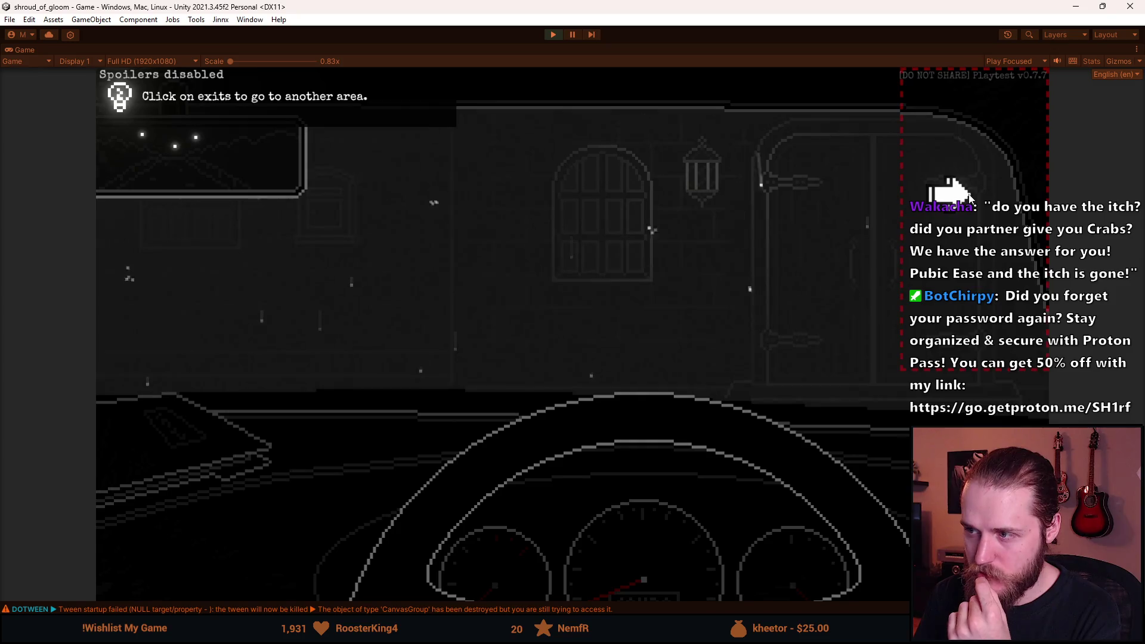
{"action": "left_click", "coordinate": [969, 197]}
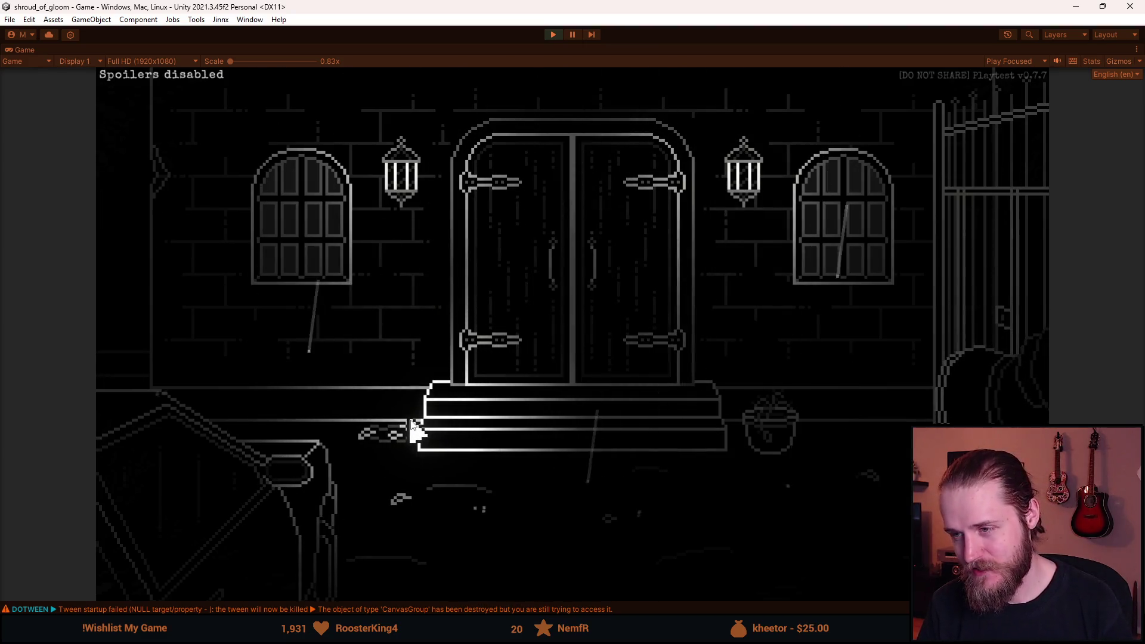
Trigger the roof cutscene from the entrance steps, then pause the game.
{"action": "left_click", "coordinate": [412, 424]}
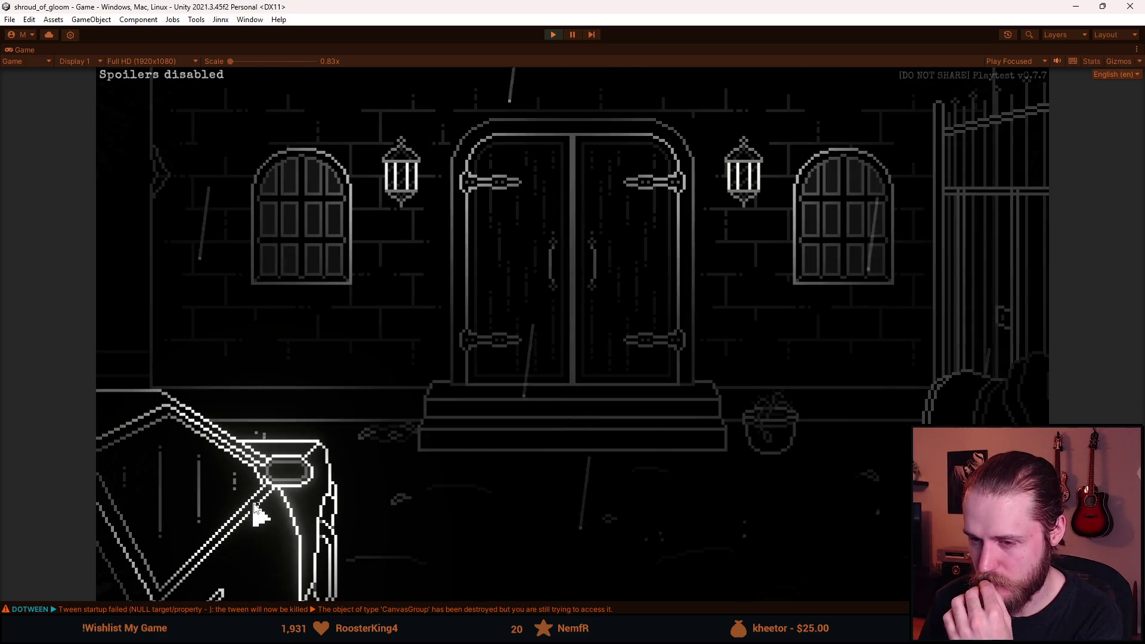
{"action": "key", "text": "Escape"}
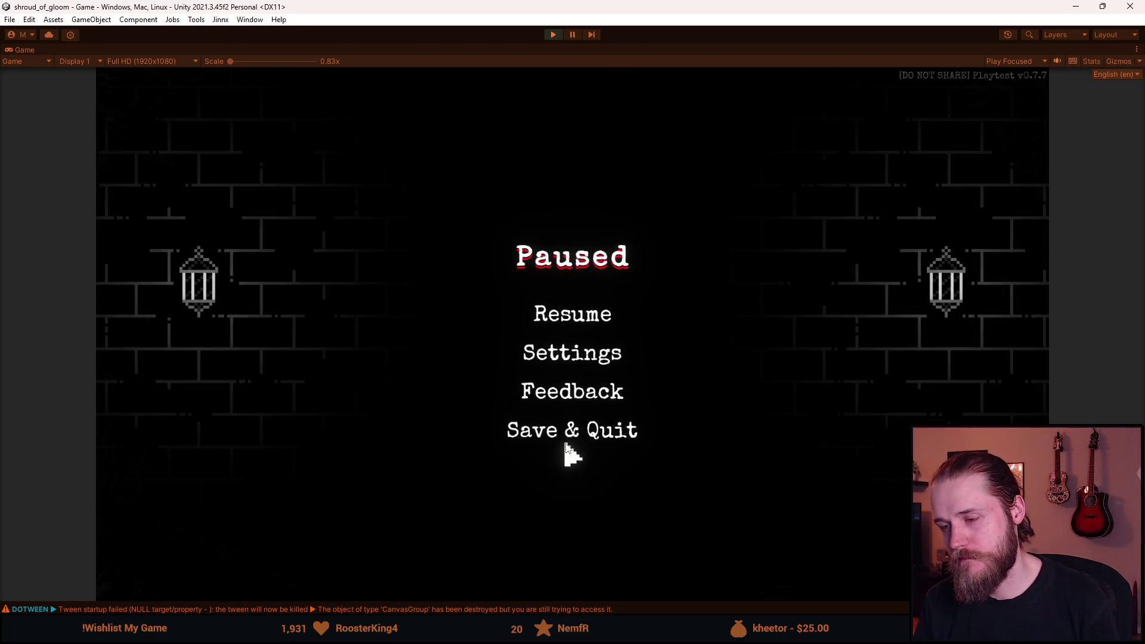
Save and quit, start a new game in Slot 3, and pause and resume the car intro.
{"action": "left_click", "coordinate": [571, 432]}
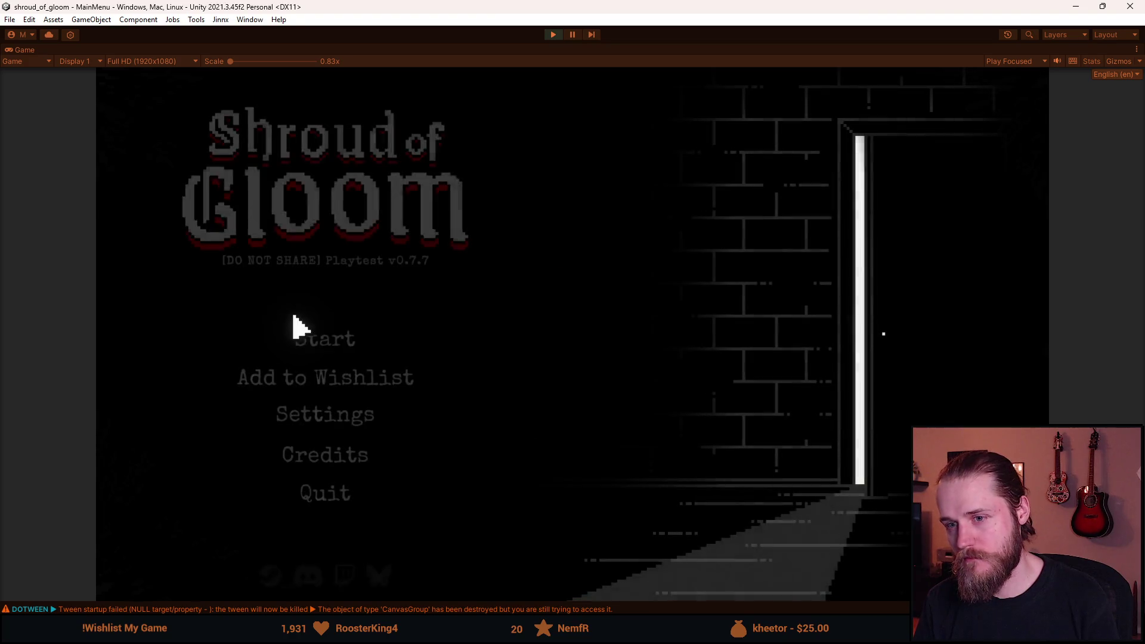
{"action": "left_click", "coordinate": [357, 349]}
{"action": "left_click", "coordinate": [356, 441]}
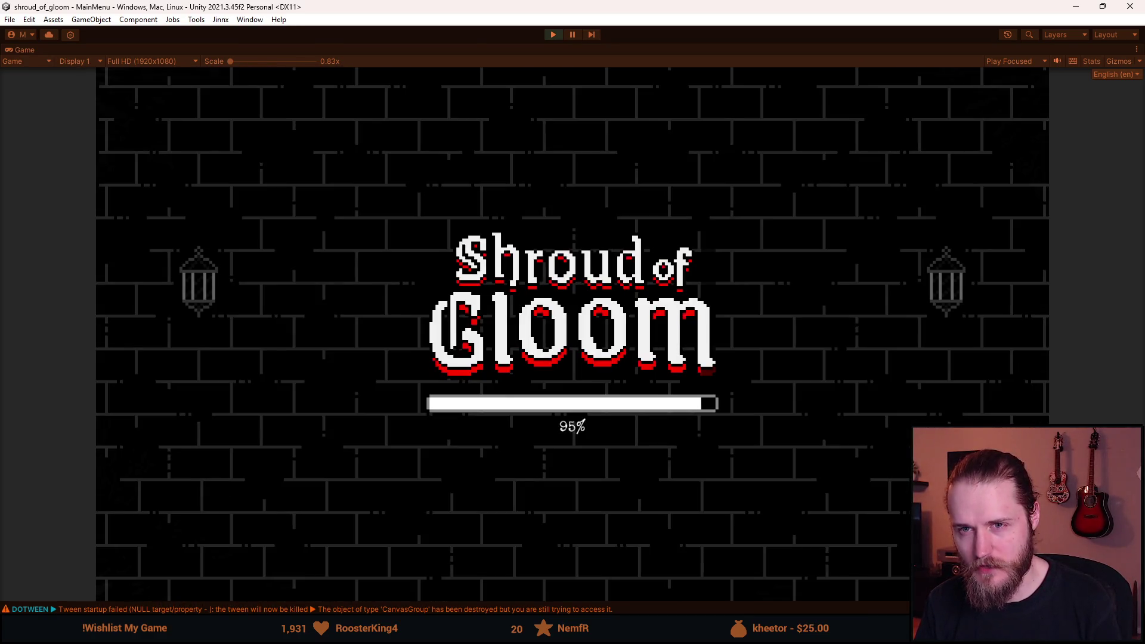
{"action": "key", "text": "Escape"}
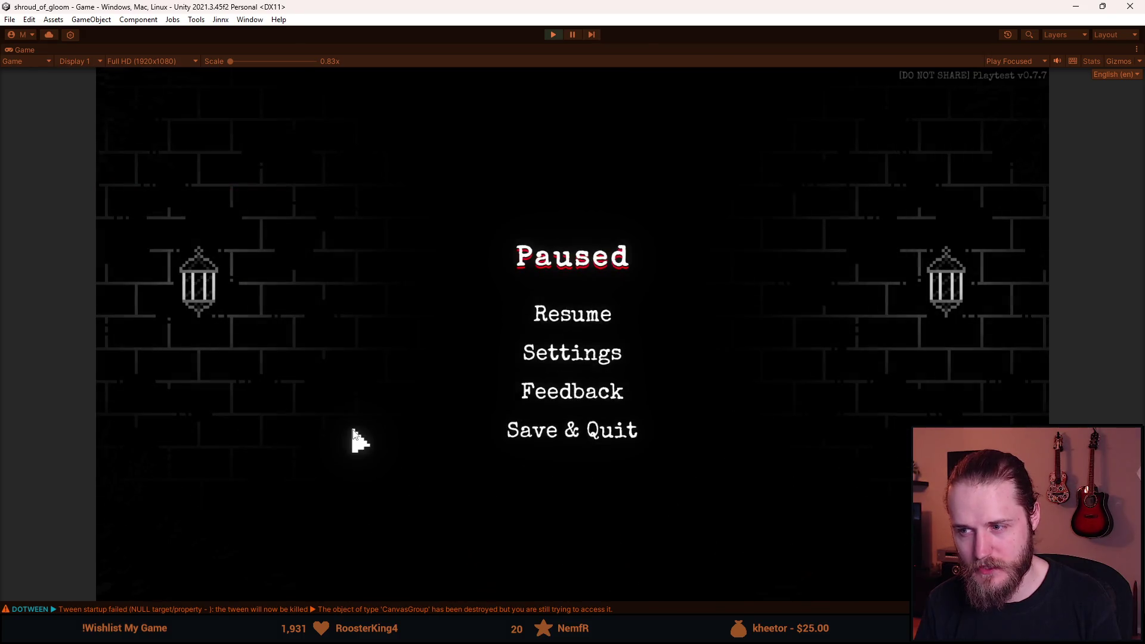
{"action": "key", "text": "Escape"}
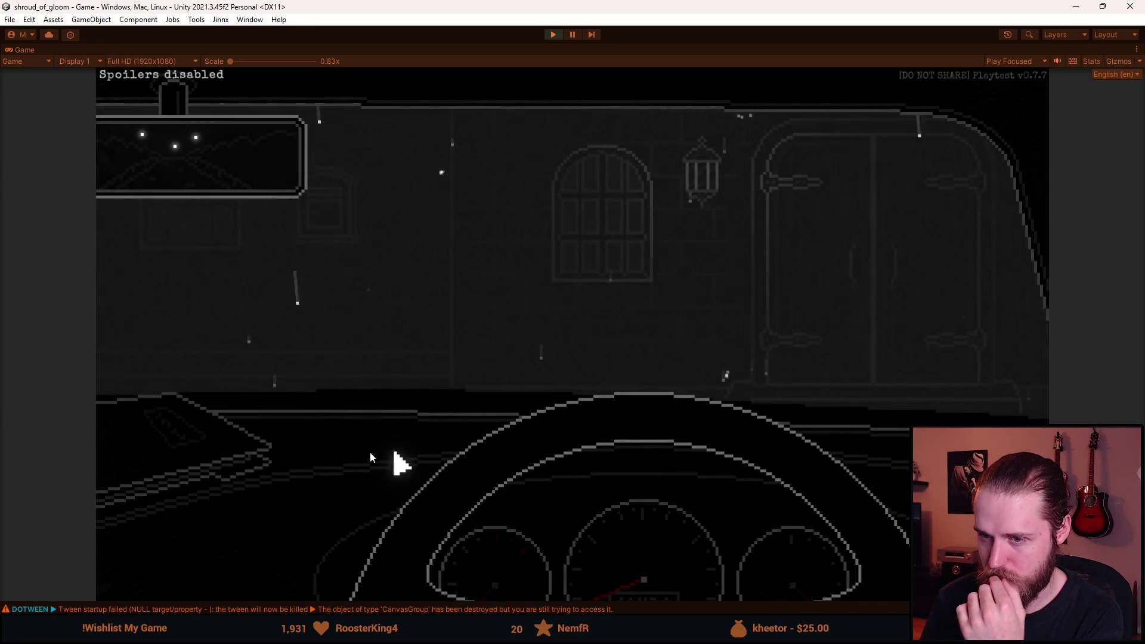
Read and close the dashboard letter, then exit the car to the manor doors.
{"action": "left_click", "coordinate": [213, 460]}
{"action": "left_click", "coordinate": [629, 450]}
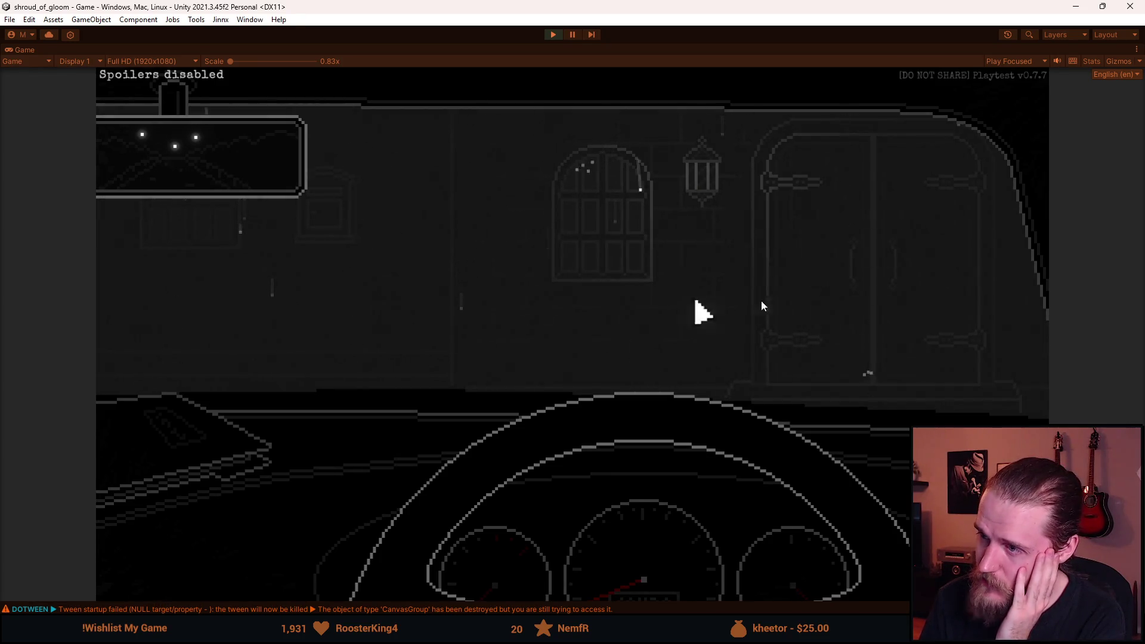
{"action": "left_click", "coordinate": [965, 254]}
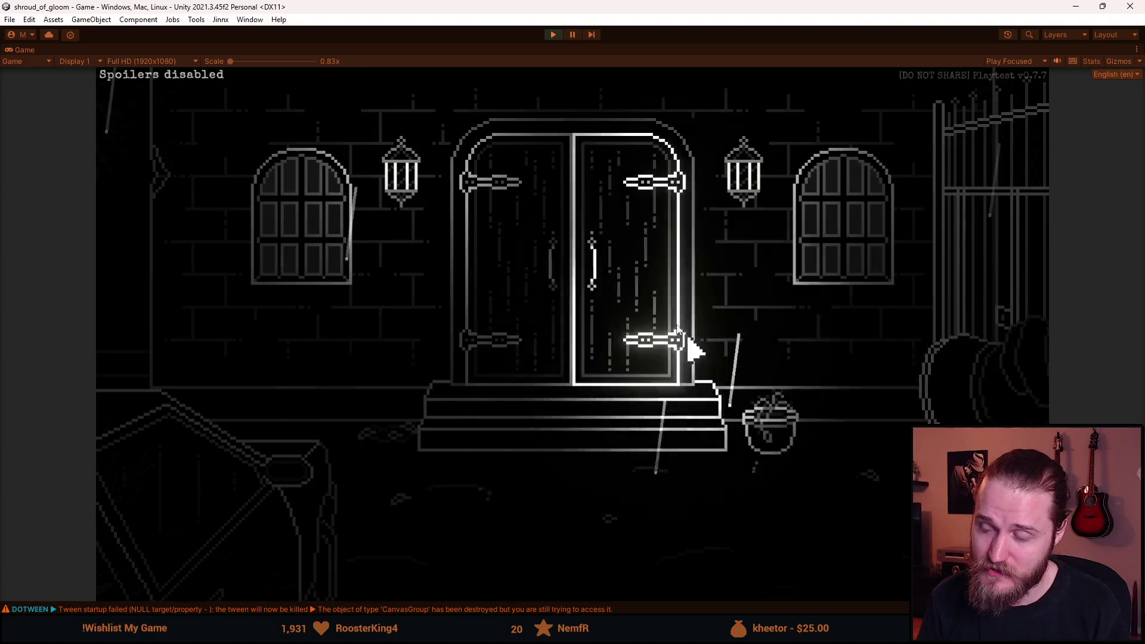
{"action": "left_click", "coordinate": [472, 408]}
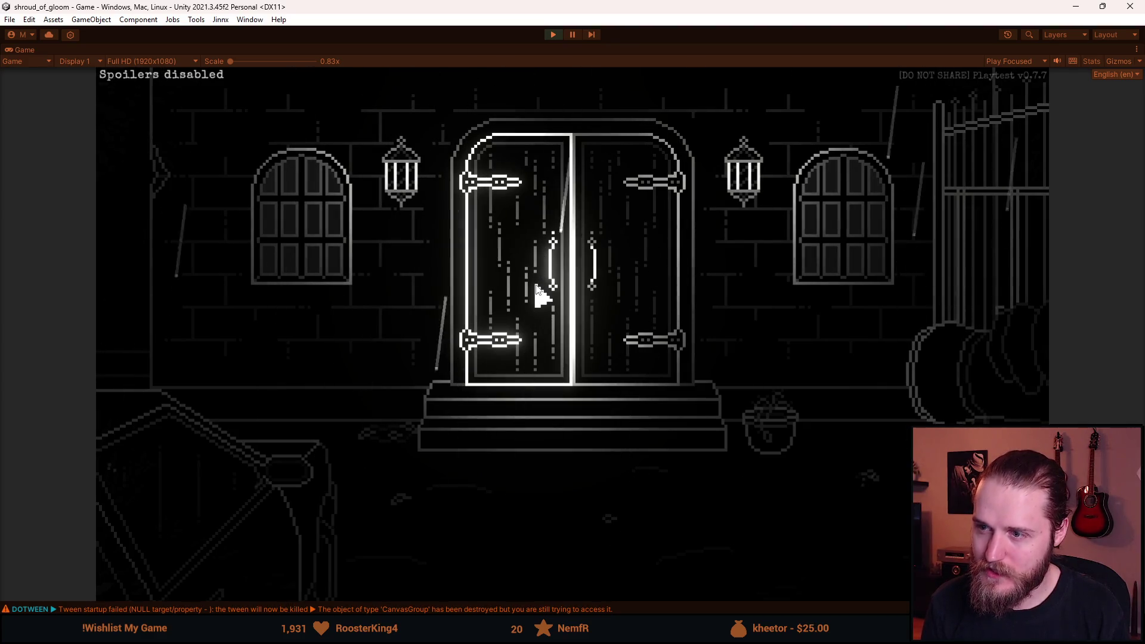
{"action": "left_click", "coordinate": [535, 285]}
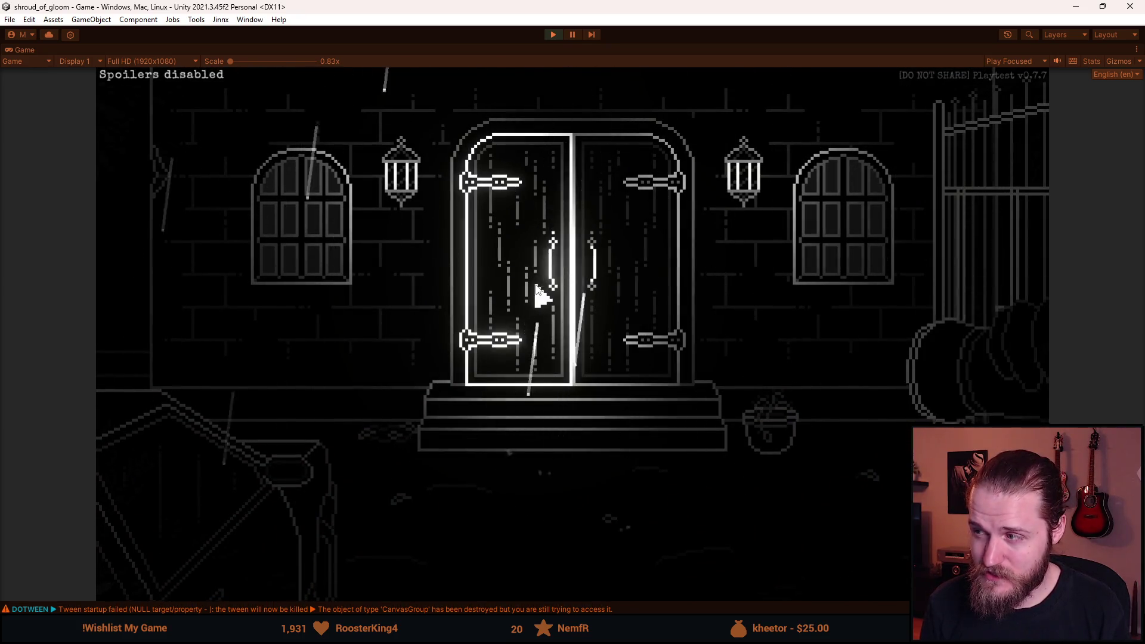
{"action": "left_click", "coordinate": [536, 285]}
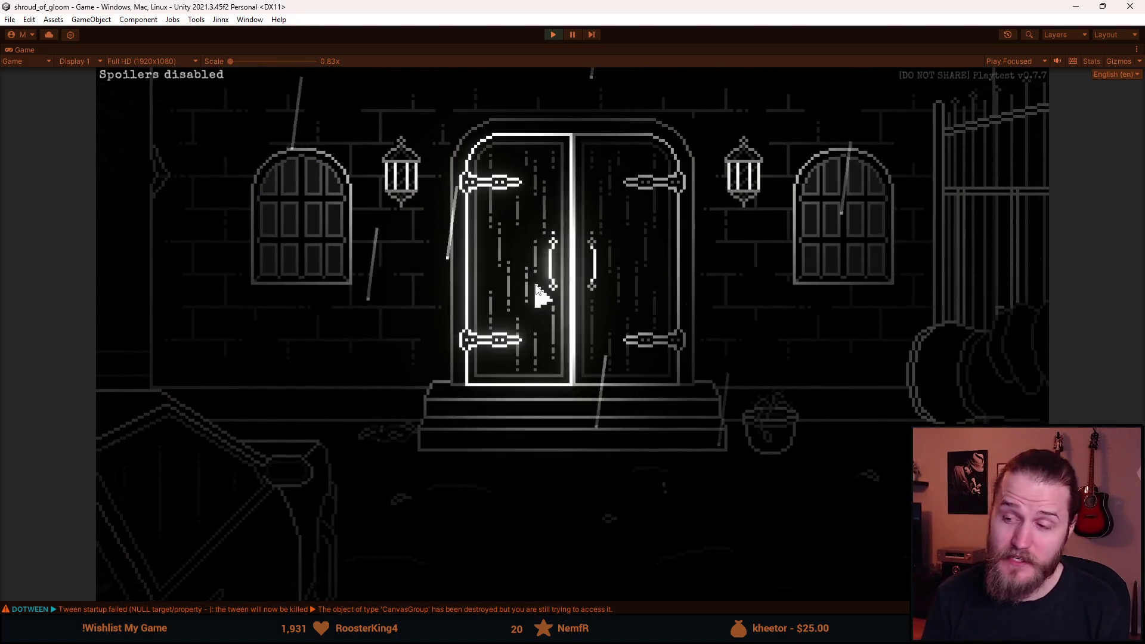
{"action": "left_click", "coordinate": [535, 285]}
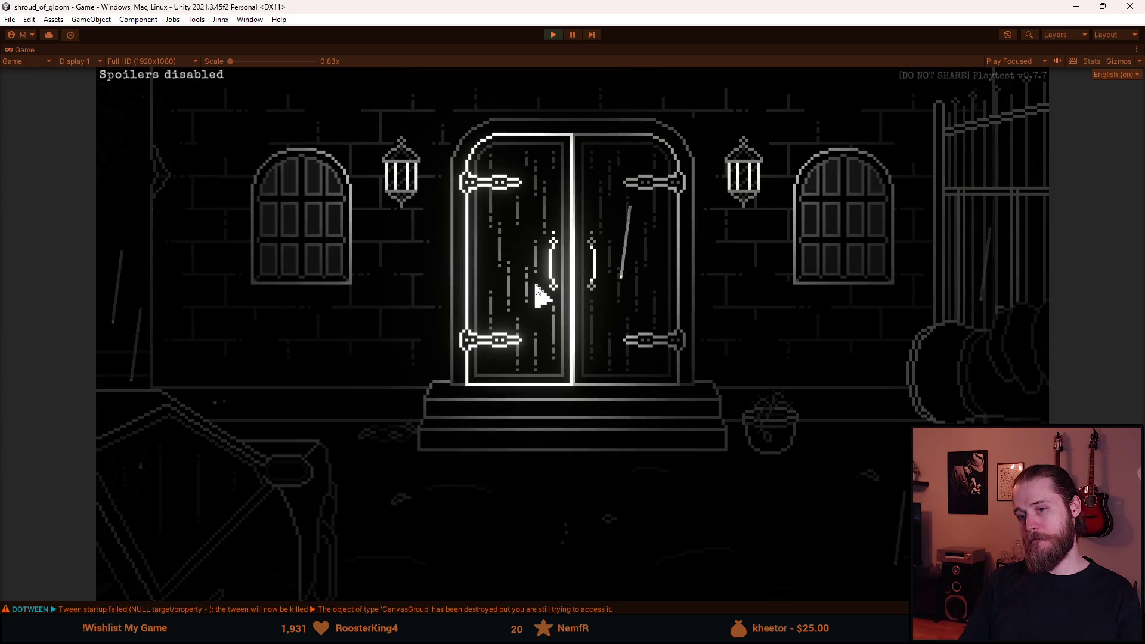
{"action": "left_click", "coordinate": [537, 289]}
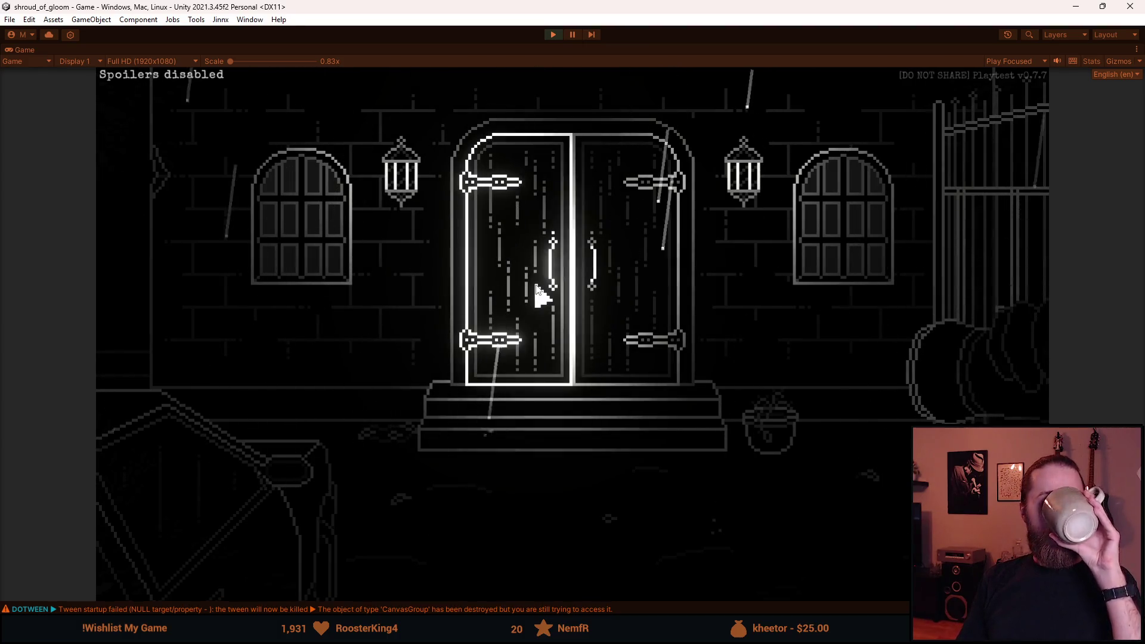
{"action": "left_click", "coordinate": [536, 287]}
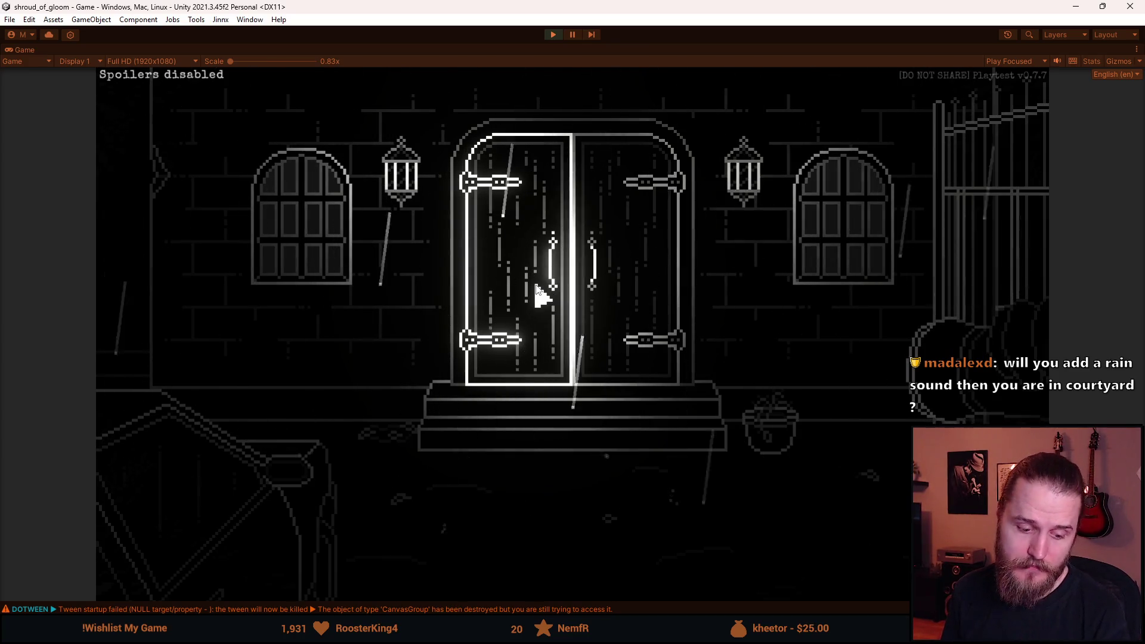
{"action": "key", "text": "Escape"}
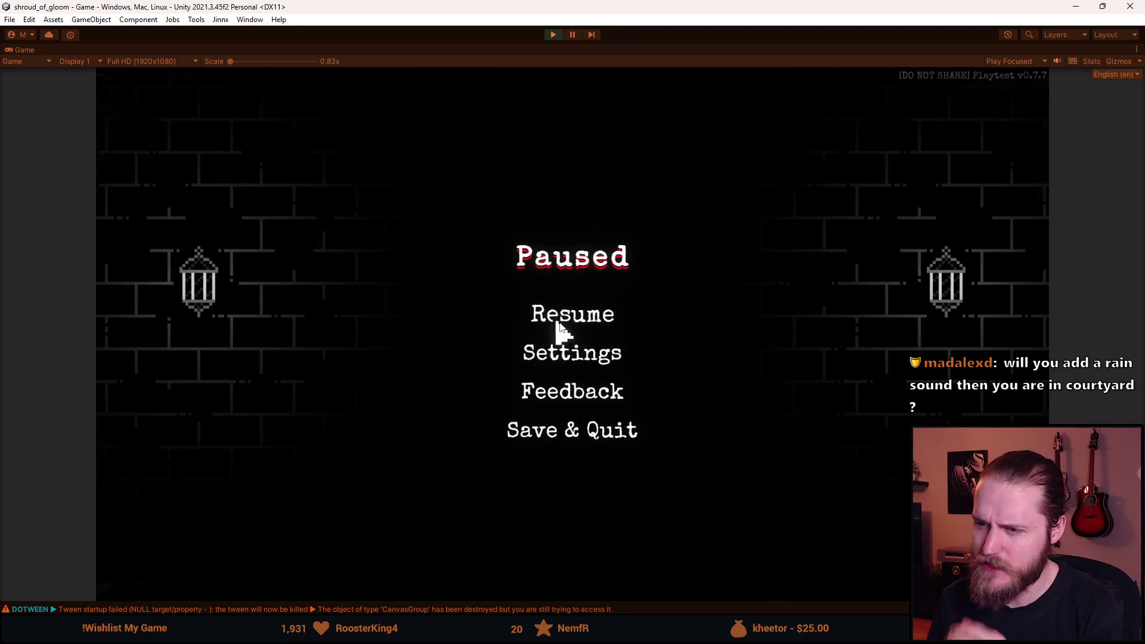
{"action": "left_click", "coordinate": [561, 352]}
{"action": "left_click", "coordinate": [579, 321]}
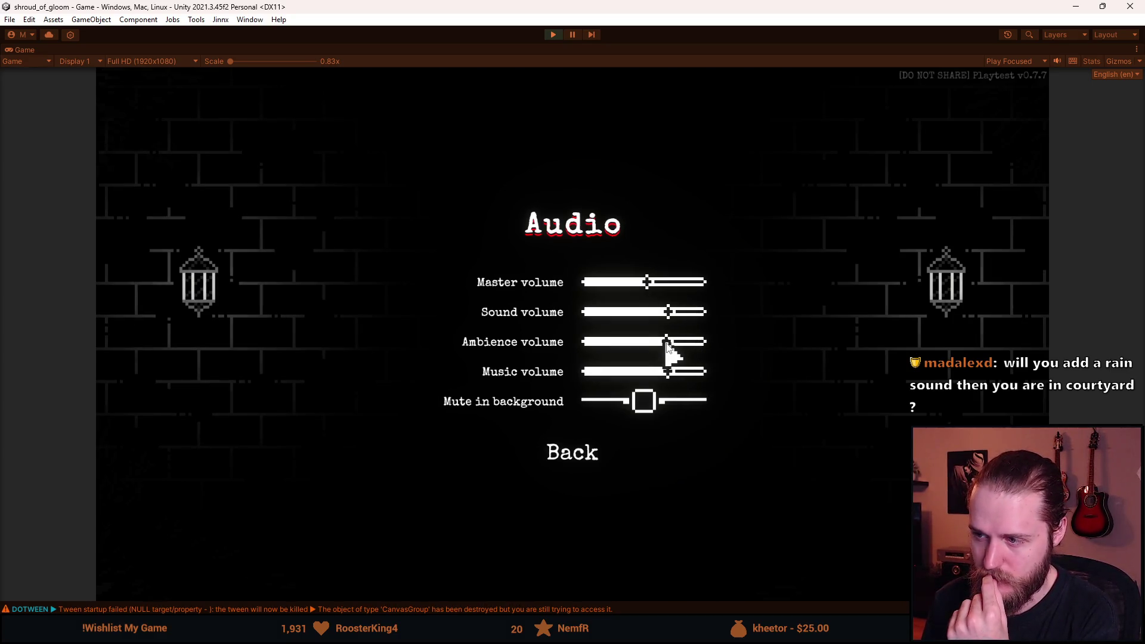
{"action": "left_click", "coordinate": [605, 454]}
{"action": "left_click", "coordinate": [576, 468]}
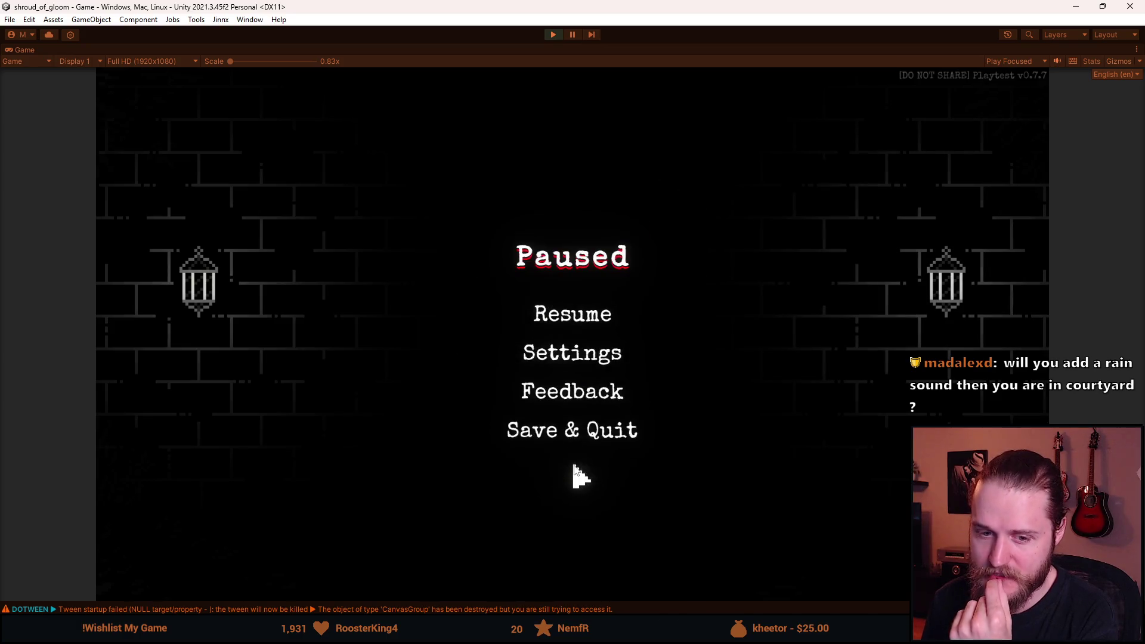
{"action": "left_click", "coordinate": [570, 319]}
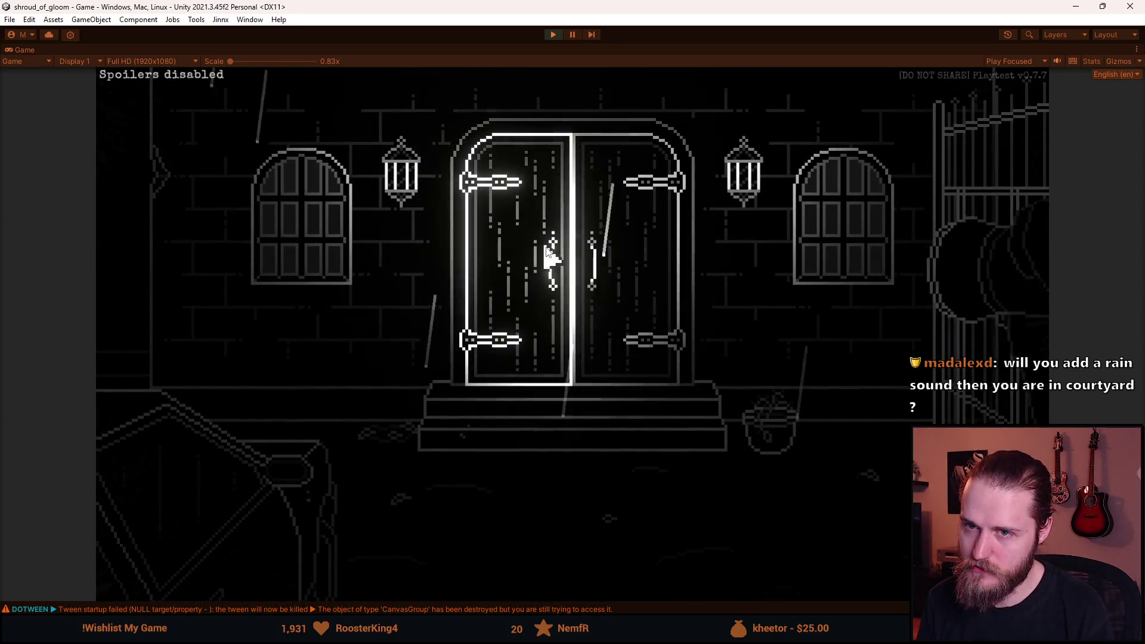
Replay the cutscene through the manor door, stop play mode, and return to the script.
{"action": "left_click", "coordinate": [548, 251]}
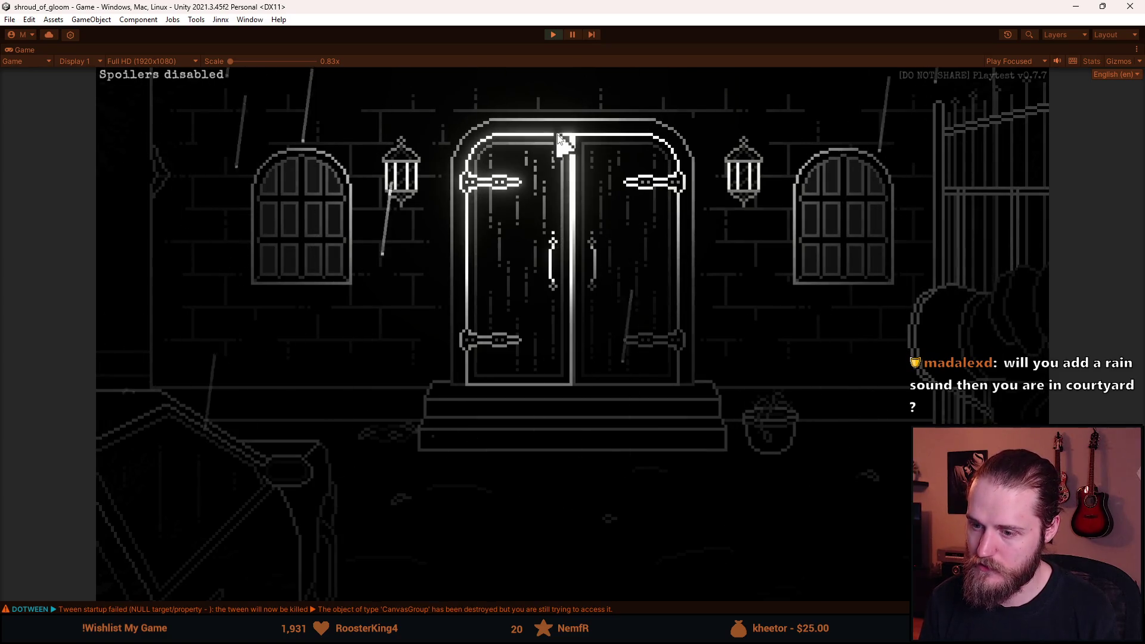
{"action": "key", "text": "alt+Tab"}
{"action": "left_click", "coordinate": [560, 34]}
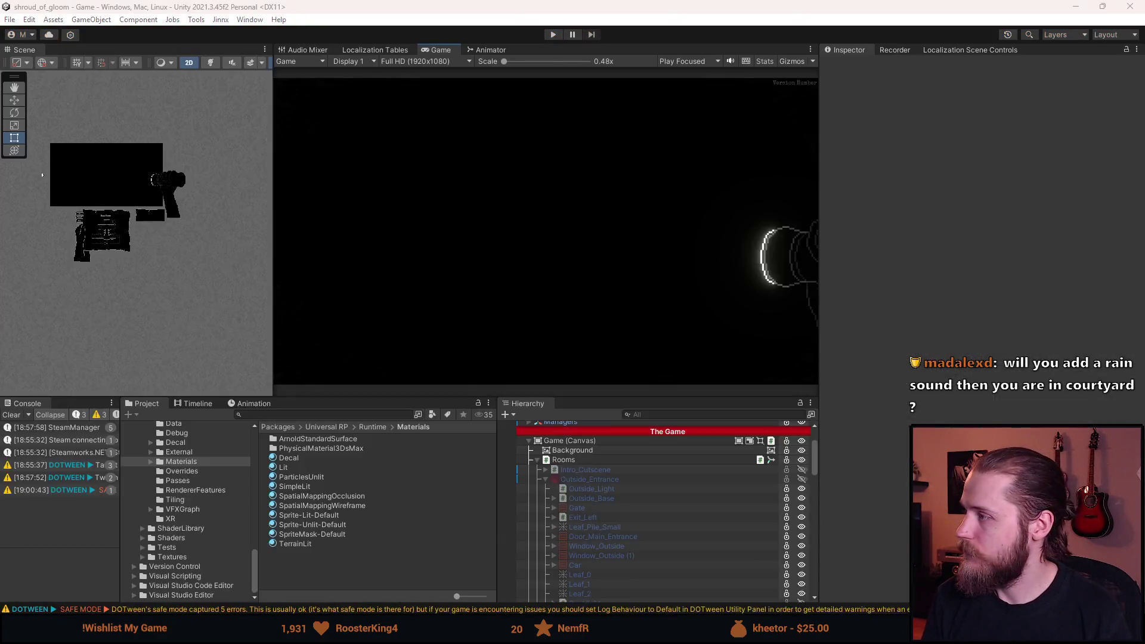
{"action": "key", "text": "alt+Tab"}
{"action": "scroll", "coordinate": [473, 272], "scroll_direction": "up", "scroll_amount": 6}
Add a serialized private SFX _thunderSFX field below _roofLight and save the script.
{"action": "left_click", "coordinate": [482, 280]}
{"action": "key", "text": "Return"}
{"action": "type", "text": "sfpr"}
{"action": "key", "text": "Tab"}
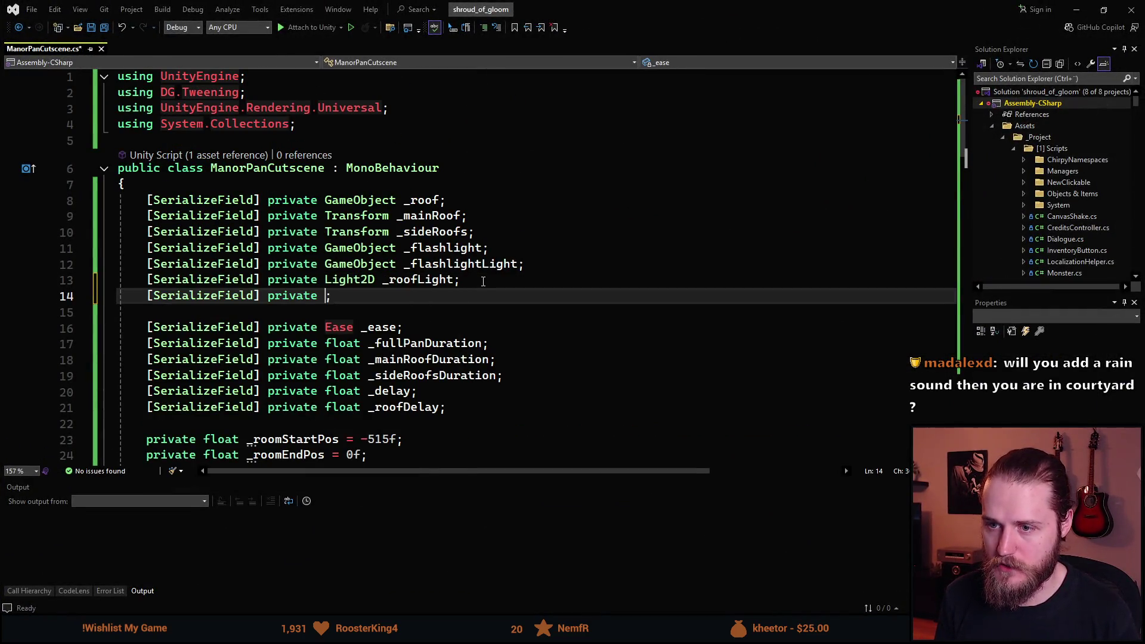
{"action": "type", "text": "SFX _"}
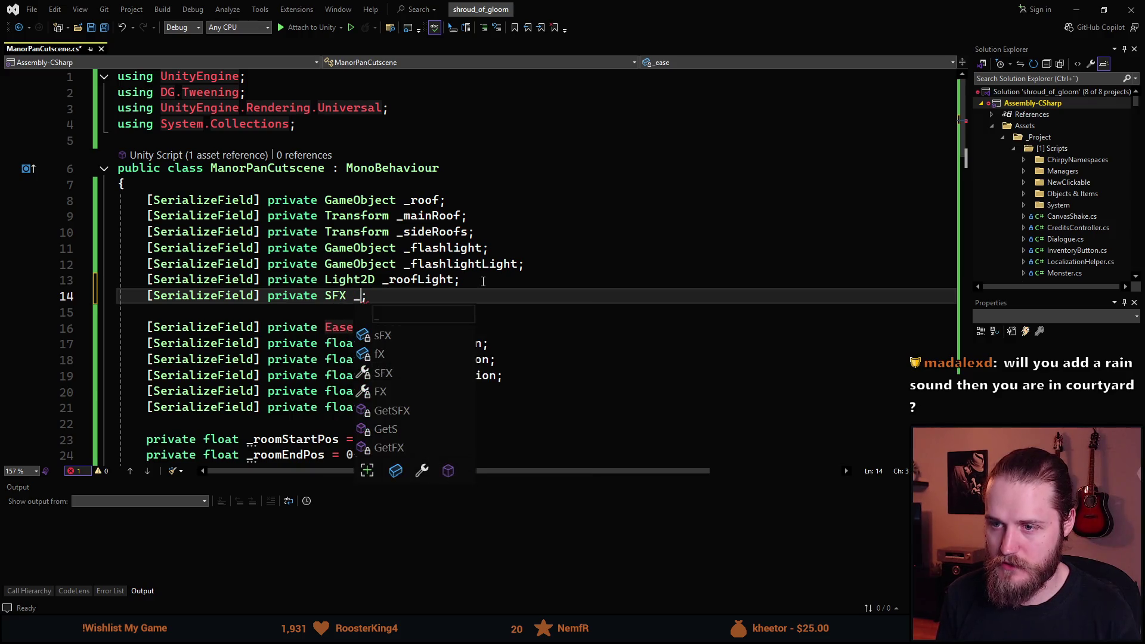
{"action": "type", "text": "FX"}
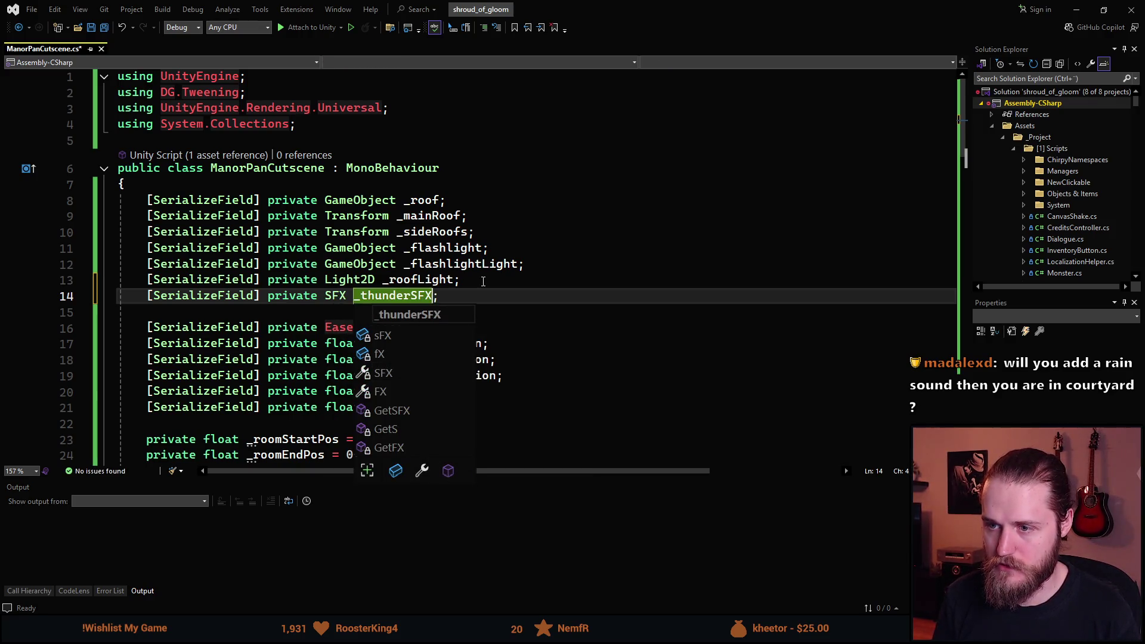
{"action": "key", "text": "ctrl+s"}
Make LightAnimation call AudioPlayer.Play(_thunderSFX) first, then return to Unity to reload scripts.
{"action": "scroll", "coordinate": [327, 313], "scroll_direction": "down", "scroll_amount": 10}
{"action": "scroll", "coordinate": [326, 312], "scroll_direction": "down", "scroll_amount": 3}
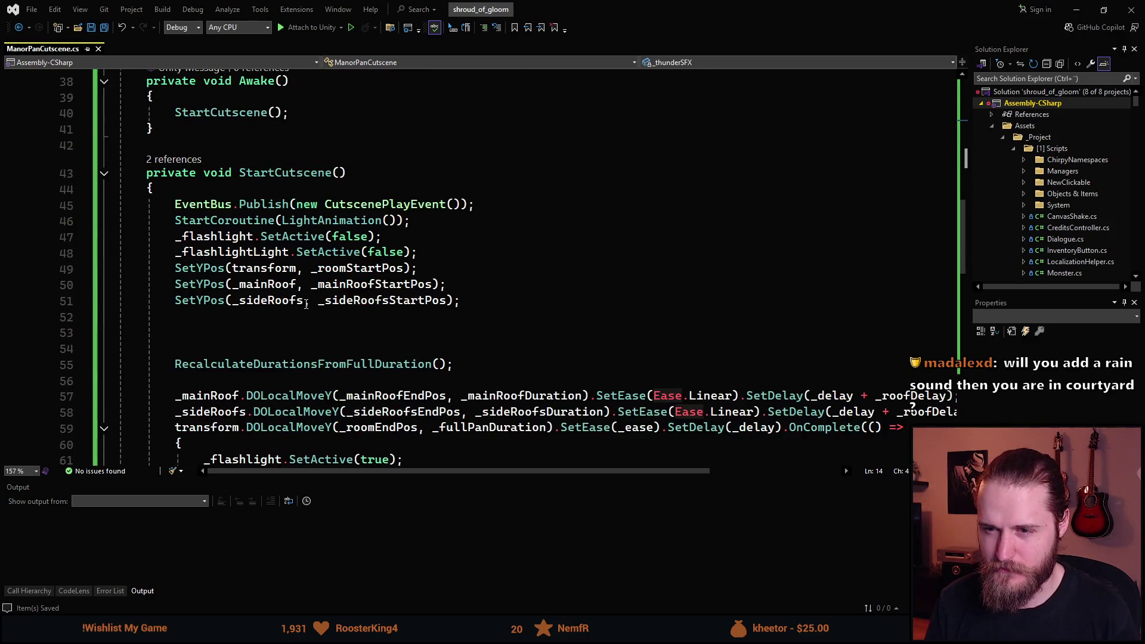
{"action": "scroll", "coordinate": [256, 336], "scroll_direction": "down", "scroll_amount": 7}
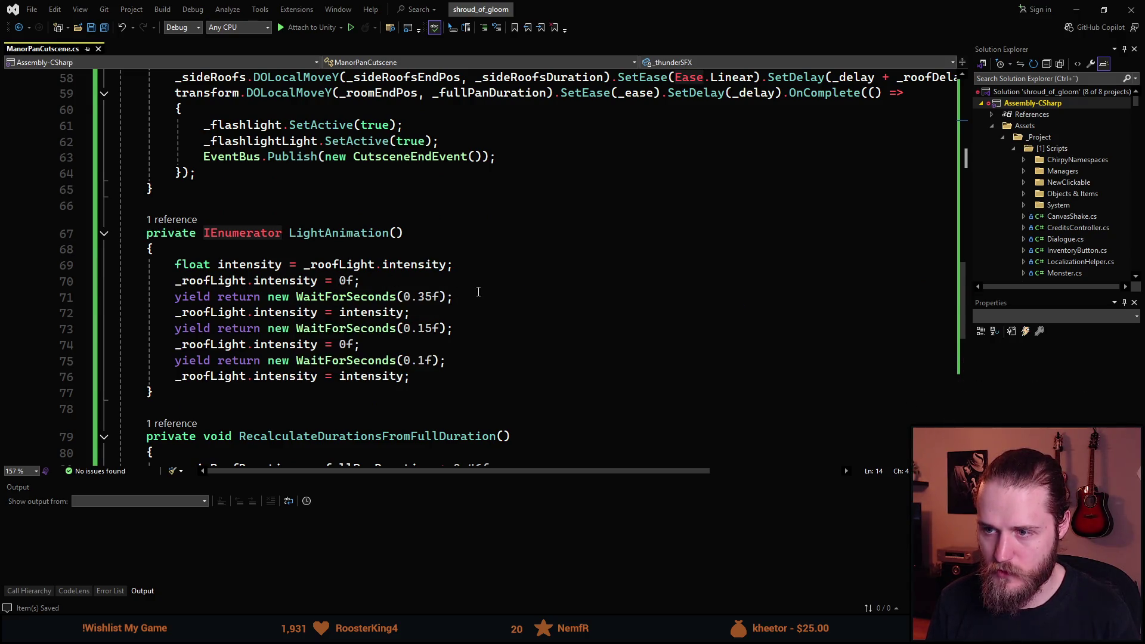
{"action": "left_click", "coordinate": [478, 291]}
{"action": "key", "text": "Up"}
{"action": "key", "text": "Up"}
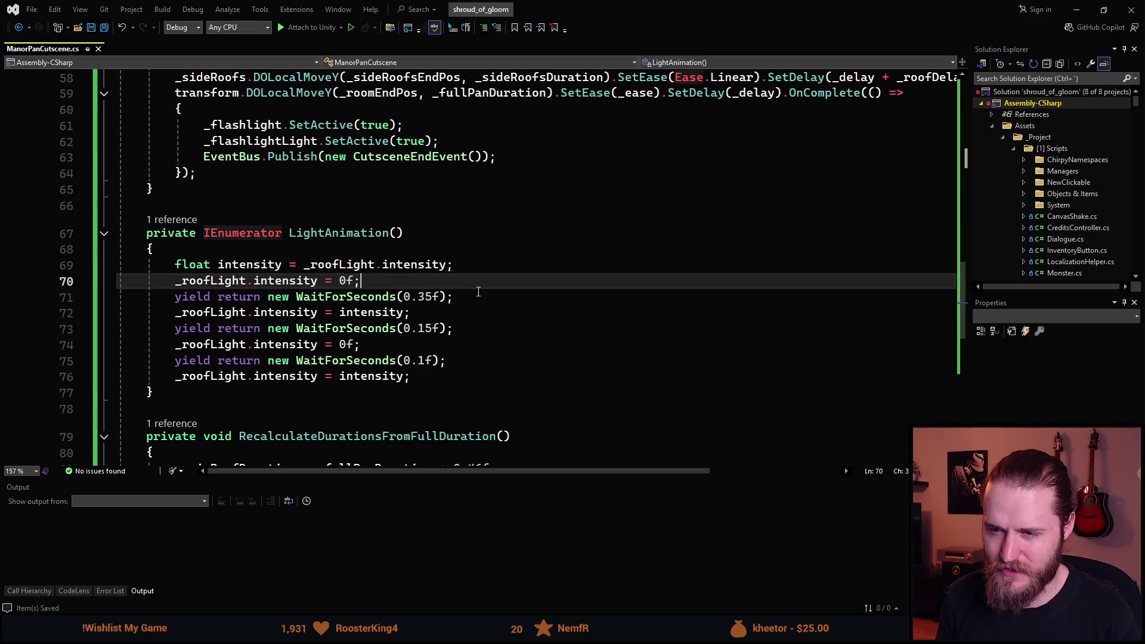
{"action": "key", "text": "Return"}
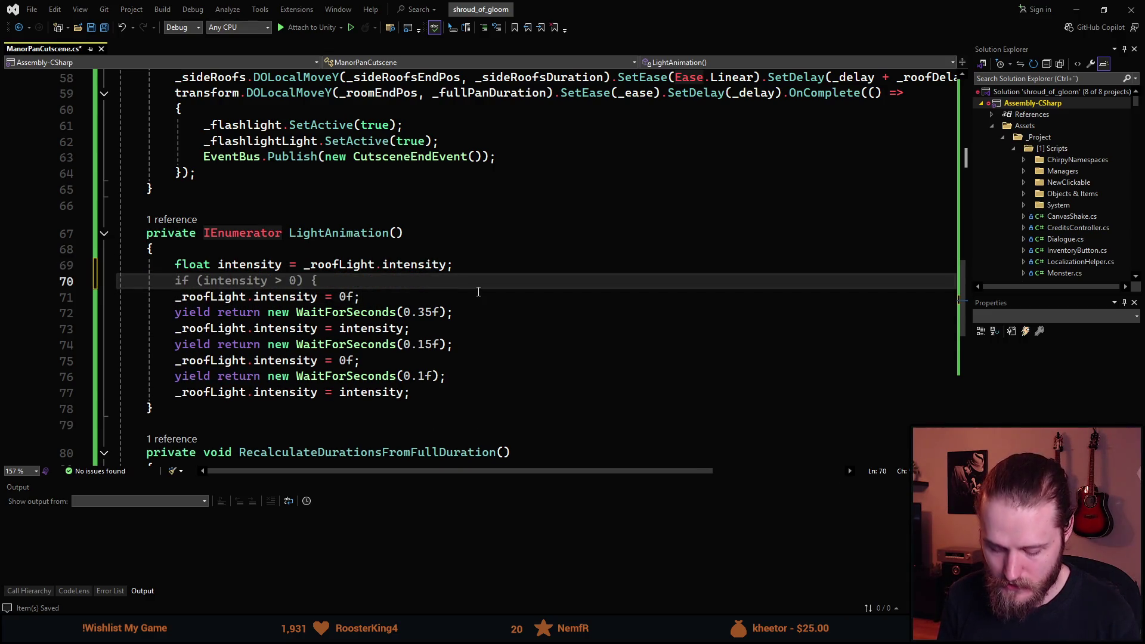
{"action": "type", "text": "AudioPlayer"}
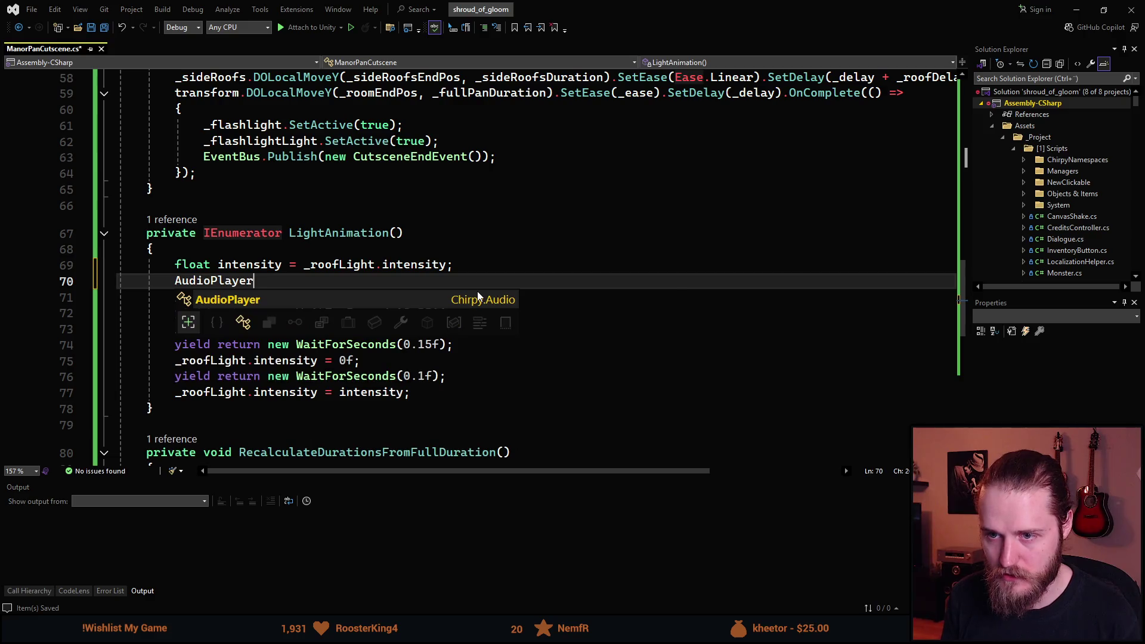
{"action": "type", "text": ".Play"}
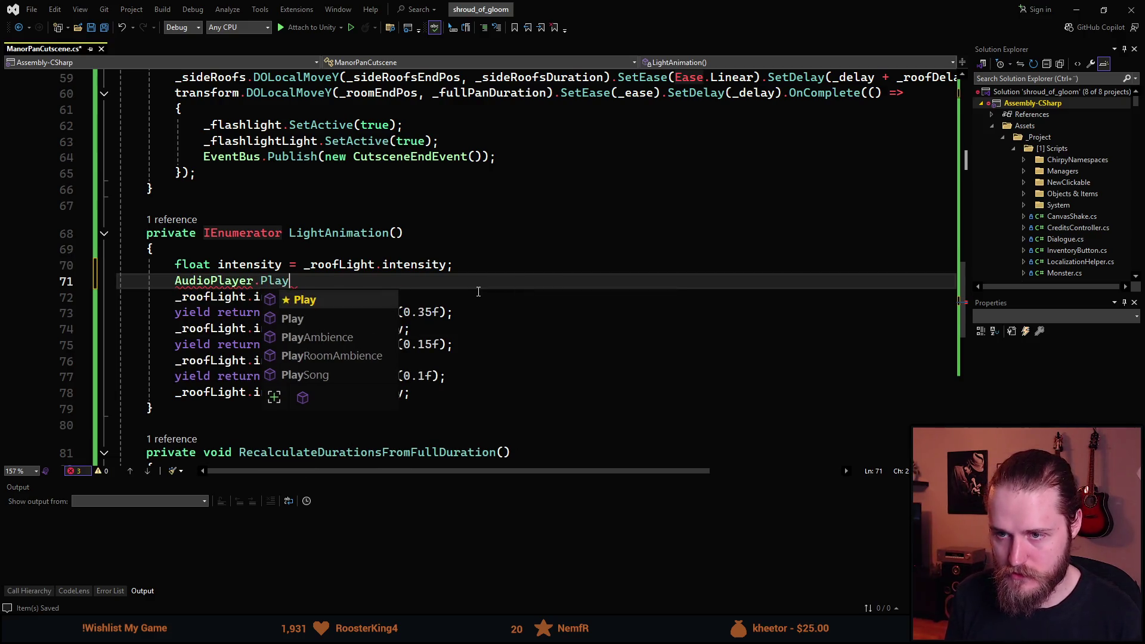
{"action": "type", "text": "()_"}
{"action": "key", "text": "Tab"}
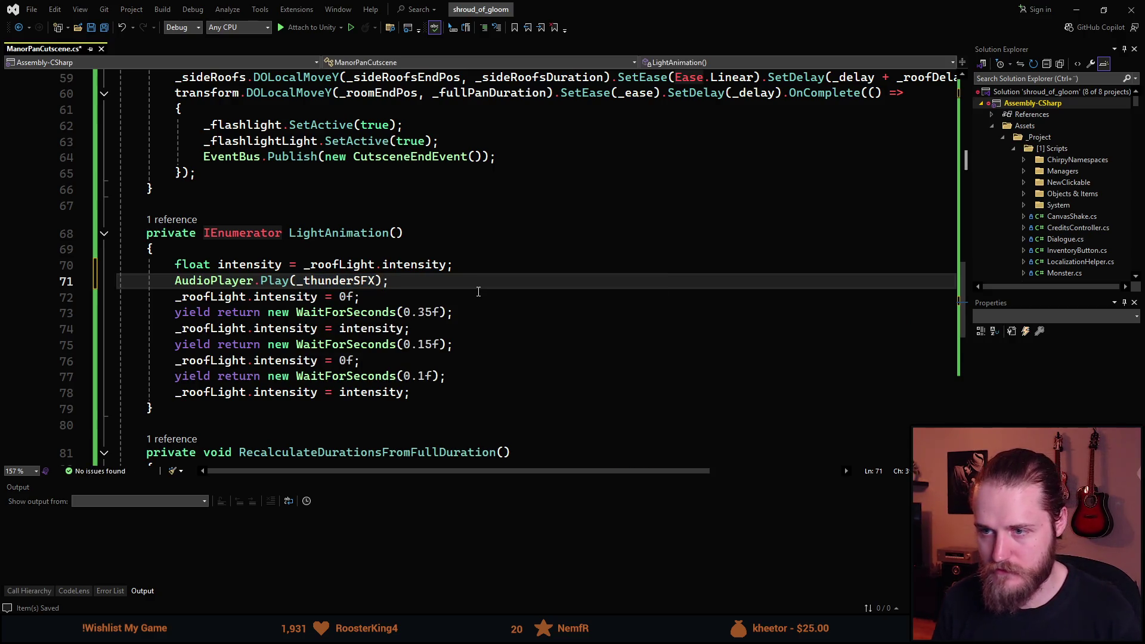
{"action": "key", "text": "alt+Tab"}
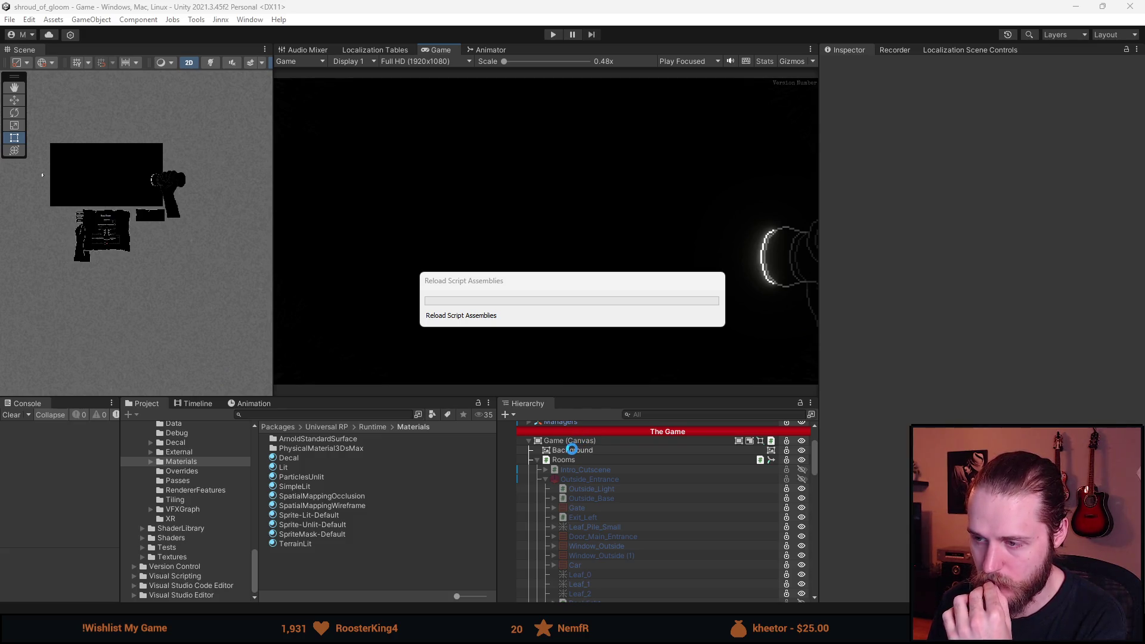
Clear the Console warnings and select the Outside_Entrance room object.
{"action": "left_click", "coordinate": [9, 416]}
{"action": "scroll", "coordinate": [627, 514], "scroll_direction": "down", "scroll_amount": 5}
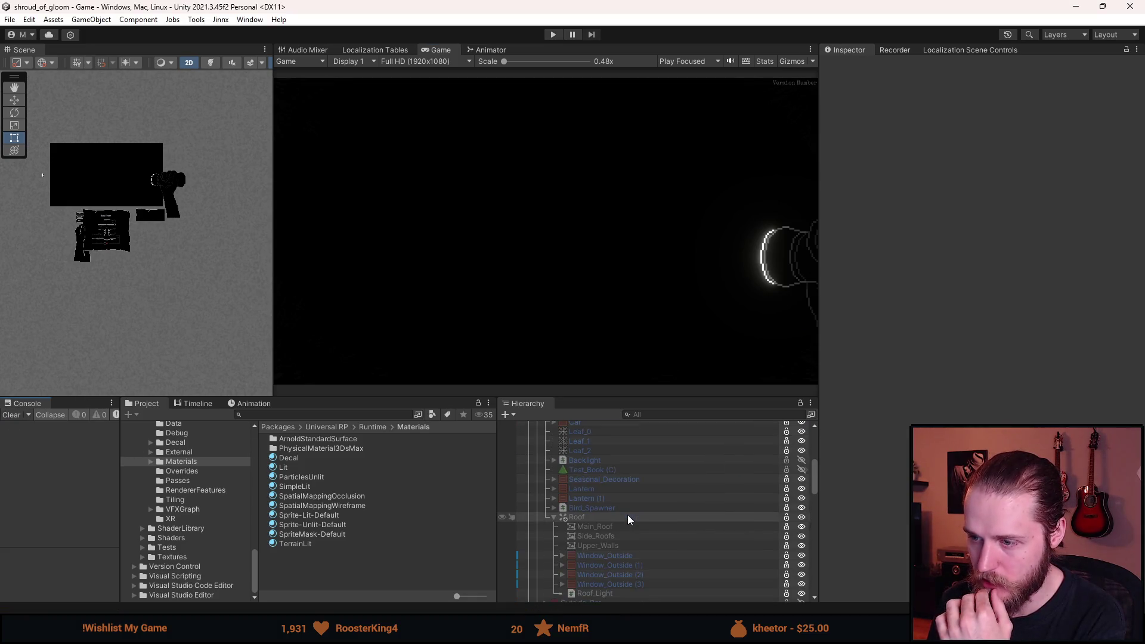
{"action": "scroll", "coordinate": [627, 514], "scroll_direction": "up", "scroll_amount": 5}
{"action": "left_click", "coordinate": [607, 481]}
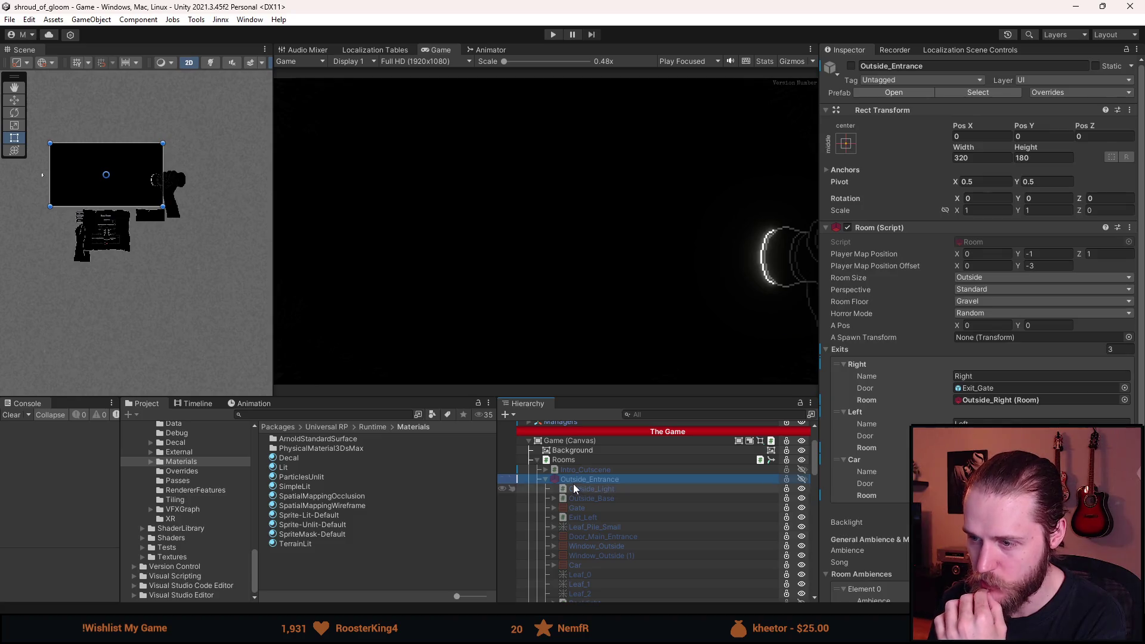
Assign SFX_Thunder_Close as the Manor Pan Cutscene's Thunder SFX and save the scene.
{"action": "scroll", "coordinate": [835, 486], "scroll_direction": "down", "scroll_amount": 4}
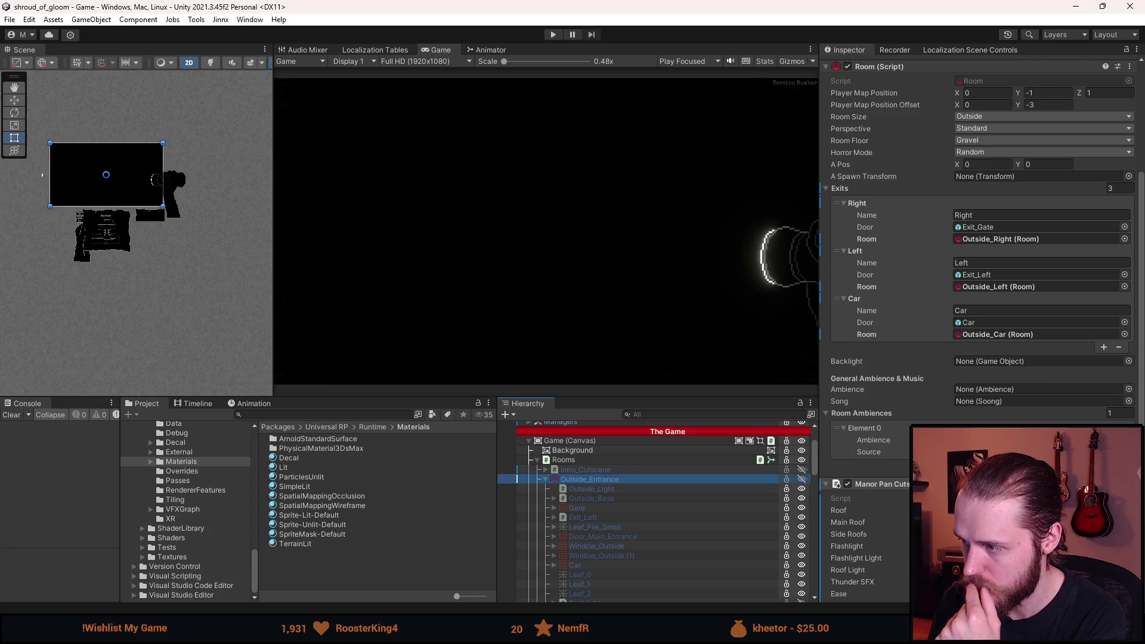
{"action": "scroll", "coordinate": [978, 239], "scroll_direction": "down", "scroll_amount": 3}
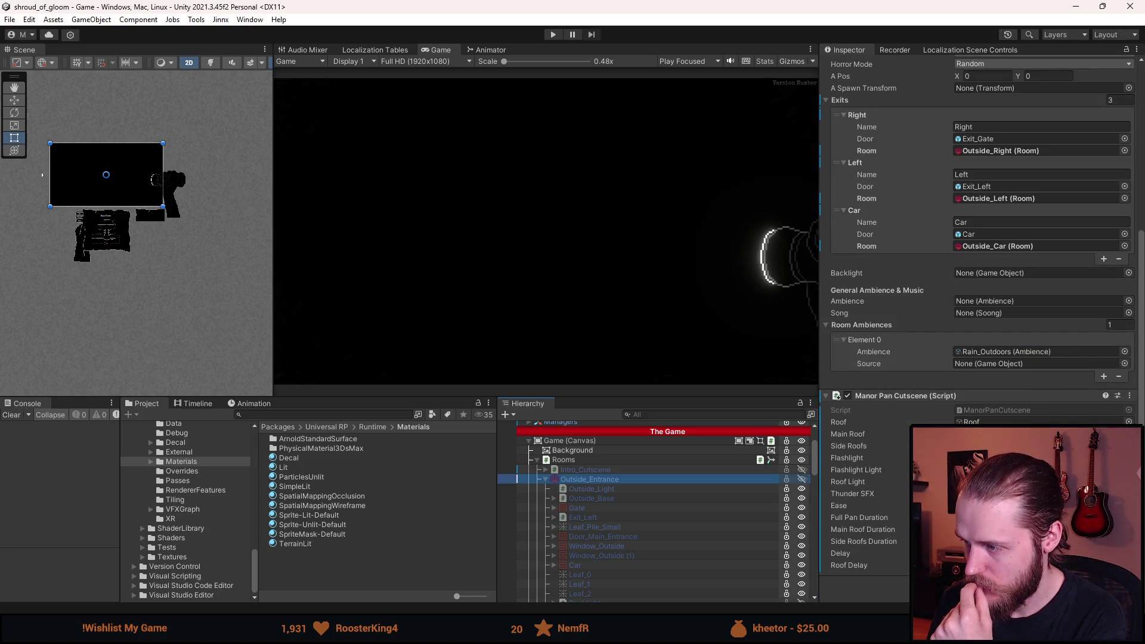
{"action": "left_click", "coordinate": [1129, 494]}
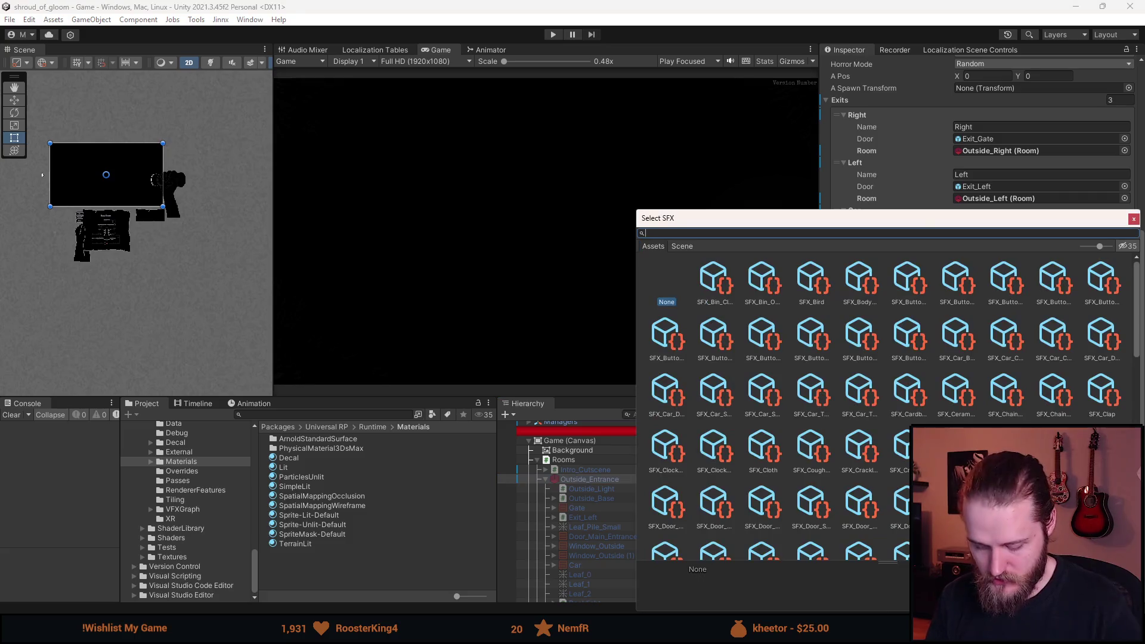
{"action": "type", "text": "thund"}
{"action": "left_click", "coordinate": [771, 306]}
{"action": "key", "text": "Left"}
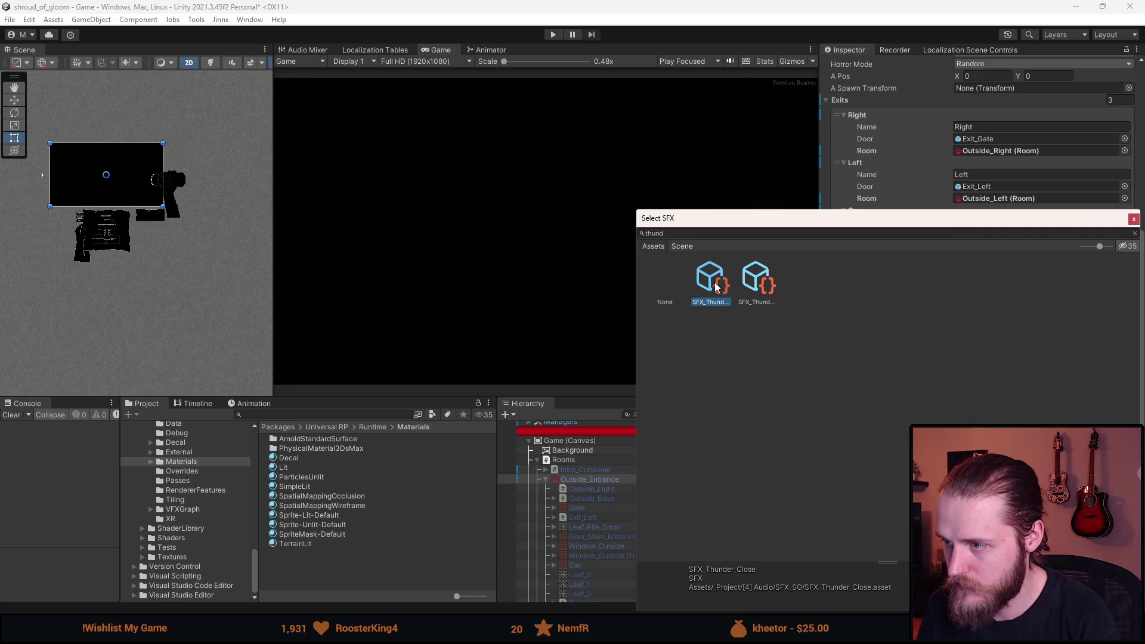
{"action": "double_click", "coordinate": [716, 286]}
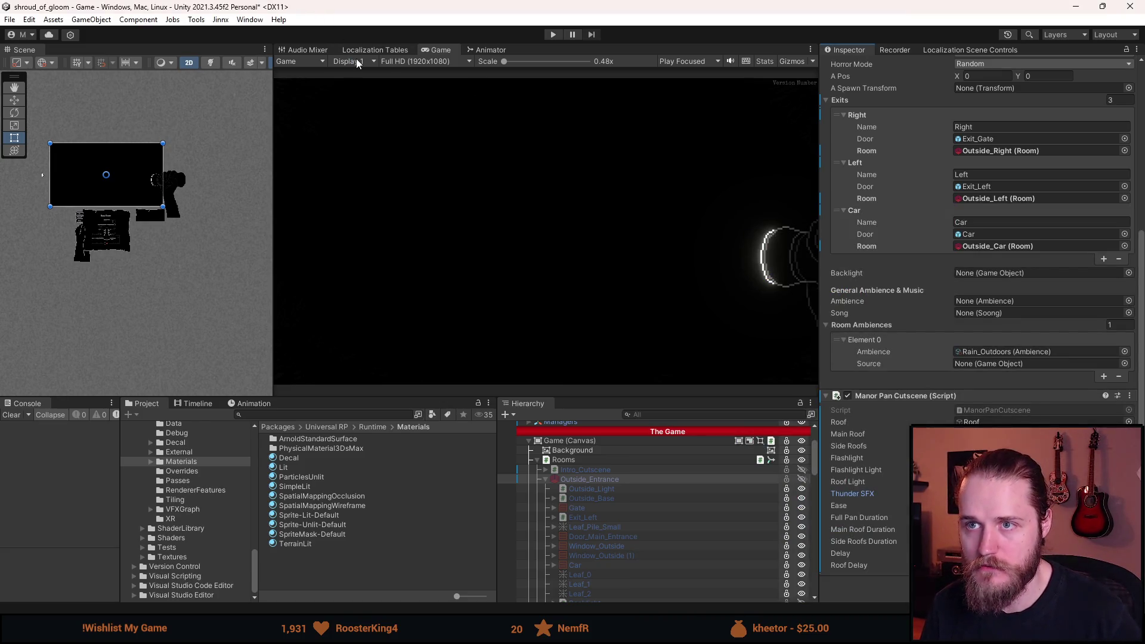
{"action": "key", "text": "ctrl+s"}
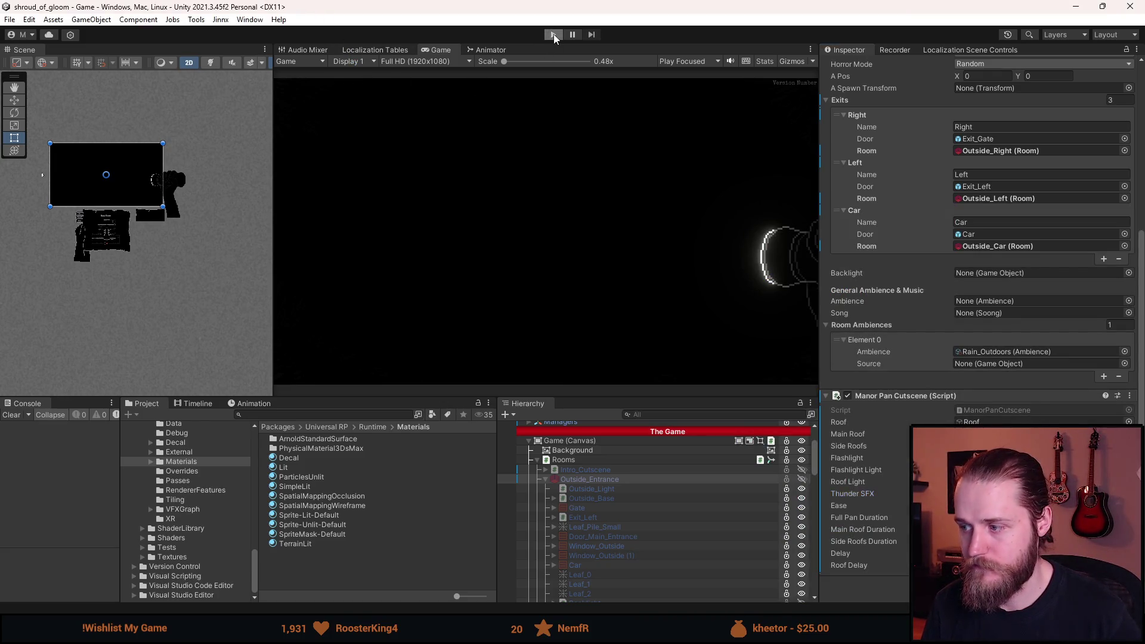
Play the cutscene to test the thunder sound, with the Game view maximized.
{"action": "left_click", "coordinate": [553, 35]}
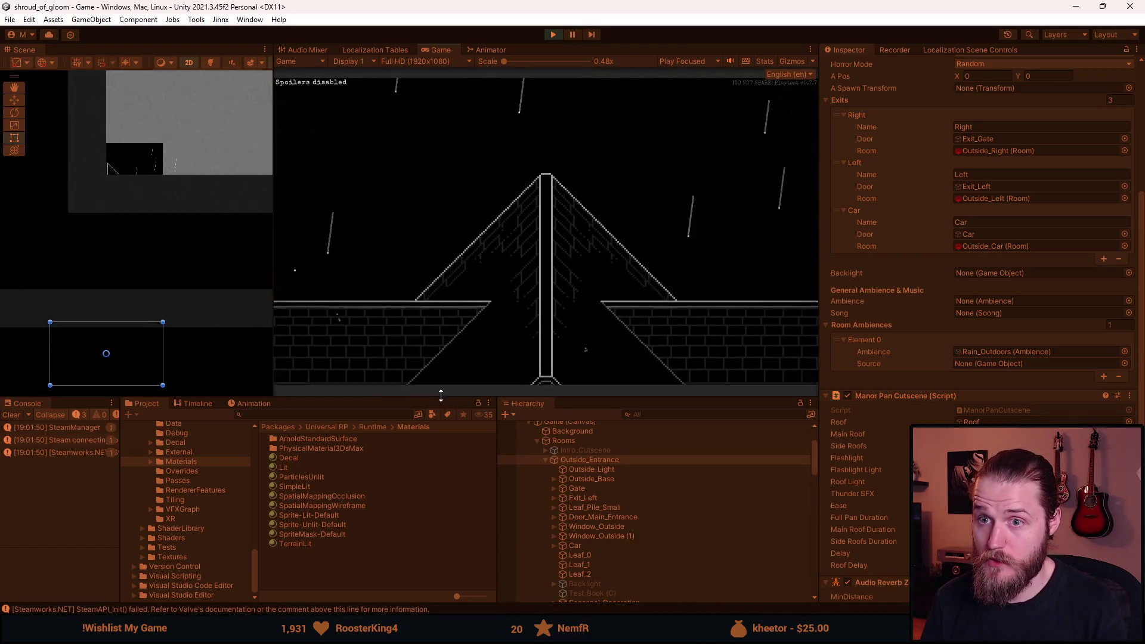
{"action": "left_click_drag", "start_coordinate": [442, 397], "coordinate": [451, 571]}
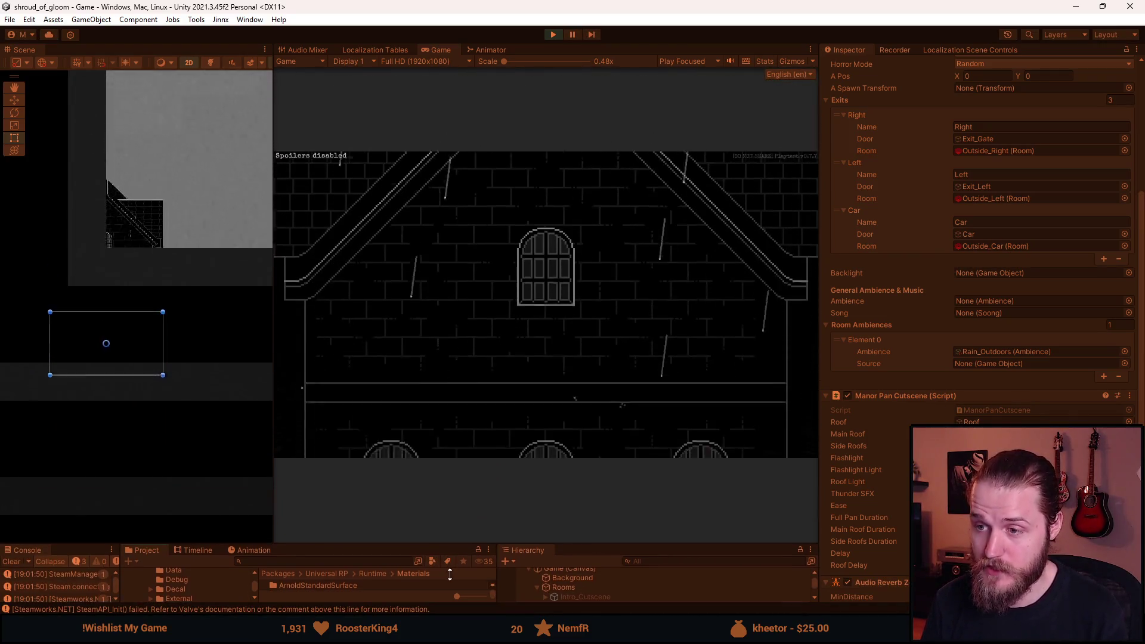
{"action": "double_click", "coordinate": [435, 49]}
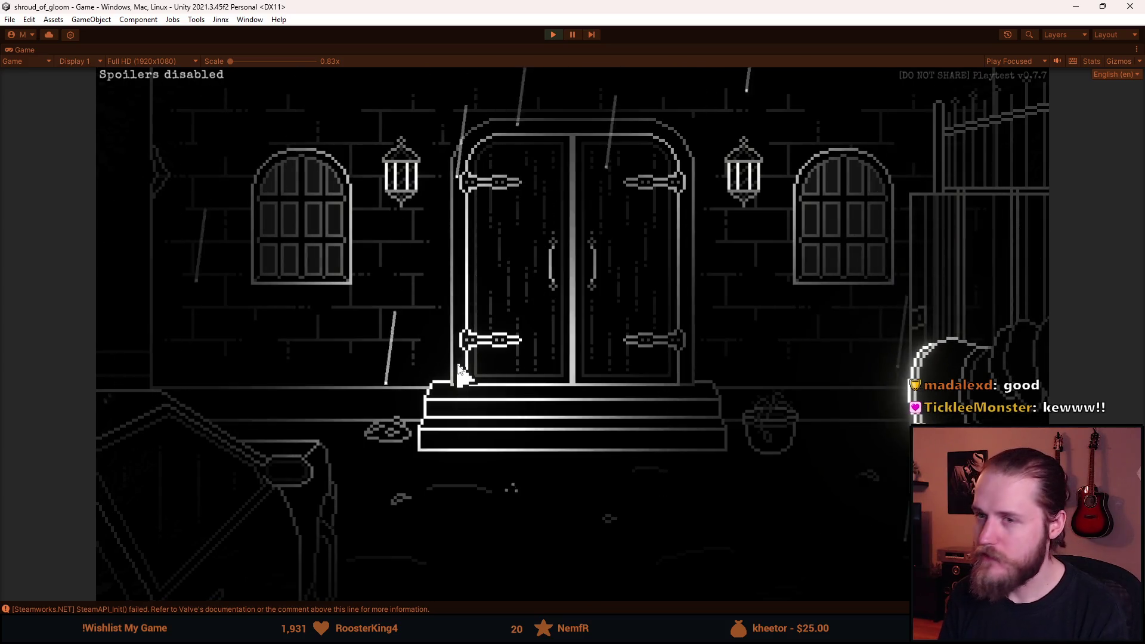
Exit Play mode, activate Outside_Entrance and set its Pos Y to -515.
{"action": "left_click", "coordinate": [555, 35]}
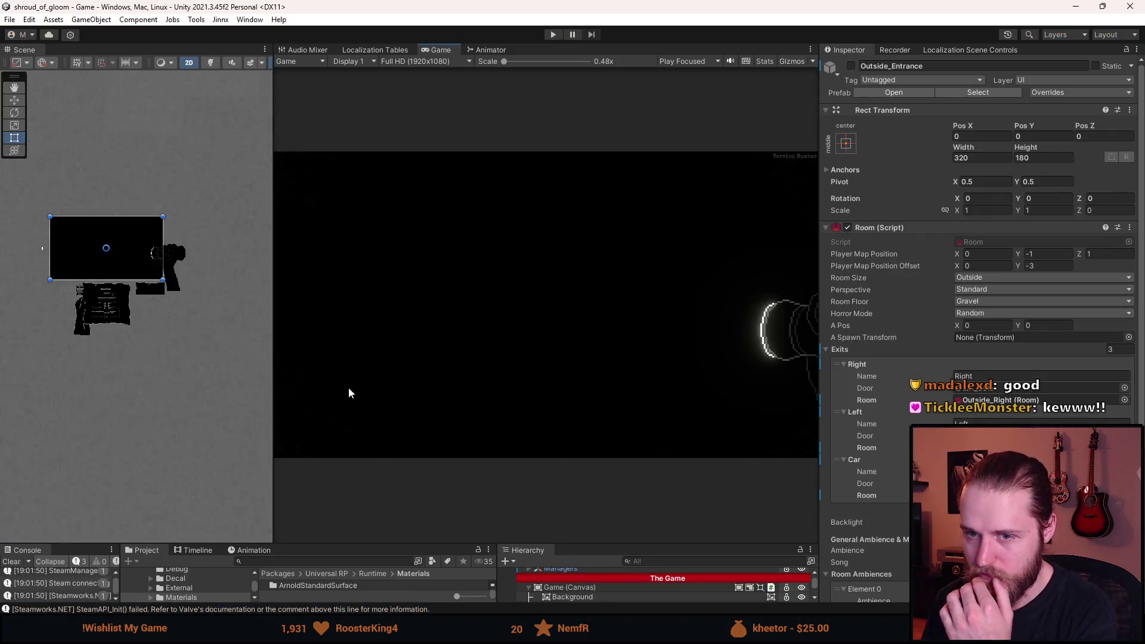
{"action": "left_click_drag", "start_coordinate": [603, 545], "coordinate": [605, 385]}
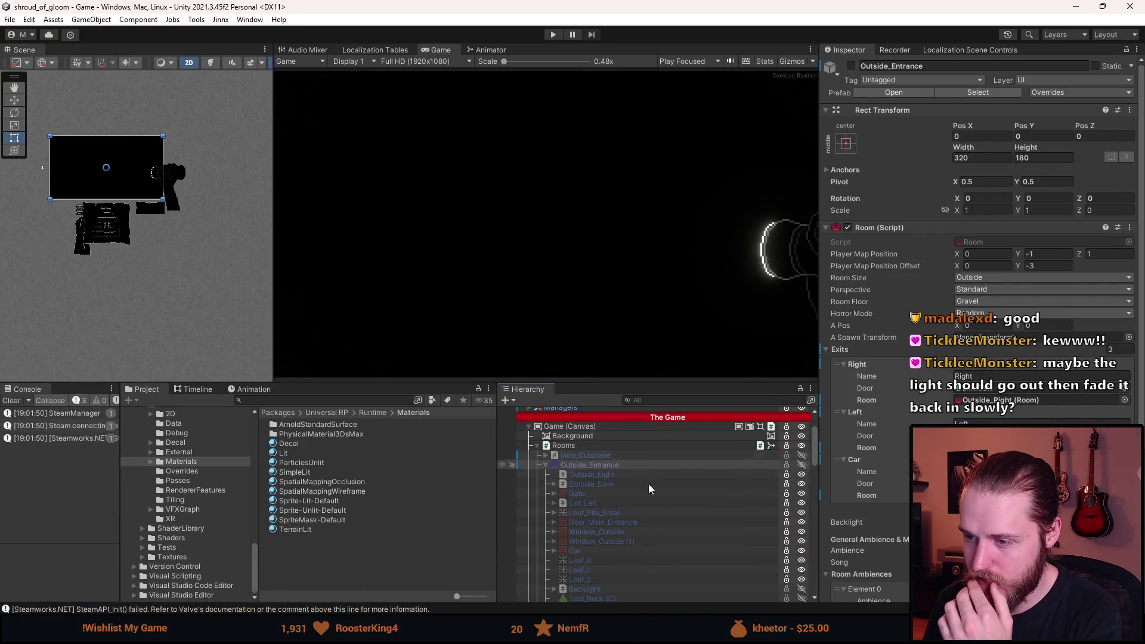
{"action": "key", "text": "alt+shift+a"}
{"action": "left_click", "coordinate": [591, 475]}
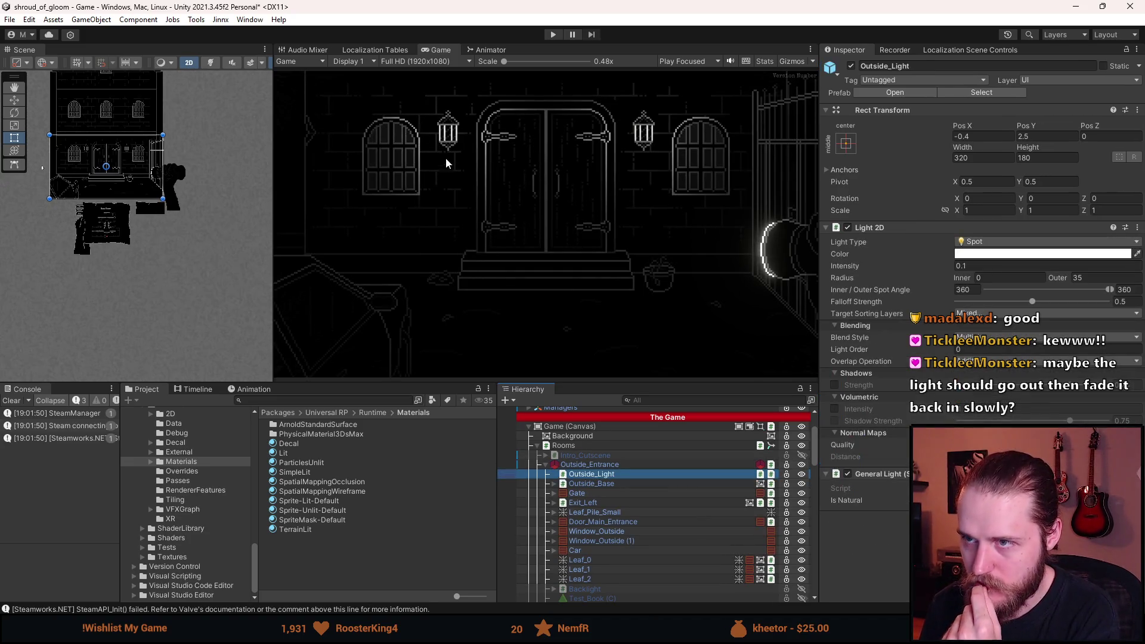
{"action": "scroll", "coordinate": [142, 206], "scroll_direction": "down", "scroll_amount": 1}
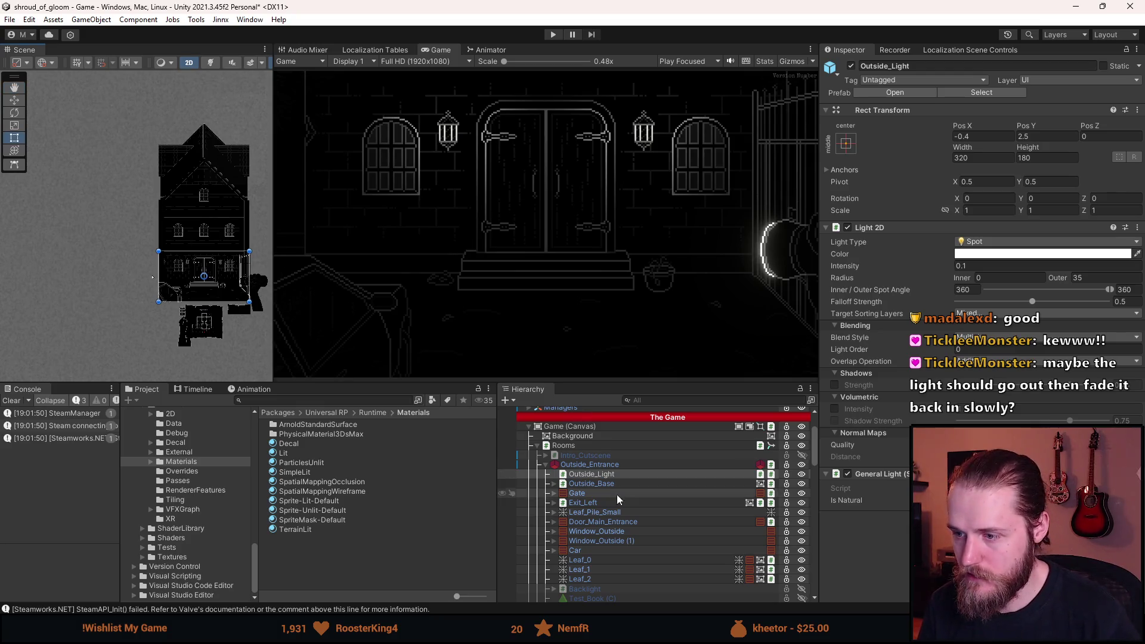
{"action": "left_click", "coordinate": [621, 464]}
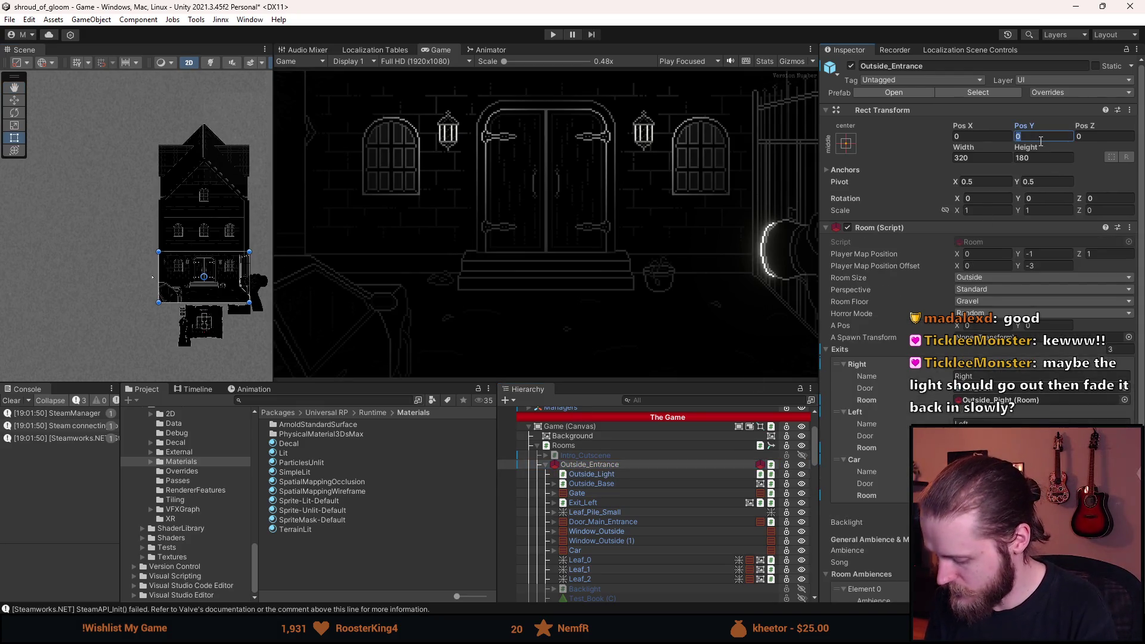
{"action": "type", "text": "515"}
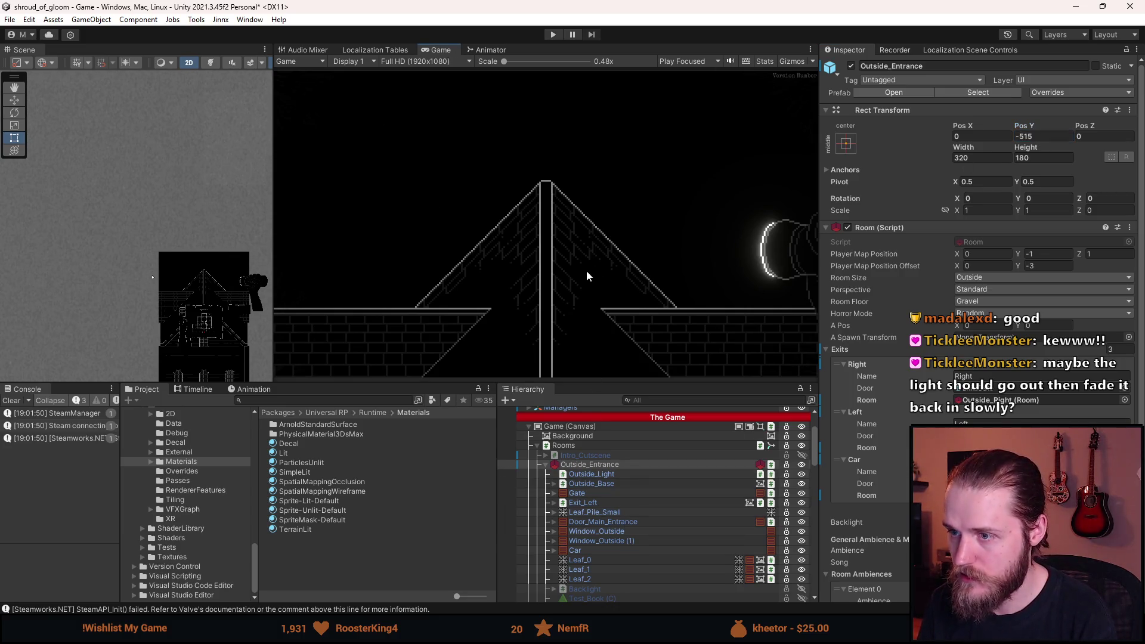
Toggle Roof_Light off and back on to confirm it lights the roof.
{"action": "scroll", "coordinate": [618, 482], "scroll_direction": "down", "scroll_amount": 5}
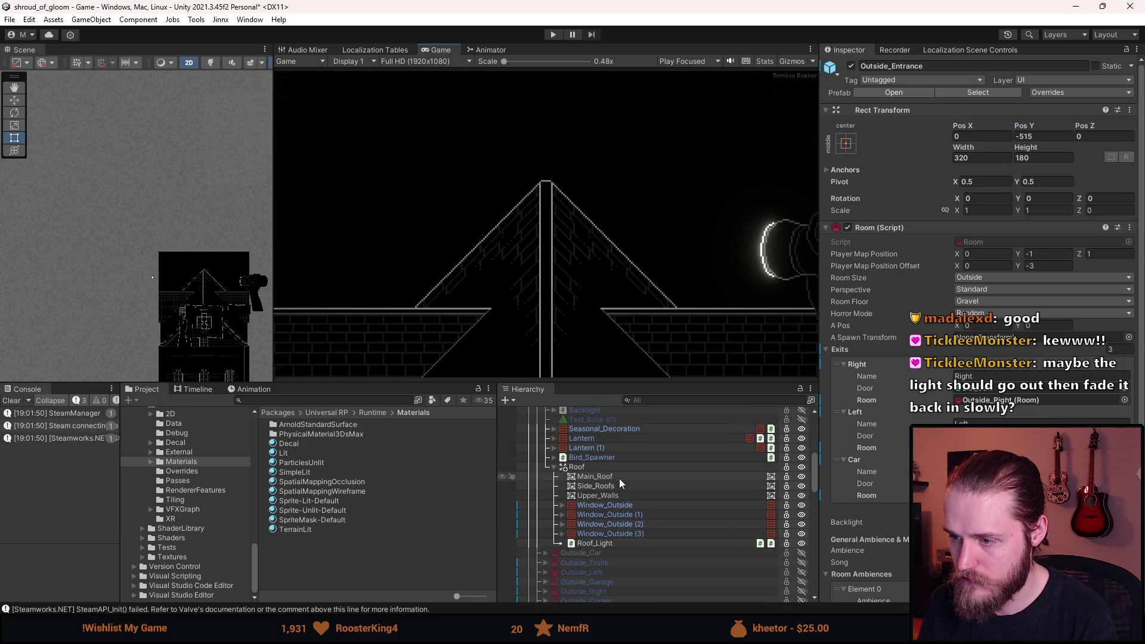
{"action": "left_click", "coordinate": [616, 543]}
{"action": "key", "text": "alt+shift+a"}
{"action": "scroll", "coordinate": [615, 540], "scroll_direction": "up", "scroll_amount": 1}
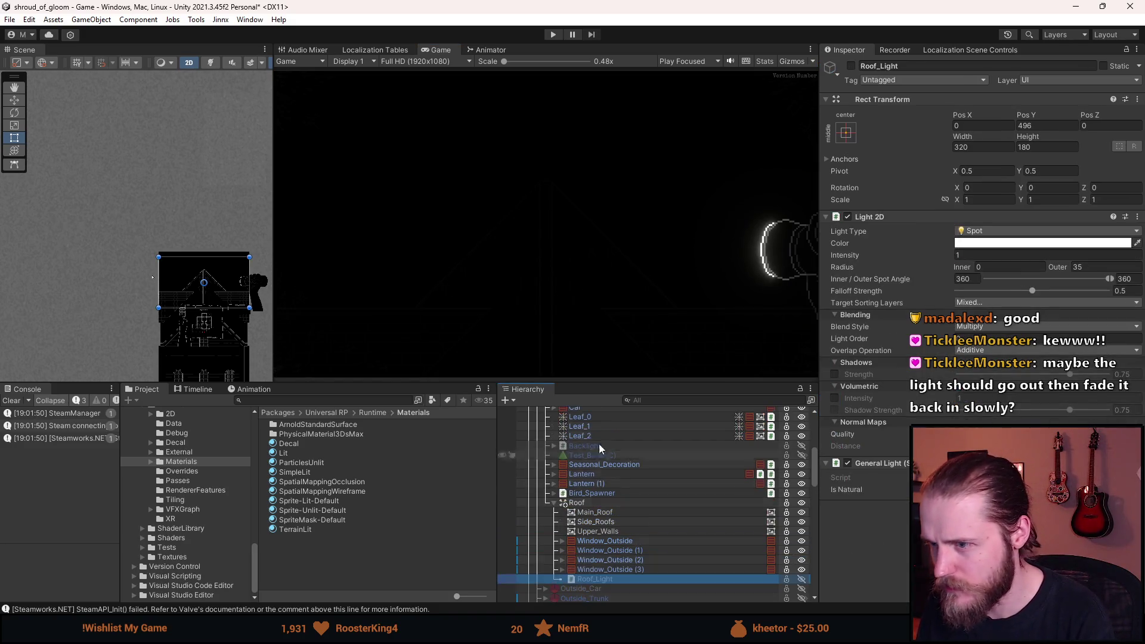
{"action": "scroll", "coordinate": [642, 539], "scroll_direction": "up", "scroll_amount": 3}
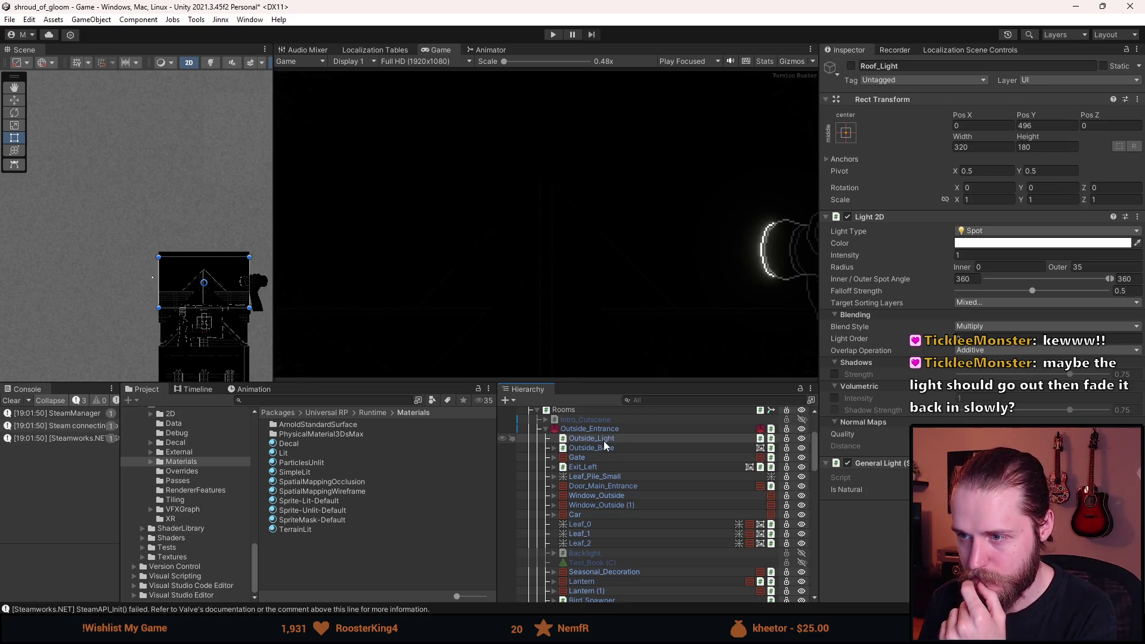
{"action": "scroll", "coordinate": [604, 442], "scroll_direction": "down", "scroll_amount": 5}
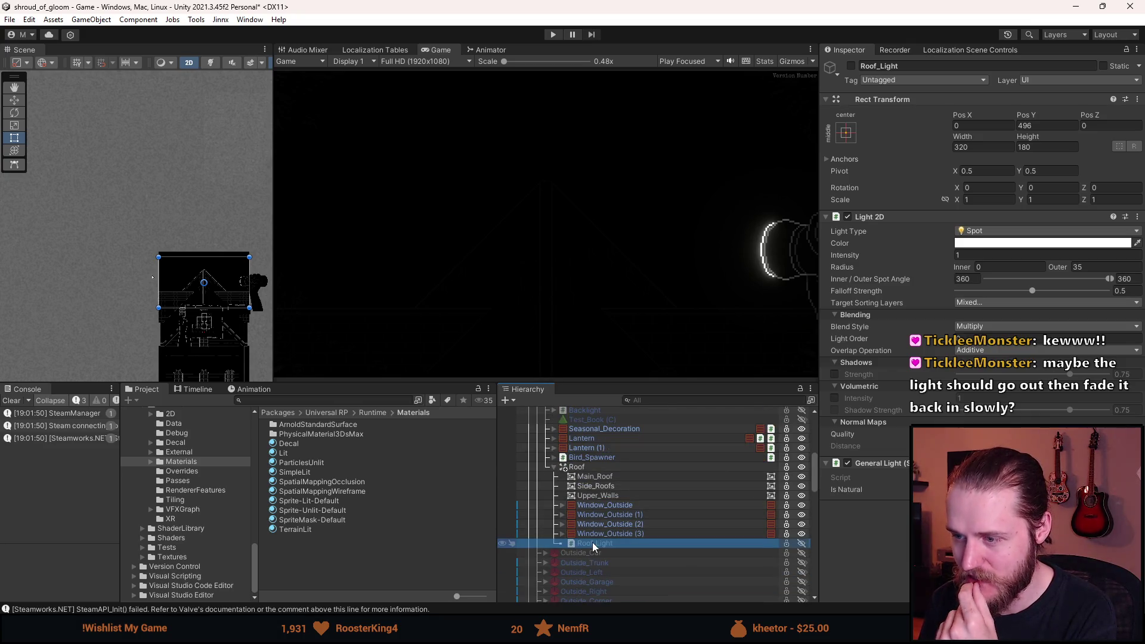
{"action": "key", "text": "alt+shift+a"}
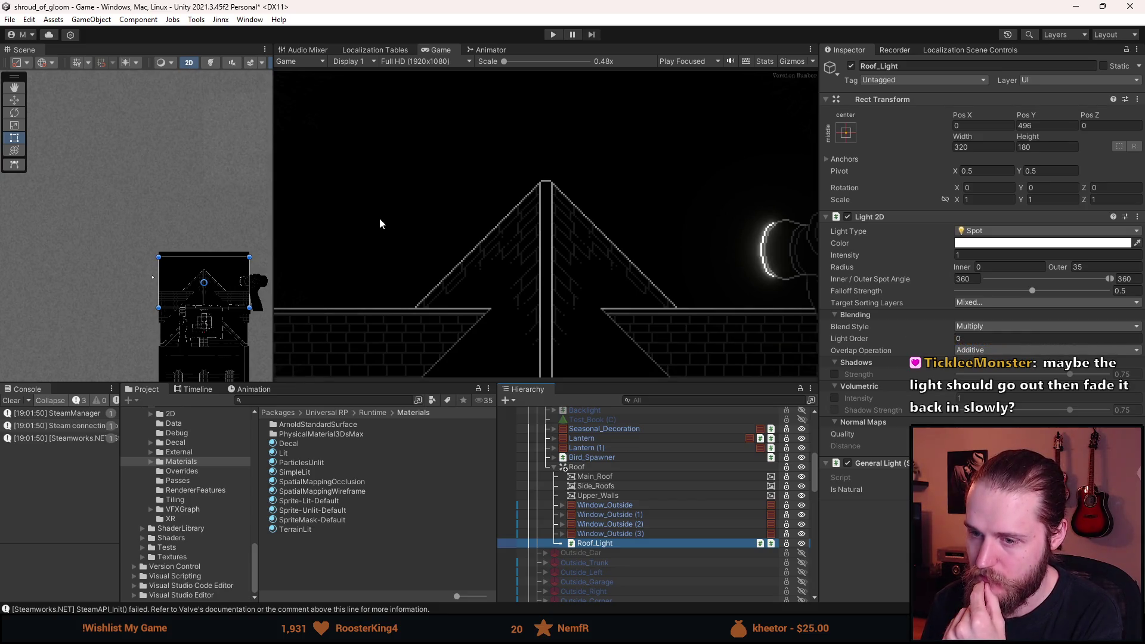
{"action": "scroll", "coordinate": [610, 503], "scroll_direction": "up", "scroll_amount": 3}
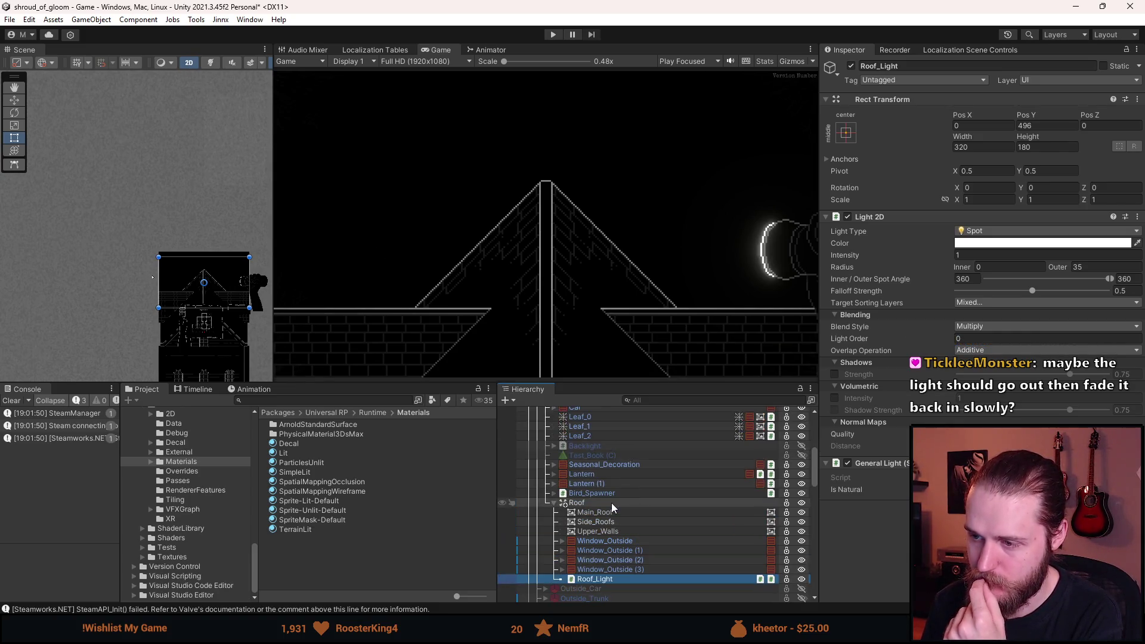
{"action": "scroll", "coordinate": [611, 503], "scroll_direction": "up", "scroll_amount": 3}
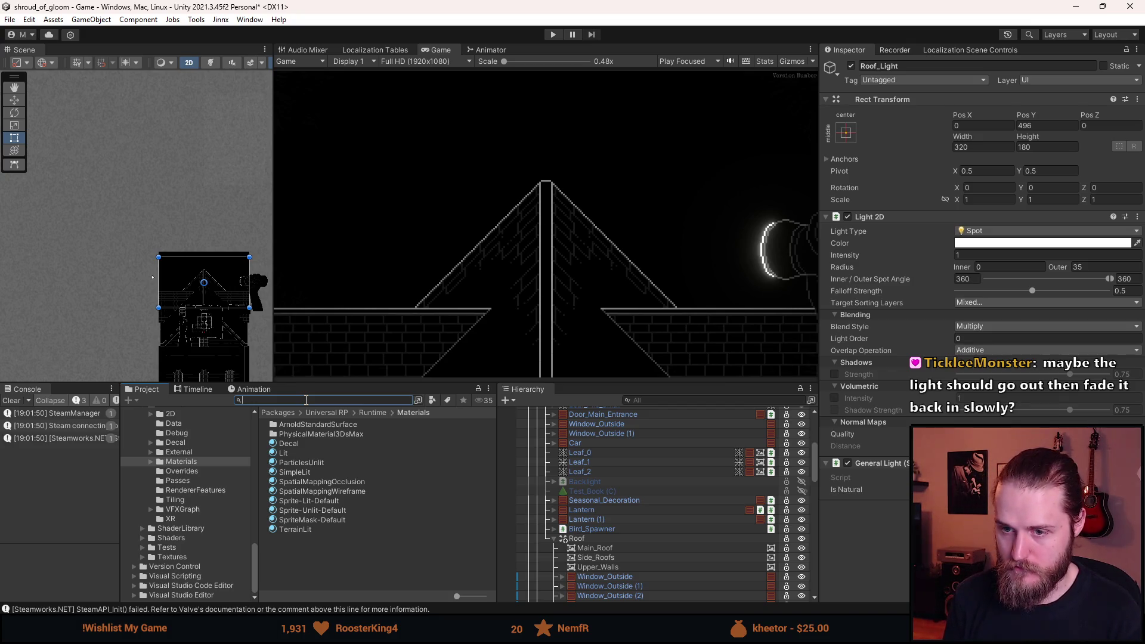
Search the Project for 'outside' and inspect Cutscene_Driving_Outside's sliced frames in the Sprite Editor.
{"action": "type", "text": "outside"}
{"action": "scroll", "coordinate": [339, 470], "scroll_direction": "down", "scroll_amount": 2}
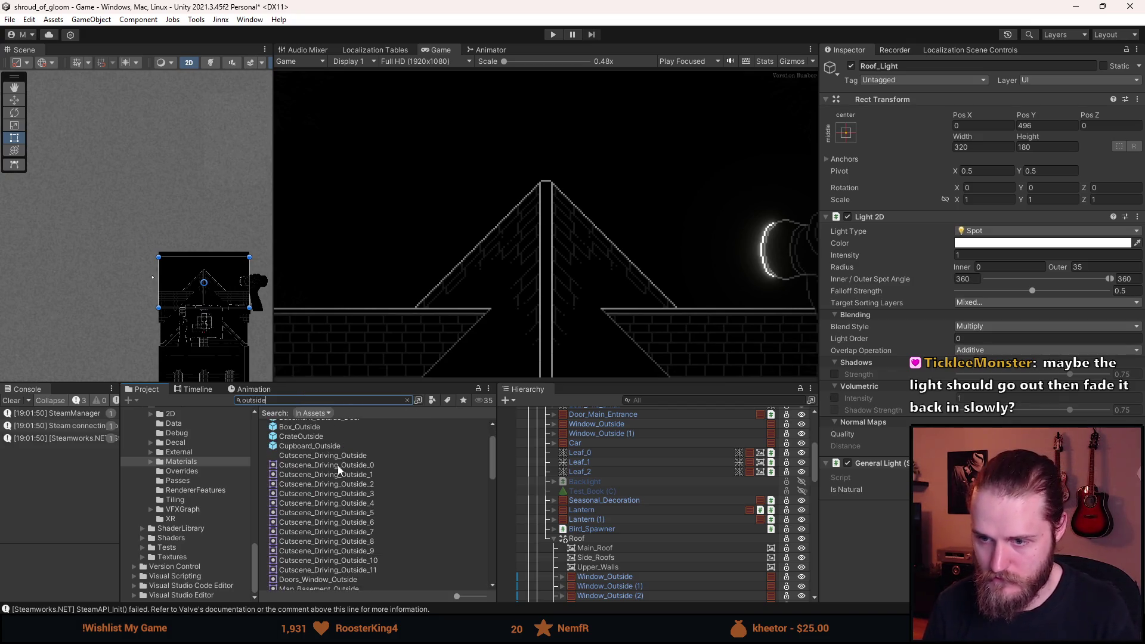
{"action": "scroll", "coordinate": [338, 465], "scroll_direction": "down", "scroll_amount": 2}
{"action": "scroll", "coordinate": [338, 466], "scroll_direction": "up", "scroll_amount": 2}
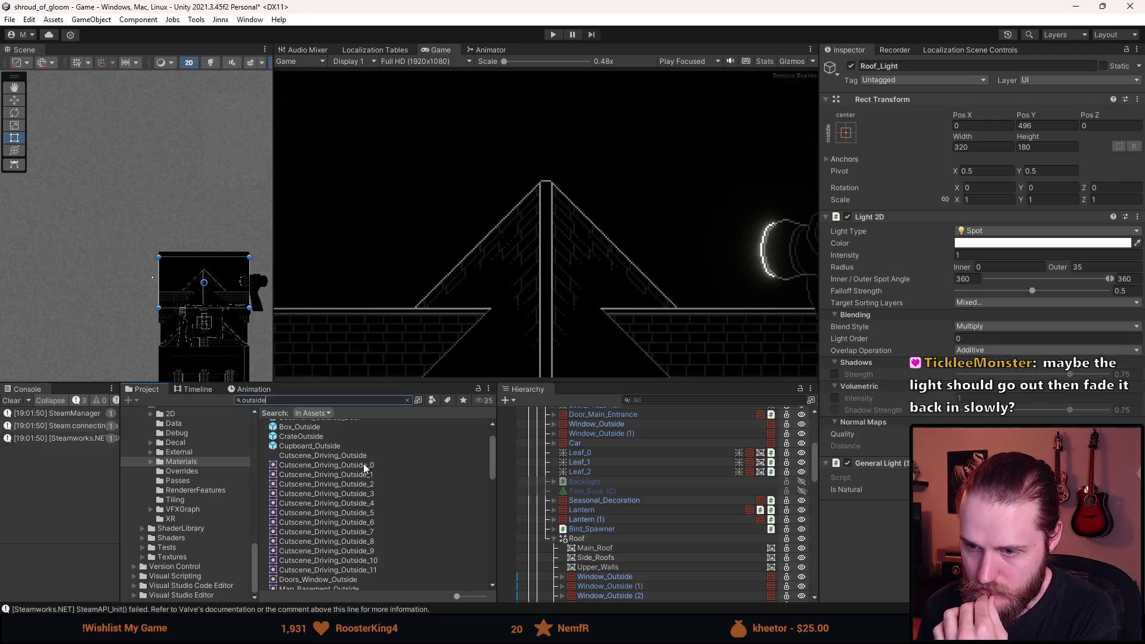
{"action": "left_click", "coordinate": [362, 457]}
{"action": "left_click", "coordinate": [1119, 212]}
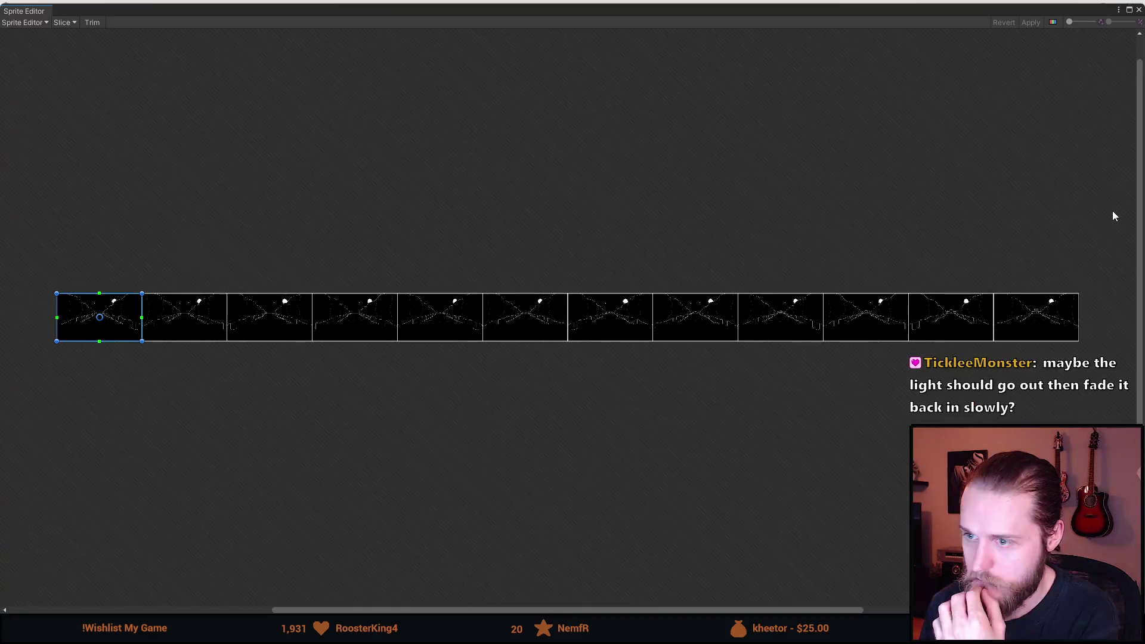
{"action": "scroll", "coordinate": [470, 337], "scroll_direction": "up", "scroll_amount": 10}
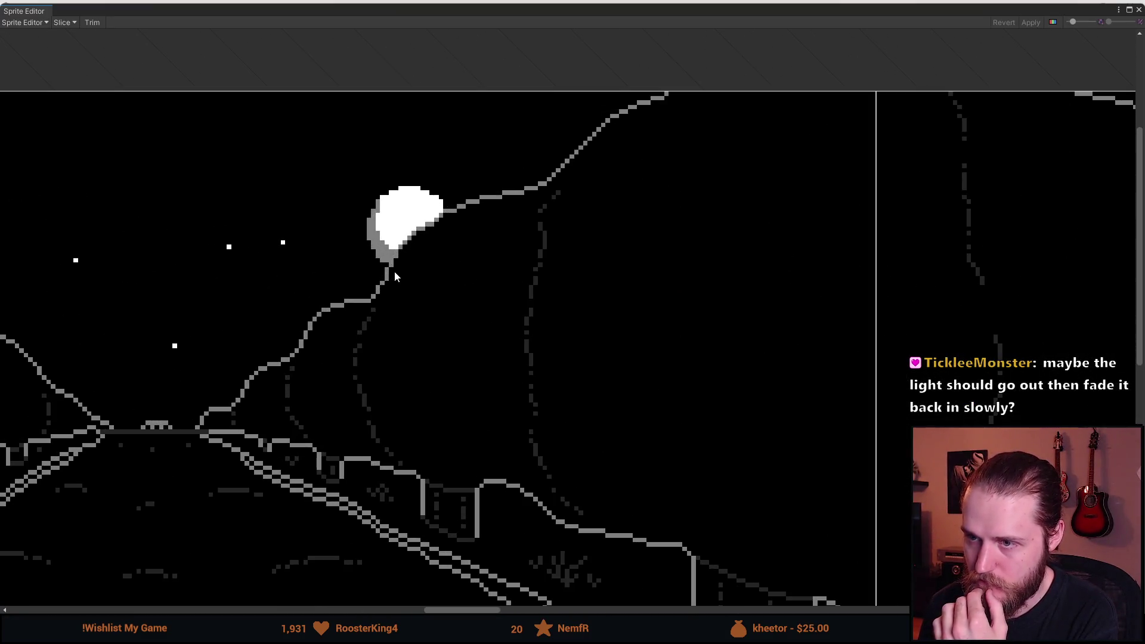
{"action": "scroll", "coordinate": [395, 332], "scroll_direction": "down", "scroll_amount": 10}
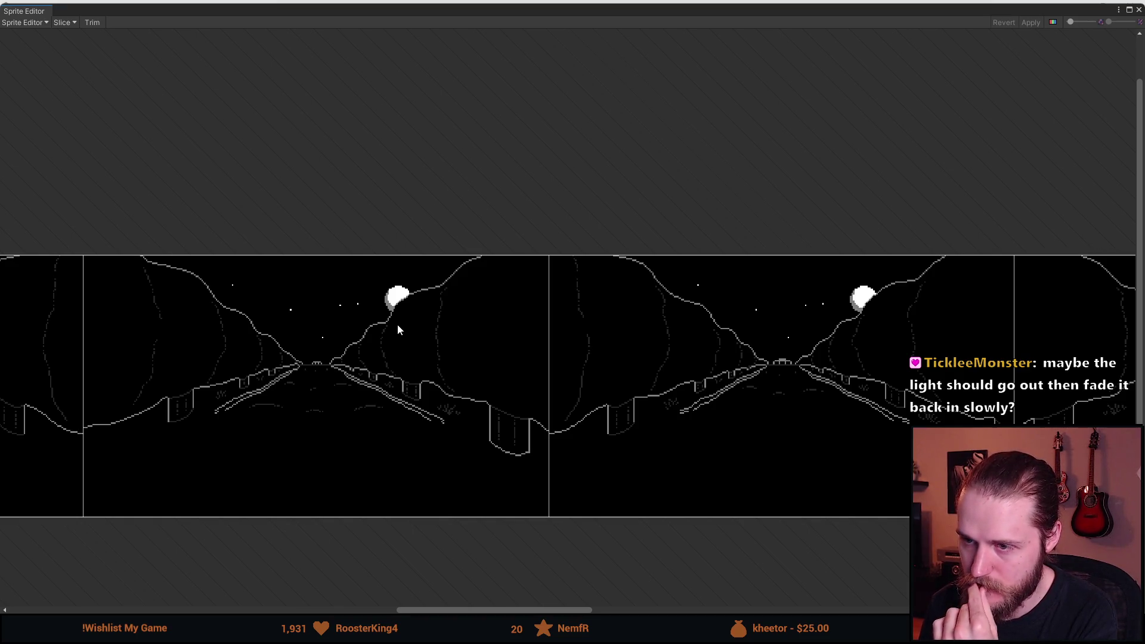
{"action": "scroll", "coordinate": [398, 330], "scroll_direction": "left", "scroll_amount": 5}
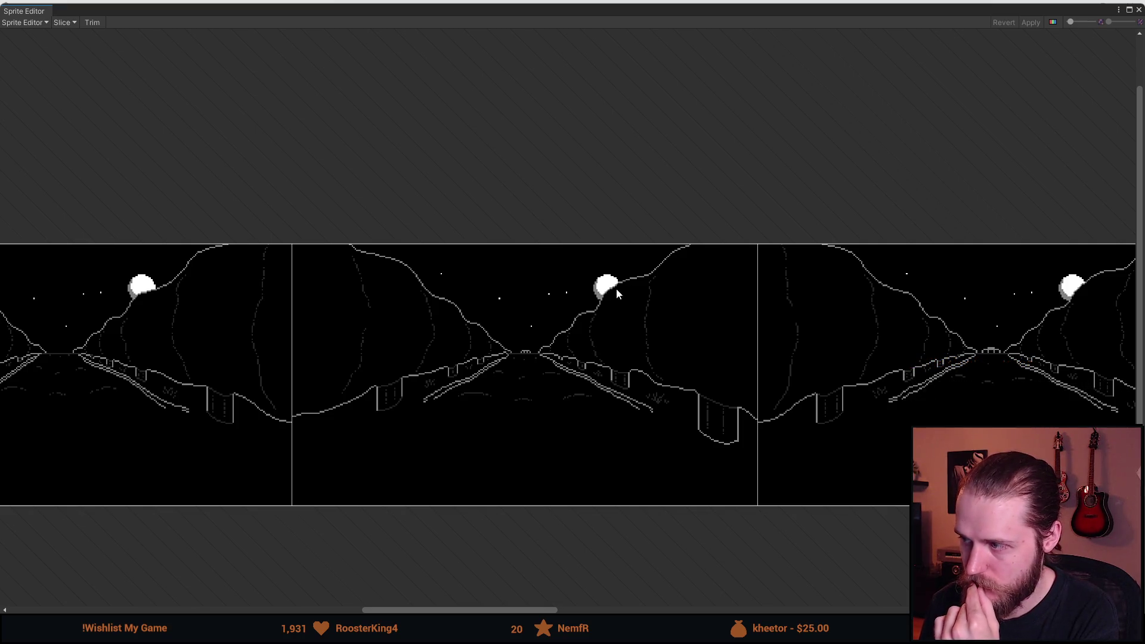
{"action": "scroll", "coordinate": [632, 340], "scroll_direction": "left", "scroll_amount": 4}
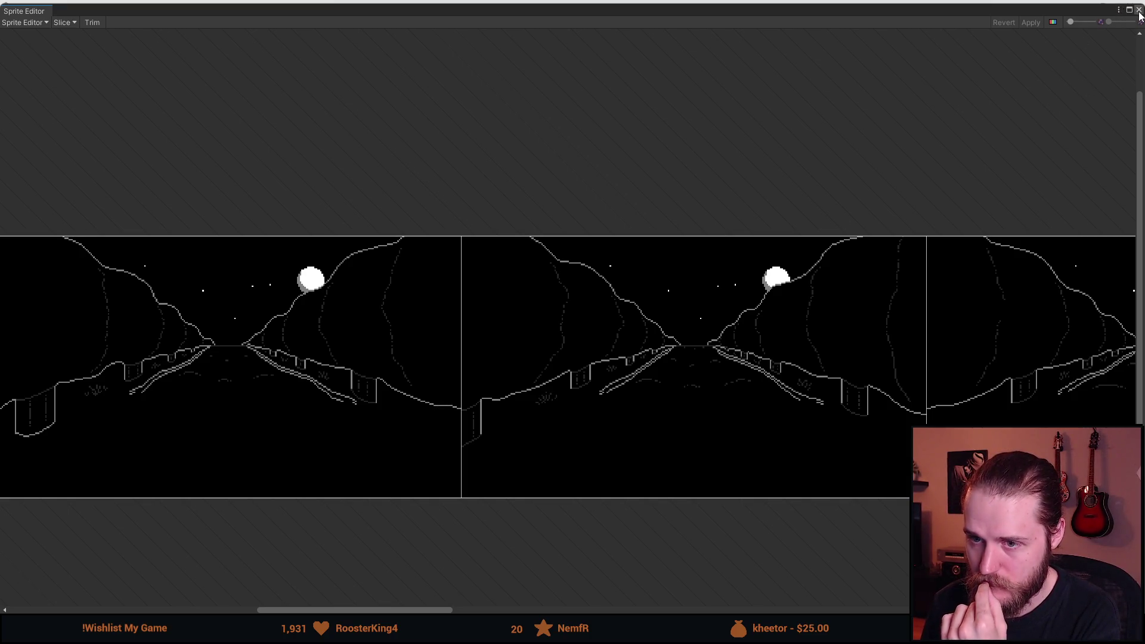
{"action": "left_click", "coordinate": [1139, 10]}
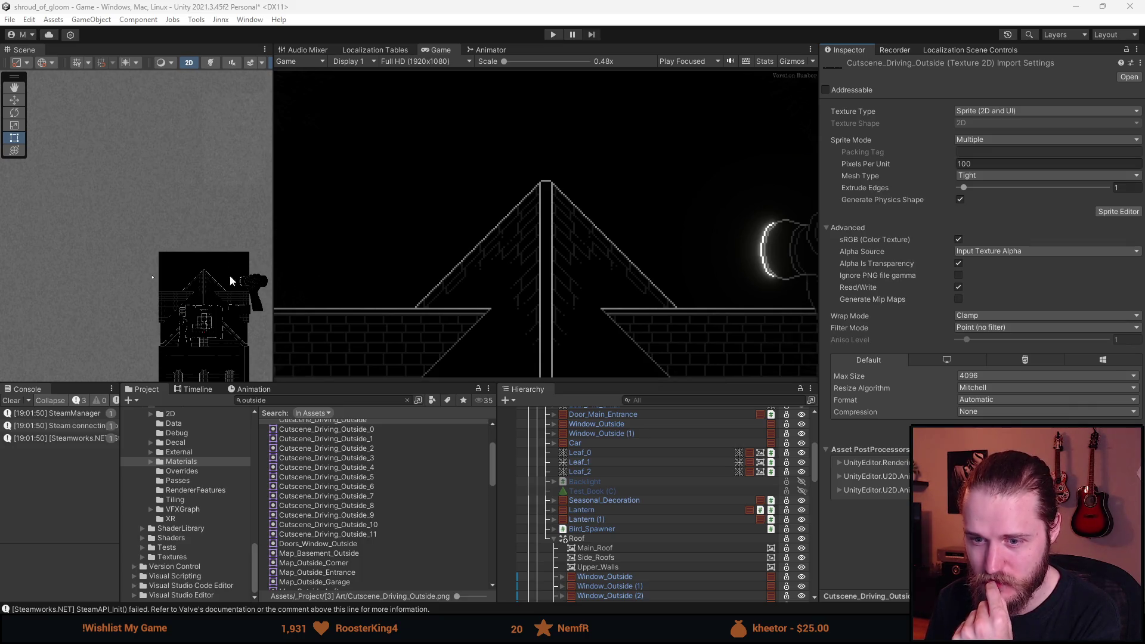
Clear the Console and switch to Aseprite showing the driving art.
{"action": "left_click", "coordinate": [8, 404]}
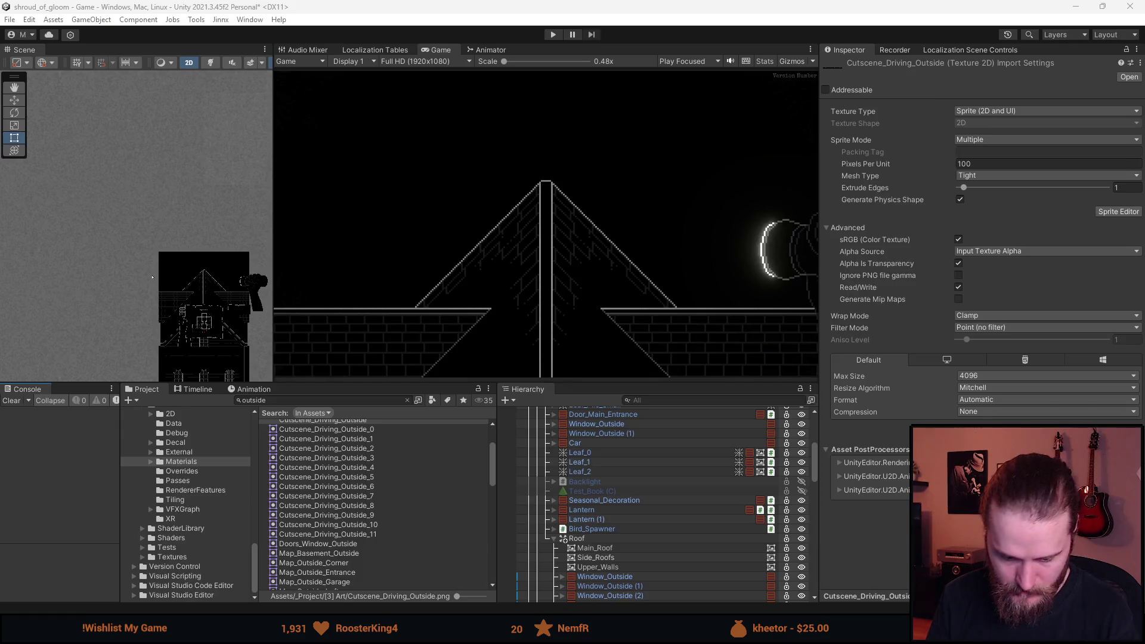
{"action": "key", "text": "alt+Tab"}
{"action": "scroll", "coordinate": [447, 246], "scroll_direction": "up", "scroll_amount": 3}
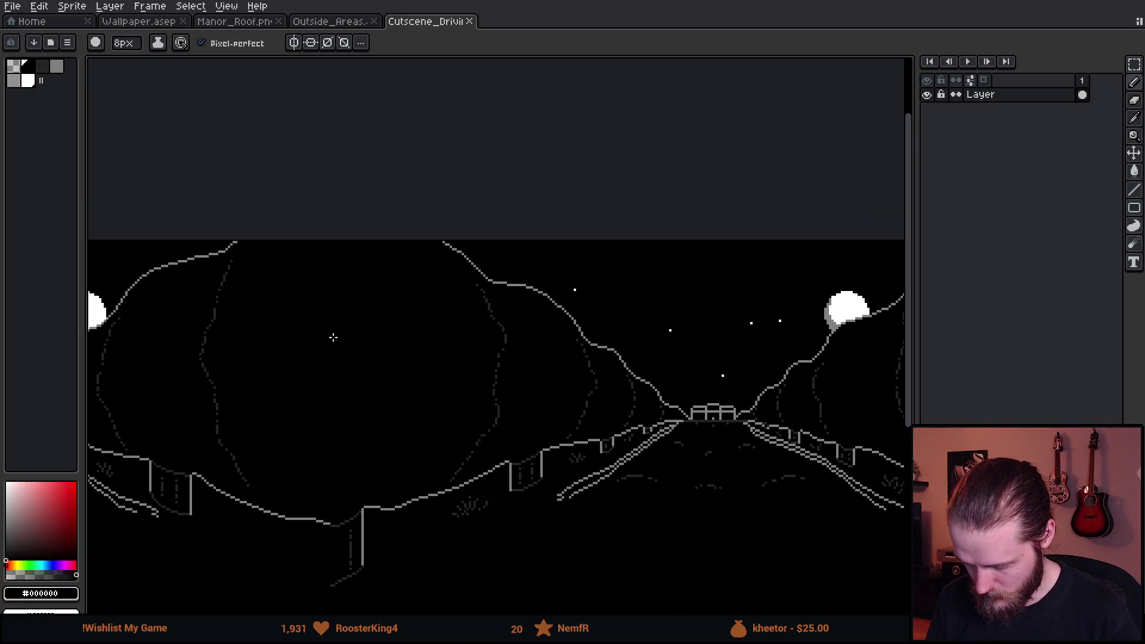
Pan across the driving panorama and draw a rectangular selection around the moon.
{"action": "scroll", "coordinate": [299, 337], "scroll_direction": "down", "scroll_amount": 3}
{"action": "mouse_move", "coordinate": [503, 389]}
{"action": "left_mouse_down"}
{"action": "mouse_move", "coordinate": [266, 396]}
{"action": "mouse_move", "coordinate": [442, 383]}
{"action": "left_mouse_up"}
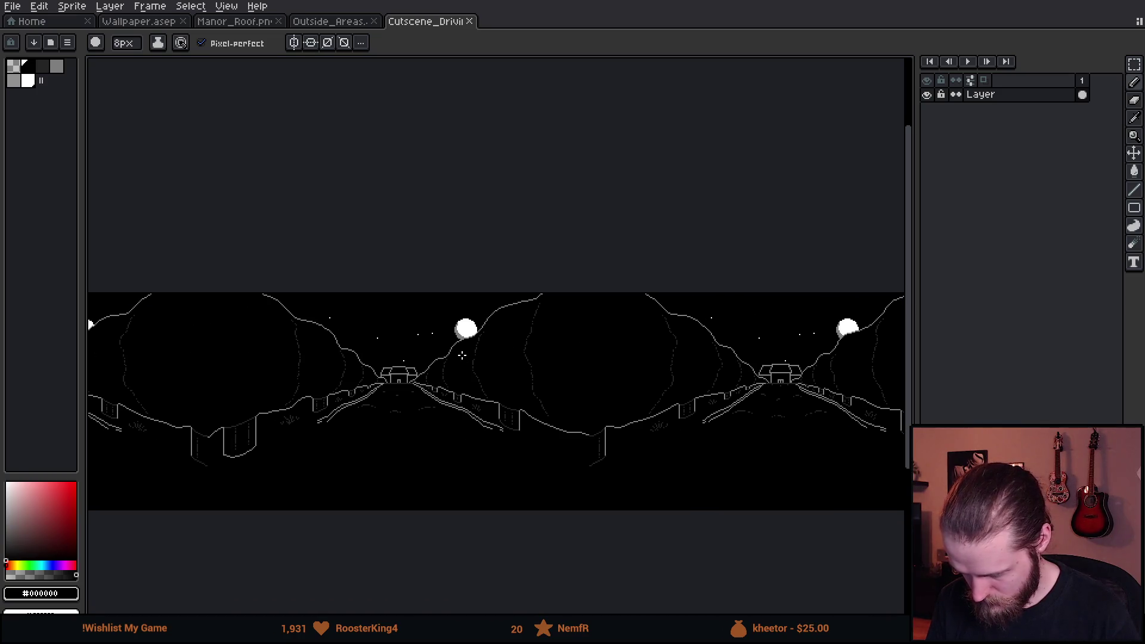
{"action": "scroll", "coordinate": [456, 337], "scroll_direction": "up", "scroll_amount": 5}
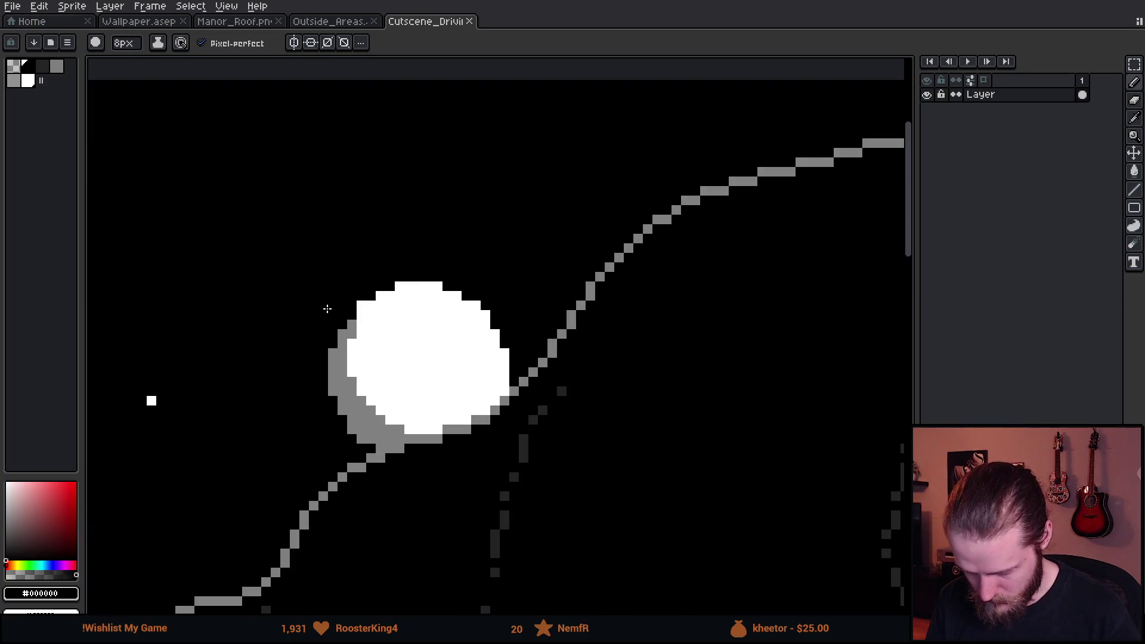
{"action": "key", "text": "m"}
{"action": "mouse_move", "coordinate": [330, 282]}
{"action": "left_mouse_down"}
{"action": "mouse_move", "coordinate": [478, 463]}
{"action": "mouse_move", "coordinate": [510, 465]}
{"action": "left_mouse_up"}
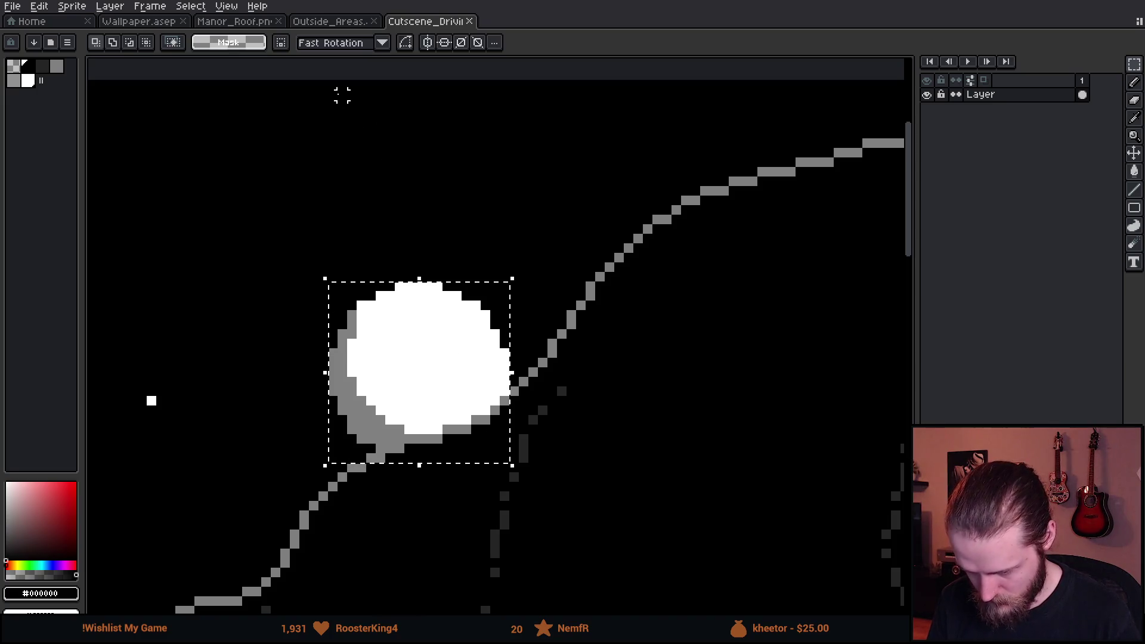
Switch to the Manor_Roof.png image.
{"action": "left_click", "coordinate": [212, 25]}
{"action": "scroll", "coordinate": [605, 298], "scroll_direction": "down", "scroll_amount": 3}
{"action": "scroll", "coordinate": [524, 348], "scroll_direction": "up", "scroll_amount": 3}
Paste the moon onto a new layer above Upper_Floors and nudge it left and up.
{"action": "left_click", "coordinate": [1020, 95]}
{"action": "key", "text": "shift+n"}
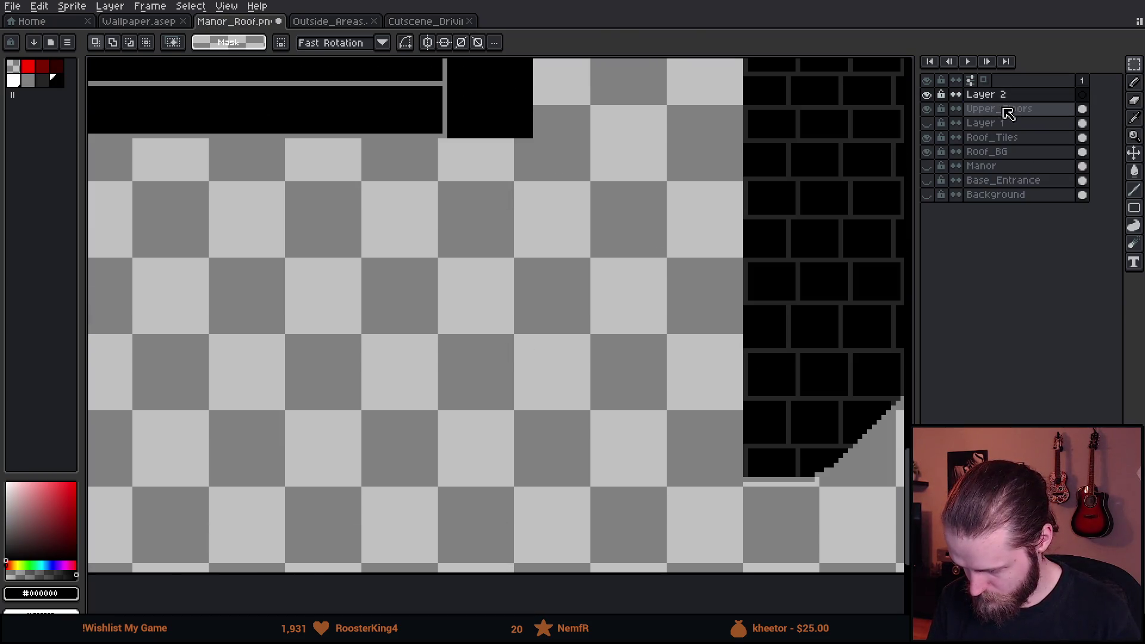
{"action": "key", "text": "ctrl+v"}
{"action": "left_click_drag", "start_coordinate": [505, 341], "coordinate": [447, 327]}
{"action": "key", "text": "Return"}
{"action": "scroll", "coordinate": [410, 301], "scroll_direction": "up", "scroll_amount": 2}
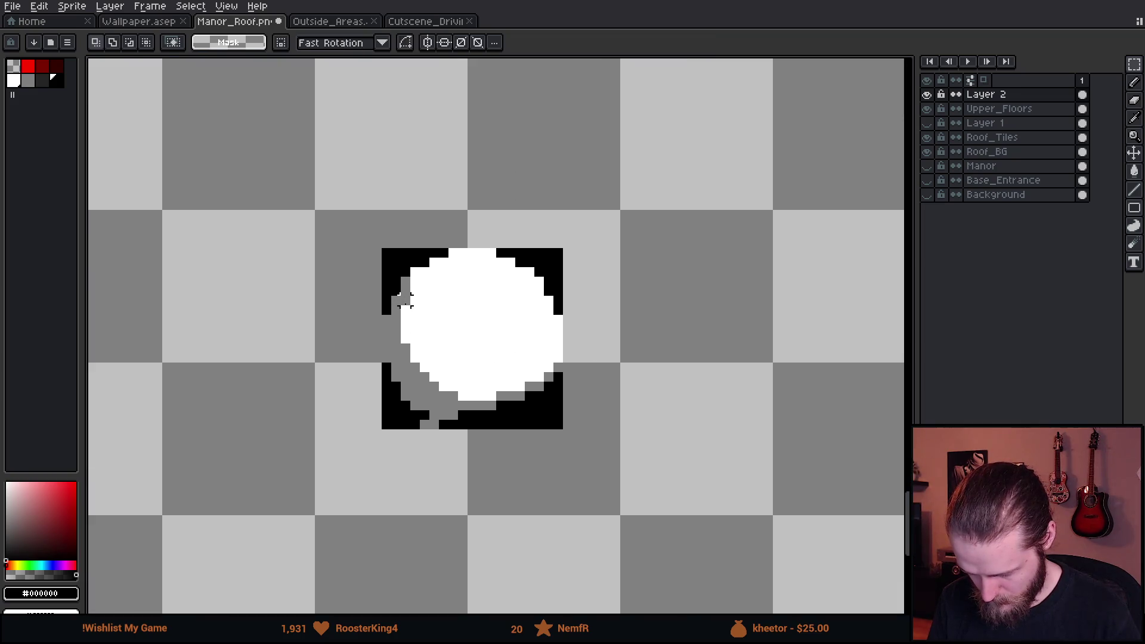
Fill the black around the moon with transparency.
{"action": "left_click_drag", "start_coordinate": [268, 201], "coordinate": [640, 515]}
{"action": "key", "text": "g"}
{"action": "left_click", "coordinate": [13, 67]}
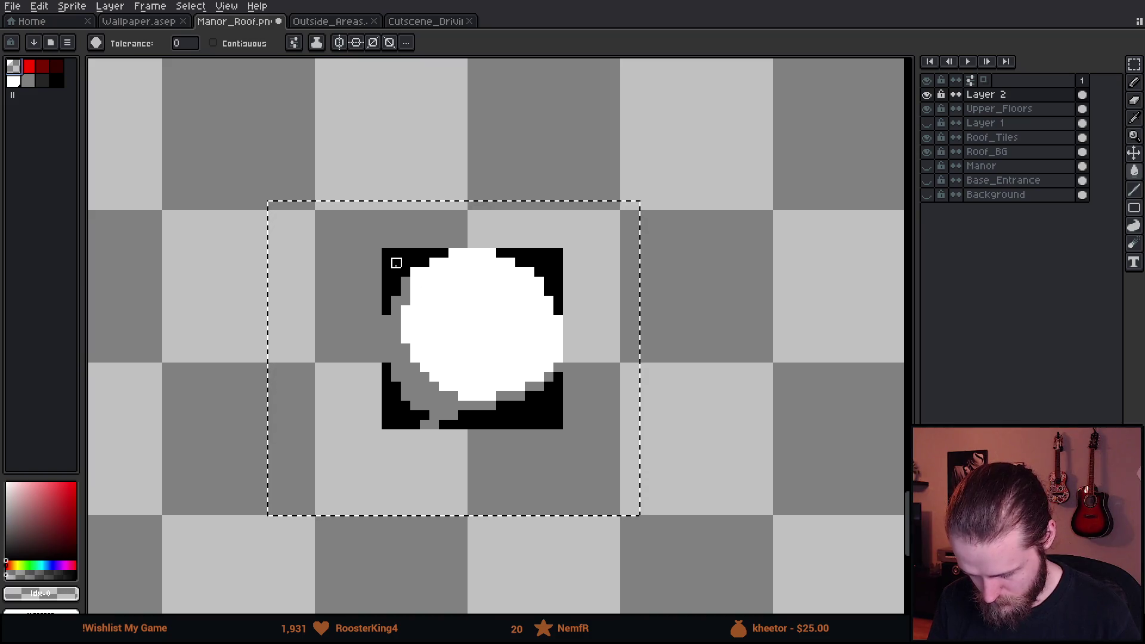
{"action": "left_click", "coordinate": [397, 263]}
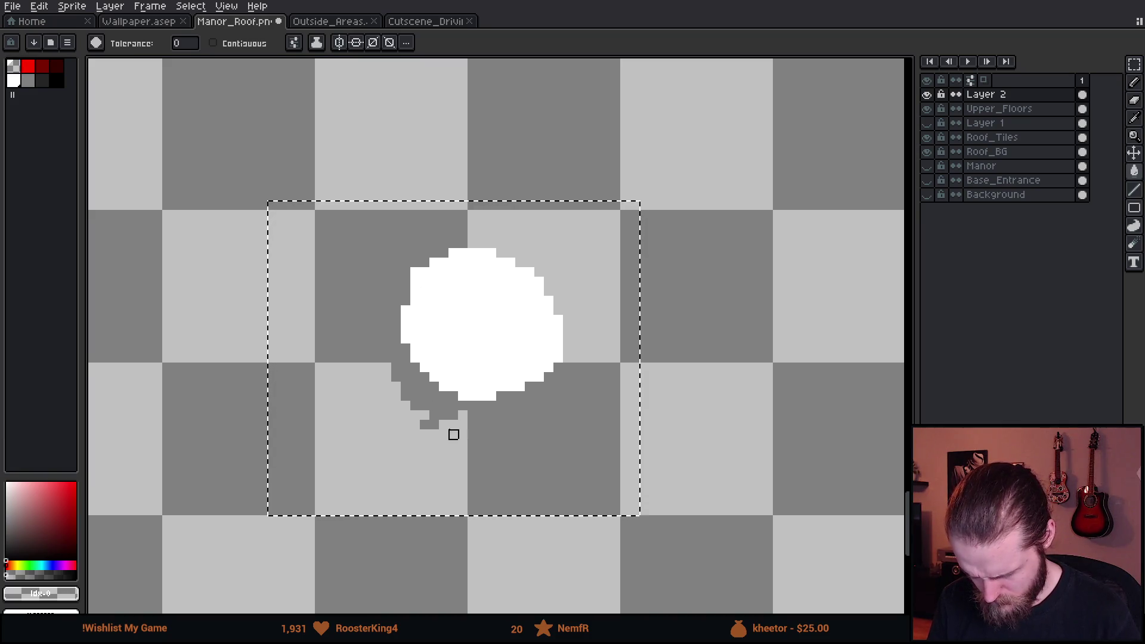
Show the black Background layer and reposition the moon up and to the left.
{"action": "key", "text": "m"}
{"action": "key", "text": "ctrl+d"}
{"action": "left_click_drag", "start_coordinate": [281, 172], "coordinate": [708, 503]}
{"action": "mouse_move", "coordinate": [525, 362]}
{"action": "left_mouse_down"}
{"action": "mouse_move", "coordinate": [450, 449]}
{"action": "mouse_move", "coordinate": [459, 428]}
{"action": "left_mouse_up"}
{"action": "left_click", "coordinate": [926, 195]}
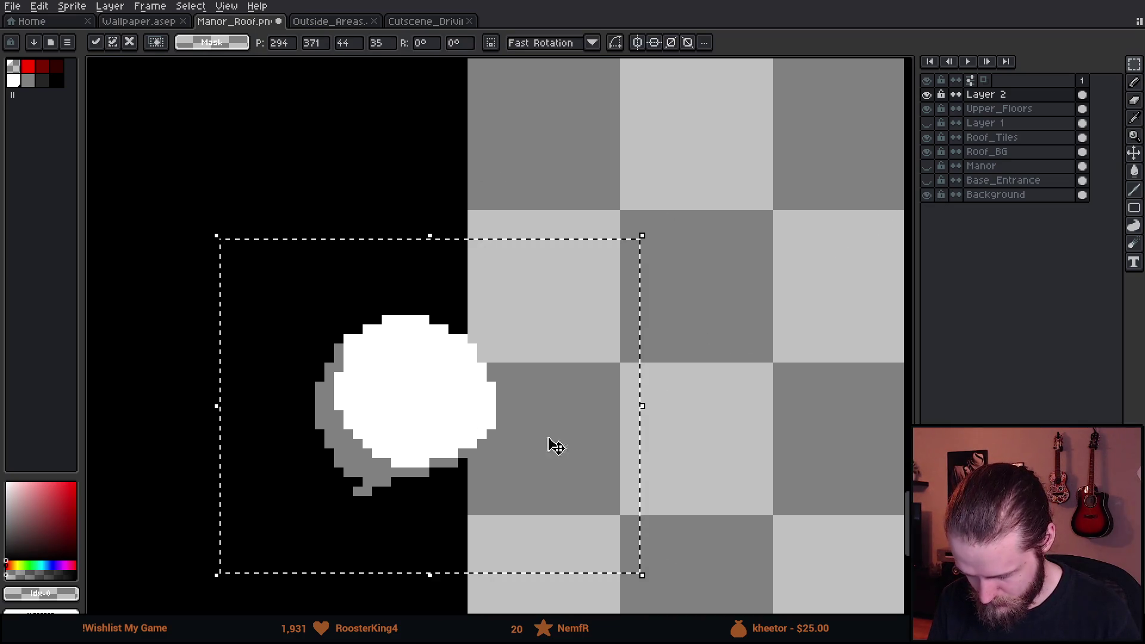
{"action": "left_click_drag", "start_coordinate": [504, 417], "coordinate": [307, 358]}
{"action": "key", "text": "Return"}
{"action": "scroll", "coordinate": [567, 355], "scroll_direction": "up", "scroll_amount": 3}
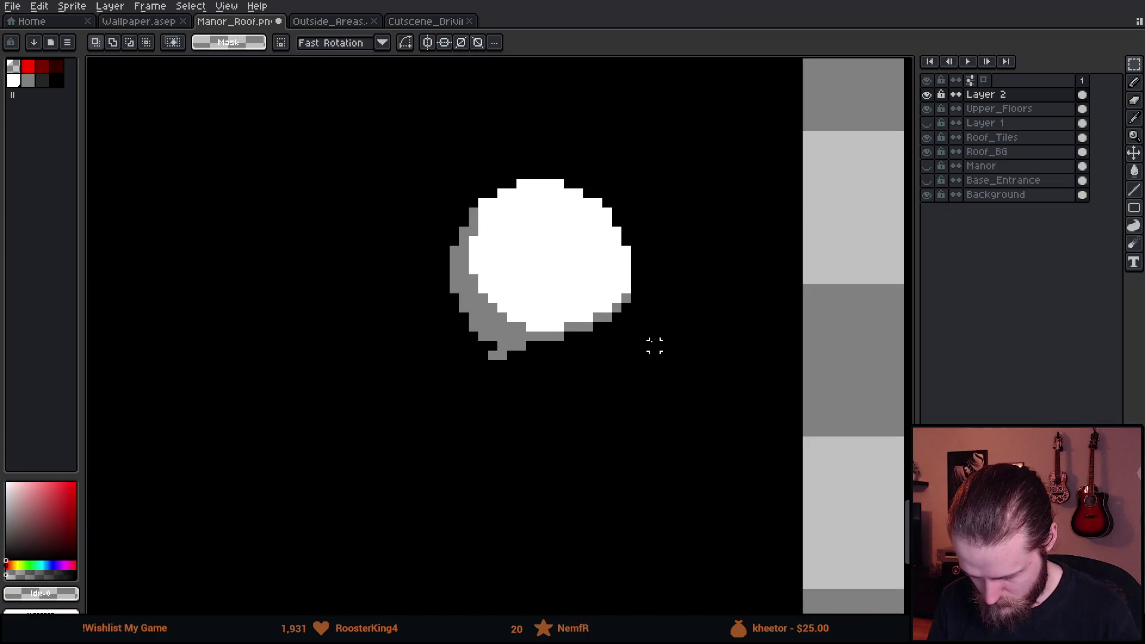
{"action": "scroll", "coordinate": [566, 356], "scroll_direction": "down", "scroll_amount": 2}
{"action": "left_click_drag", "start_coordinate": [541, 375], "coordinate": [472, 421]}
On a new layer, paint a thicker grey moon shadow with a 19px pencil.
{"action": "left_click", "coordinate": [1005, 111]}
{"action": "key", "text": "shift+n"}
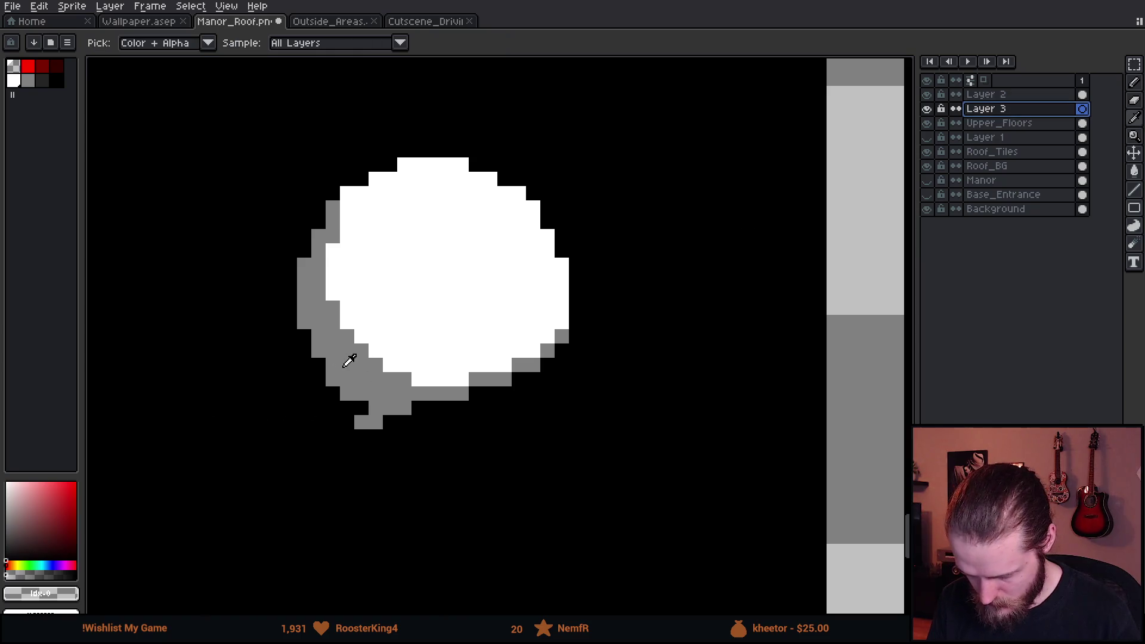
{"action": "left_click", "coordinate": [345, 358], "text": "alt"}
{"action": "key", "text": "b"}
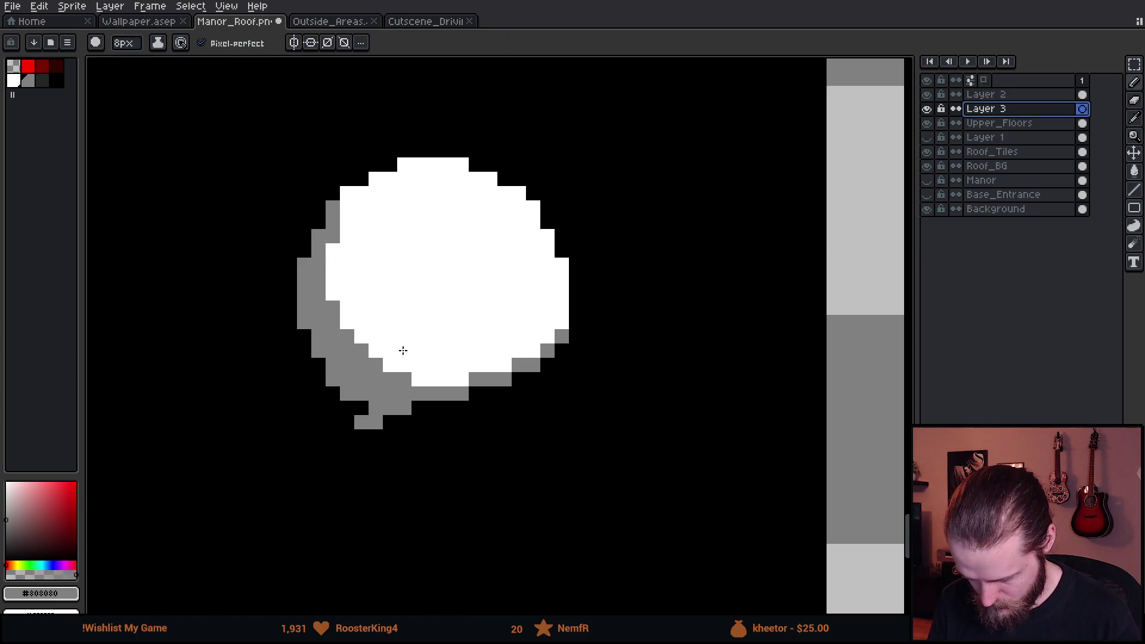
{"action": "key", "text": "plus"}
{"action": "key", "text": "plus"}
{"action": "key", "text": "plus"}
{"action": "key", "text": "plus"}
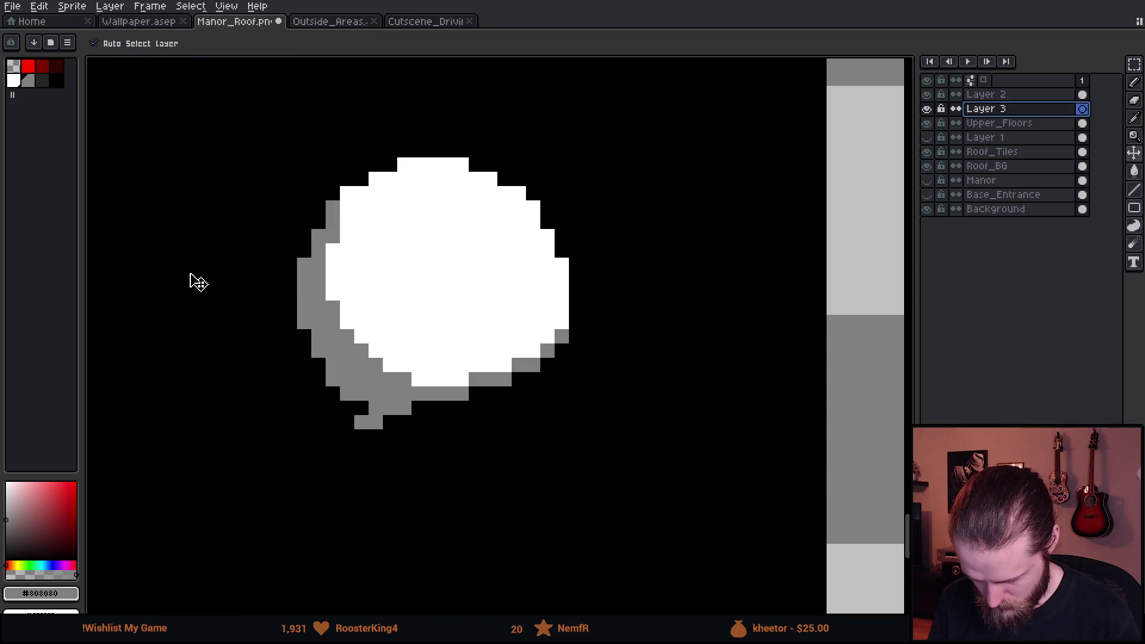
{"action": "key", "text": "plus"}
{"action": "key", "text": "plus"}
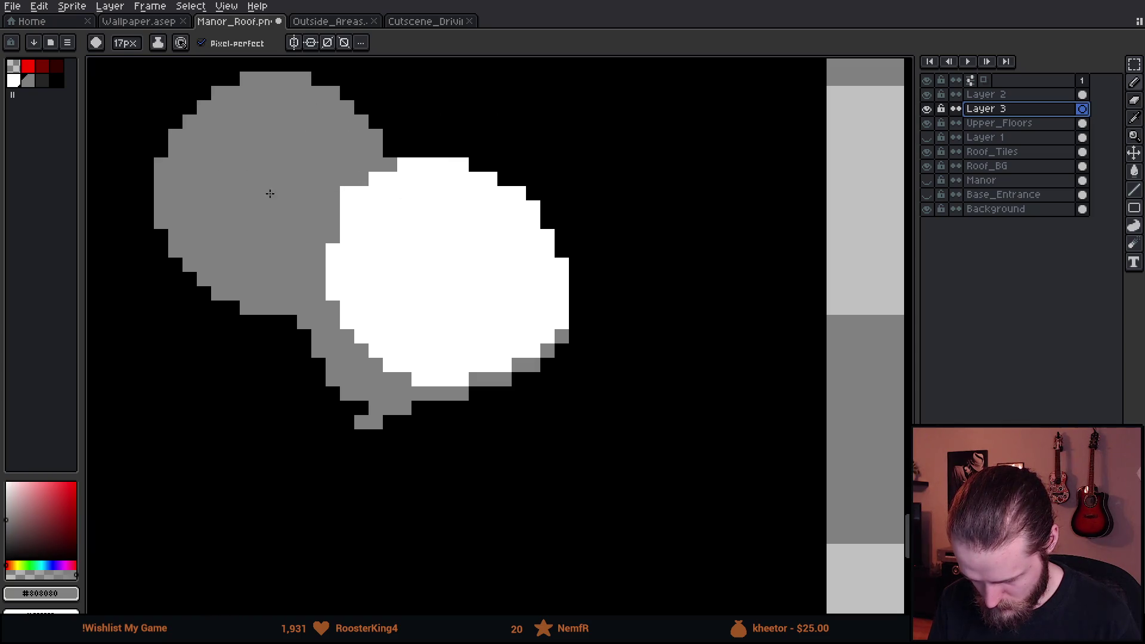
{"action": "key", "text": "plus"}
{"action": "key", "text": "plus"}
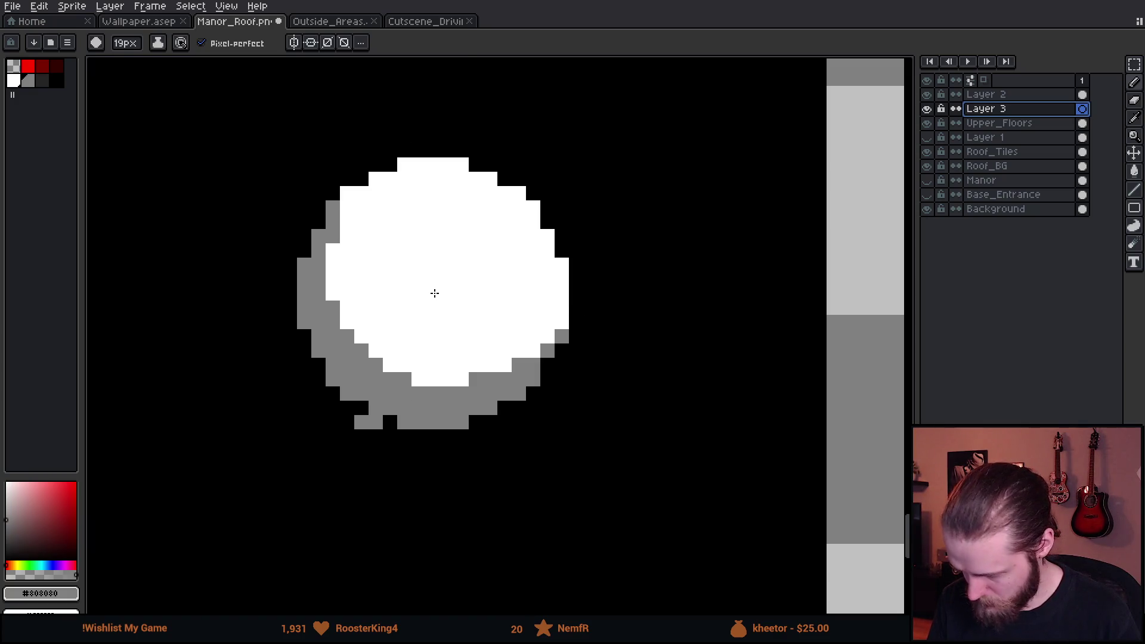
{"action": "left_click", "coordinate": [435, 292]}
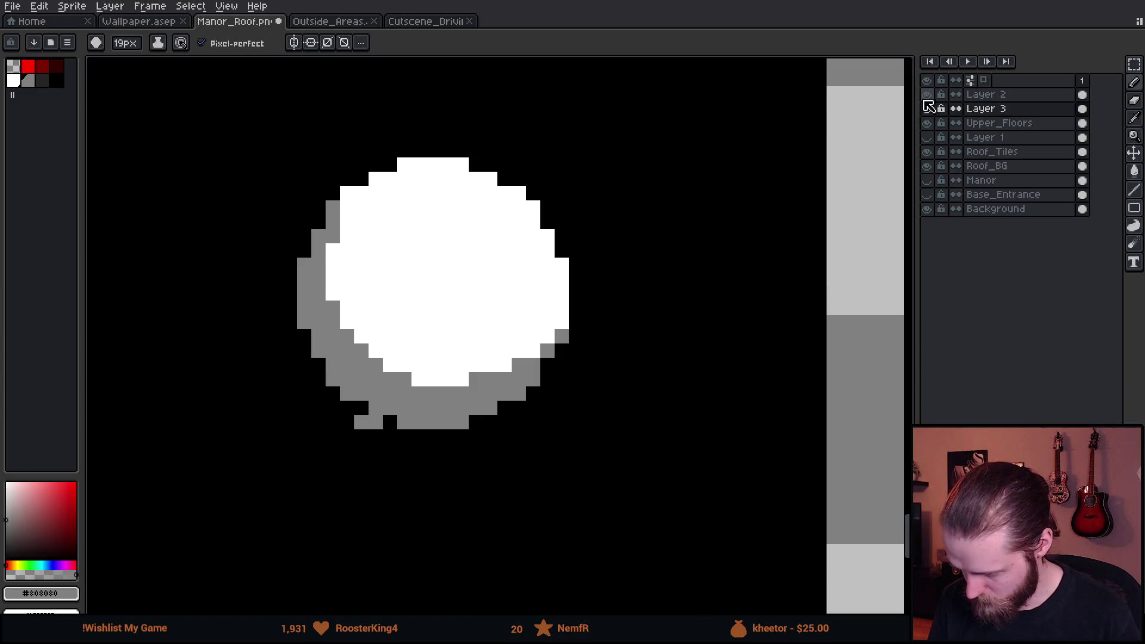
Erase the stray grey pixels below the moon's shadow on Layer 2.
{"action": "left_click", "coordinate": [981, 94]}
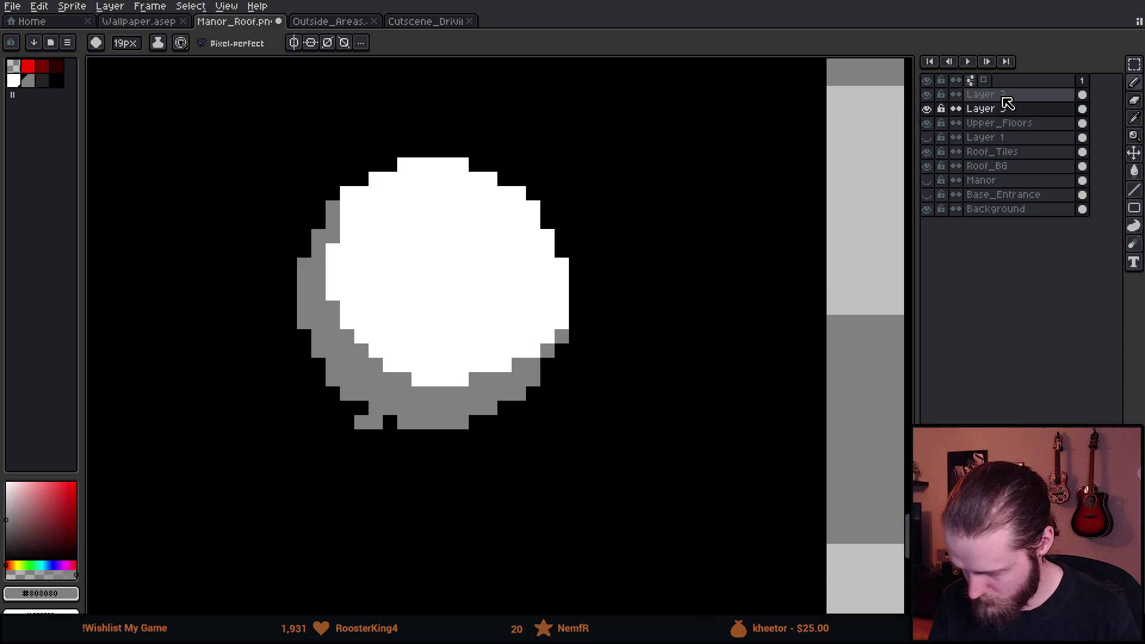
{"action": "key", "text": "e"}
{"action": "left_click_drag", "start_coordinate": [358, 423], "coordinate": [373, 421]}
{"action": "left_click", "coordinate": [376, 422]}
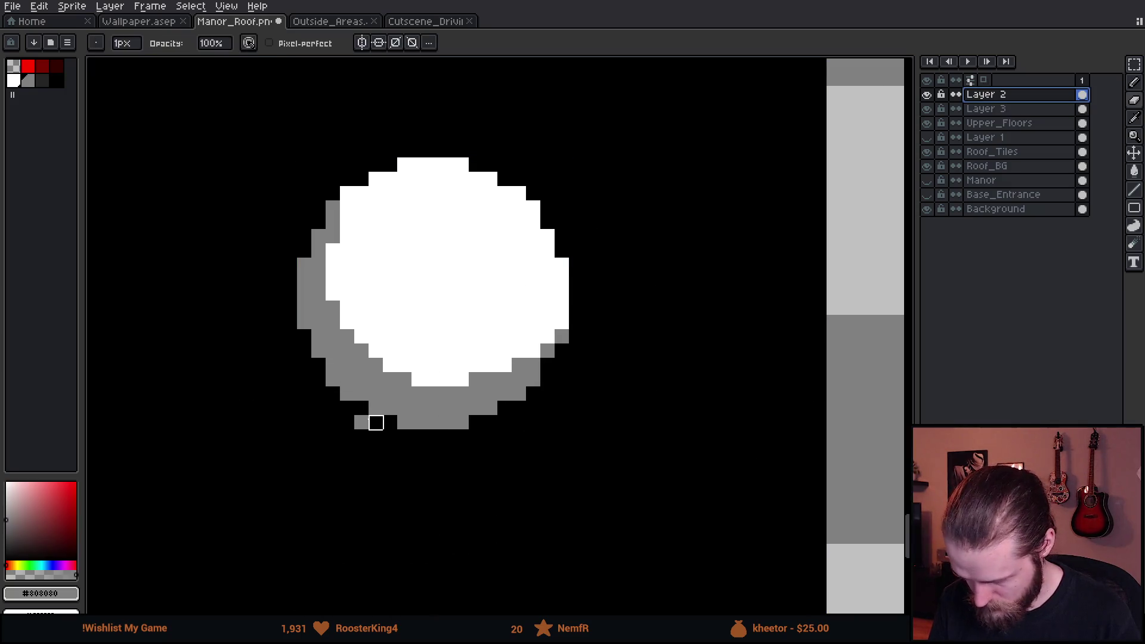
{"action": "scroll", "coordinate": [378, 439], "scroll_direction": "down", "scroll_amount": 1}
{"action": "scroll", "coordinate": [378, 439], "scroll_direction": "down", "scroll_amount": 1}
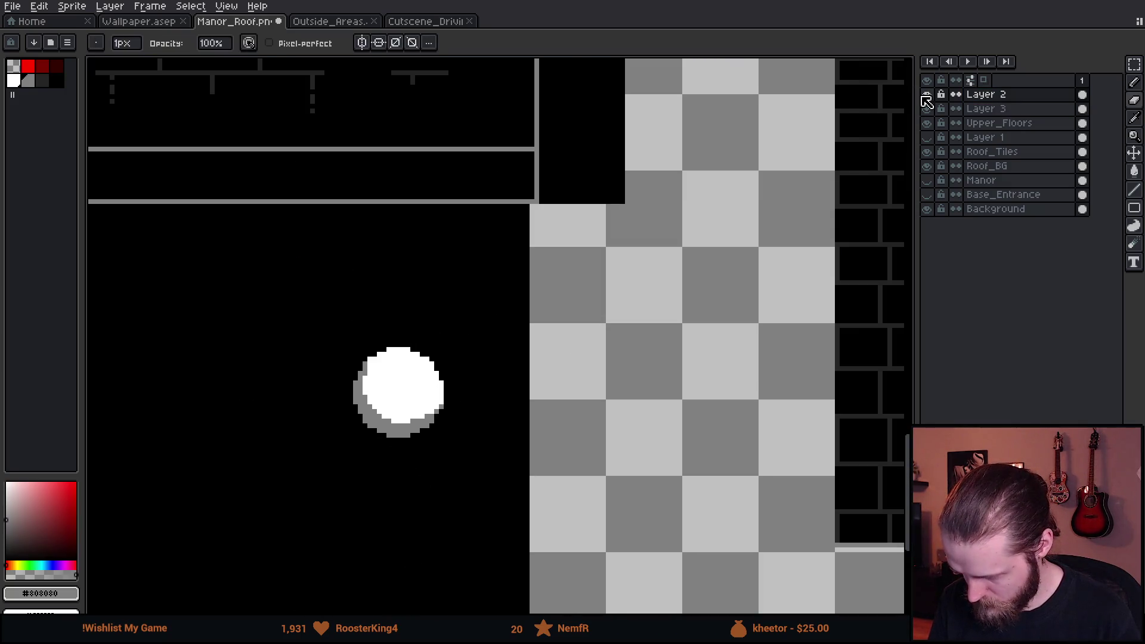
{"action": "left_click", "coordinate": [927, 95]}
{"action": "left_click", "coordinate": [926, 95]}
{"action": "left_click", "coordinate": [927, 109]}
{"action": "left_click", "coordinate": [927, 109]}
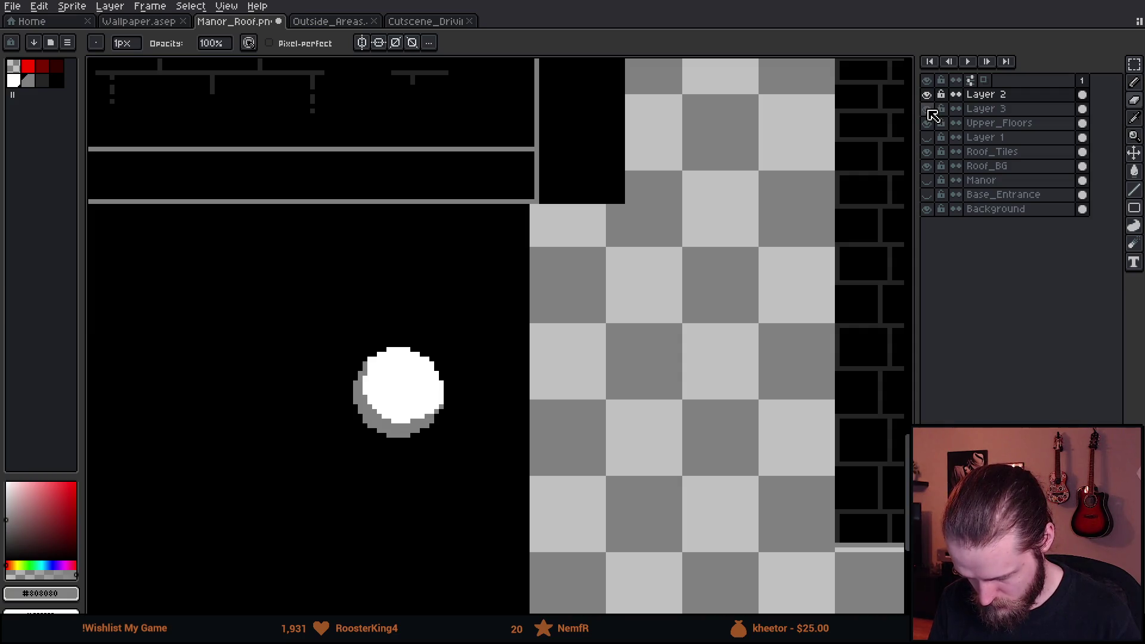
{"action": "scroll", "coordinate": [552, 303], "scroll_direction": "down", "scroll_amount": 1}
{"action": "scroll", "coordinate": [551, 303], "scroll_direction": "down", "scroll_amount": 1}
{"action": "scroll", "coordinate": [463, 370], "scroll_direction": "up", "scroll_amount": 1}
{"action": "scroll", "coordinate": [463, 366], "scroll_direction": "down", "scroll_amount": 1}
{"action": "scroll", "coordinate": [487, 380], "scroll_direction": "up", "scroll_amount": 1}
{"action": "scroll", "coordinate": [487, 379], "scroll_direction": "up", "scroll_amount": 1}
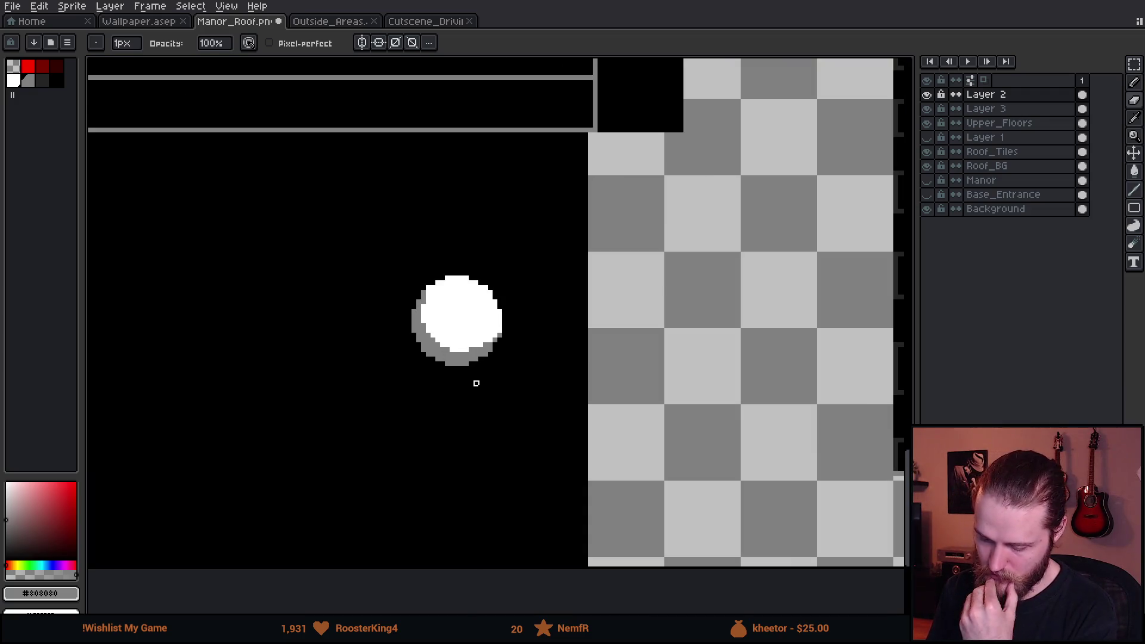
Merge Layer 2 down into Layer 3 and hide the black Background layer.
{"action": "right_click", "coordinate": [989, 99]}
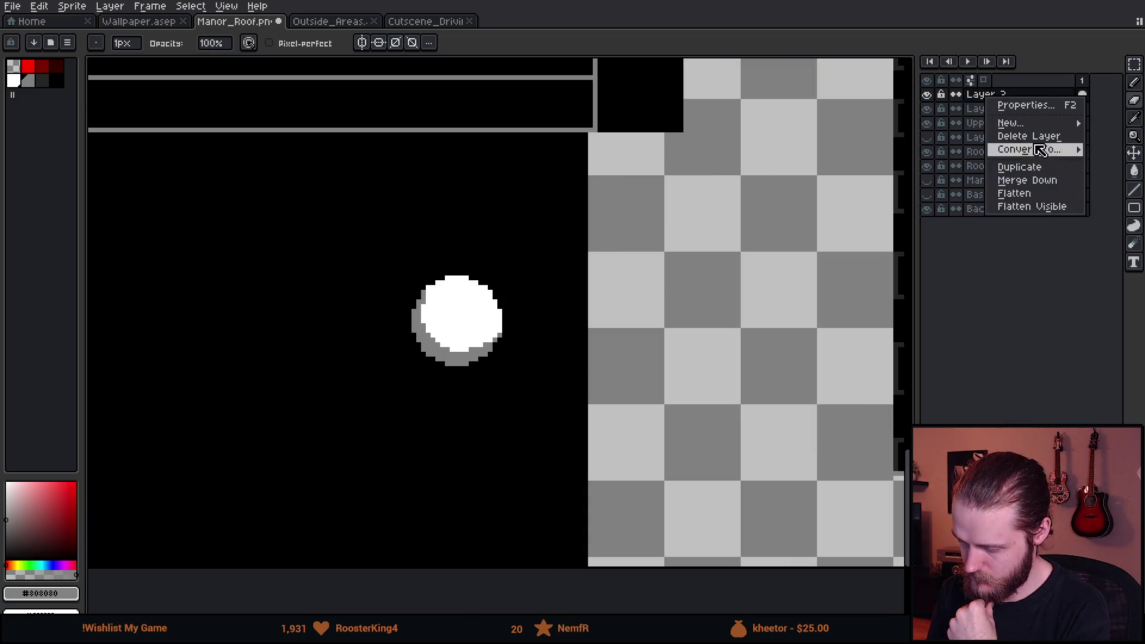
{"action": "left_click", "coordinate": [1037, 179]}
{"action": "left_click", "coordinate": [927, 96]}
{"action": "left_click", "coordinate": [926, 94]}
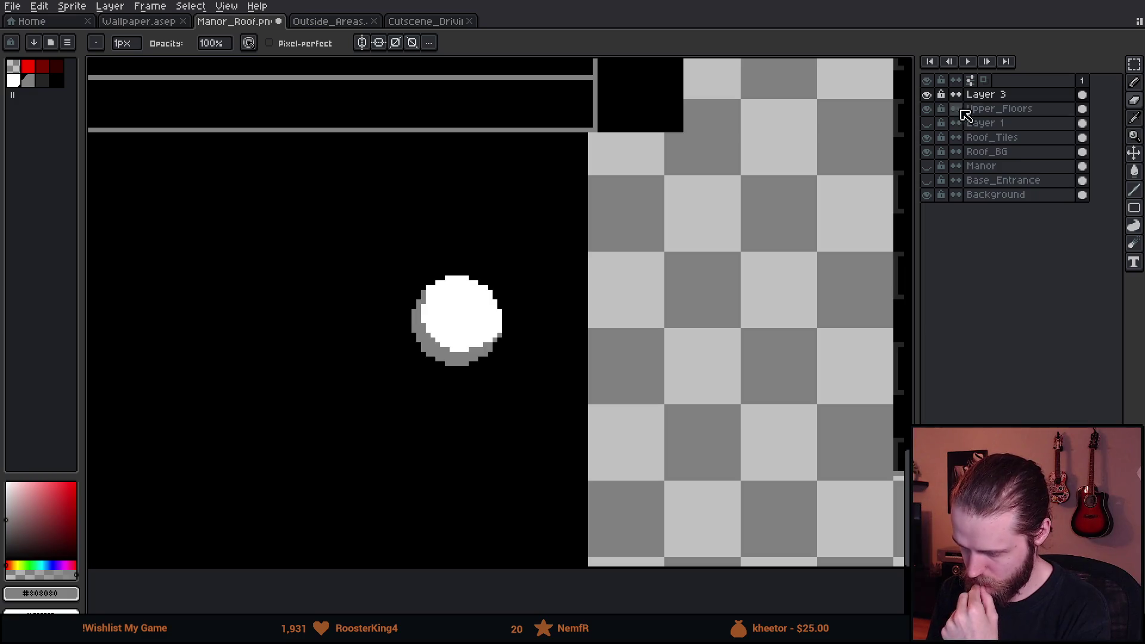
{"action": "left_click", "coordinate": [927, 195]}
Select the moon on Layer 3 and move it up and to the right.
{"action": "left_click", "coordinate": [978, 95]}
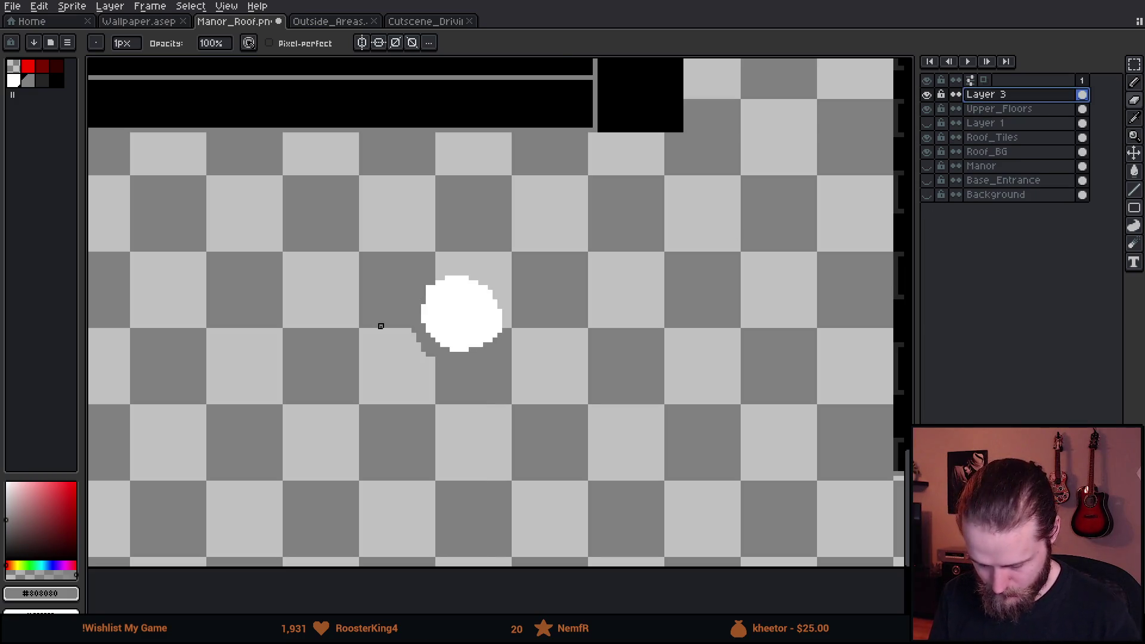
{"action": "key", "text": "m"}
{"action": "left_click_drag", "start_coordinate": [325, 232], "coordinate": [644, 435]}
{"action": "left_click_drag", "start_coordinate": [544, 371], "coordinate": [706, 348]}
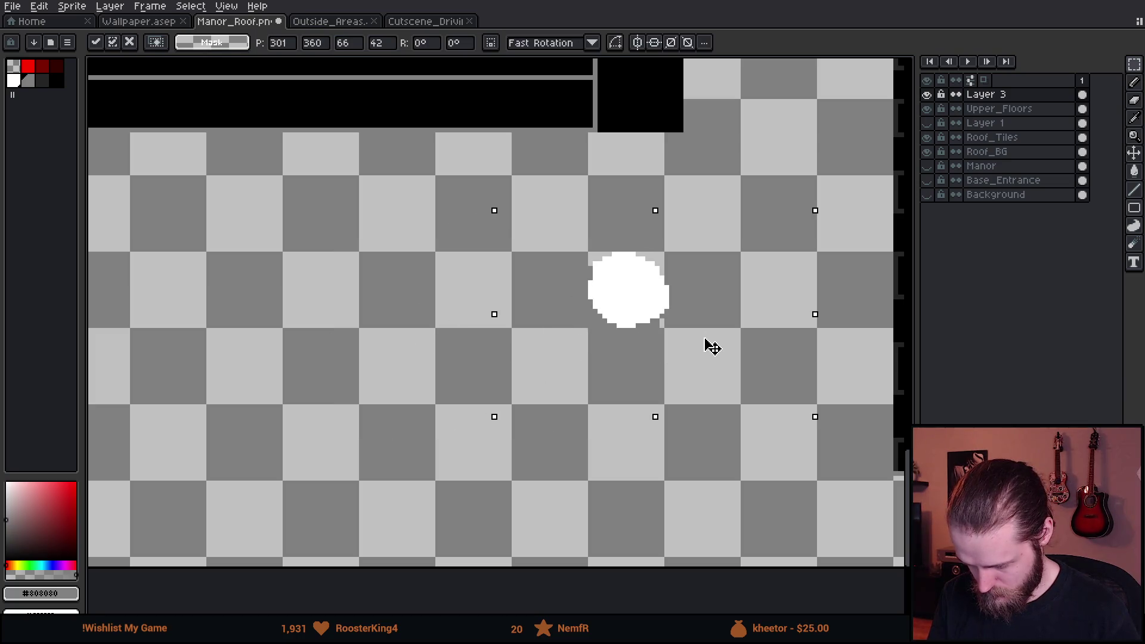
{"action": "left_click", "coordinate": [394, 342]}
Mark out a square selection beside the roof peak, then switch to the pixel art lightning image search.
{"action": "scroll", "coordinate": [393, 345], "scroll_direction": "down", "scroll_amount": 2}
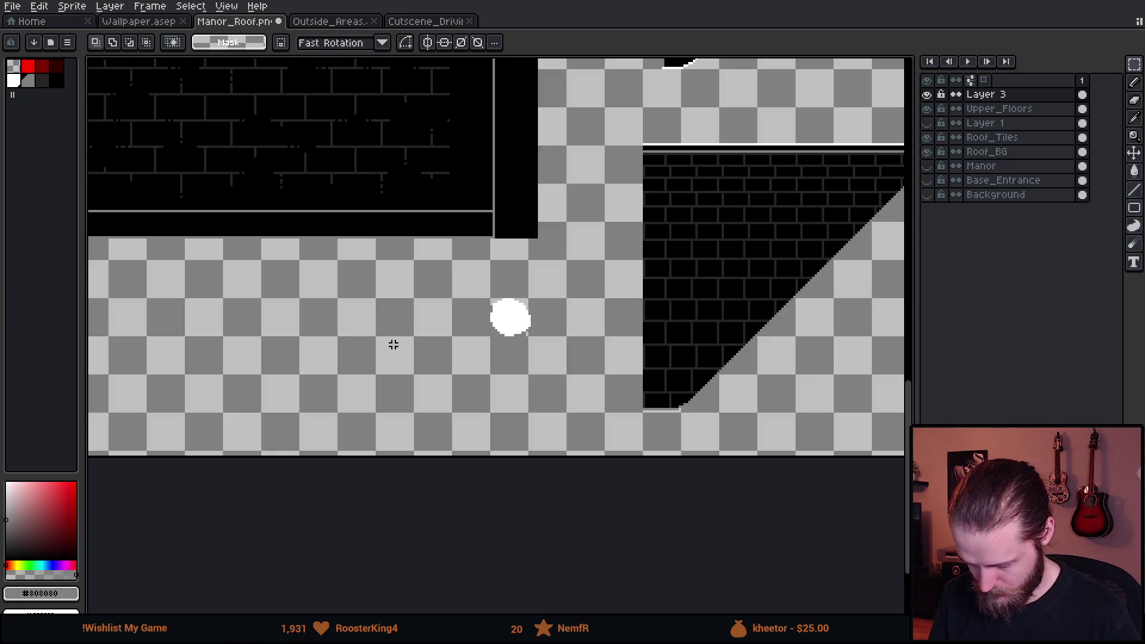
{"action": "scroll", "coordinate": [404, 352], "scroll_direction": "up", "scroll_amount": 1}
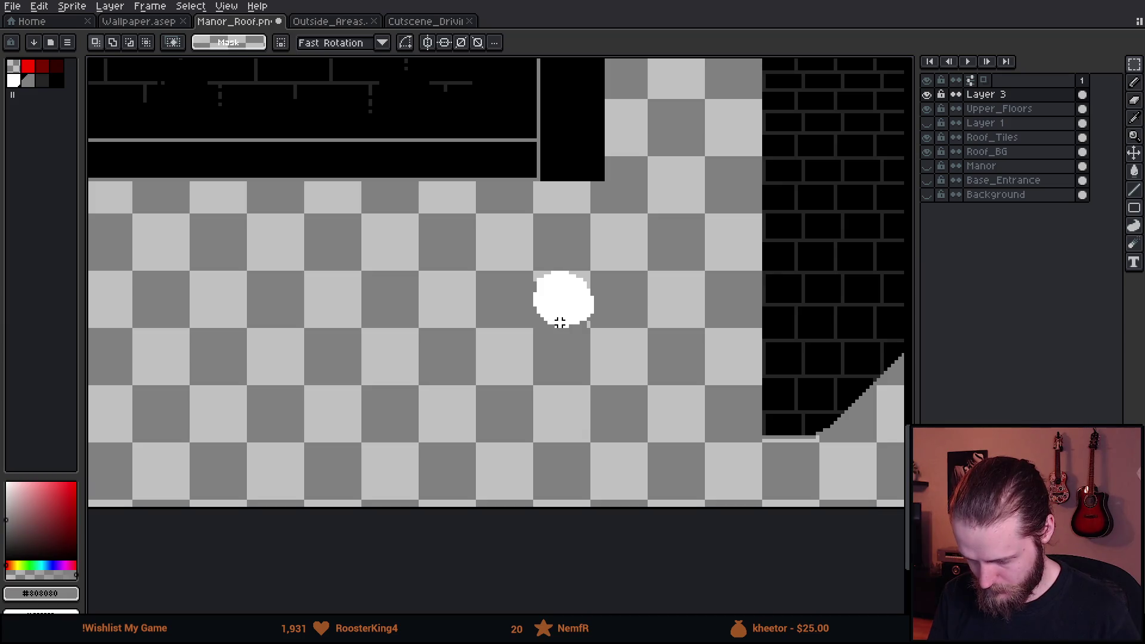
{"action": "scroll", "coordinate": [537, 325], "scroll_direction": "down", "scroll_amount": 3}
{"action": "scroll", "coordinate": [459, 346], "scroll_direction": "up", "scroll_amount": 1}
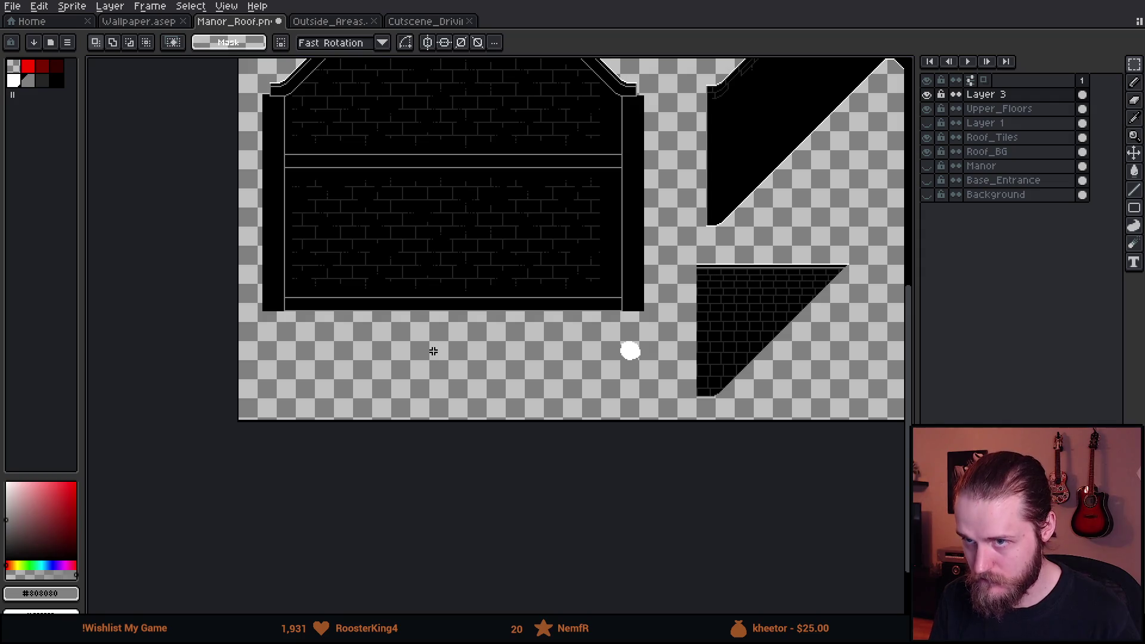
{"action": "scroll", "coordinate": [527, 419], "scroll_direction": "up", "scroll_amount": 1}
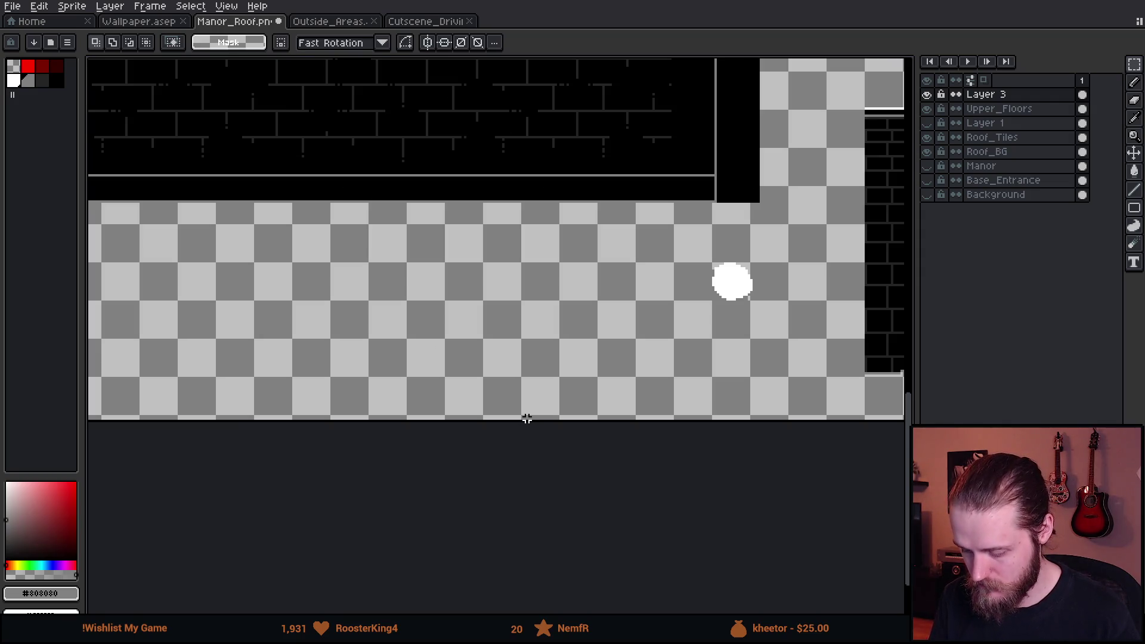
{"action": "scroll", "coordinate": [696, 285], "scroll_direction": "up", "scroll_amount": 2}
{"action": "scroll", "coordinate": [696, 286], "scroll_direction": "down", "scroll_amount": 1}
{"action": "left_click_drag", "start_coordinate": [307, 325], "coordinate": [536, 276]}
{"action": "key", "text": "b"}
{"action": "key", "text": "m"}
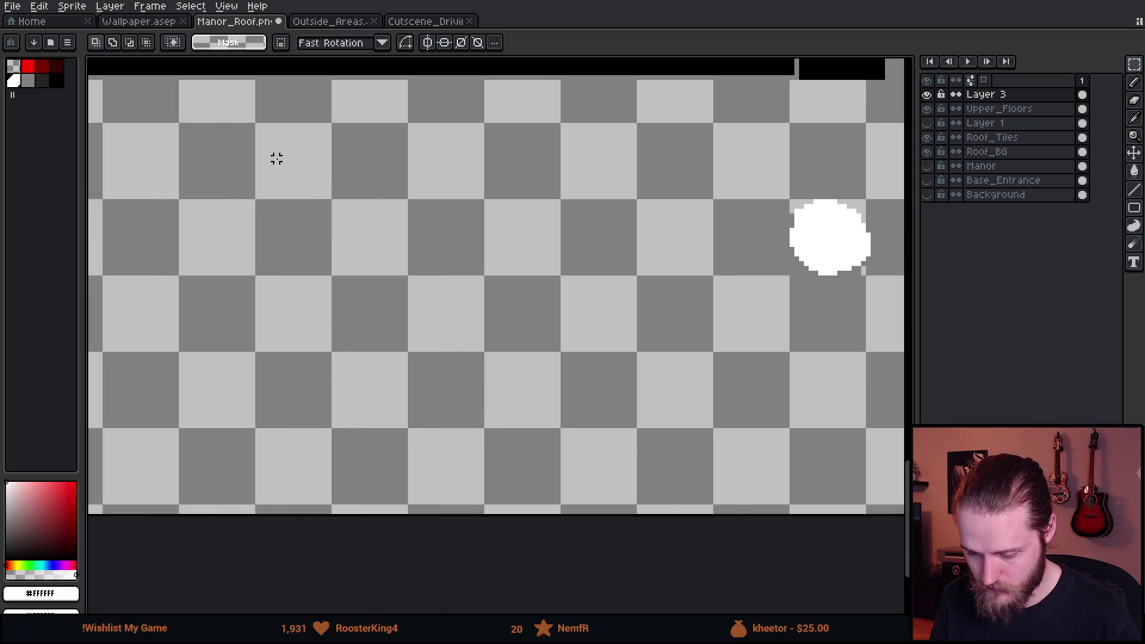
{"action": "scroll", "coordinate": [200, 130], "scroll_direction": "down", "scroll_amount": 3}
{"action": "left_click_drag", "start_coordinate": [486, 356], "coordinate": [184, 446]}
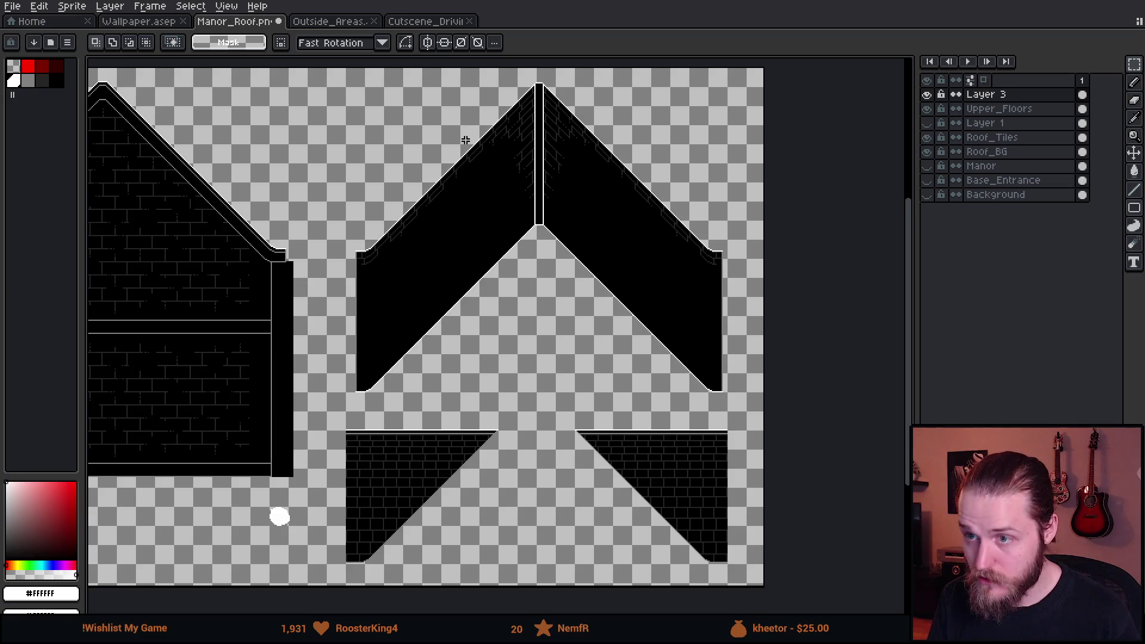
{"action": "left_click_drag", "start_coordinate": [471, 130], "coordinate": [463, 224]}
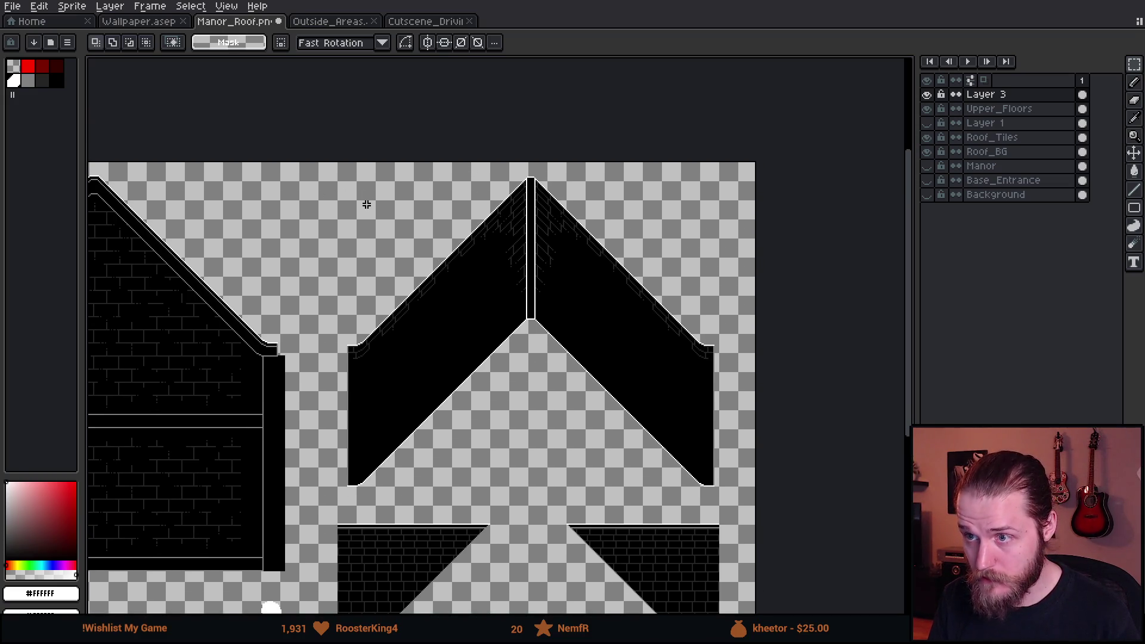
{"action": "scroll", "coordinate": [365, 195], "scroll_direction": "up", "scroll_amount": 2}
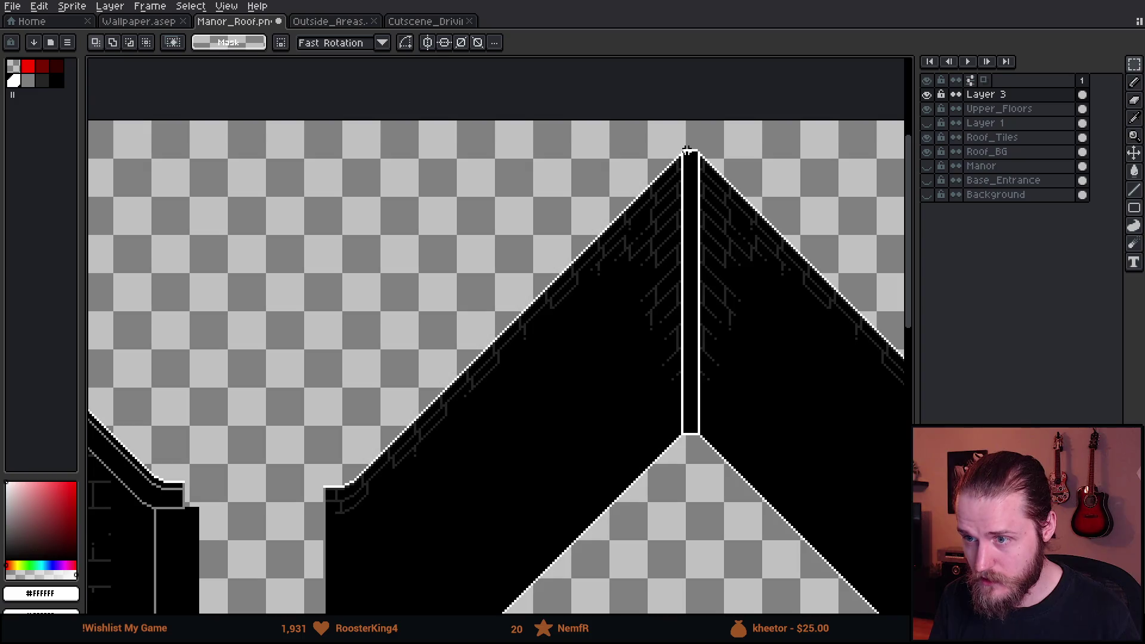
{"action": "mouse_move", "coordinate": [687, 149]}
{"action": "left_mouse_down"}
{"action": "mouse_move", "coordinate": [539, 312]}
{"action": "mouse_move", "coordinate": [496, 312]}
{"action": "mouse_move", "coordinate": [448, 344]}
{"action": "left_mouse_up"}
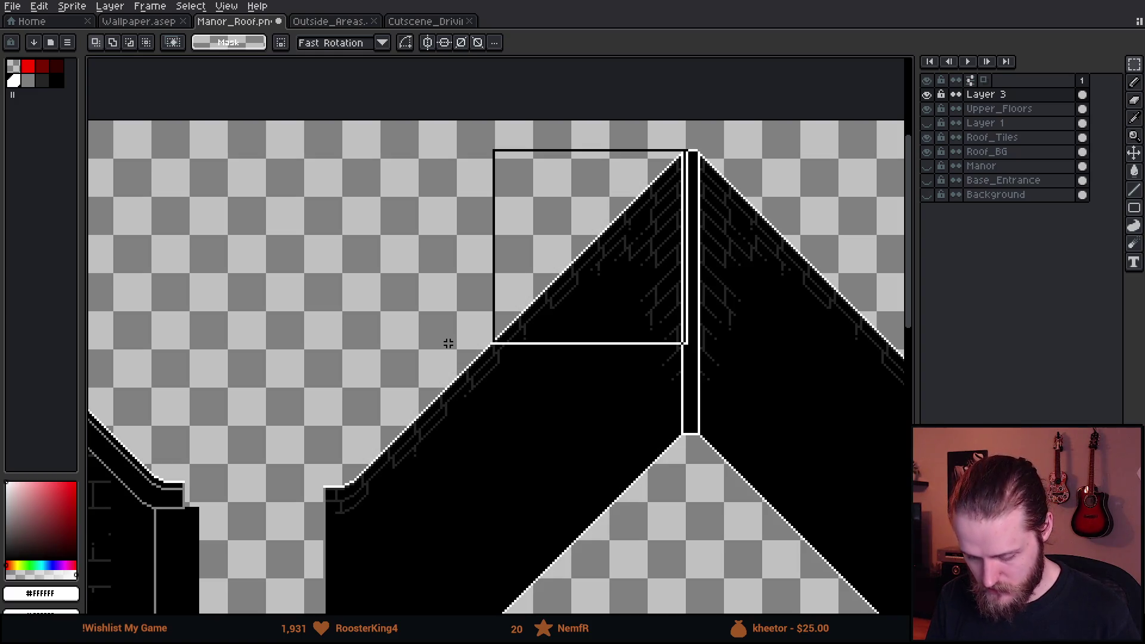
{"action": "left_click_drag", "start_coordinate": [448, 344], "coordinate": [448, 344]}
{"action": "scroll", "coordinate": [245, 345], "scroll_direction": "down", "scroll_amount": 6}
{"action": "scroll", "coordinate": [494, 337], "scroll_direction": "up", "scroll_amount": 8}
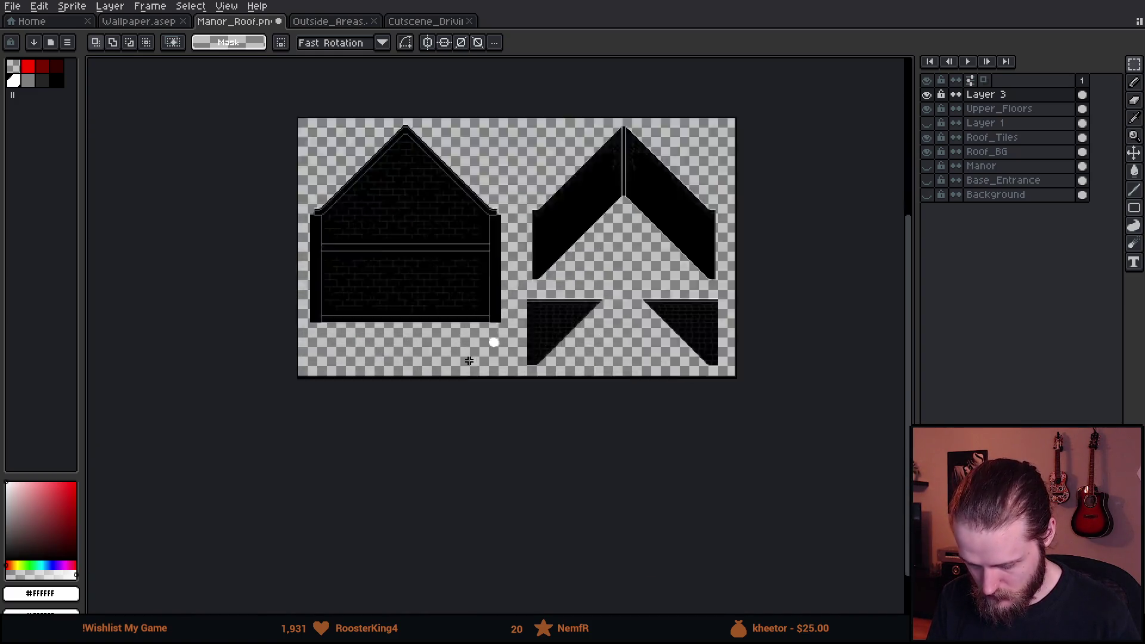
{"action": "mouse_move", "coordinate": [488, 167]}
{"action": "left_mouse_down"}
{"action": "mouse_move", "coordinate": [171, 391]}
{"action": "mouse_move", "coordinate": [107, 454]}
{"action": "left_mouse_up"}
{"action": "left_click_drag", "start_coordinate": [315, 328], "coordinate": [359, 345]}
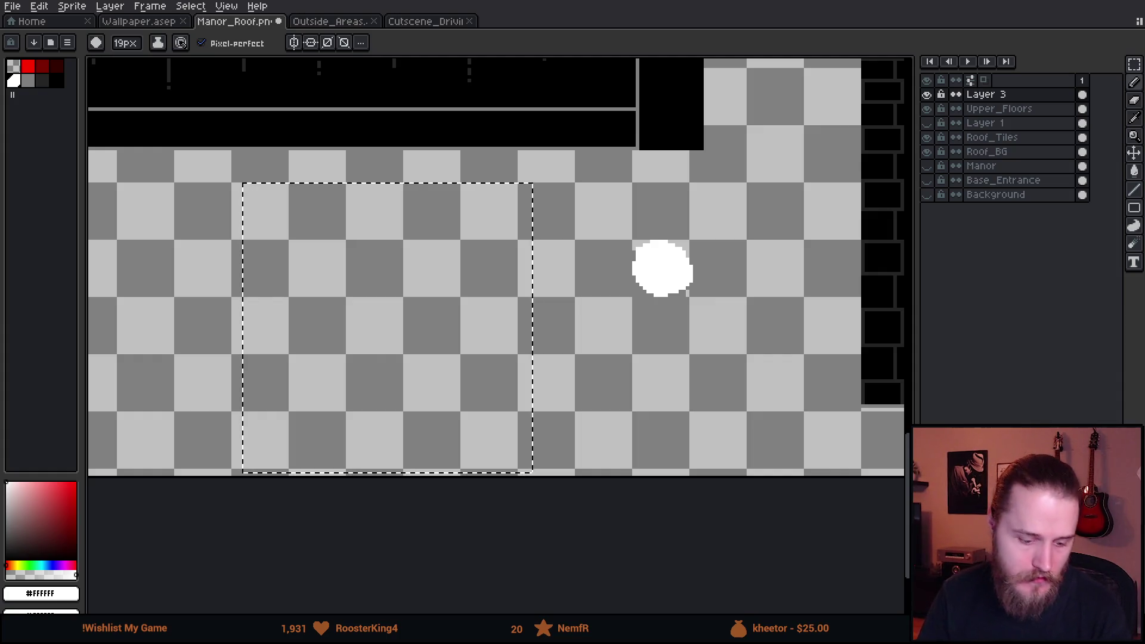
{"action": "key", "text": "alt+Tab"}
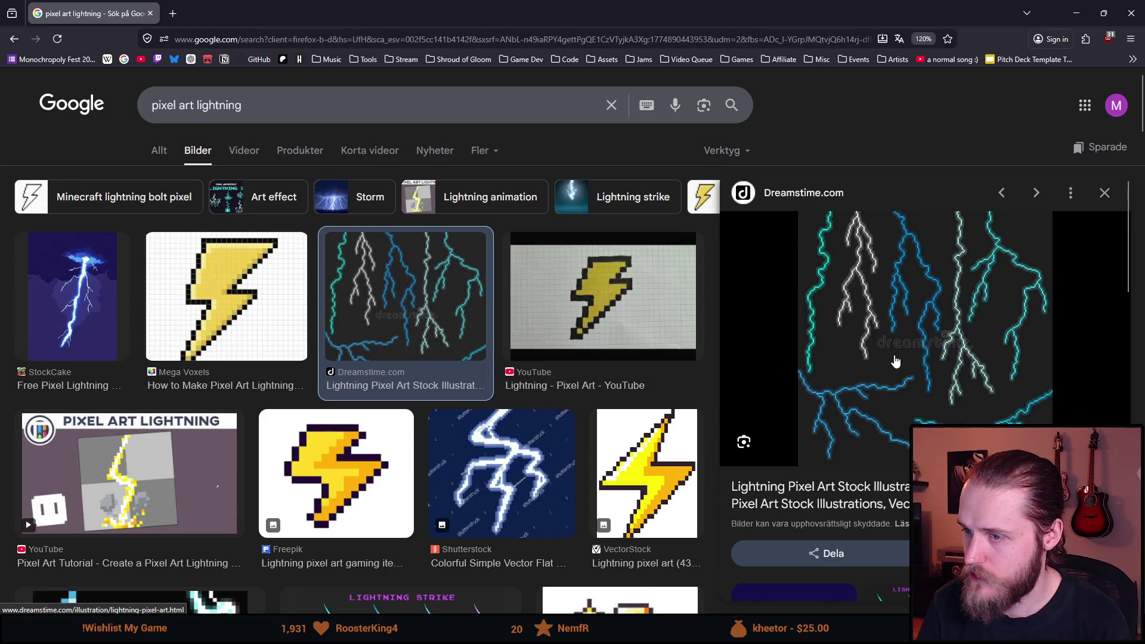
Scroll through the 'pixel art lightning' image references, then return to the Manor_Roof sprite.
{"action": "scroll", "coordinate": [425, 473], "scroll_direction": "down", "scroll_amount": 2}
{"action": "scroll", "coordinate": [425, 473], "scroll_direction": "down", "scroll_amount": 3}
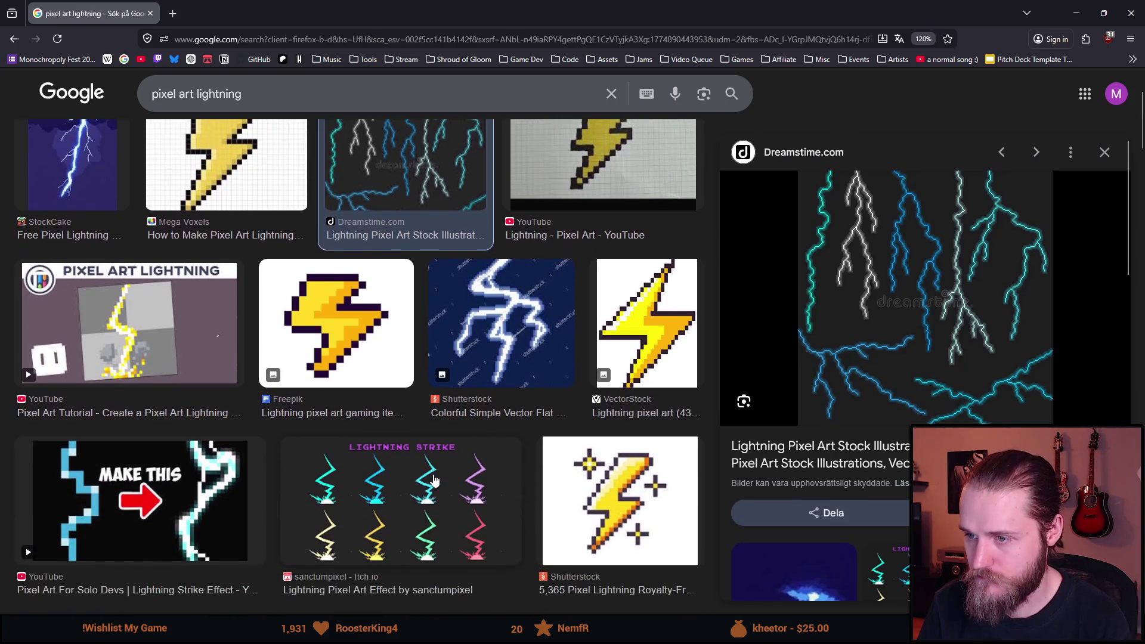
{"action": "scroll", "coordinate": [434, 480], "scroll_direction": "down", "scroll_amount": 7}
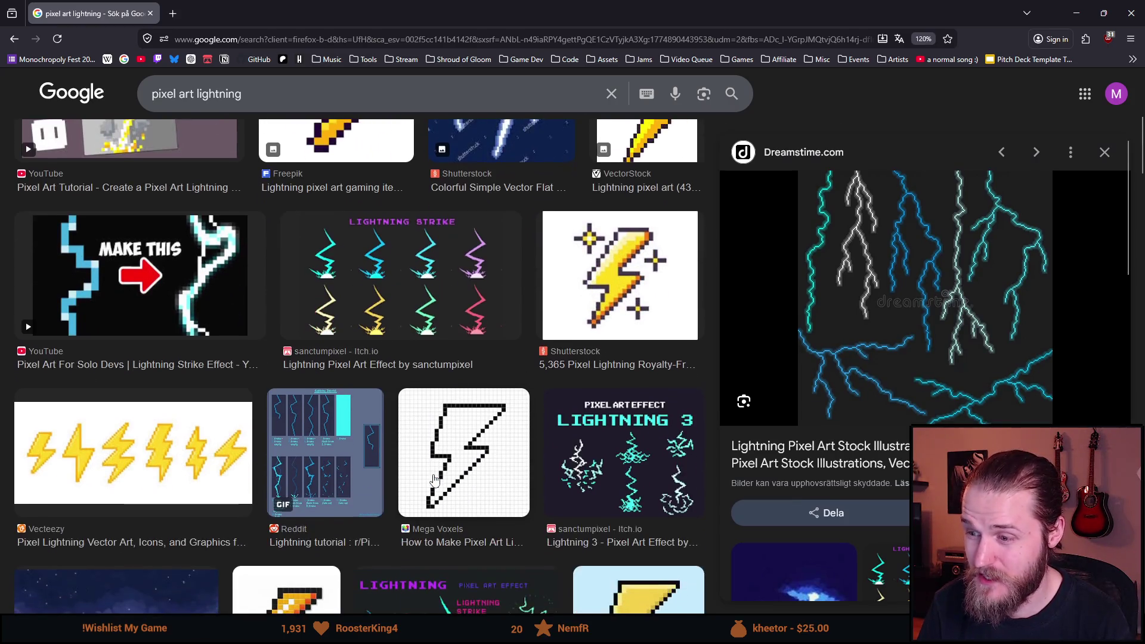
{"action": "scroll", "coordinate": [436, 501], "scroll_direction": "up", "scroll_amount": 10}
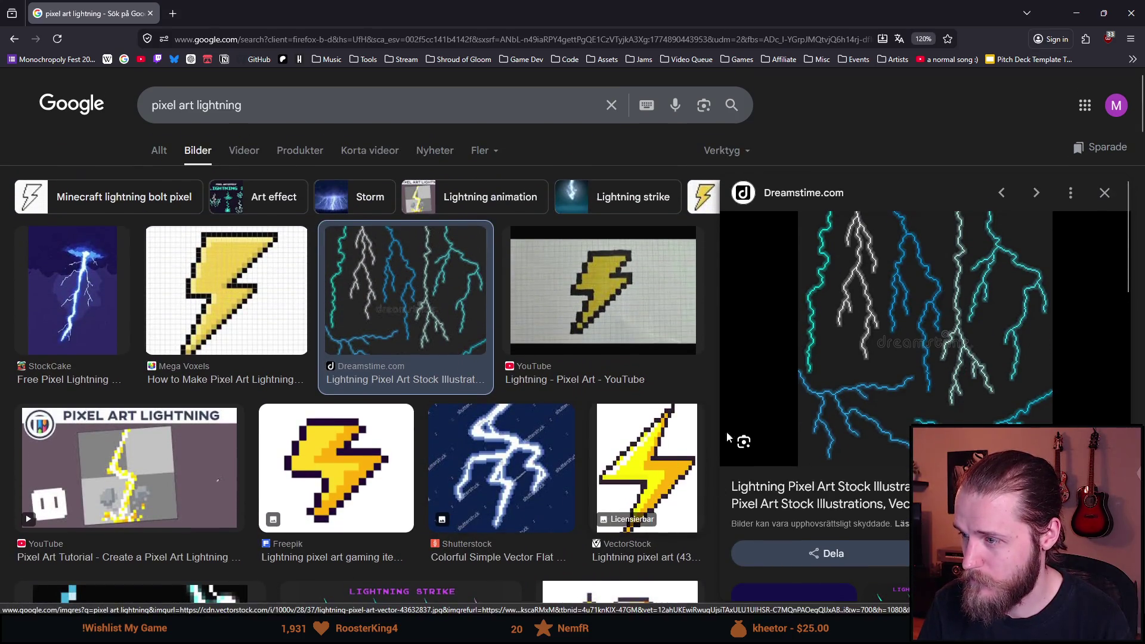
{"action": "scroll", "coordinate": [835, 449], "scroll_direction": "down", "scroll_amount": 5}
{"action": "scroll", "coordinate": [835, 444], "scroll_direction": "up", "scroll_amount": 5}
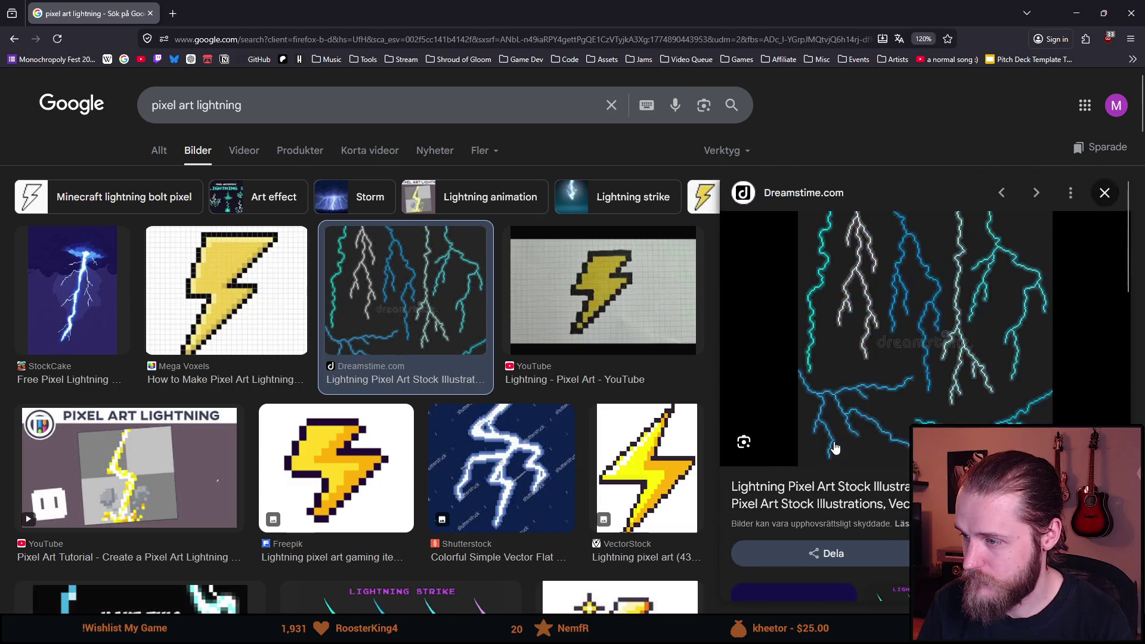
{"action": "key", "text": "alt+Tab"}
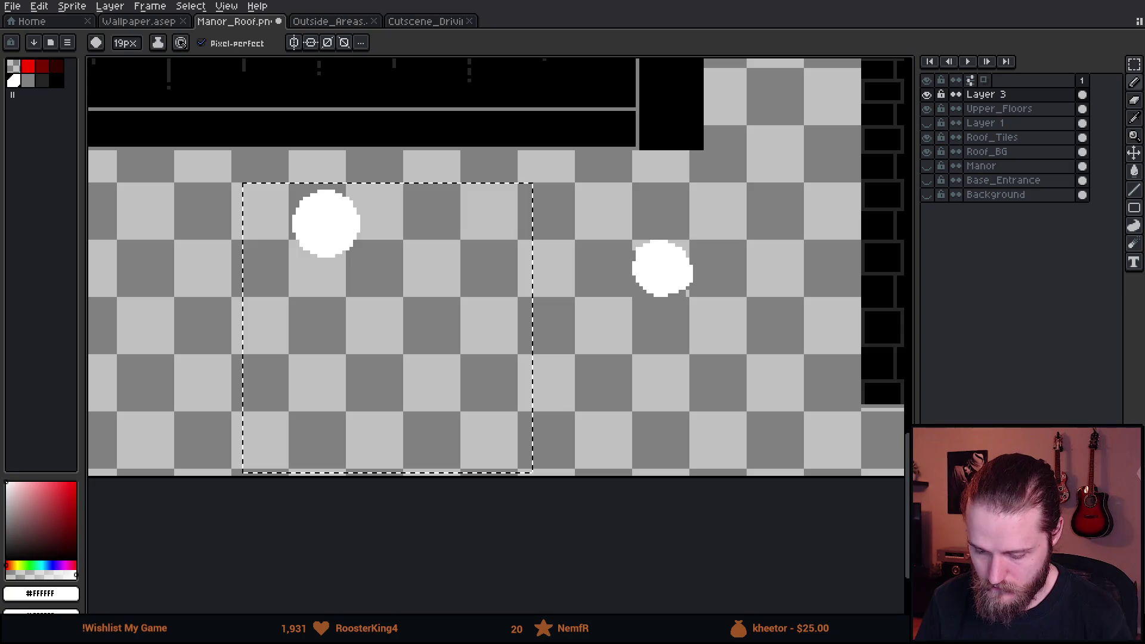
Over the black background, draw a stepped white pixel lightning bolt with three side branches.
{"action": "left_click", "coordinate": [930, 197]}
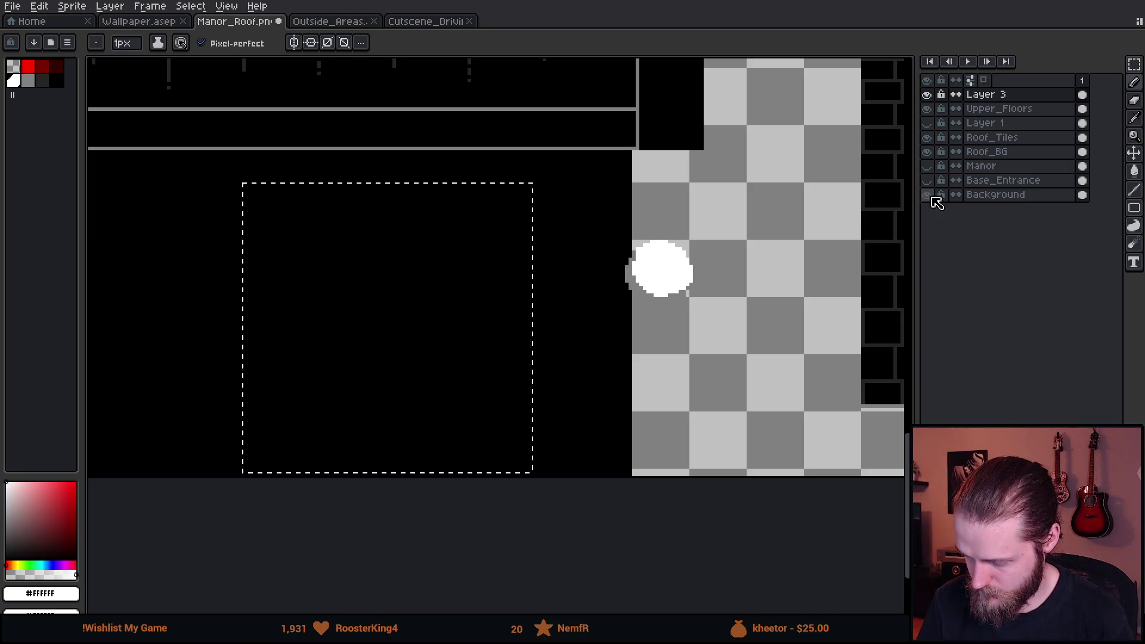
{"action": "scroll", "coordinate": [491, 203], "scroll_direction": "up", "scroll_amount": 1}
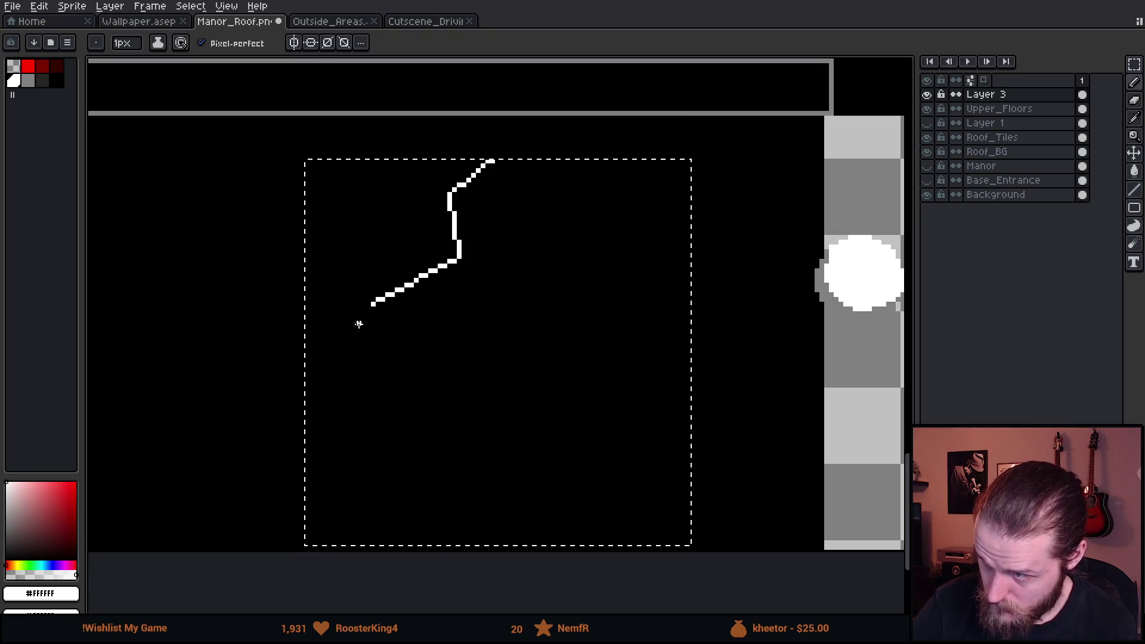
{"action": "key", "text": "ctrl+z"}
{"action": "left_click_drag", "start_coordinate": [364, 339], "coordinate": [348, 346]}
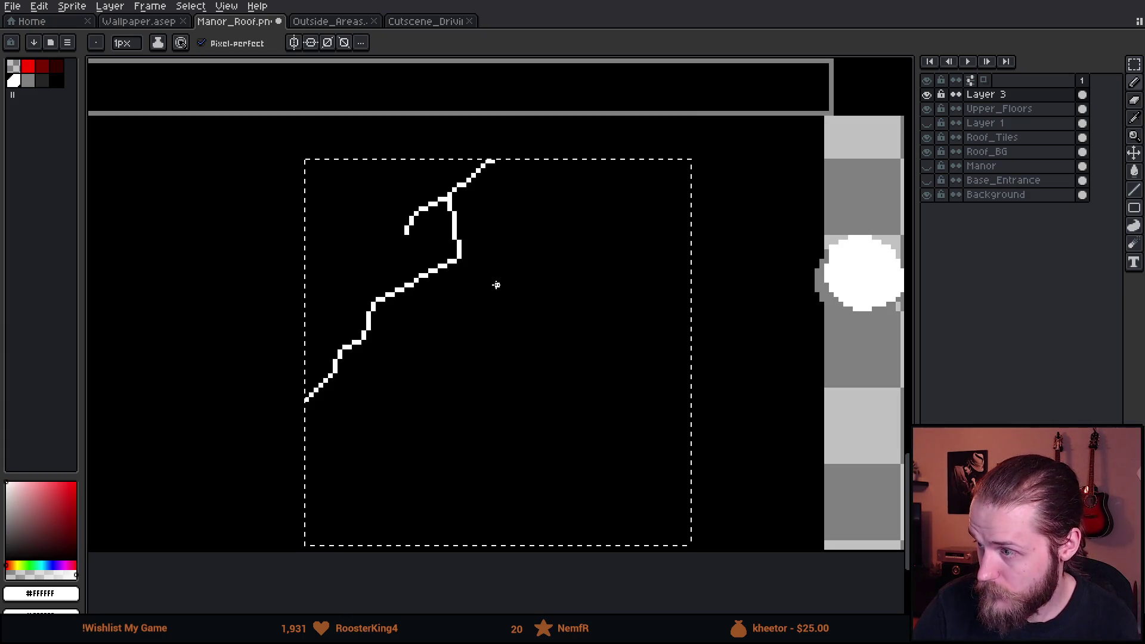
{"action": "left_click_drag", "start_coordinate": [468, 261], "coordinate": [473, 270]}
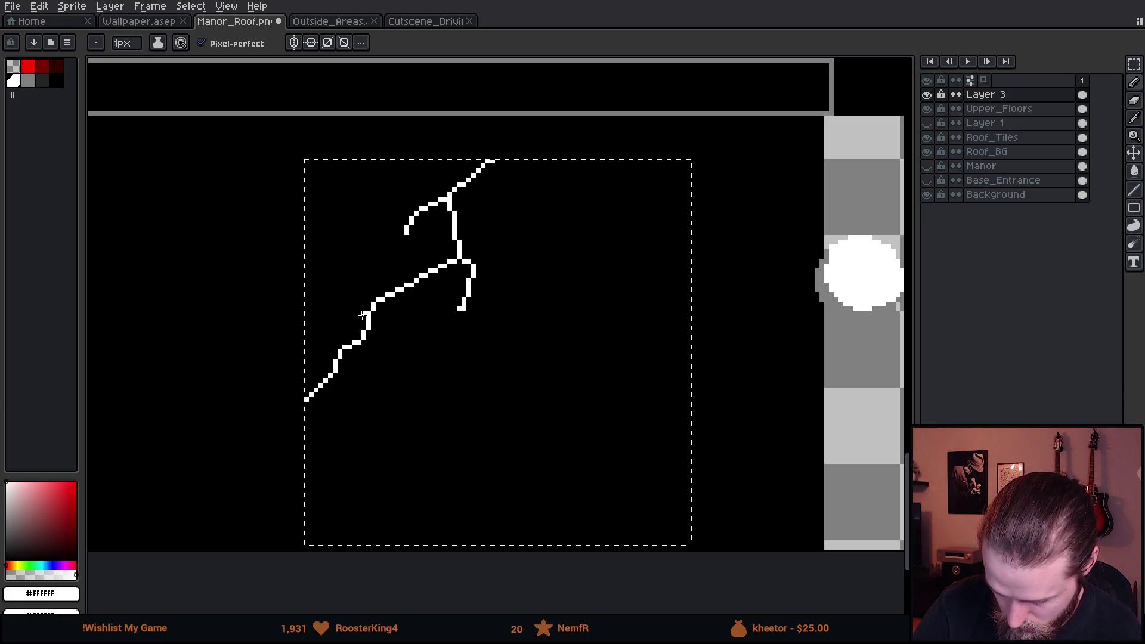
{"action": "left_click_drag", "start_coordinate": [364, 318], "coordinate": [334, 328]}
{"action": "left_click_drag", "start_coordinate": [339, 374], "coordinate": [329, 405]}
{"action": "mouse_move", "coordinate": [414, 286]}
{"action": "left_mouse_down"}
{"action": "mouse_move", "coordinate": [421, 326]}
{"action": "mouse_move", "coordinate": [403, 346]}
{"action": "left_mouse_up"}
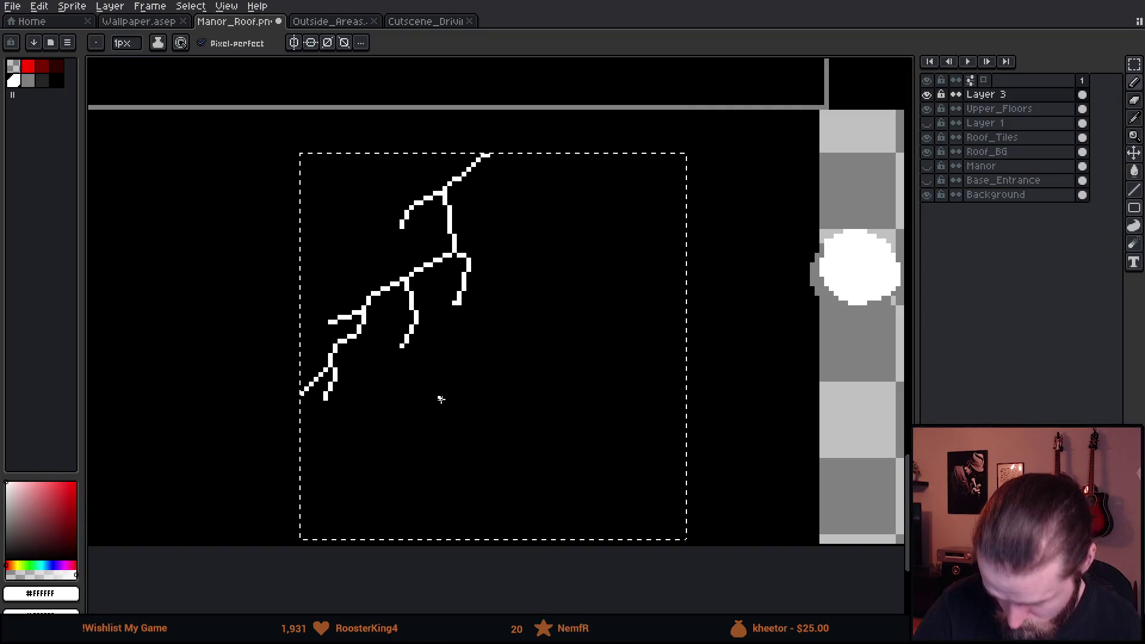
{"action": "mouse_move", "coordinate": [616, 358]}
{"action": "left_mouse_down"}
{"action": "mouse_move", "coordinate": [557, 480]}
{"action": "mouse_move", "coordinate": [599, 363]}
{"action": "mouse_move", "coordinate": [630, 417]}
{"action": "left_mouse_up"}
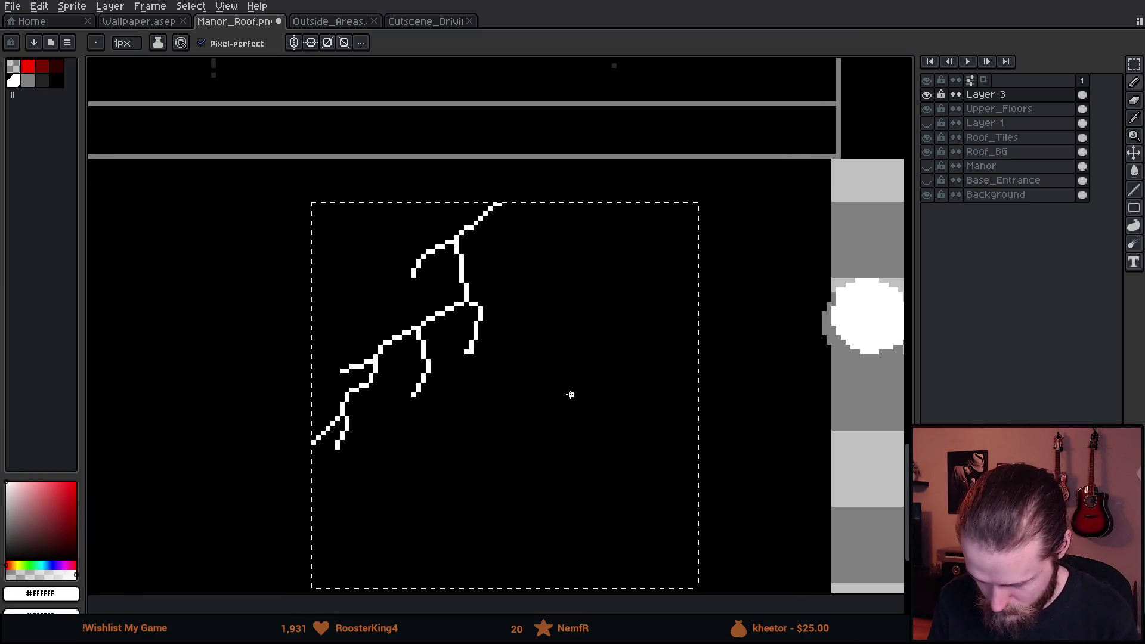
{"action": "left_click", "coordinate": [23, 576]}
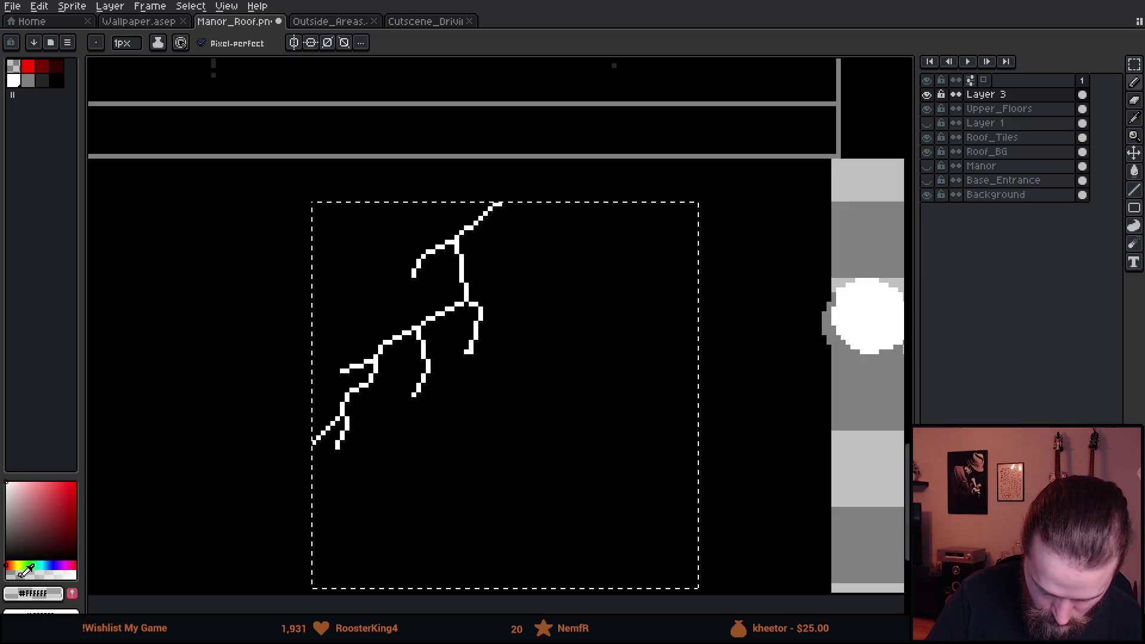
Apply an Outline effect with the plus-shaped pattern to the lightning bolt.
{"action": "key", "text": "shift+o"}
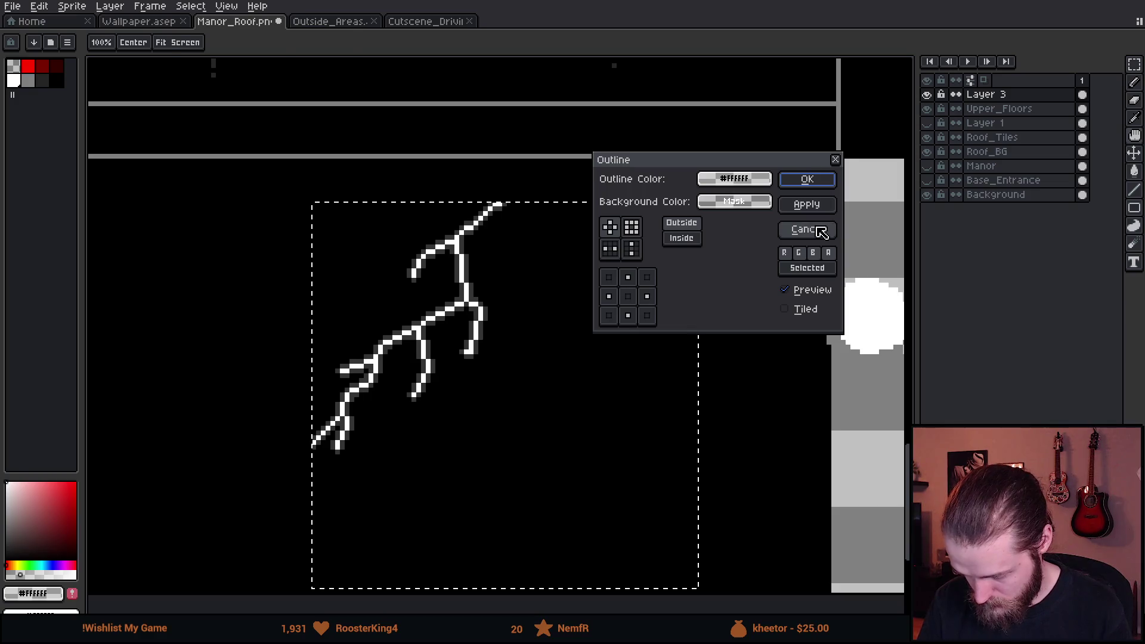
{"action": "left_click", "coordinate": [822, 232]}
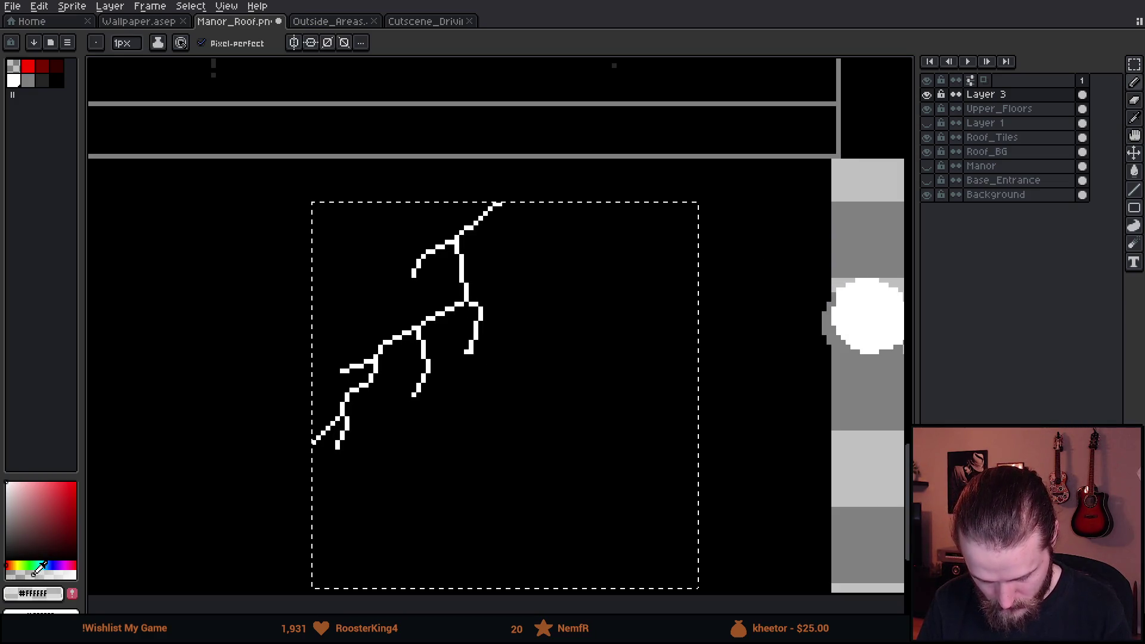
{"action": "key", "text": "shift+o"}
{"action": "scroll", "coordinate": [496, 357], "scroll_direction": "down", "scroll_amount": 1}
{"action": "scroll", "coordinate": [496, 357], "scroll_direction": "down", "scroll_amount": 1}
{"action": "scroll", "coordinate": [503, 356], "scroll_direction": "up", "scroll_amount": 1}
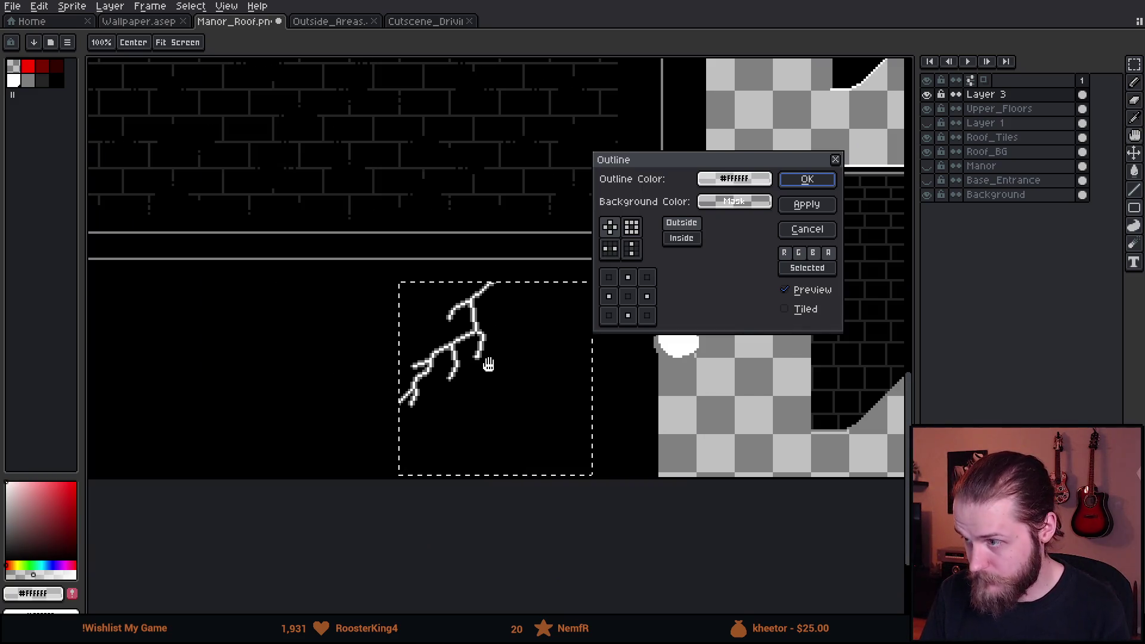
{"action": "scroll", "coordinate": [485, 363], "scroll_direction": "up", "scroll_amount": 1}
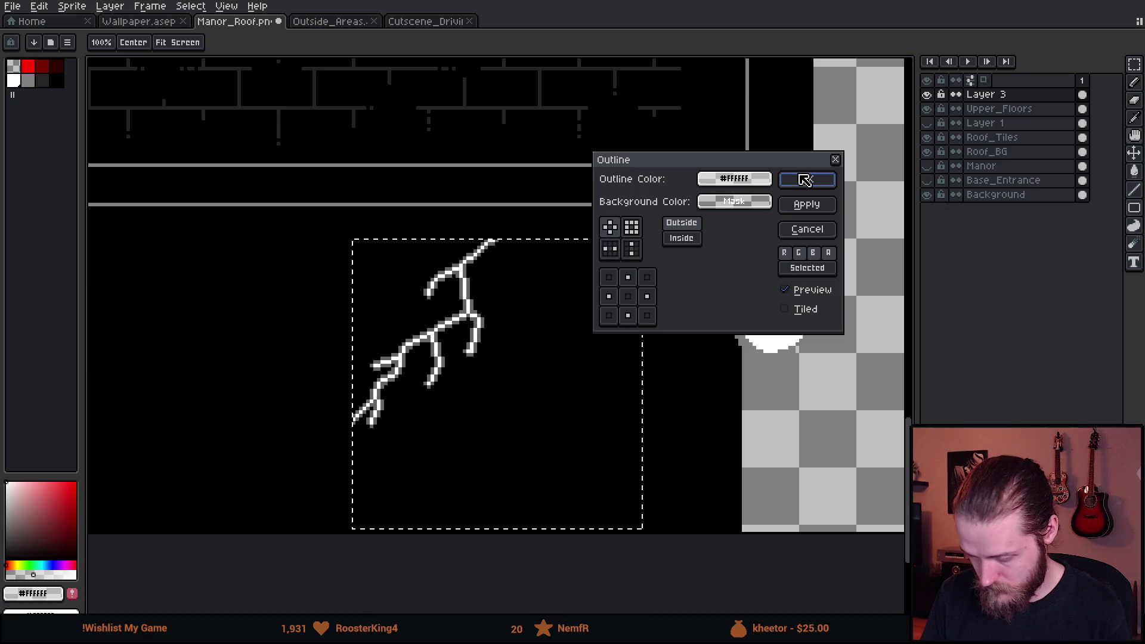
{"action": "left_click", "coordinate": [632, 228]}
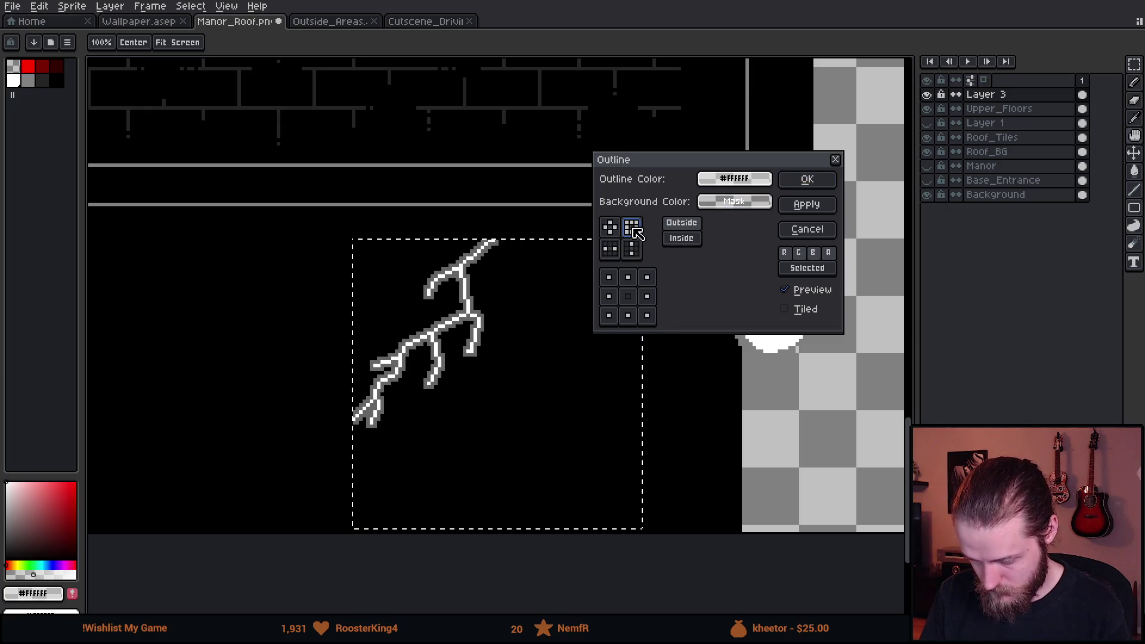
{"action": "left_click", "coordinate": [613, 228]}
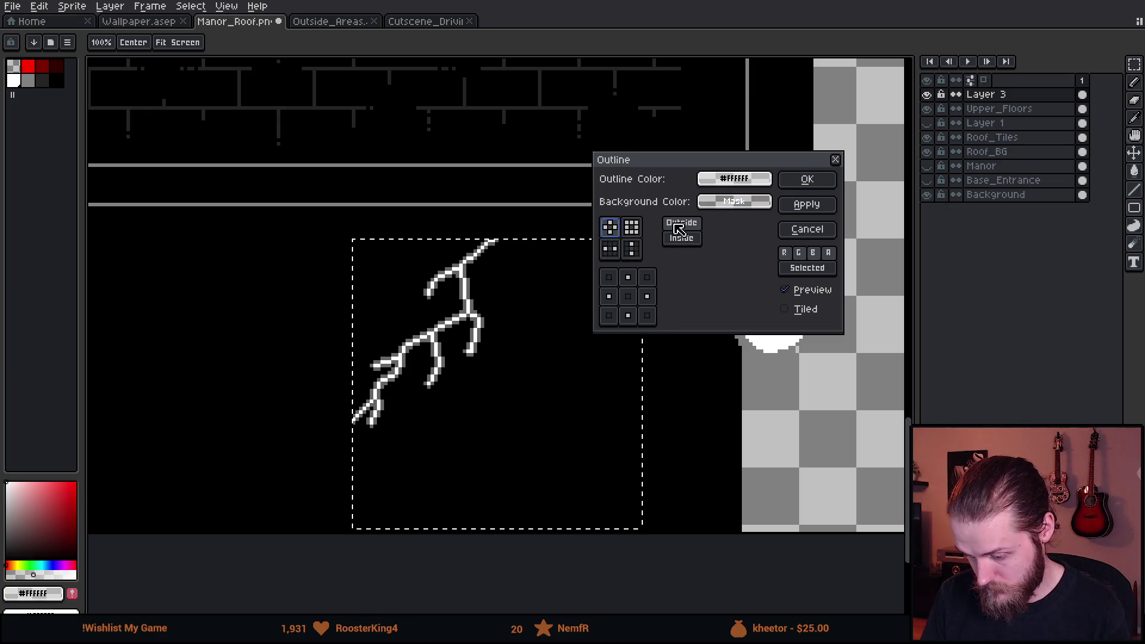
{"action": "left_click", "coordinate": [802, 181]}
Repaint the bolt's upper diagonal and tip solid white, adding a grey edge pixel.
{"action": "scroll", "coordinate": [488, 234], "scroll_direction": "up", "scroll_amount": 3}
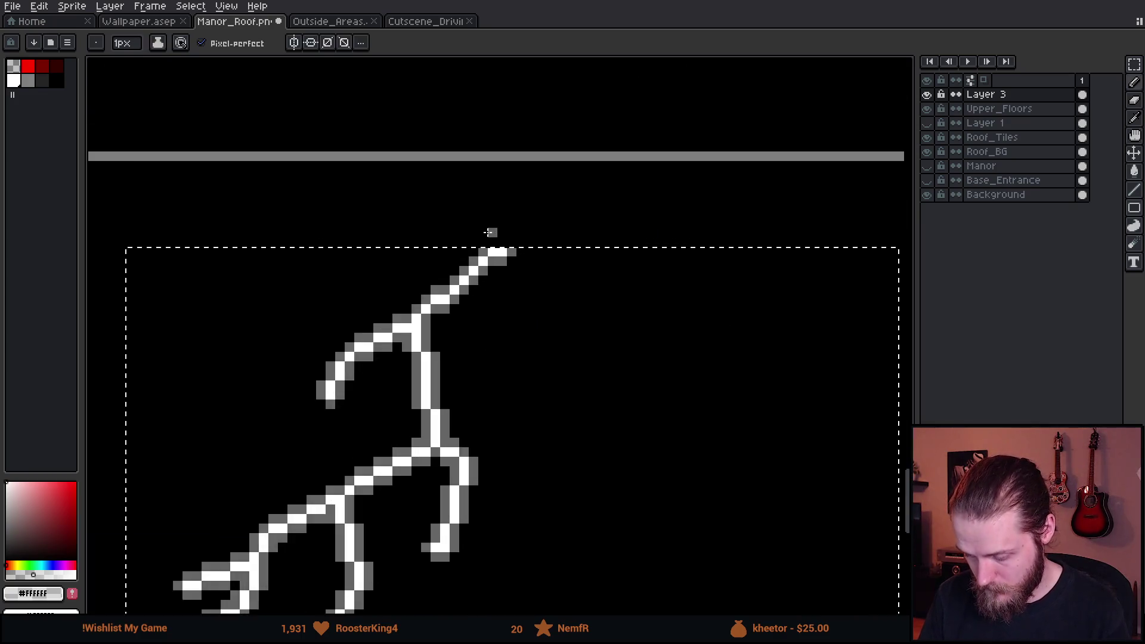
{"action": "key", "text": "i"}
{"action": "left_click", "coordinate": [377, 327]}
{"action": "left_click_drag", "start_coordinate": [376, 328], "coordinate": [514, 192]}
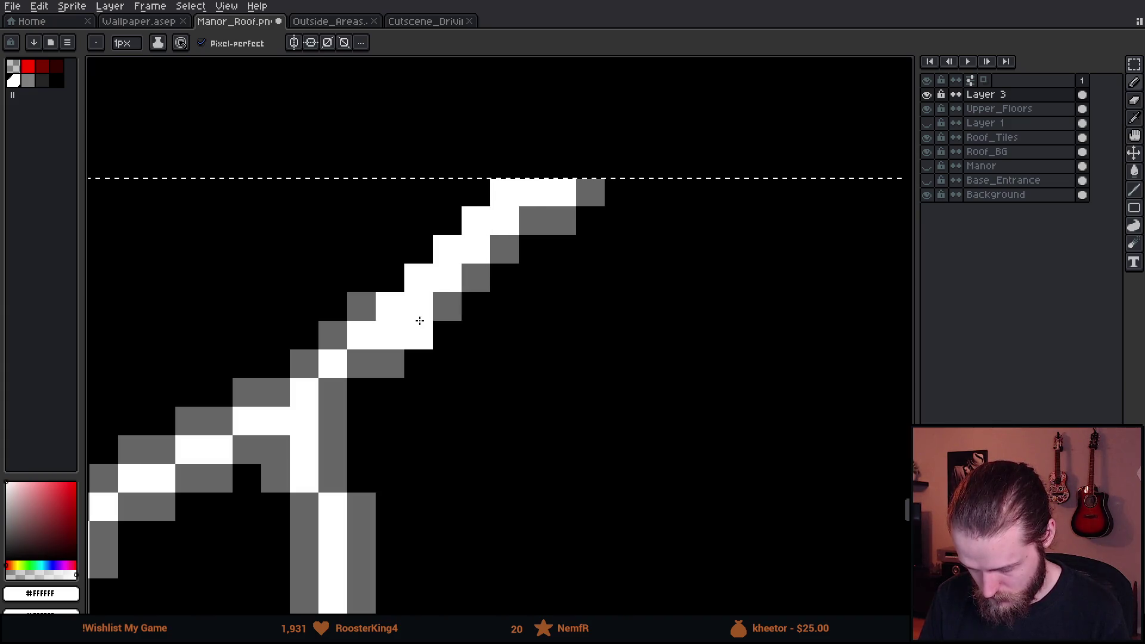
{"action": "left_click_drag", "start_coordinate": [442, 304], "coordinate": [590, 191]}
{"action": "left_click", "coordinate": [533, 220]}
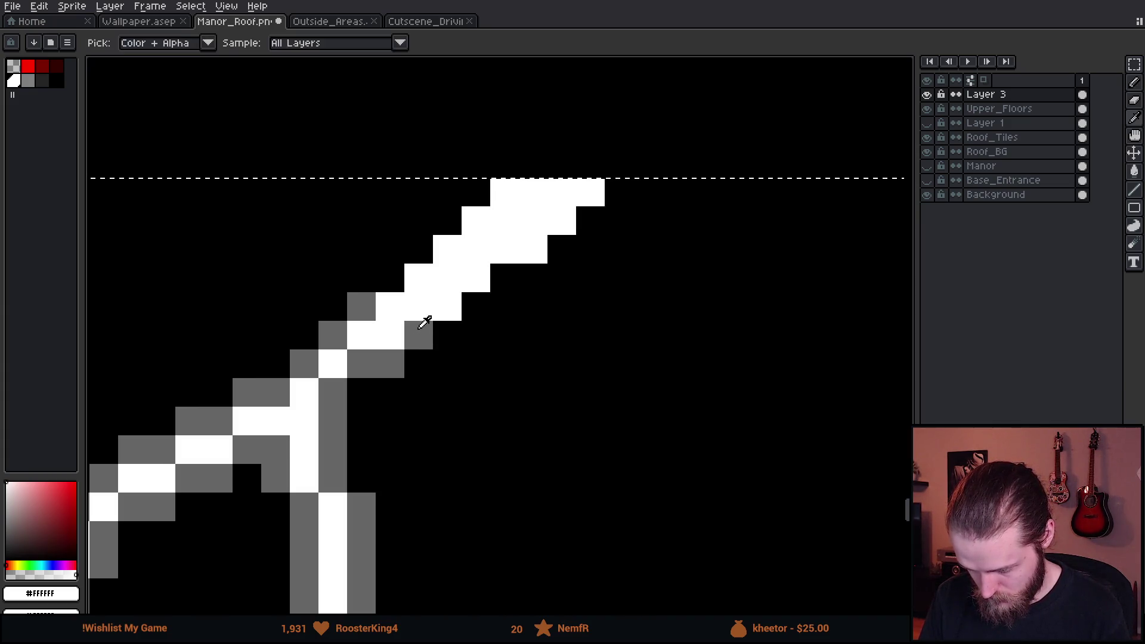
{"action": "left_click", "coordinate": [420, 334], "text": "alt"}
{"action": "left_click", "coordinate": [447, 335]}
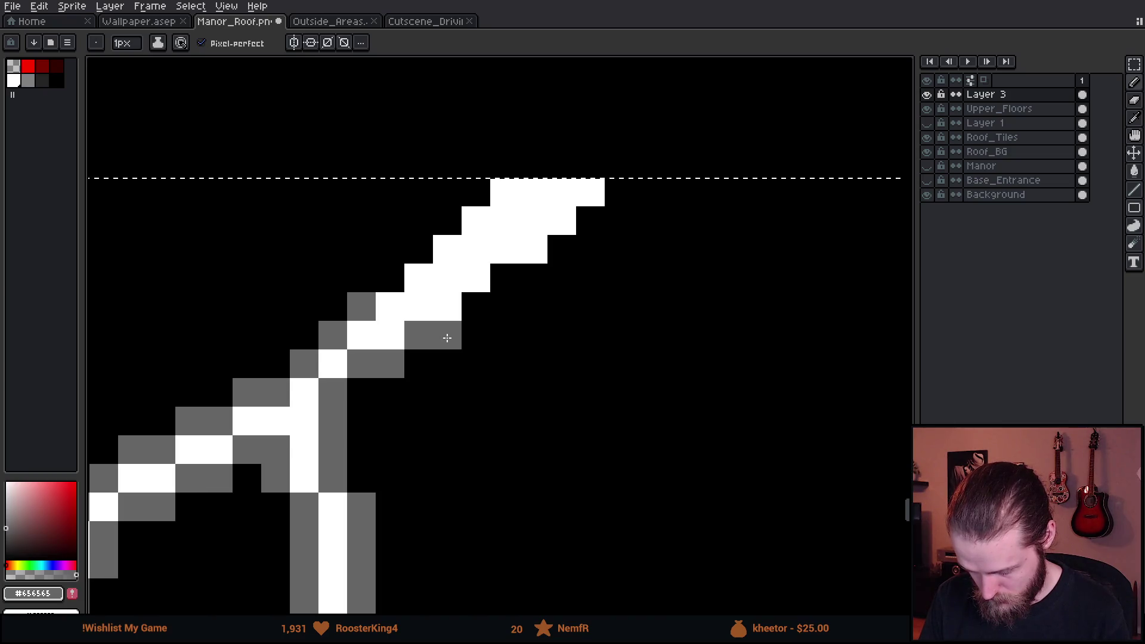
{"action": "scroll", "coordinate": [448, 337], "scroll_direction": "down", "scroll_amount": 1}
With the Background hidden, add two soft edge strokes along the diagonal, then show Background again.
{"action": "left_click", "coordinate": [926, 195]}
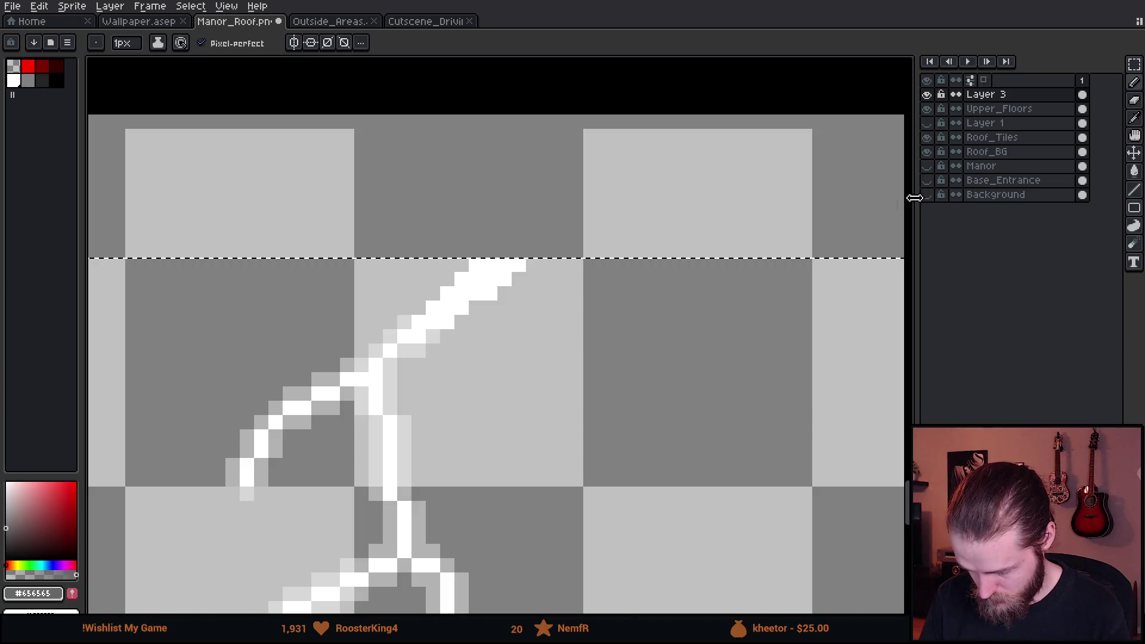
{"action": "scroll", "coordinate": [447, 337], "scroll_direction": "up", "scroll_amount": 2}
{"action": "left_click", "coordinate": [429, 328], "text": "alt"}
{"action": "mouse_move", "coordinate": [432, 333]}
{"action": "left_mouse_down"}
{"action": "mouse_move", "coordinate": [549, 250]}
{"action": "mouse_move", "coordinate": [660, 141]}
{"action": "left_mouse_up"}
{"action": "mouse_move", "coordinate": [478, 136]}
{"action": "left_mouse_down"}
{"action": "mouse_move", "coordinate": [352, 240]}
{"action": "mouse_move", "coordinate": [370, 255]}
{"action": "left_mouse_up"}
{"action": "scroll", "coordinate": [442, 310], "scroll_direction": "down", "scroll_amount": 5}
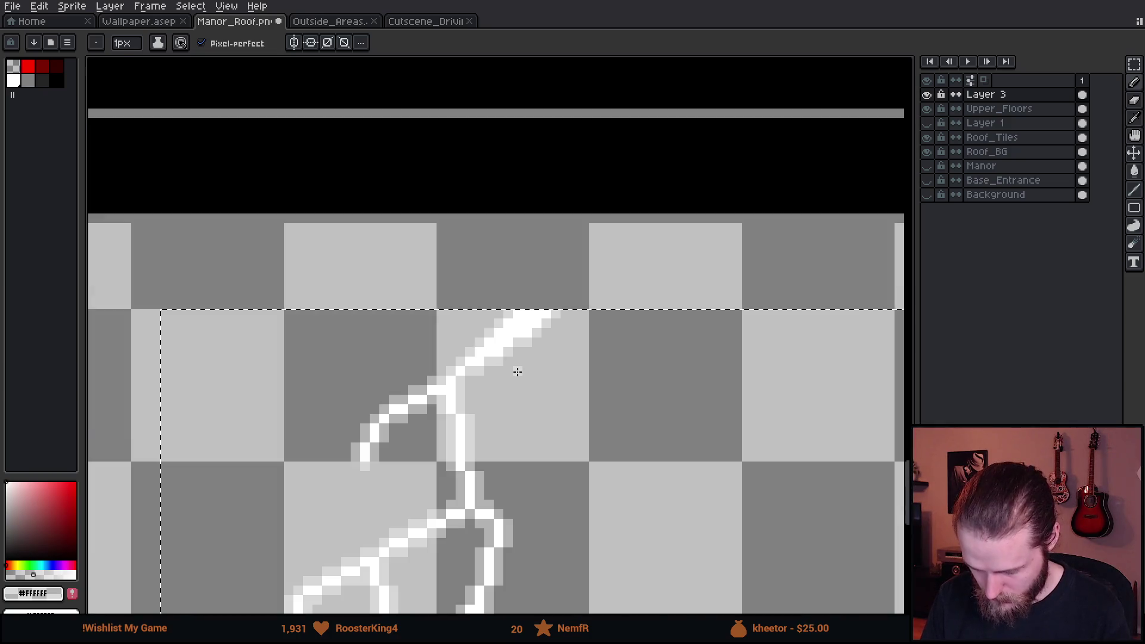
{"action": "scroll", "coordinate": [590, 438], "scroll_direction": "down", "scroll_amount": 1}
{"action": "left_click", "coordinate": [926, 195]}
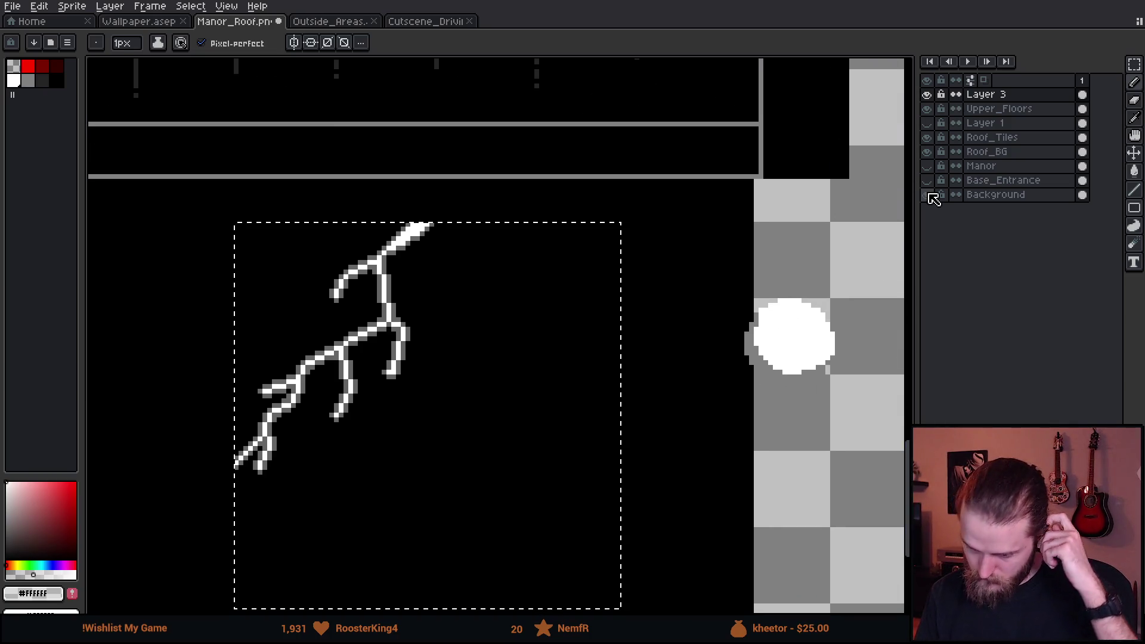
Hide the Background layer and deselect, leaving the bolt and moon on transparency.
{"action": "scroll", "coordinate": [756, 260], "scroll_direction": "down", "scroll_amount": 2}
{"action": "scroll", "coordinate": [710, 295], "scroll_direction": "up", "scroll_amount": 1}
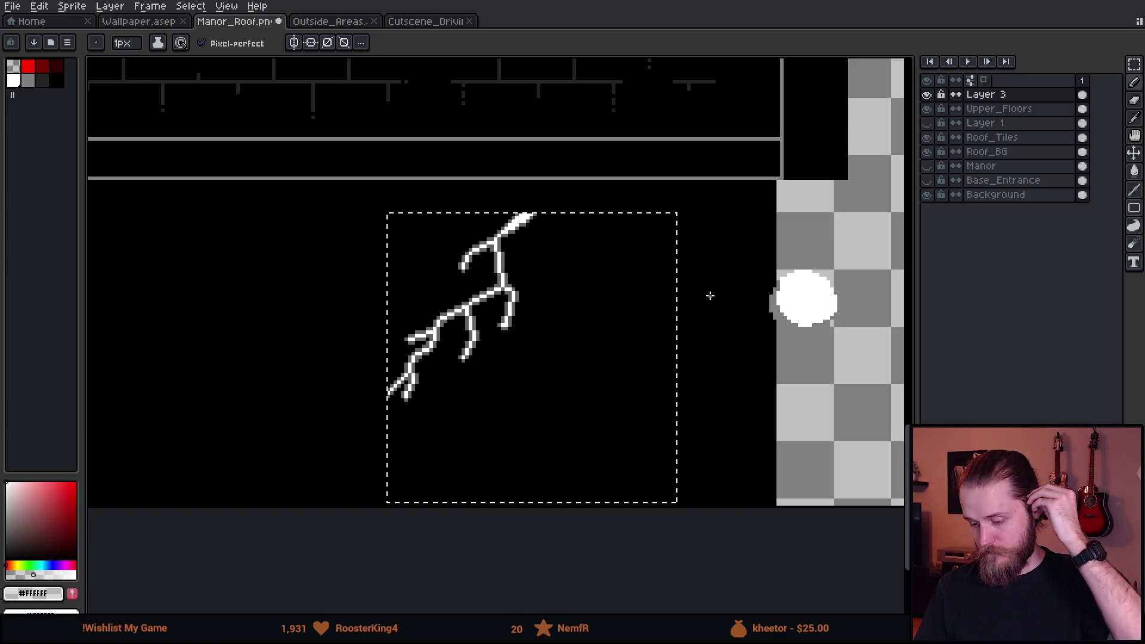
{"action": "left_click", "coordinate": [926, 195]}
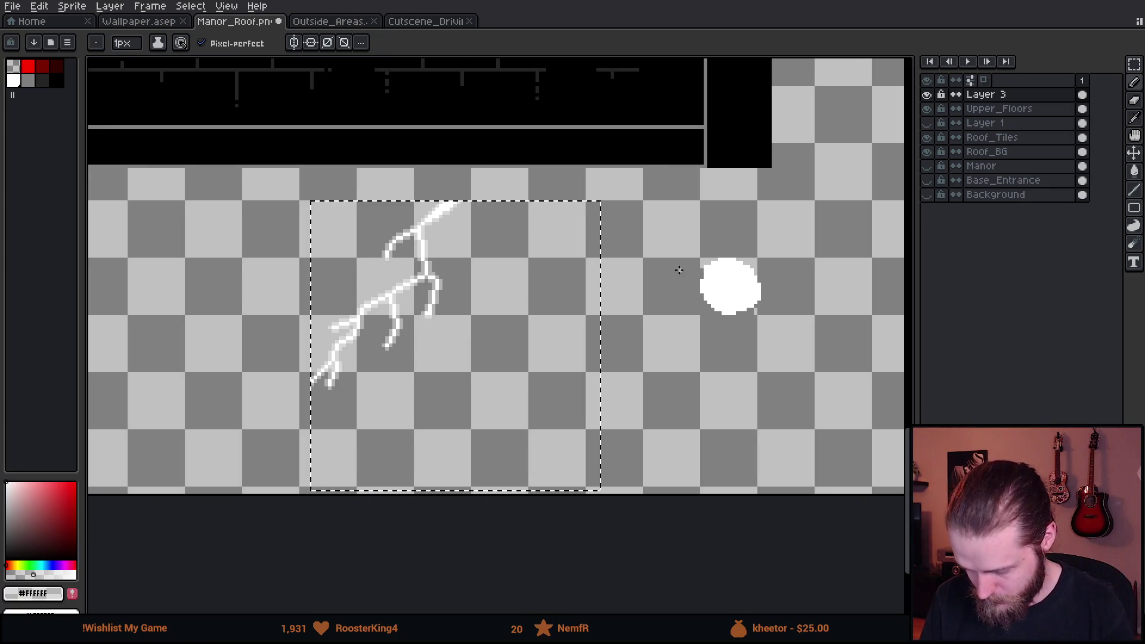
{"action": "key", "text": "m"}
{"action": "key", "text": "ctrl+d"}
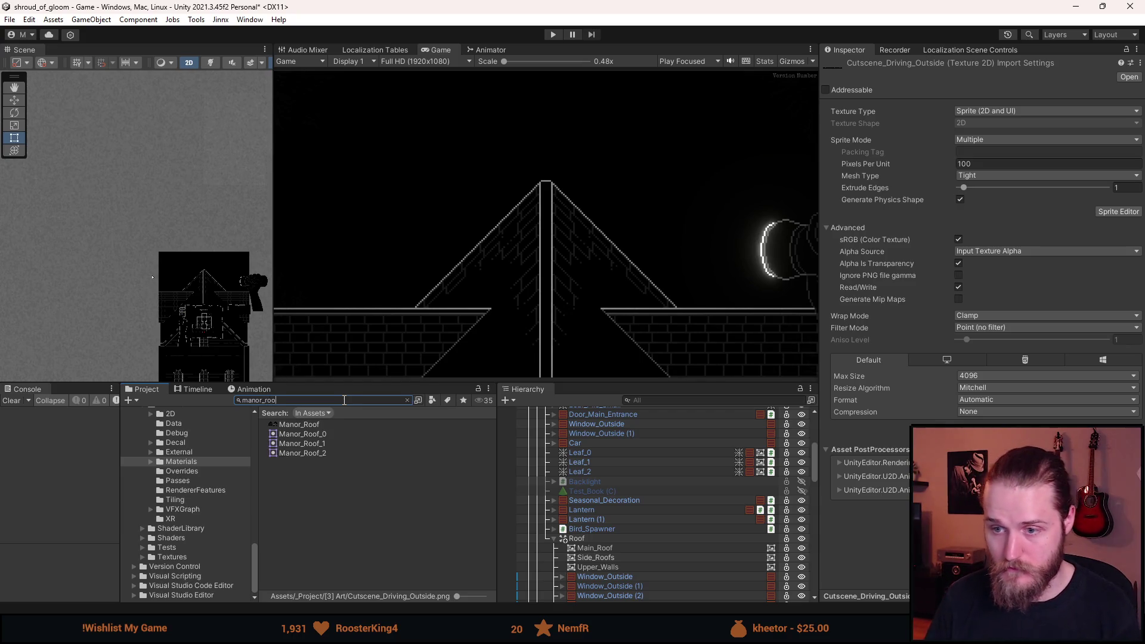
Slice the lightning bolt and moon in Manor_Roof's Sprite Editor as Manor_Roof_Lightning and Manor_Roof_Moon, and apply.
{"action": "left_click", "coordinate": [311, 424]}
{"action": "left_click", "coordinate": [1138, 214]}
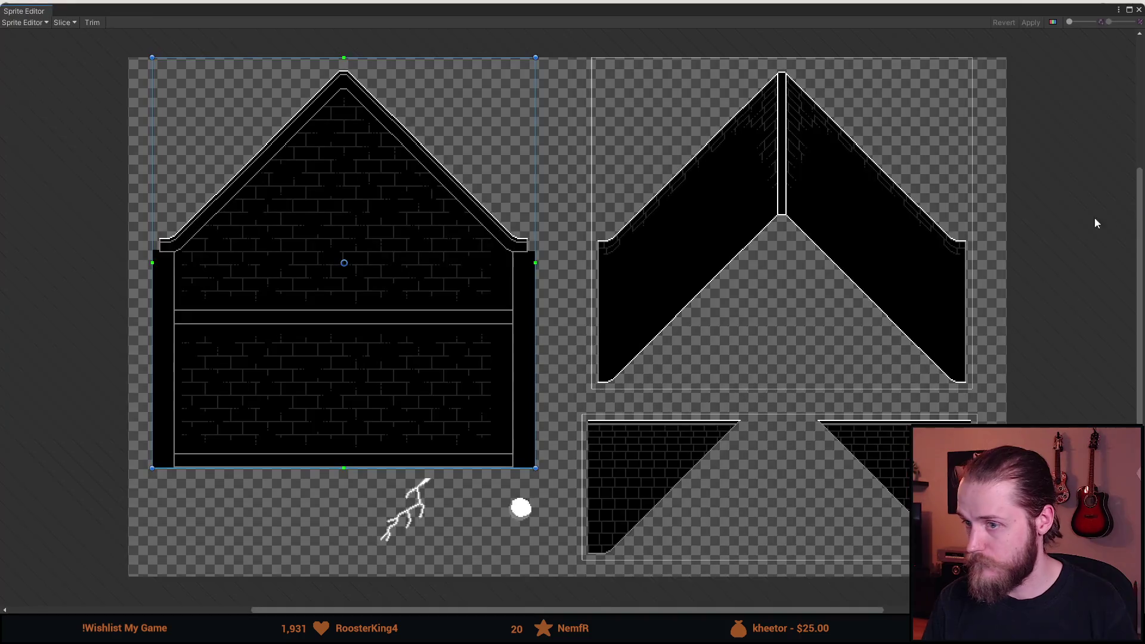
{"action": "scroll", "coordinate": [428, 554], "scroll_direction": "up", "scroll_amount": 6}
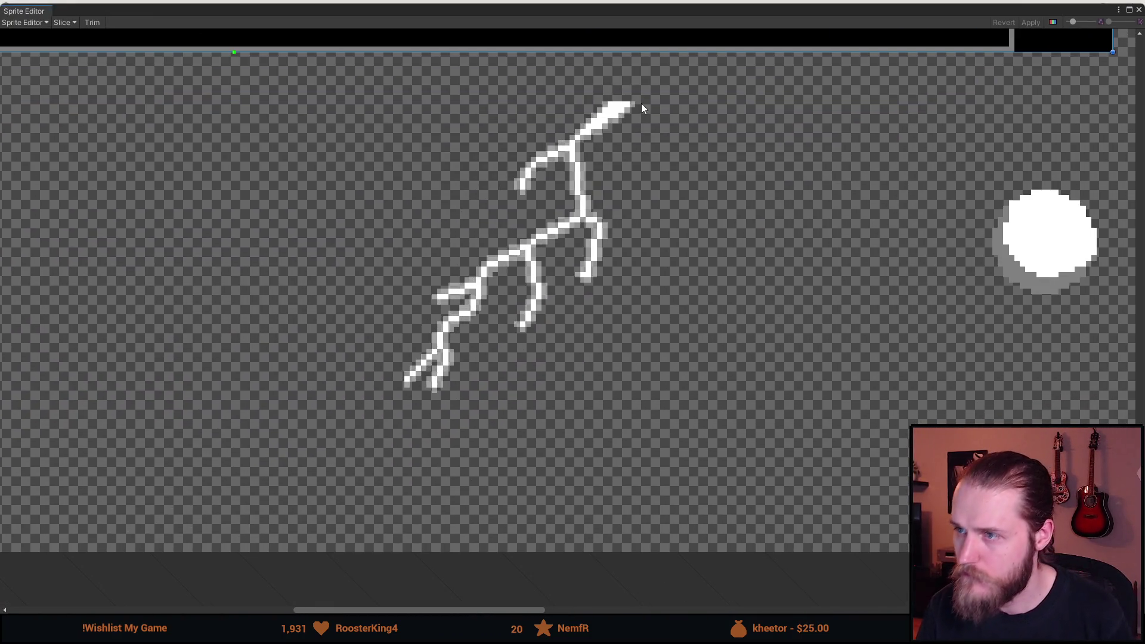
{"action": "mouse_move", "coordinate": [635, 102]}
{"action": "left_mouse_down"}
{"action": "mouse_move", "coordinate": [381, 374]}
{"action": "mouse_move", "coordinate": [405, 393]}
{"action": "left_mouse_up"}
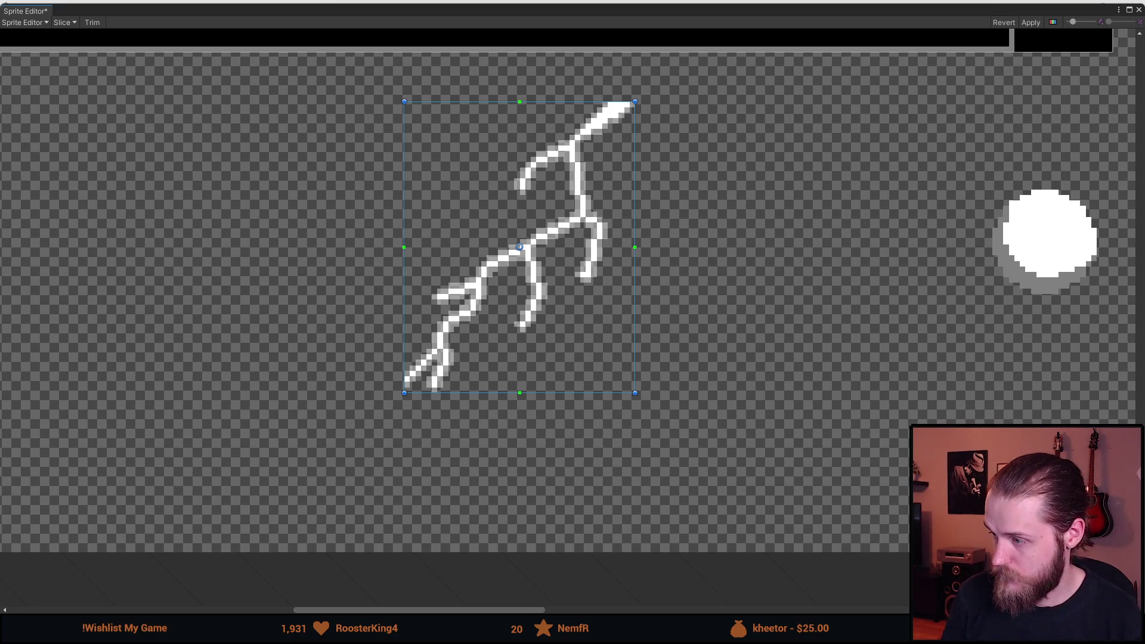
{"action": "left_click_drag", "start_coordinate": [1070, 237], "coordinate": [751, 261]}
{"action": "scroll", "coordinate": [750, 261], "scroll_direction": "up", "scroll_amount": 3}
{"action": "left_click_drag", "start_coordinate": [630, 186], "coordinate": [807, 377]}
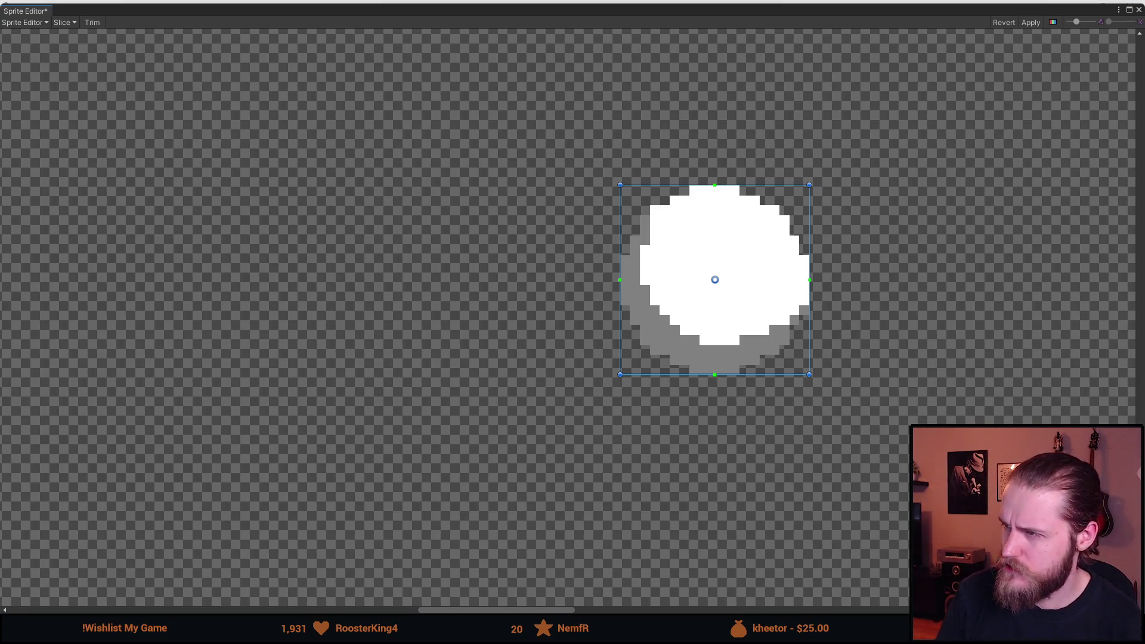
{"action": "left_click", "coordinate": [1031, 22]}
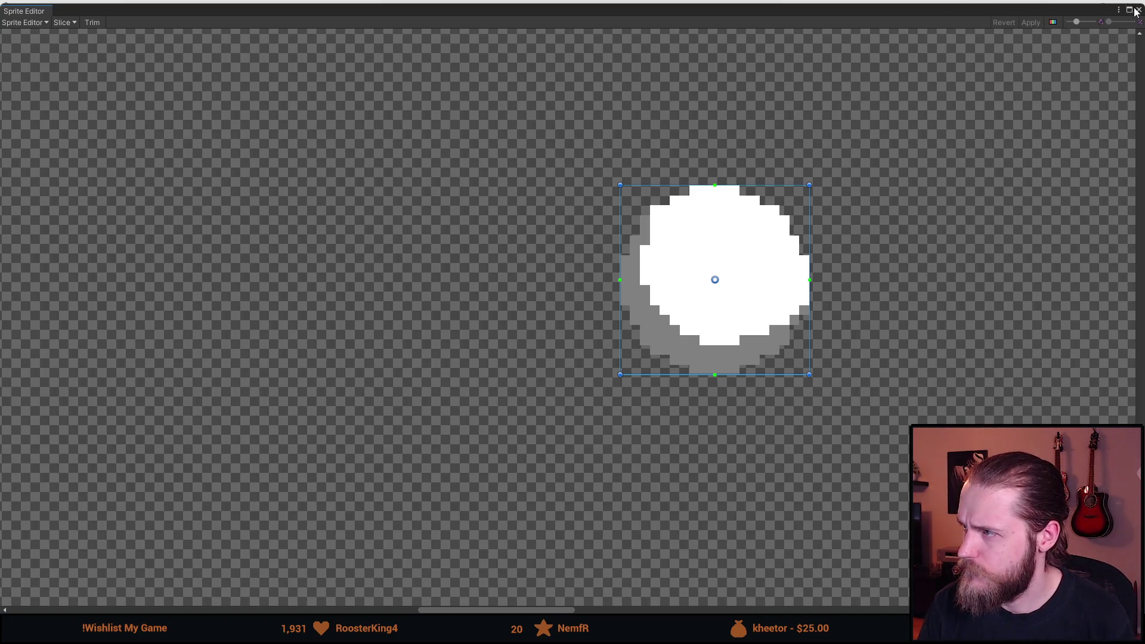
{"action": "left_click", "coordinate": [1139, 11]}
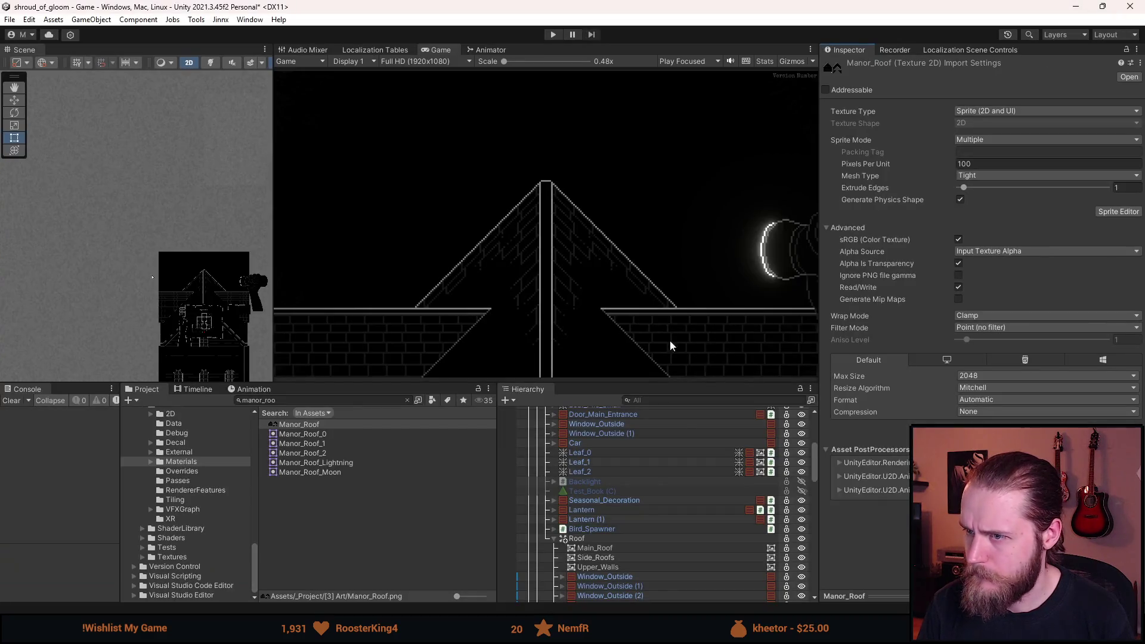
Duplicate Main_Roof and give the copy the Manor_Roof_Moon sprite at native 19×19 size.
{"action": "left_click", "coordinate": [596, 542]}
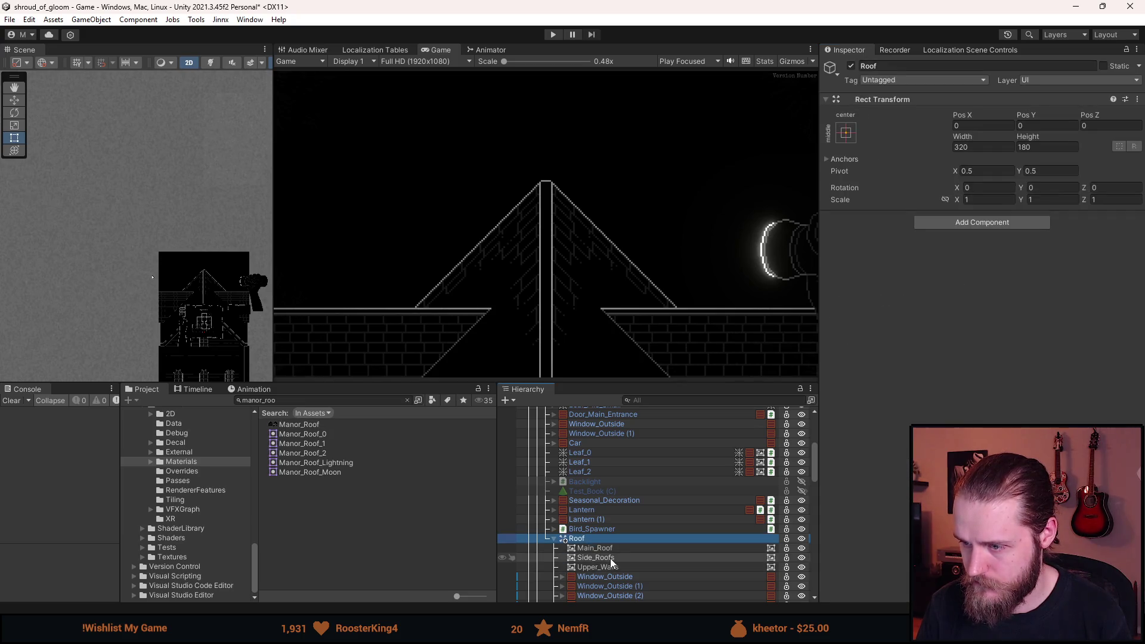
{"action": "left_click", "coordinate": [611, 548]}
{"action": "scroll", "coordinate": [608, 544], "scroll_direction": "down", "scroll_amount": 4}
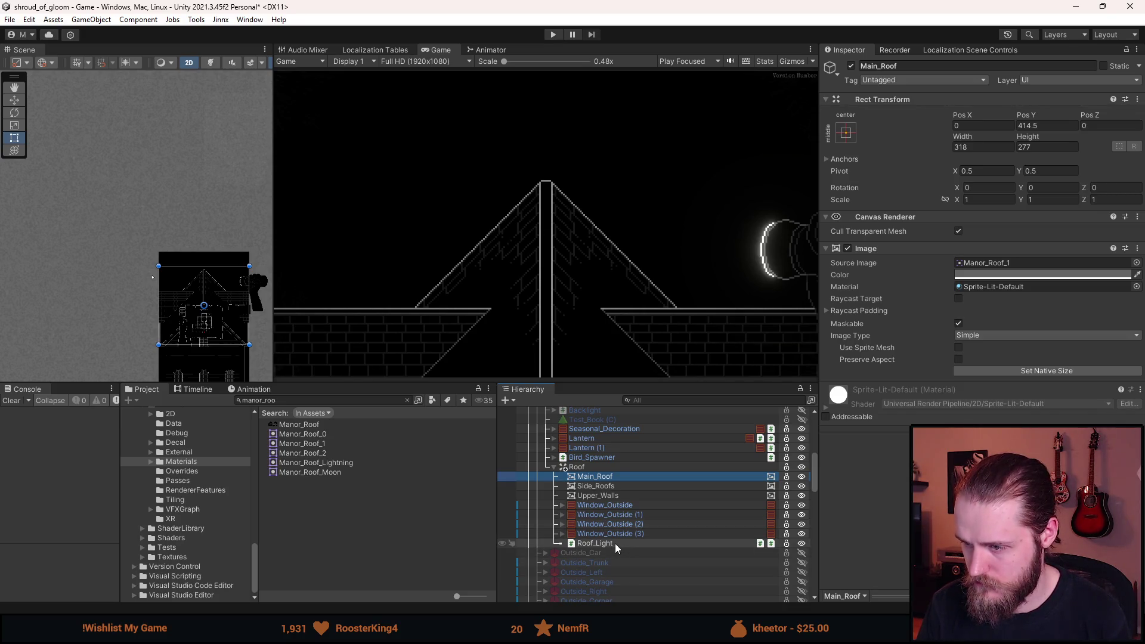
{"action": "key", "text": "ctrl+d"}
{"action": "left_click", "coordinate": [1137, 263]}
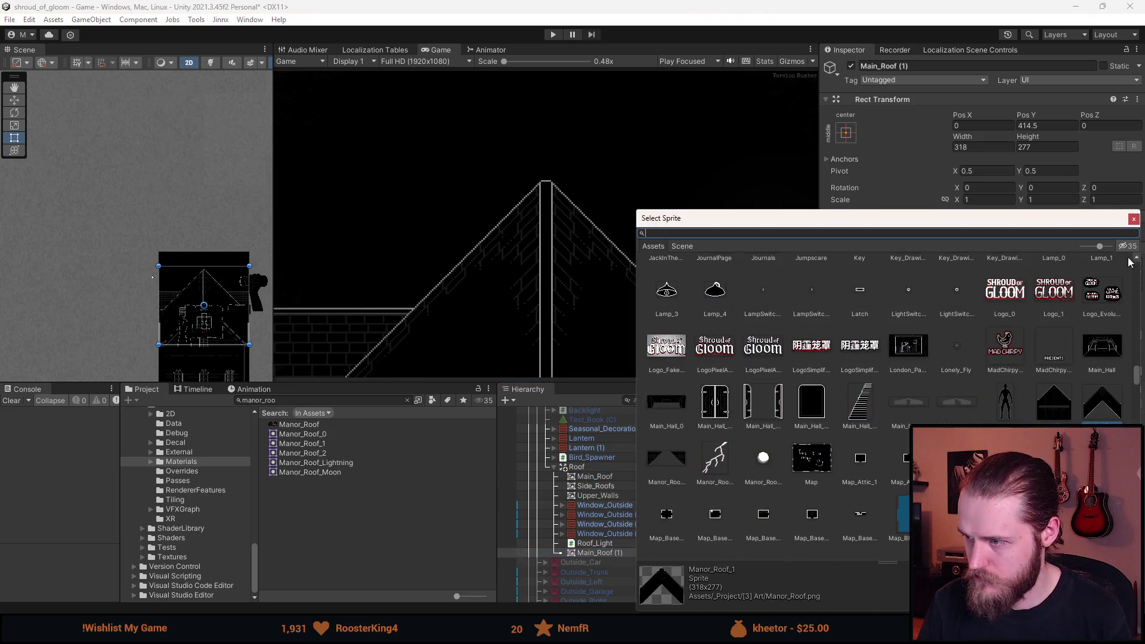
{"action": "type", "text": "moon"}
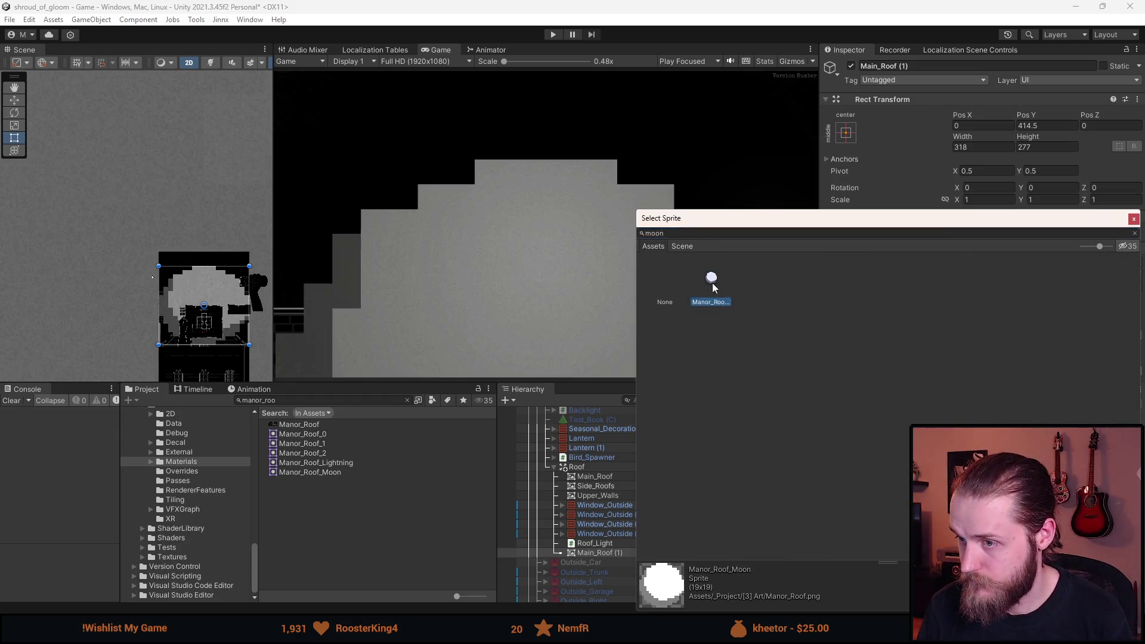
{"action": "double_click", "coordinate": [713, 288]}
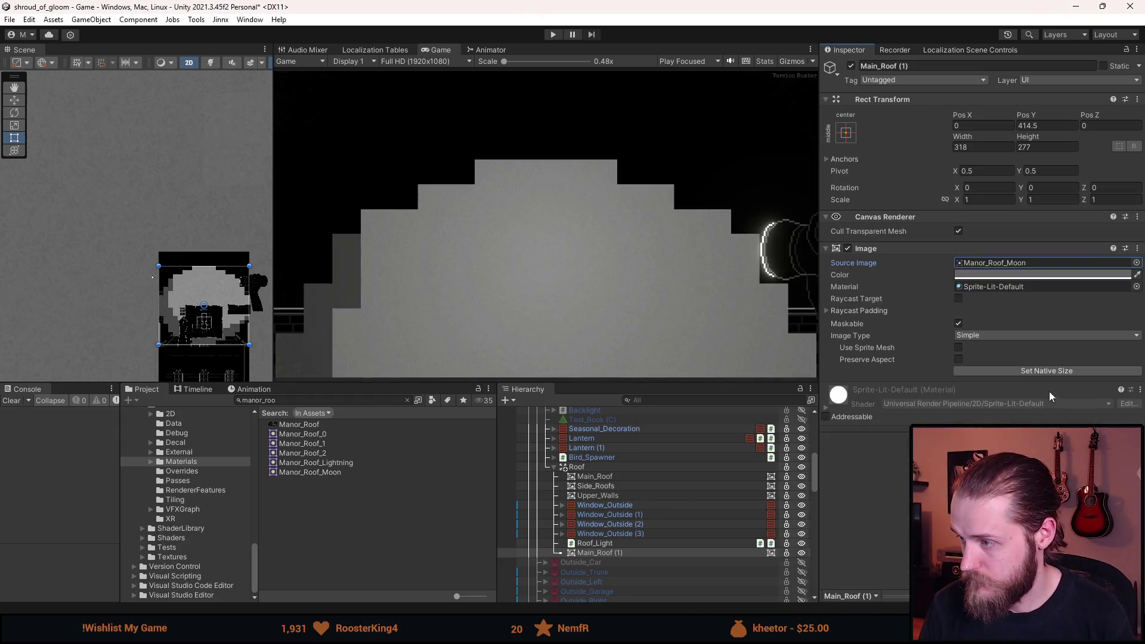
{"action": "left_click", "coordinate": [1063, 371]}
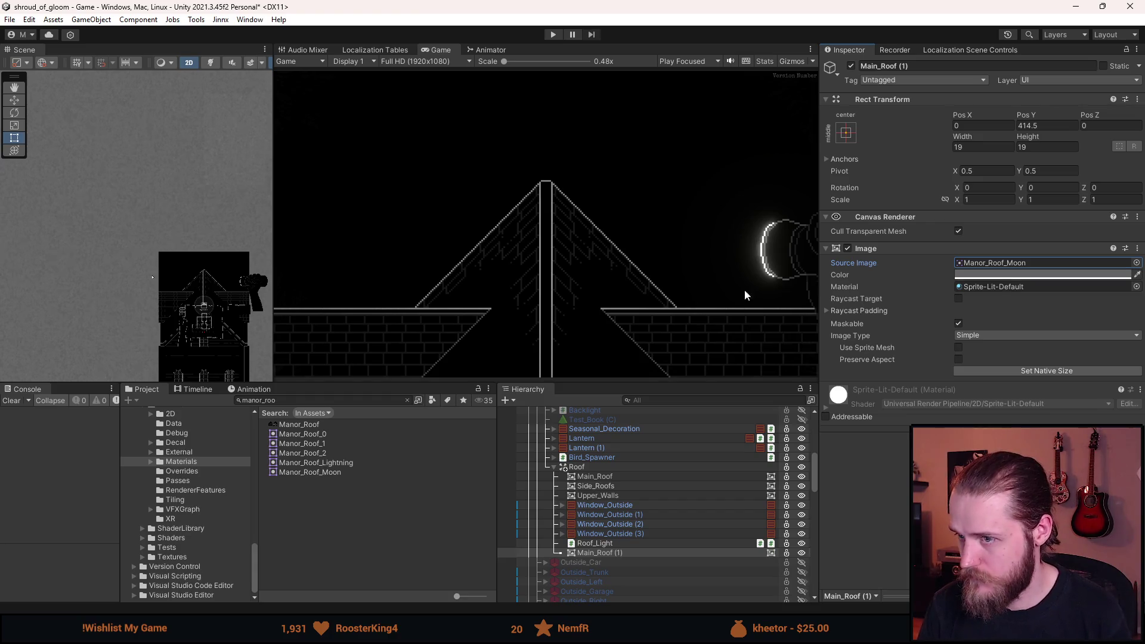
{"action": "scroll", "coordinate": [138, 246], "scroll_direction": "up", "scroll_amount": 3}
Drag the moon into the sky right of the roof peak, around X 96.3, Y 583.7.
{"action": "key", "text": "w"}
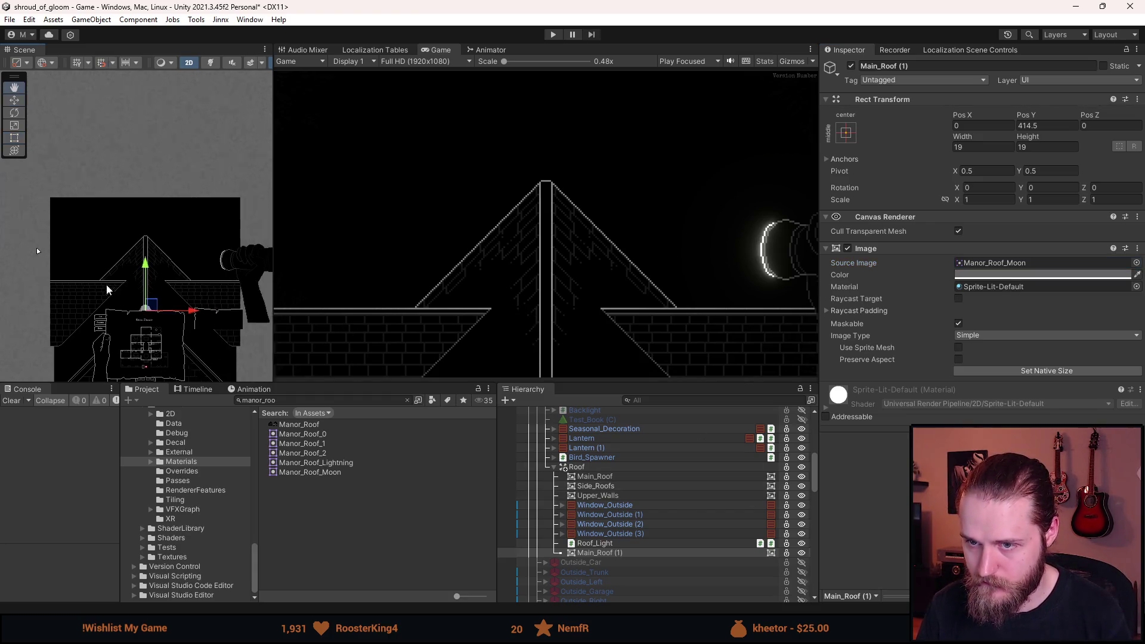
{"action": "left_click_drag", "start_coordinate": [172, 280], "coordinate": [241, 198]}
{"action": "scroll", "coordinate": [189, 241], "scroll_direction": "up", "scroll_amount": 5}
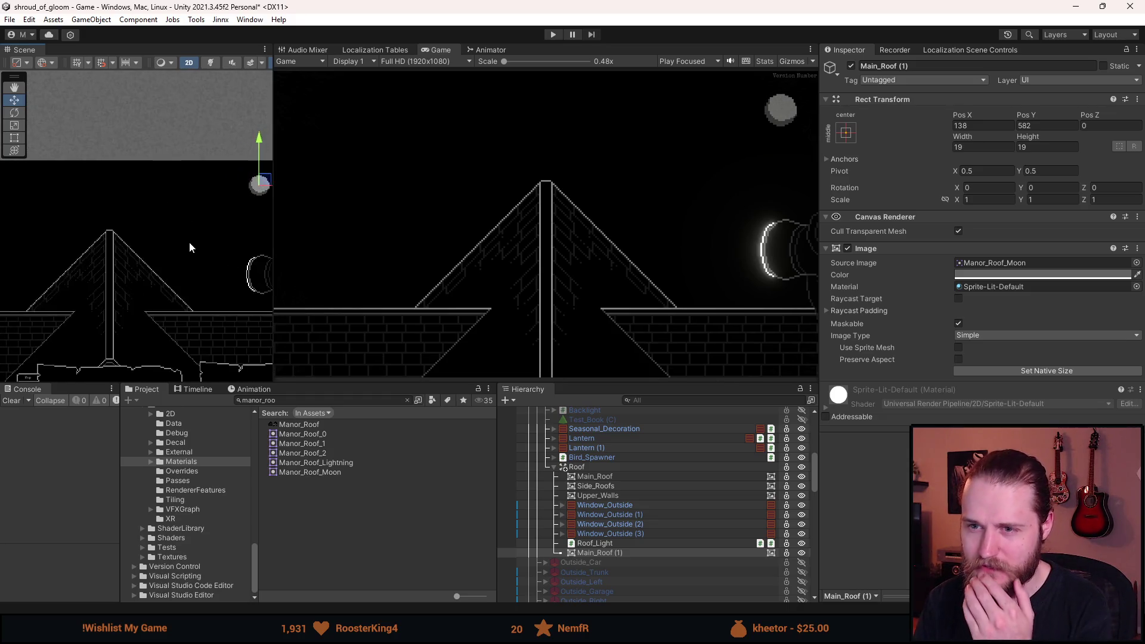
{"action": "scroll", "coordinate": [177, 239], "scroll_direction": "up", "scroll_amount": 4}
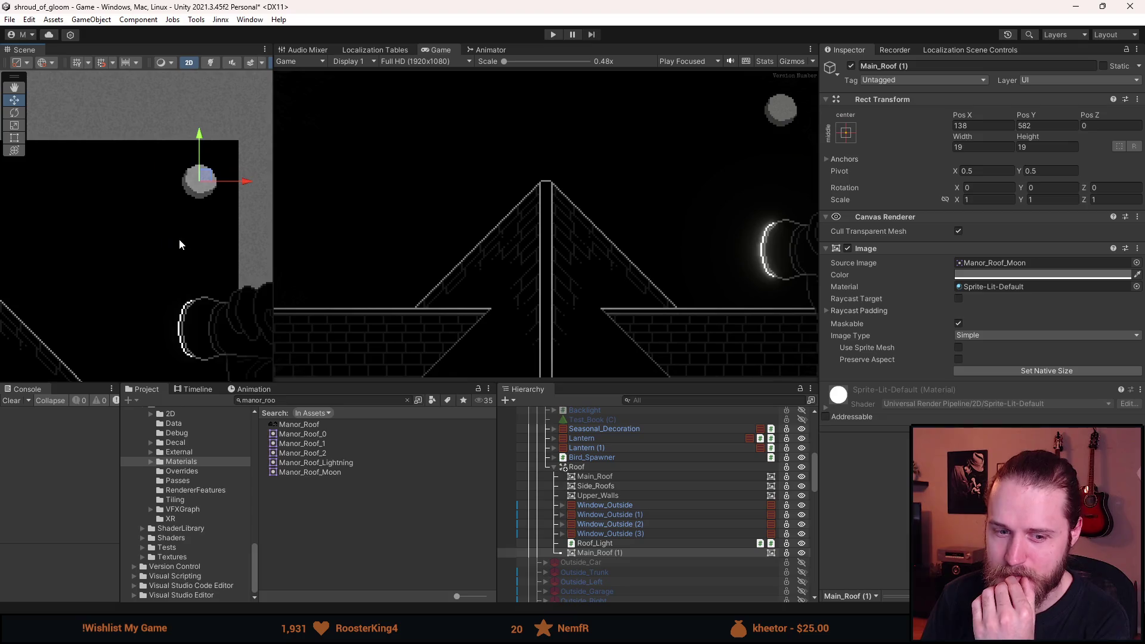
{"action": "scroll", "coordinate": [161, 232], "scroll_direction": "down", "scroll_amount": 2}
{"action": "mouse_move", "coordinate": [132, 191]}
{"action": "left_mouse_down"}
{"action": "mouse_move", "coordinate": [70, 199]}
{"action": "mouse_move", "coordinate": [179, 149]}
{"action": "mouse_move", "coordinate": [99, 175]}
{"action": "mouse_move", "coordinate": [50, 170]}
{"action": "left_mouse_up"}
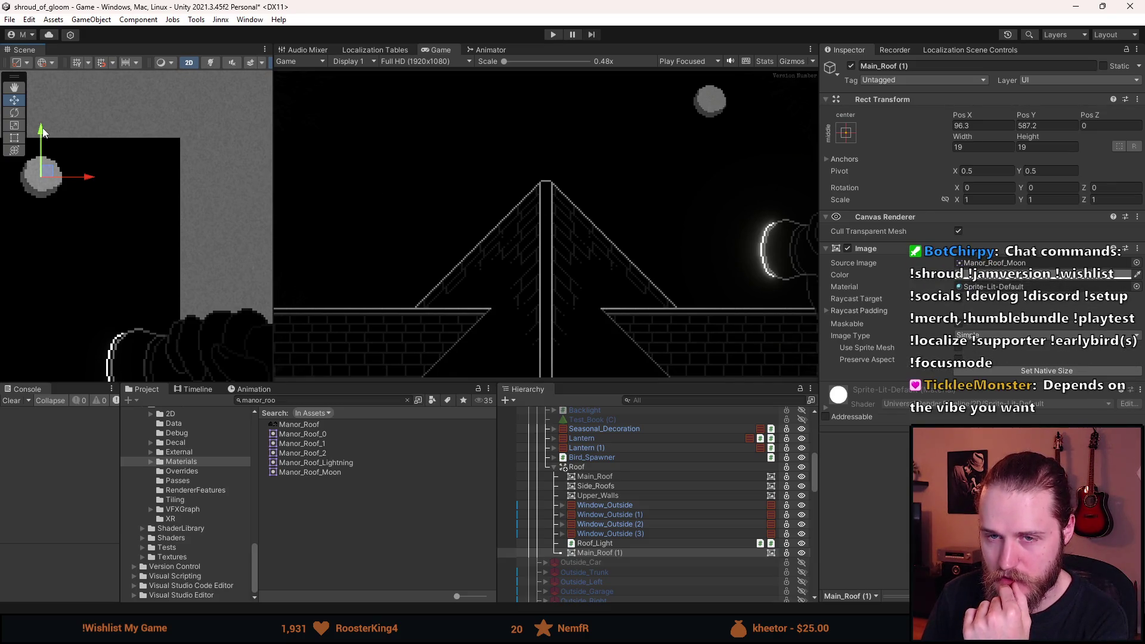
{"action": "left_click_drag", "start_coordinate": [43, 131], "coordinate": [26, 231]}
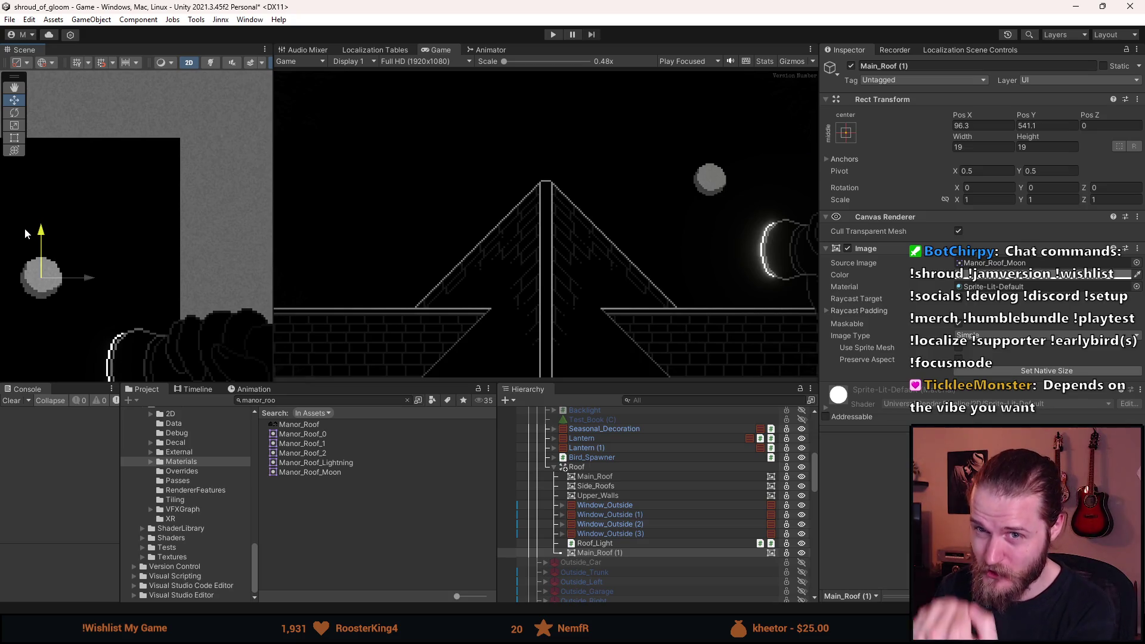
{"action": "key", "text": "ctrl+z"}
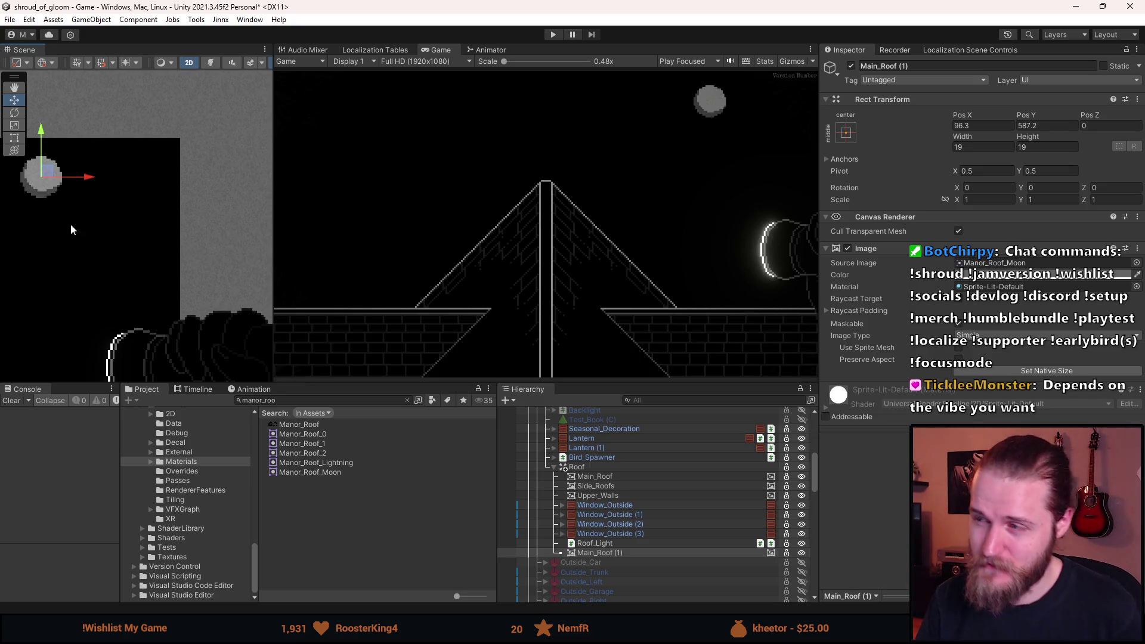
{"action": "left_click_drag", "start_coordinate": [41, 132], "coordinate": [38, 141]}
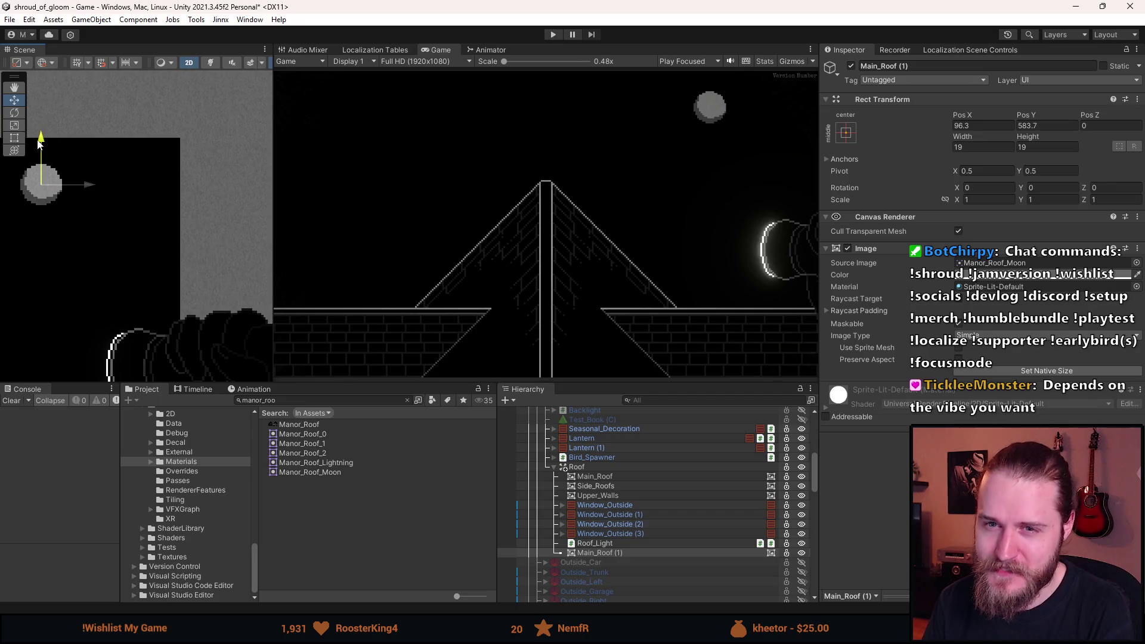
{"action": "left_click", "coordinate": [1038, 125]}
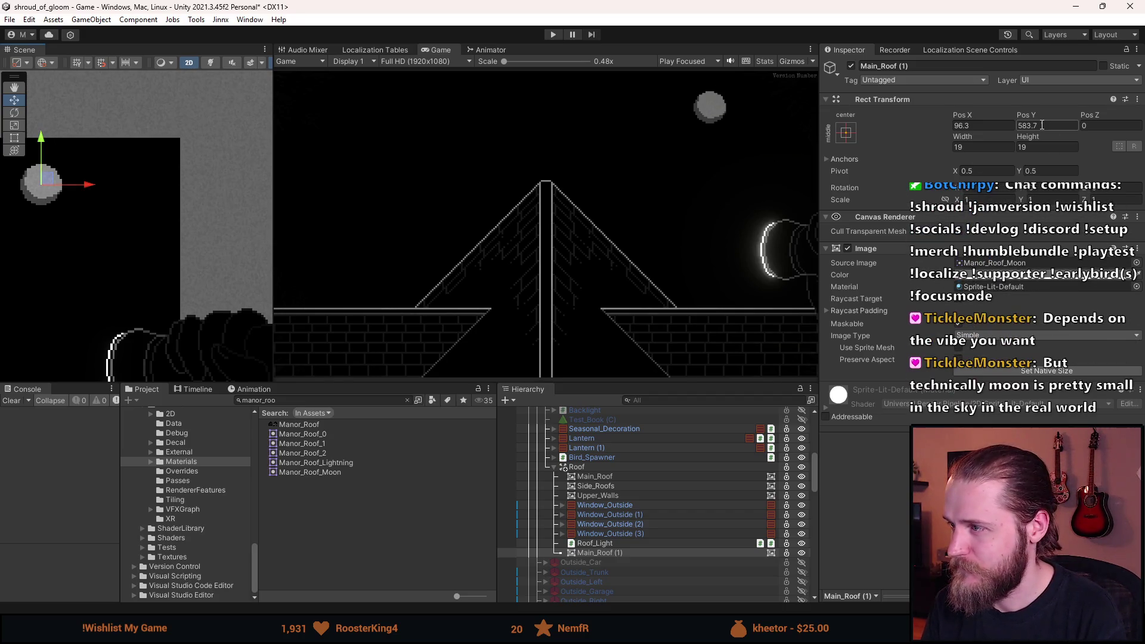
{"action": "type", "text": "583.5"}
Round the moon's position values to Pos X 96.5 and Pos Y 583.5.
{"action": "left_click", "coordinate": [964, 127]}
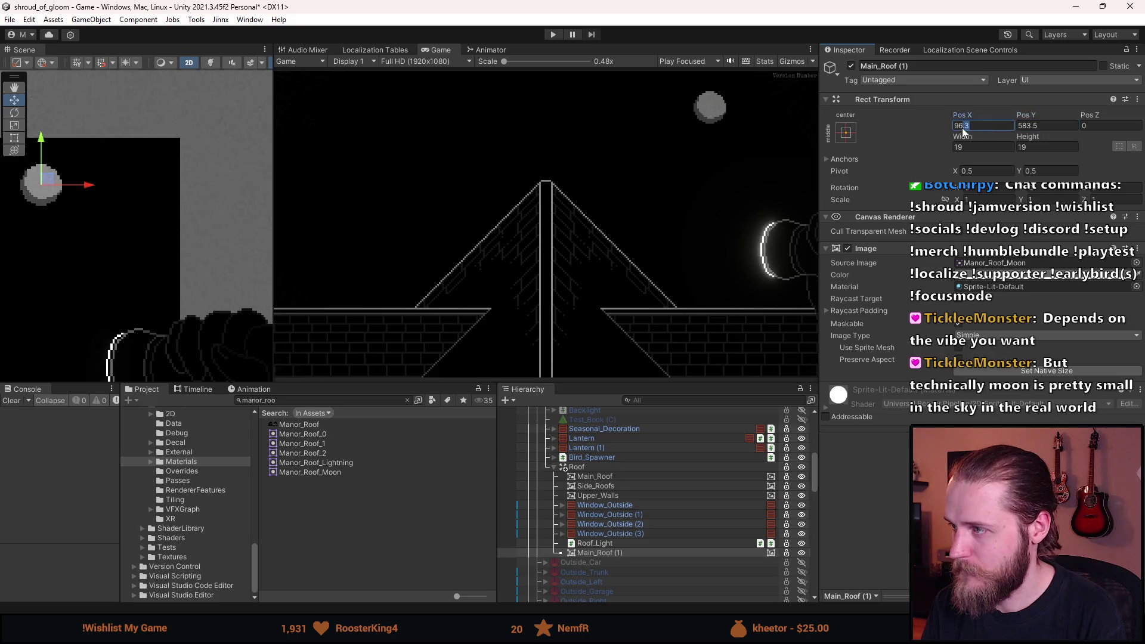
{"action": "key", "text": "BackSpace"}
{"action": "type", "text": "5"}
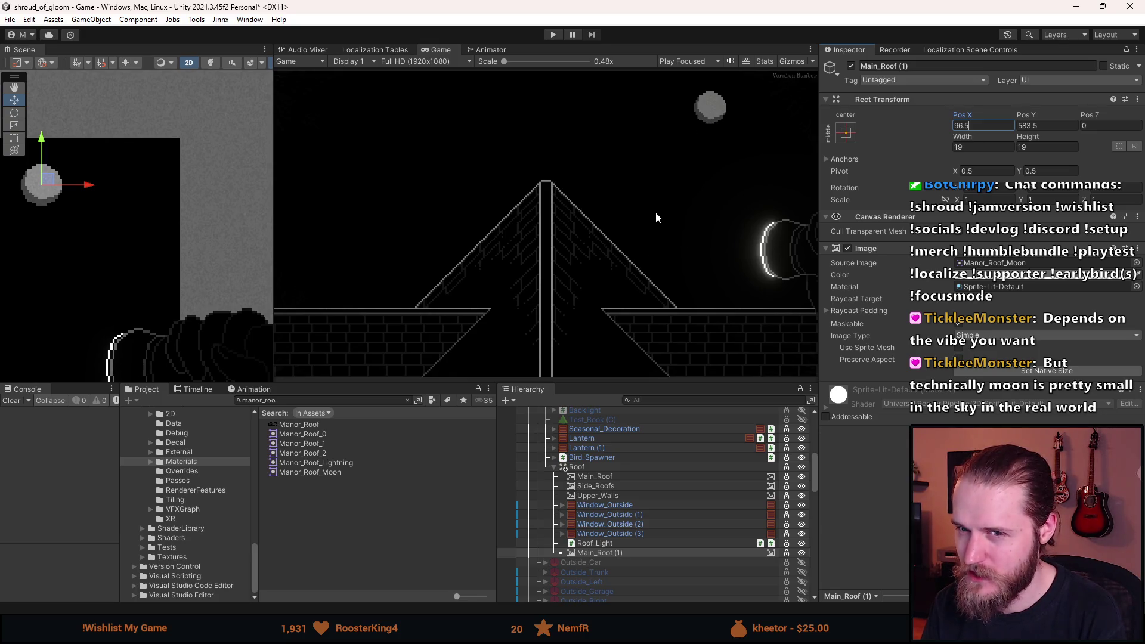
Rename the moon object to Moon.
{"action": "left_click", "coordinate": [914, 67]}
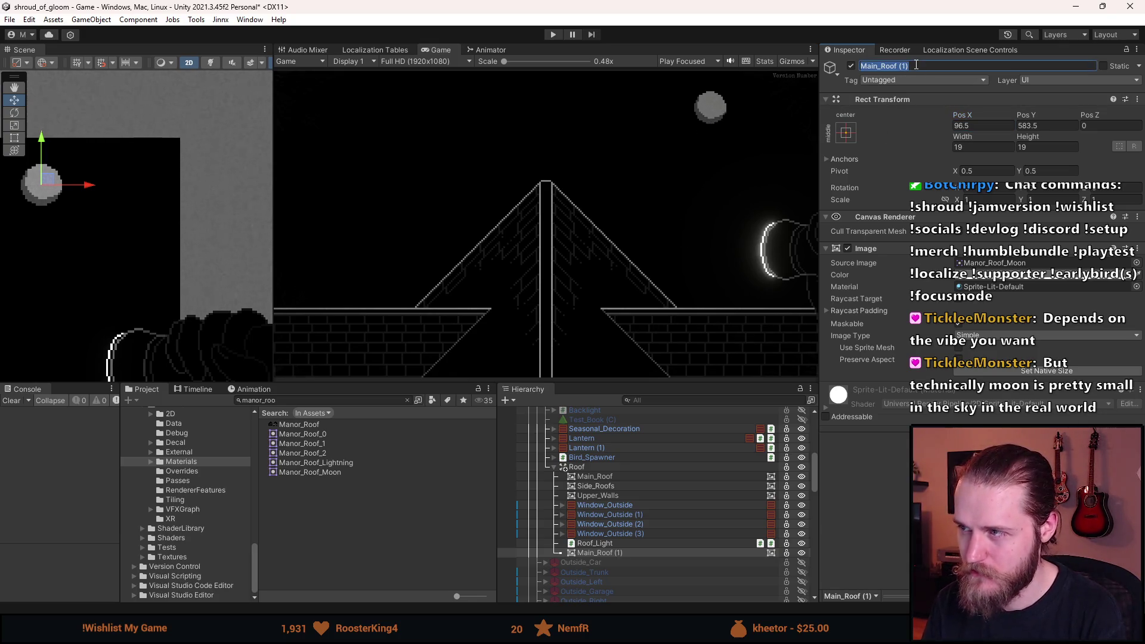
{"action": "left_click", "coordinate": [916, 65]}
{"action": "key", "text": "BackSpace"}
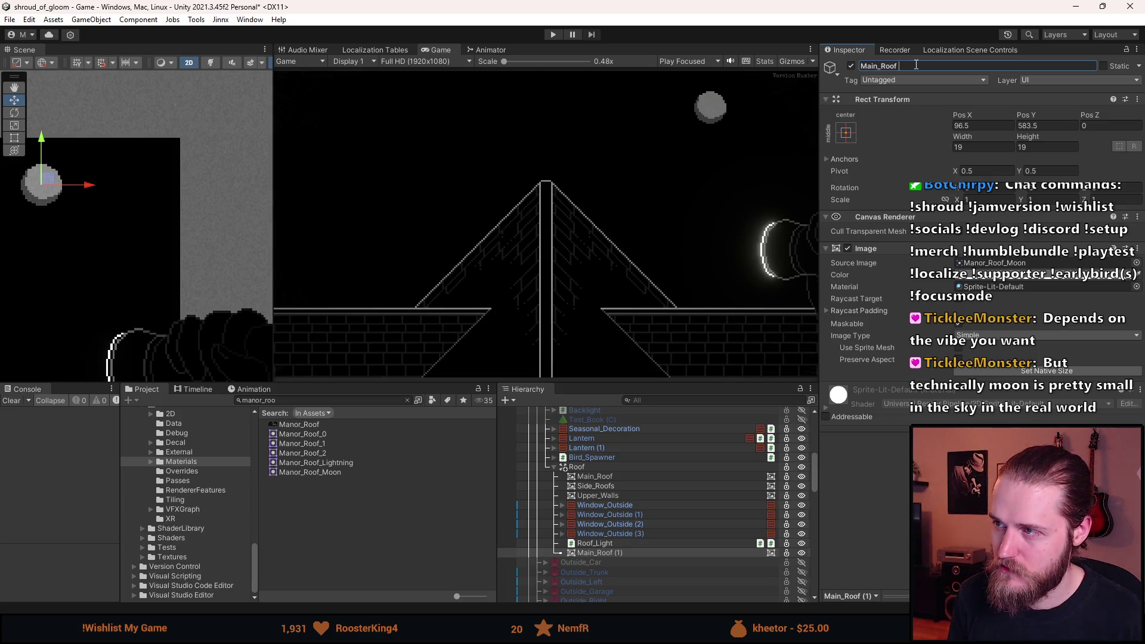
{"action": "type", "text": "Moio"}
{"action": "key", "text": "Return"}
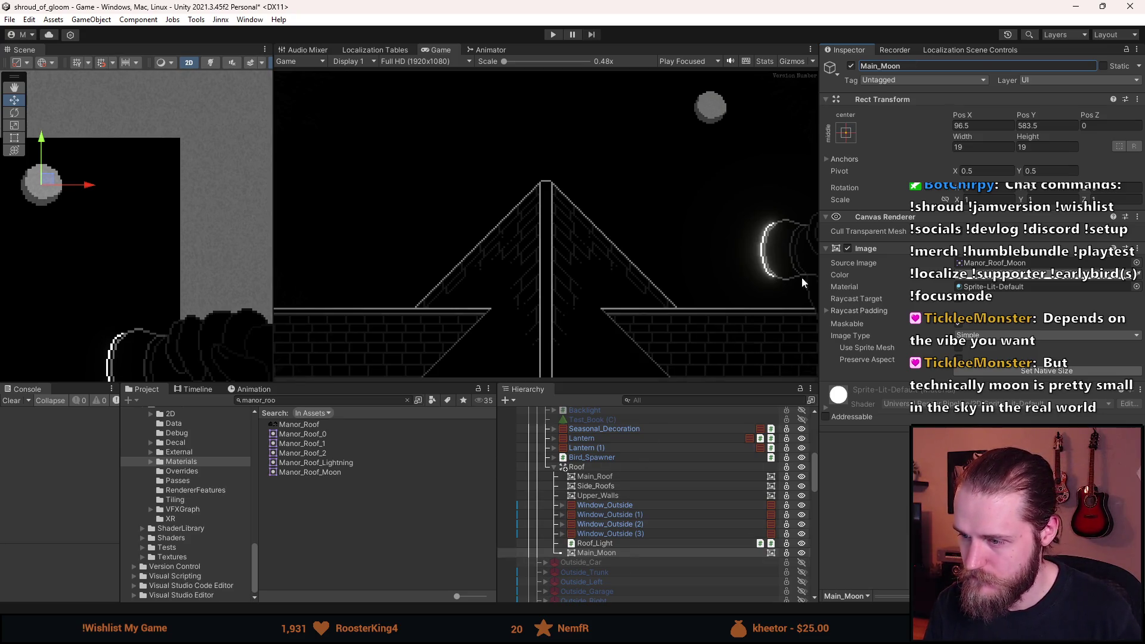
{"action": "left_click", "coordinate": [882, 66]}
{"action": "key", "text": "BackSpace"}
{"action": "key", "text": "BackSpace"}
{"action": "key", "text": "BackSpace"}
{"action": "key", "text": "Return"}
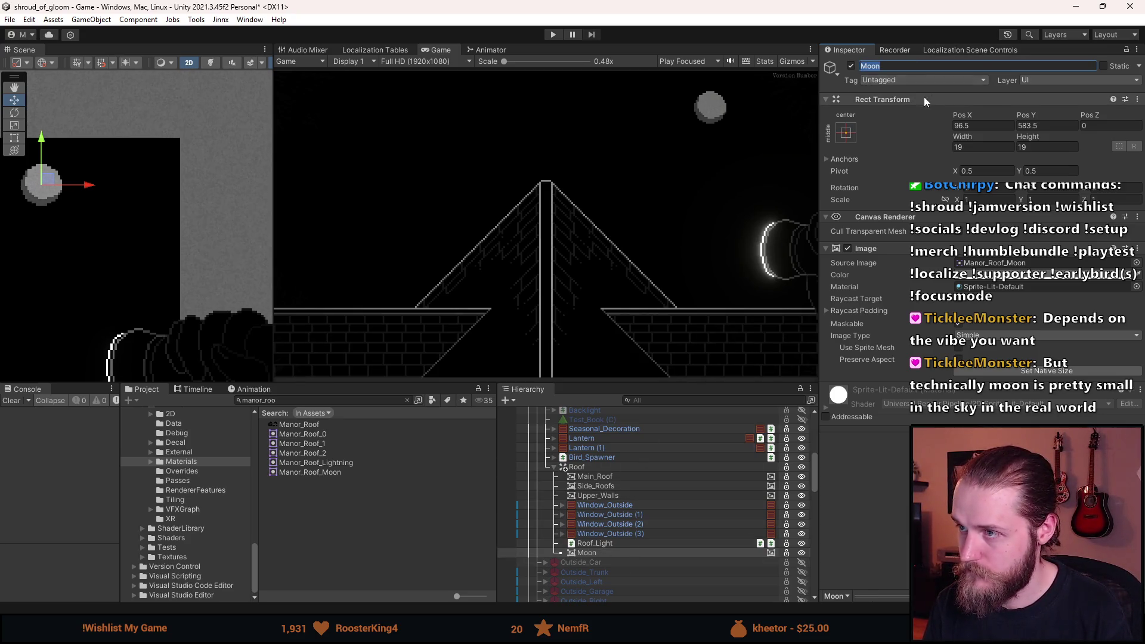
Add a Spot Light 2D as a child of the Moon object.
{"action": "right_click", "coordinate": [590, 554]}
{"action": "mouse_move", "coordinate": [637, 322]}
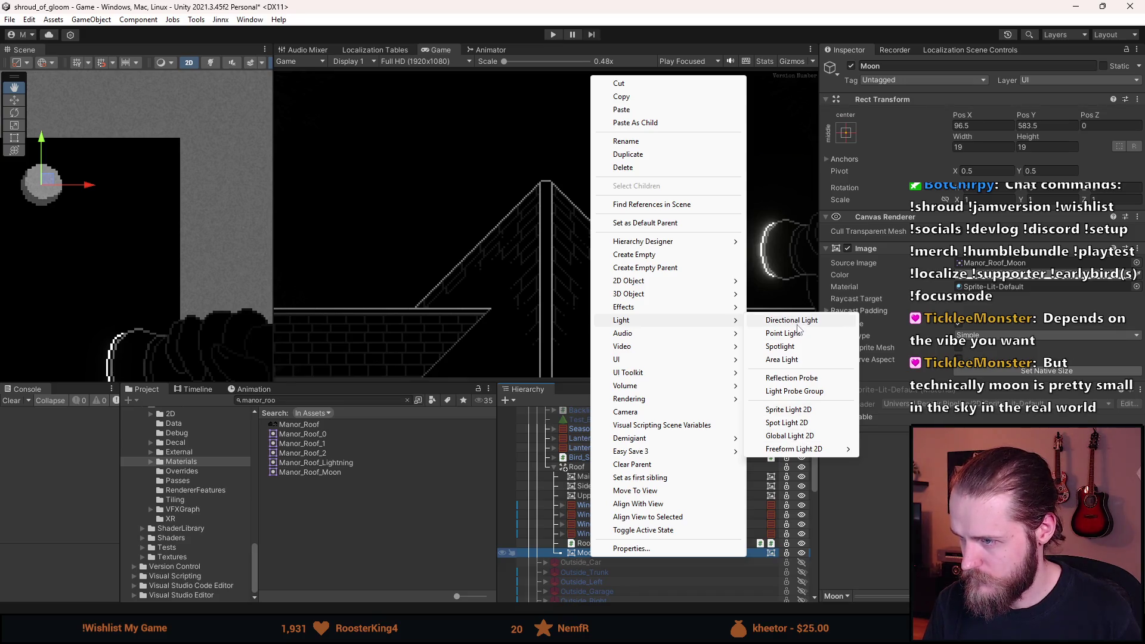
{"action": "left_click", "coordinate": [802, 422]}
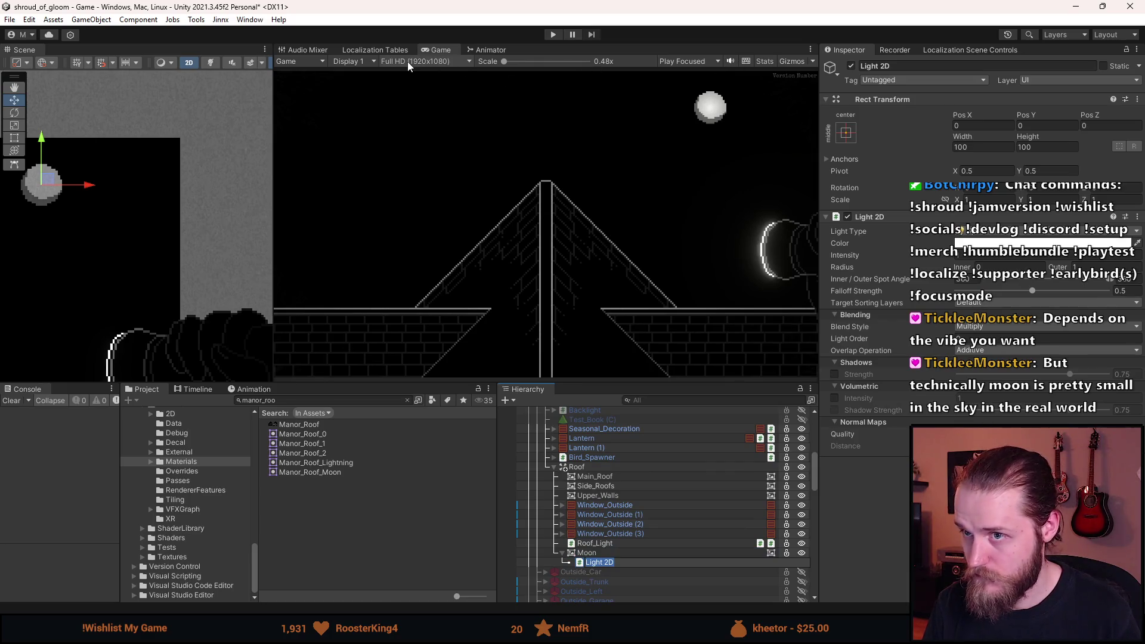
Disable the Roof_Light object.
{"action": "left_click_drag", "start_coordinate": [92, 194], "coordinate": [304, 200]}
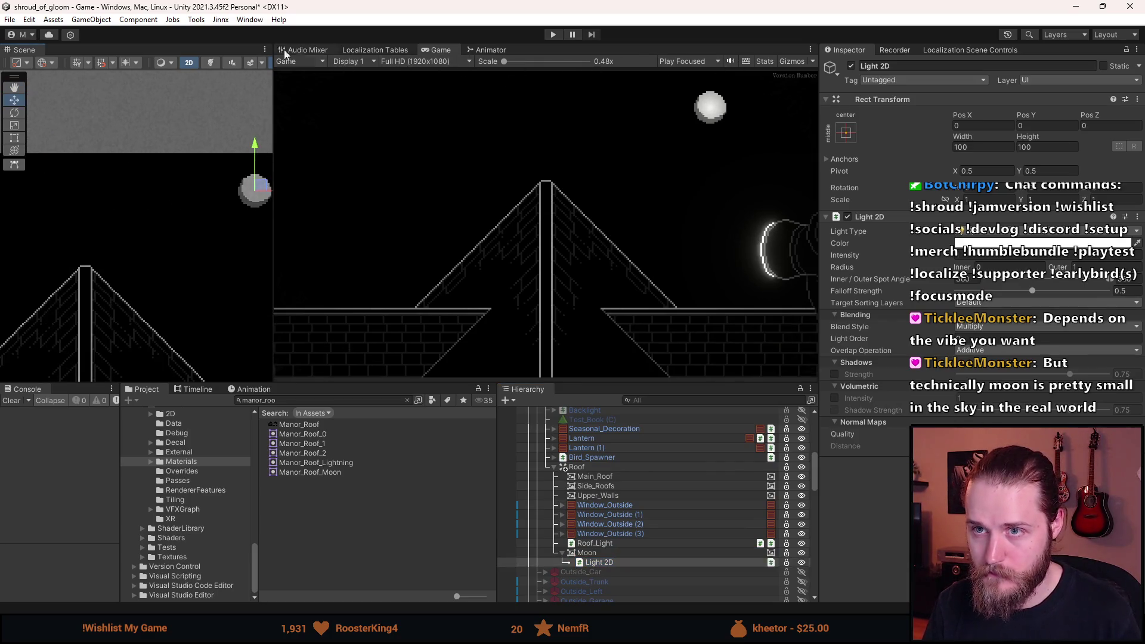
{"action": "left_click_drag", "start_coordinate": [204, 272], "coordinate": [137, 254]}
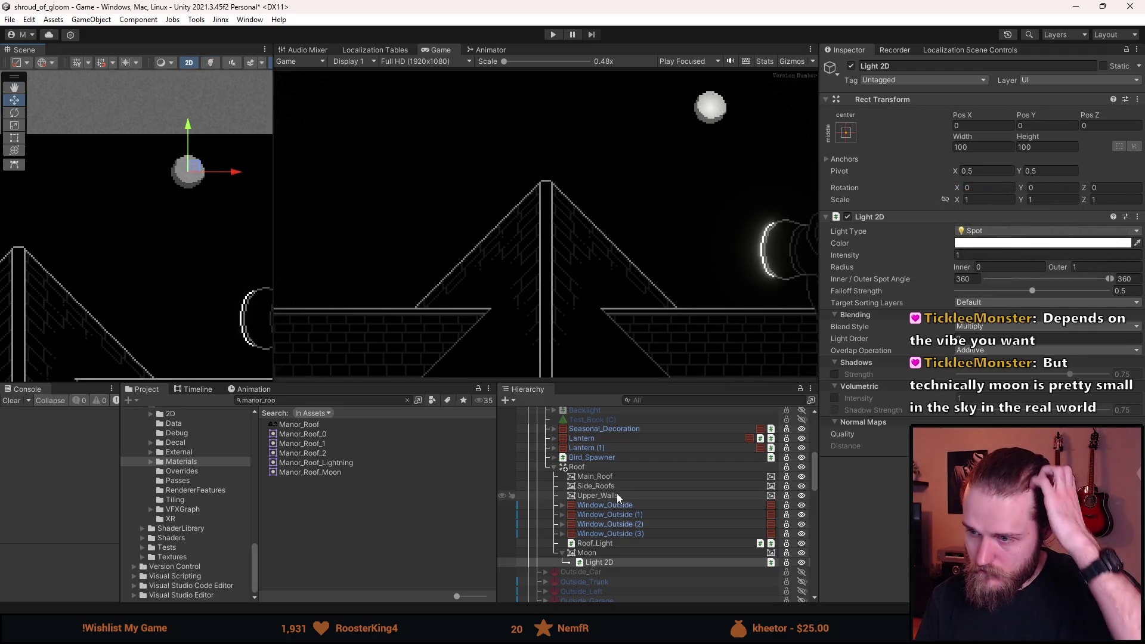
{"action": "left_click", "coordinate": [802, 544]}
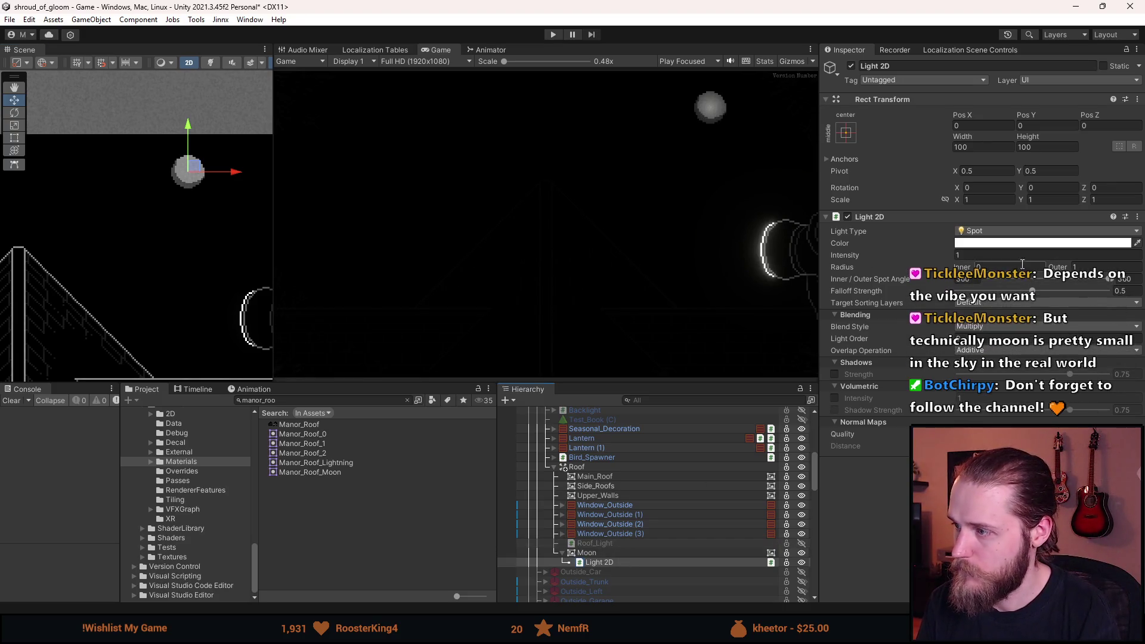
Set the Moon spot light to intensity 3.71, outer radius 2.53 and falloff strength 0.552.
{"action": "left_click", "coordinate": [1097, 267]}
{"action": "type", "text": "7.42"}
{"action": "type", "text": "0.7"}
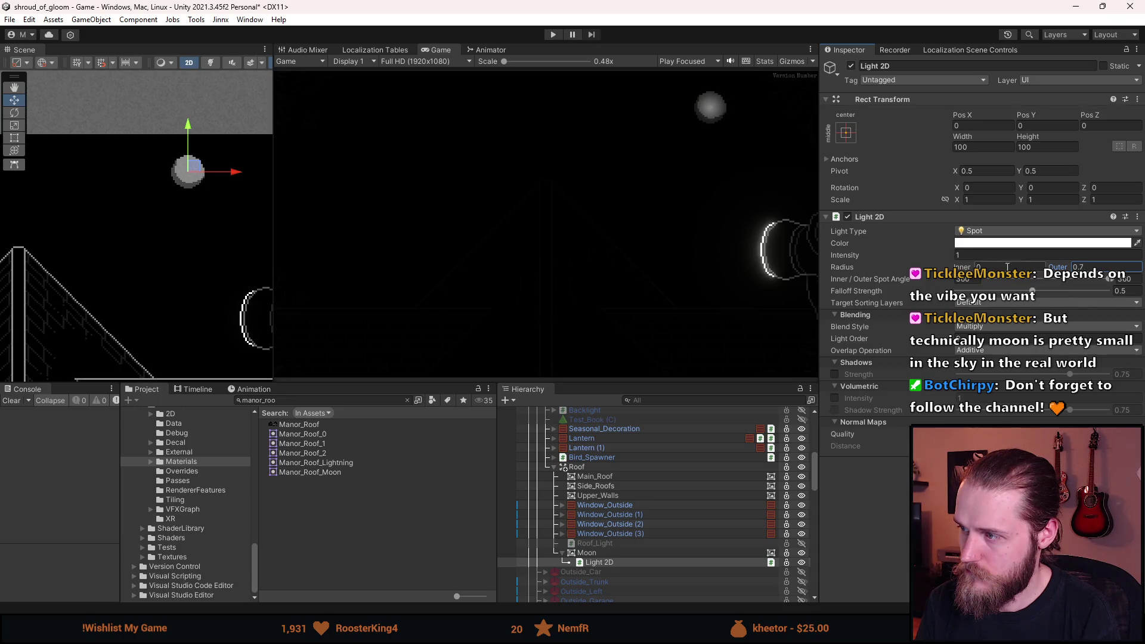
{"action": "left_click_drag", "start_coordinate": [1067, 268], "coordinate": [1083, 277]}
{"action": "mouse_move", "coordinate": [859, 260]}
{"action": "left_mouse_down"}
{"action": "mouse_move", "coordinate": [1061, 268]}
{"action": "mouse_move", "coordinate": [126, 281]}
{"action": "mouse_move", "coordinate": [516, 287]}
{"action": "mouse_move", "coordinate": [95, 299]}
{"action": "mouse_move", "coordinate": [1062, 316]}
{"action": "mouse_move", "coordinate": [1014, 322]}
{"action": "left_mouse_up"}
{"action": "left_click_drag", "start_coordinate": [929, 325], "coordinate": [923, 324]}
{"action": "mouse_move", "coordinate": [1057, 268]}
{"action": "left_mouse_down"}
{"action": "mouse_move", "coordinate": [1120, 274]}
{"action": "mouse_move", "coordinate": [1088, 271]}
{"action": "left_mouse_up"}
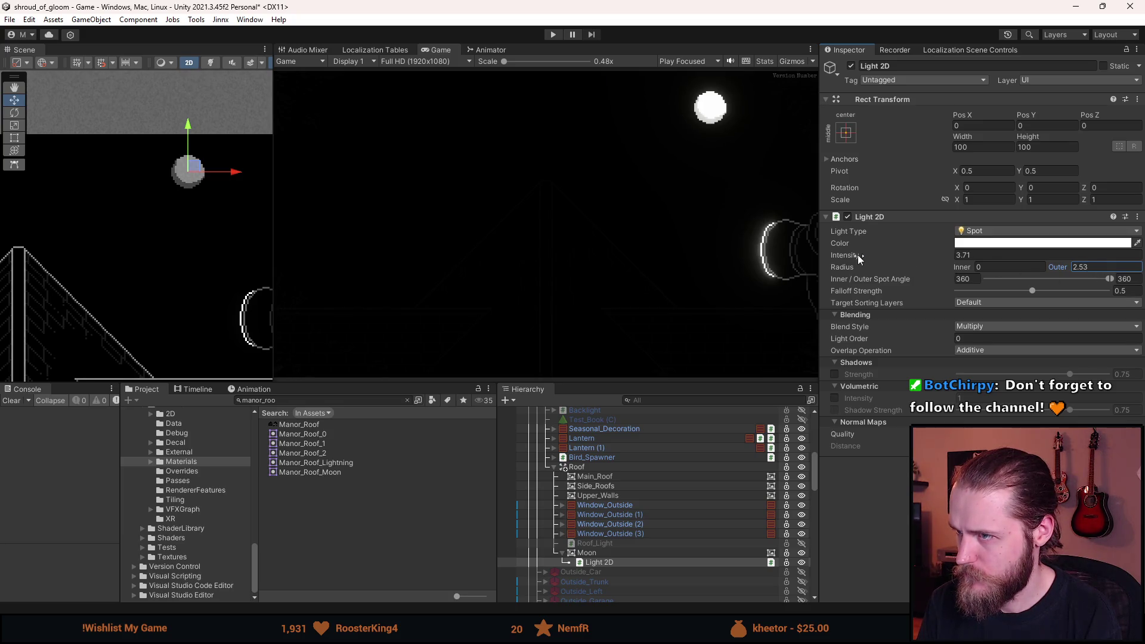
{"action": "mouse_move", "coordinate": [1032, 292]}
{"action": "left_mouse_down"}
{"action": "mouse_move", "coordinate": [970, 292]}
{"action": "mouse_move", "coordinate": [1089, 302]}
{"action": "mouse_move", "coordinate": [1027, 301]}
{"action": "mouse_move", "coordinate": [1037, 302]}
{"action": "left_mouse_up"}
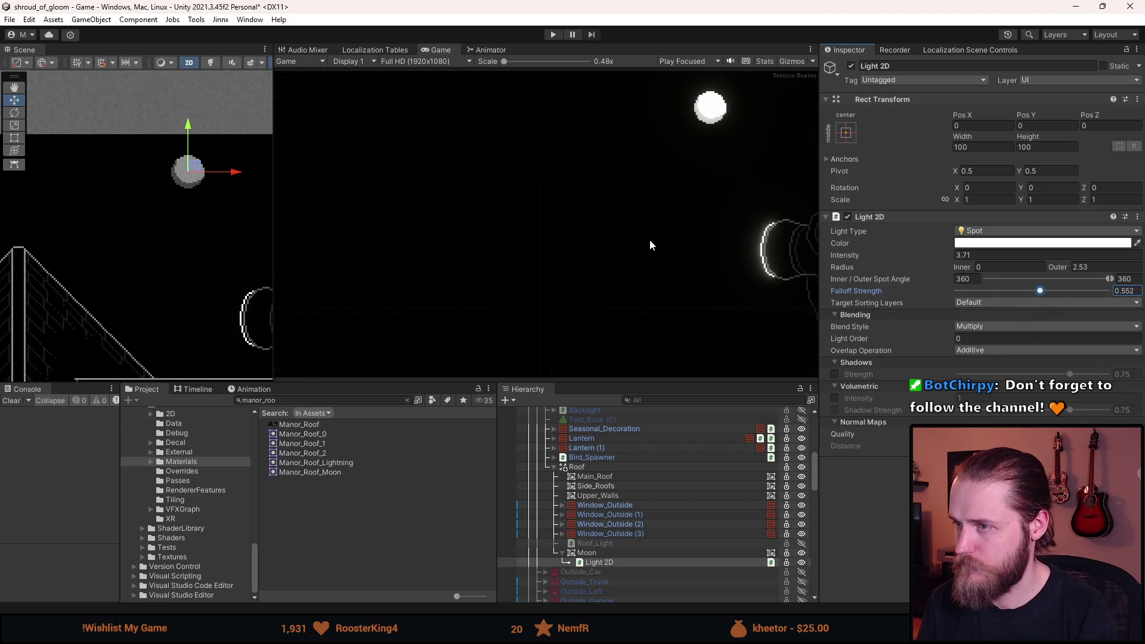
{"action": "scroll", "coordinate": [220, 238], "scroll_direction": "down", "scroll_amount": 5}
{"action": "scroll", "coordinate": [177, 267], "scroll_direction": "up", "scroll_amount": 3}
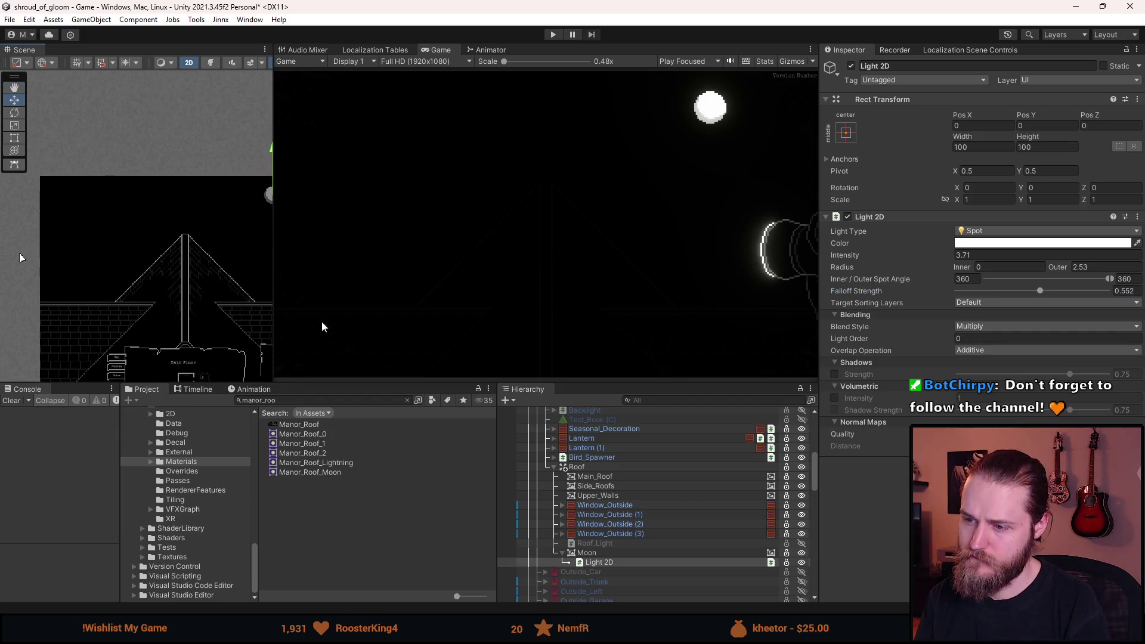
Duplicate Moon and give the copy the Manor_Roof_Lightning sprite.
{"action": "left_click", "coordinate": [584, 553]}
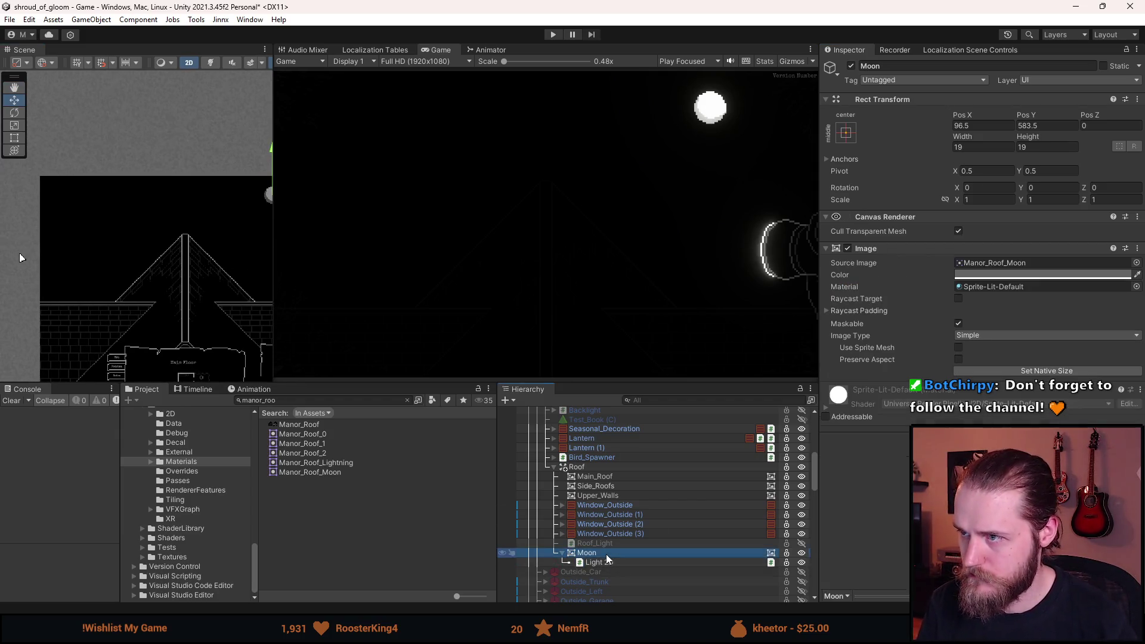
{"action": "left_click", "coordinate": [561, 552]}
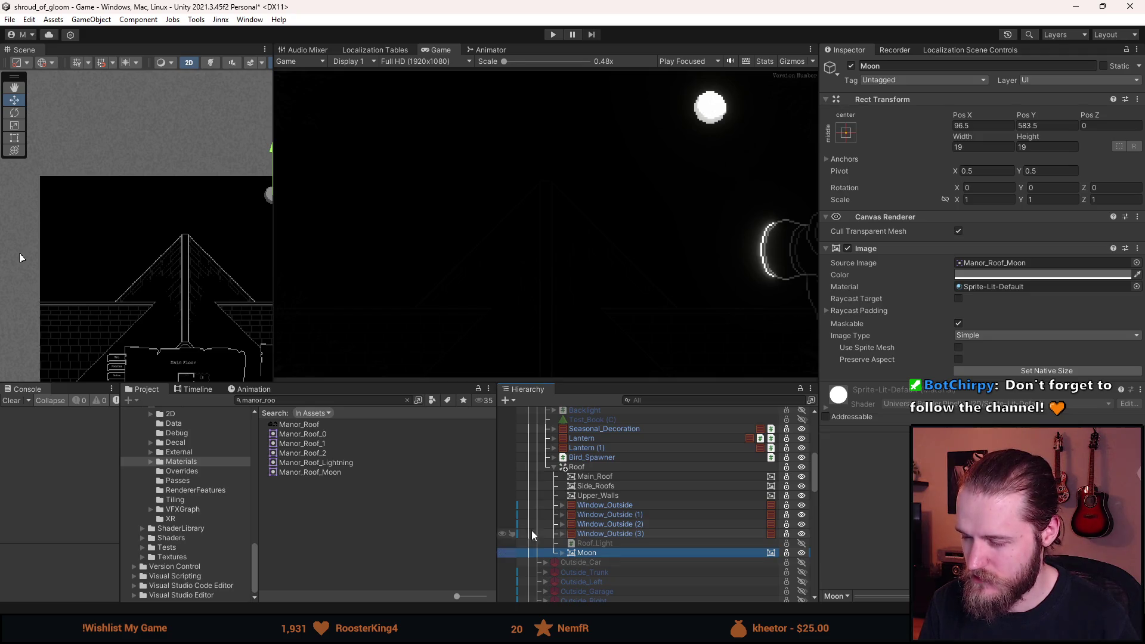
{"action": "key", "text": "ctrl+d"}
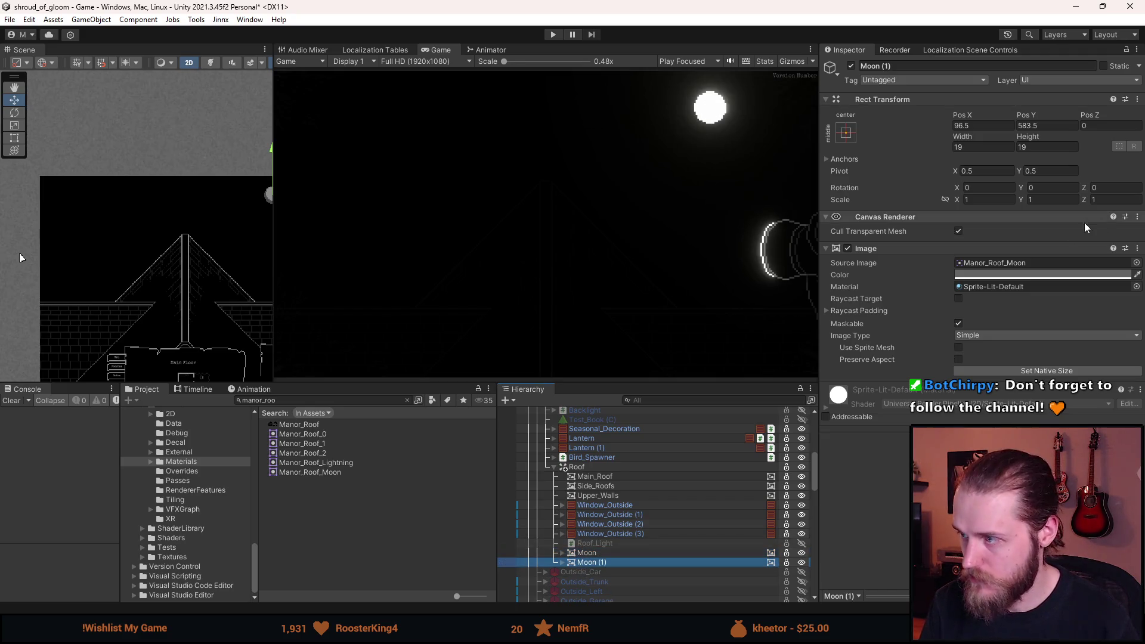
{"action": "left_click", "coordinate": [1136, 262]}
{"action": "double_click", "coordinate": [714, 405]}
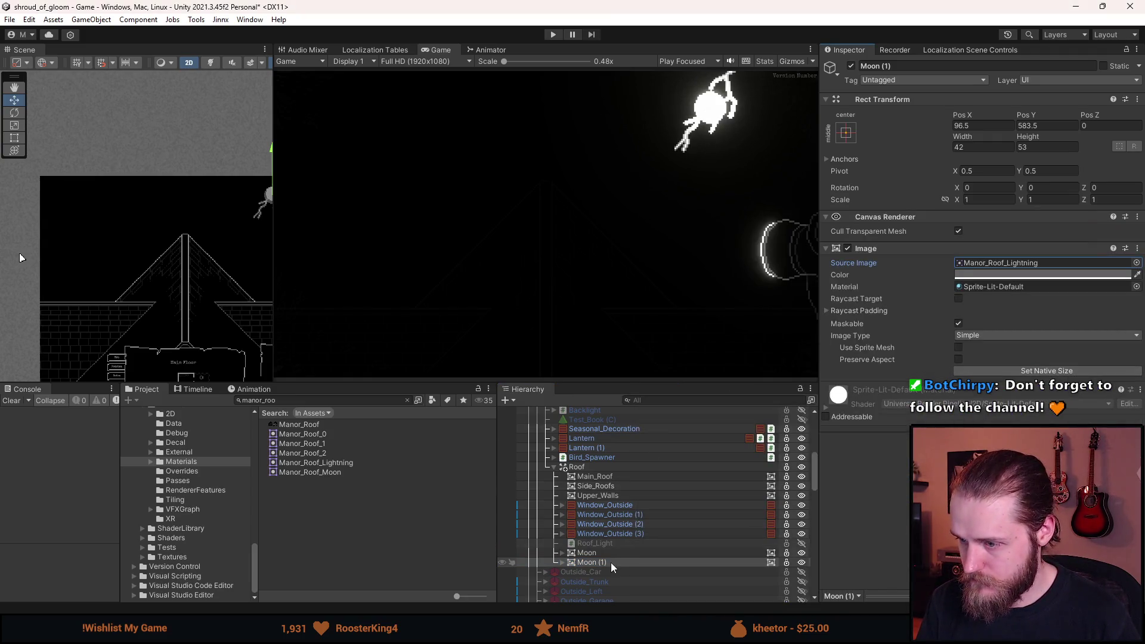
Drag the Moon (1) lightning copy across the scene, undo, and bring it back left.
{"action": "left_click_drag", "start_coordinate": [177, 226], "coordinate": [3, 229]}
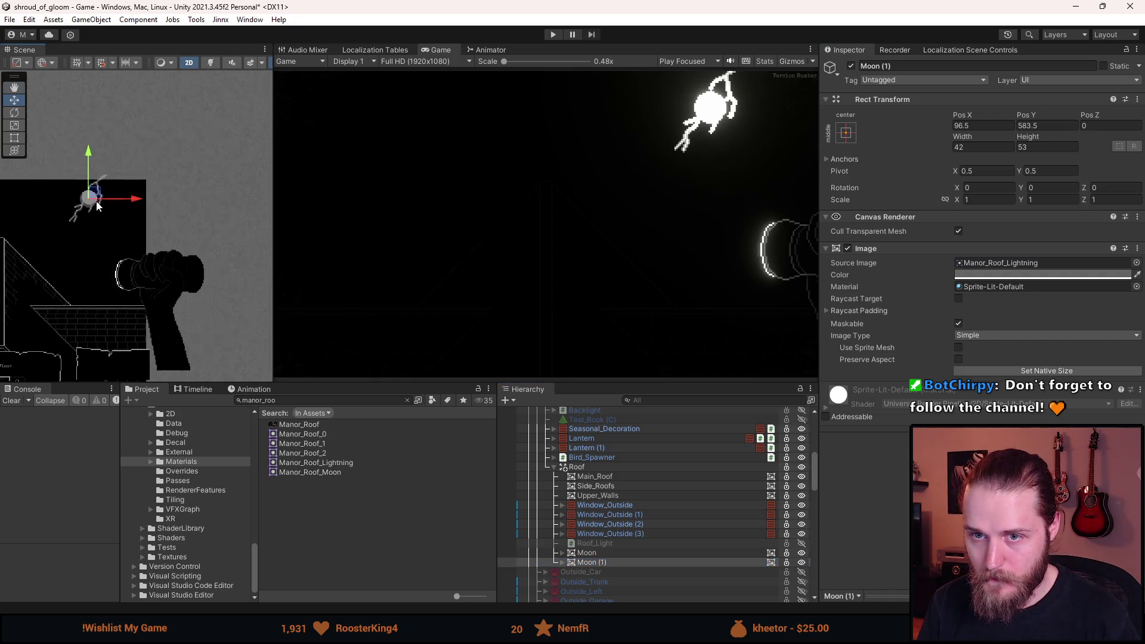
{"action": "left_click_drag", "start_coordinate": [199, 258], "coordinate": [374, 269]}
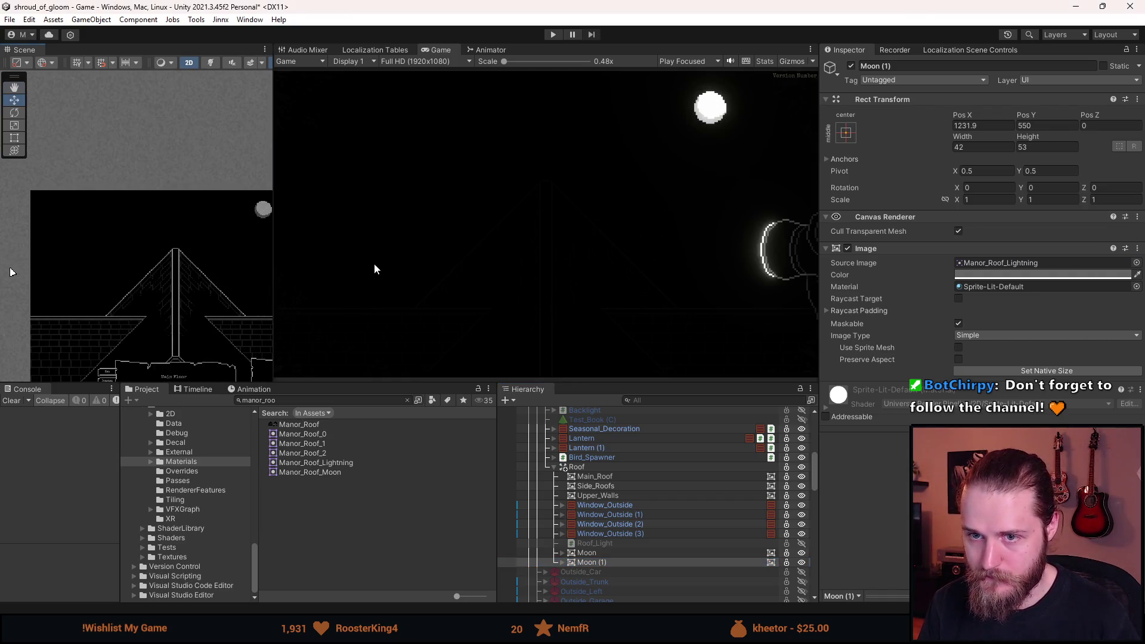
{"action": "left_click_drag", "start_coordinate": [163, 257], "coordinate": [94, 246]}
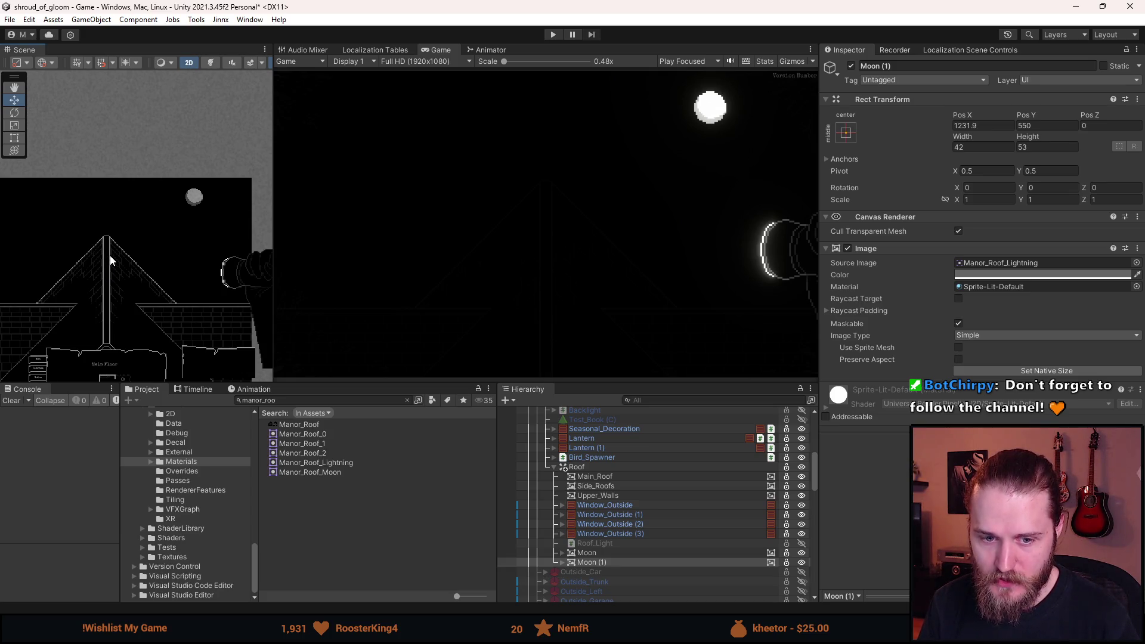
{"action": "scroll", "coordinate": [60, 247], "scroll_direction": "up", "scroll_amount": 5}
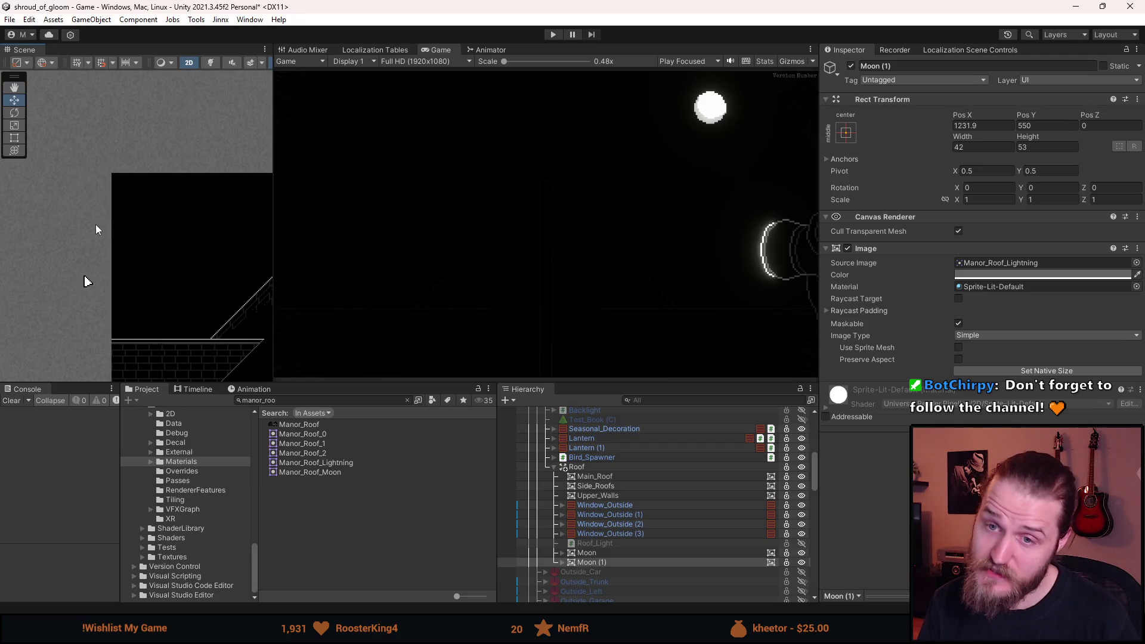
{"action": "double_click", "coordinate": [594, 562]}
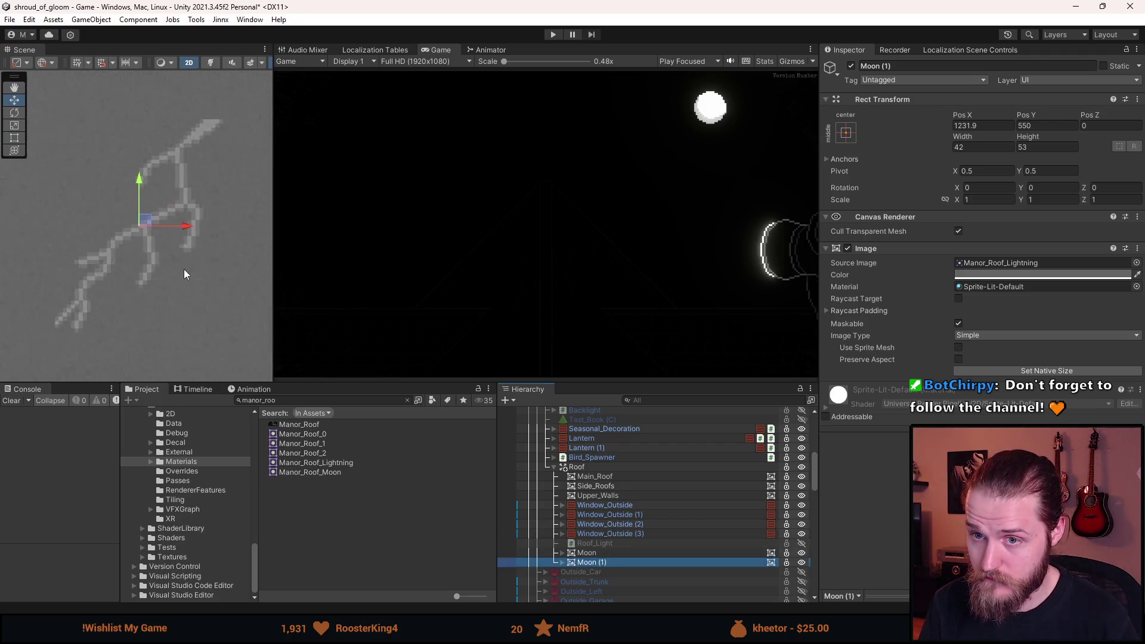
{"action": "left_click_drag", "start_coordinate": [170, 247], "coordinate": [1139, 242]}
{"action": "scroll", "coordinate": [158, 266], "scroll_direction": "down", "scroll_amount": 5}
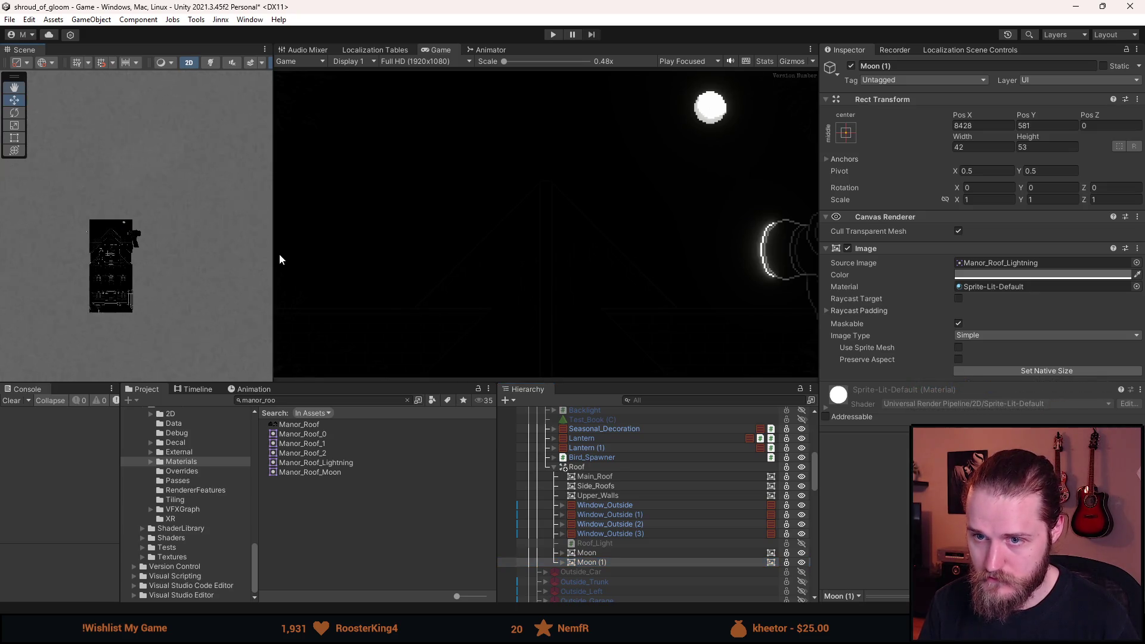
{"action": "double_click", "coordinate": [596, 562]}
{"action": "scroll", "coordinate": [130, 268], "scroll_direction": "down", "scroll_amount": 5}
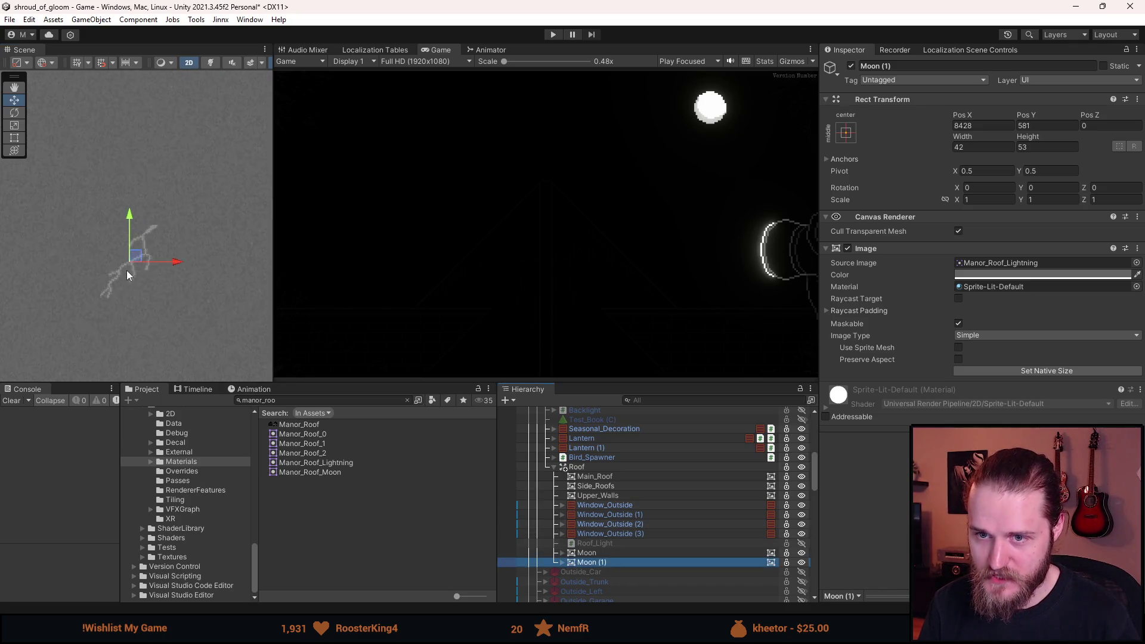
{"action": "mouse_move", "coordinate": [99, 281]}
{"action": "left_mouse_down"}
{"action": "mouse_move", "coordinate": [226, 288]}
{"action": "mouse_move", "coordinate": [109, 292]}
{"action": "left_mouse_up"}
{"action": "scroll", "coordinate": [230, 291], "scroll_direction": "down", "scroll_amount": 2}
{"action": "key", "text": "ctrl+z"}
{"action": "mouse_move", "coordinate": [257, 269]}
{"action": "left_mouse_down"}
{"action": "mouse_move", "coordinate": [67, 293]}
{"action": "mouse_move", "coordinate": [287, 289]}
{"action": "mouse_move", "coordinate": [175, 286]}
{"action": "mouse_move", "coordinate": [221, 263]}
{"action": "mouse_move", "coordinate": [91, 278]}
{"action": "left_mouse_up"}
Set Pos X to 0, drag the lightning into the upper-left sky, and set Pos Y to 578.5.
{"action": "left_click", "coordinate": [983, 125]}
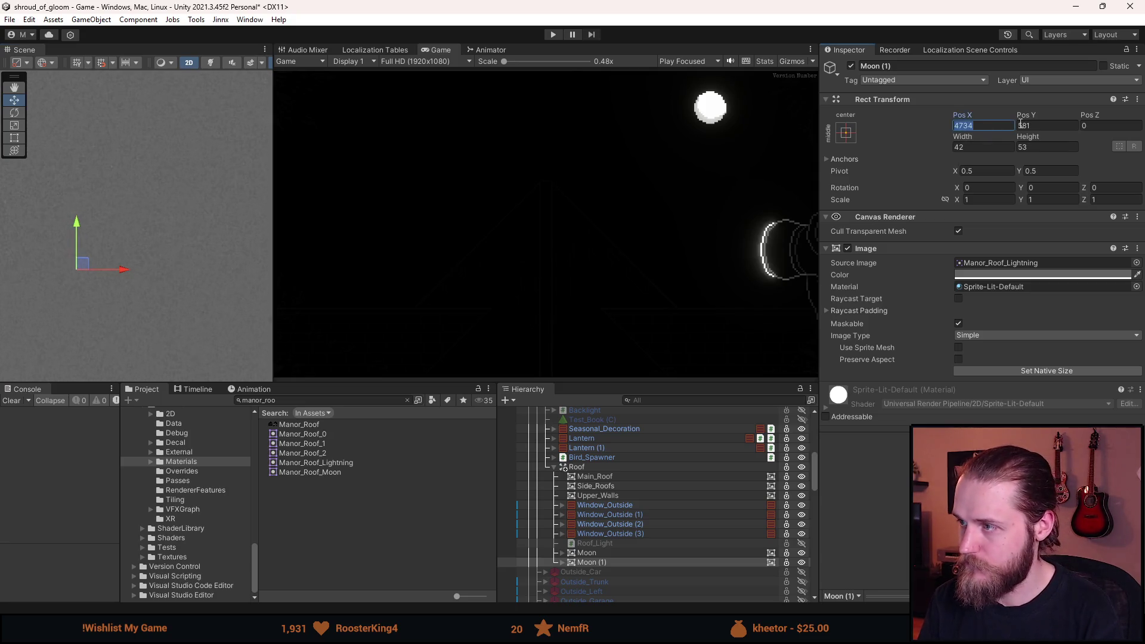
{"action": "type", "text": "0"}
{"action": "double_click", "coordinate": [594, 564]}
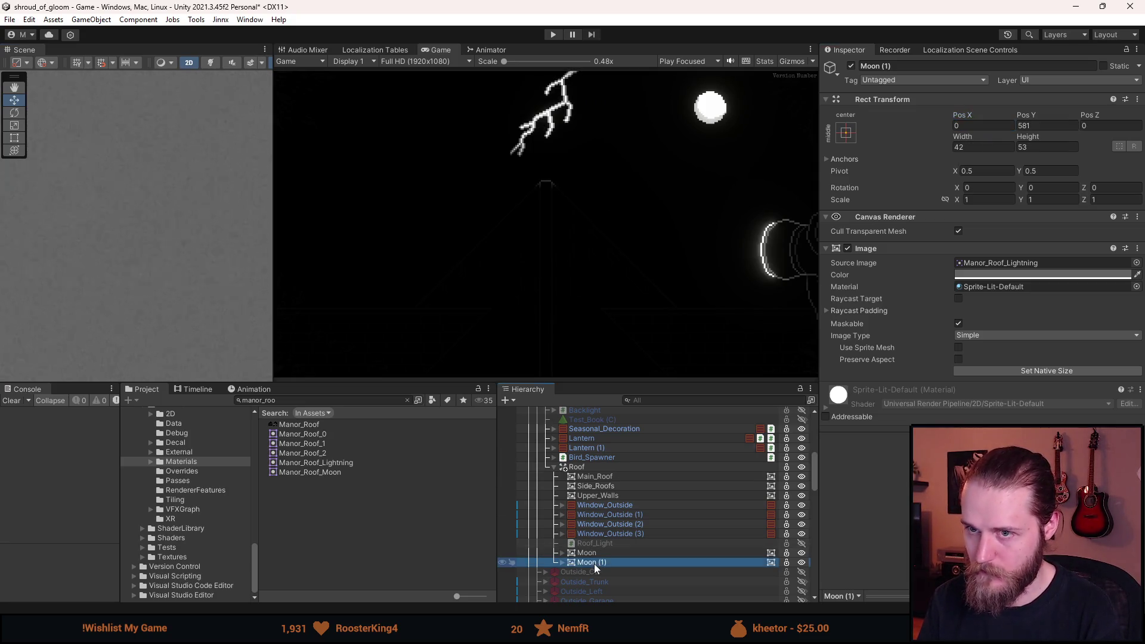
{"action": "scroll", "coordinate": [137, 250], "scroll_direction": "down", "scroll_amount": 3}
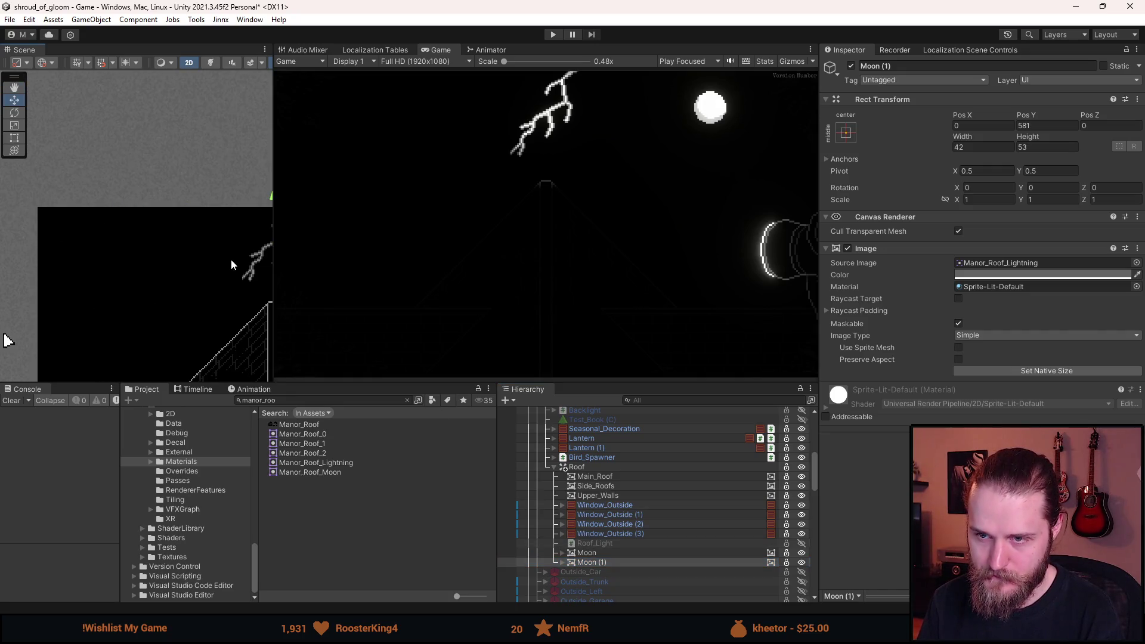
{"action": "mouse_move", "coordinate": [236, 232]}
{"action": "left_mouse_down"}
{"action": "mouse_move", "coordinate": [38, 256]}
{"action": "mouse_move", "coordinate": [171, 256]}
{"action": "mouse_move", "coordinate": [165, 248]}
{"action": "left_mouse_up"}
{"action": "scroll", "coordinate": [139, 255], "scroll_direction": "up", "scroll_amount": 3}
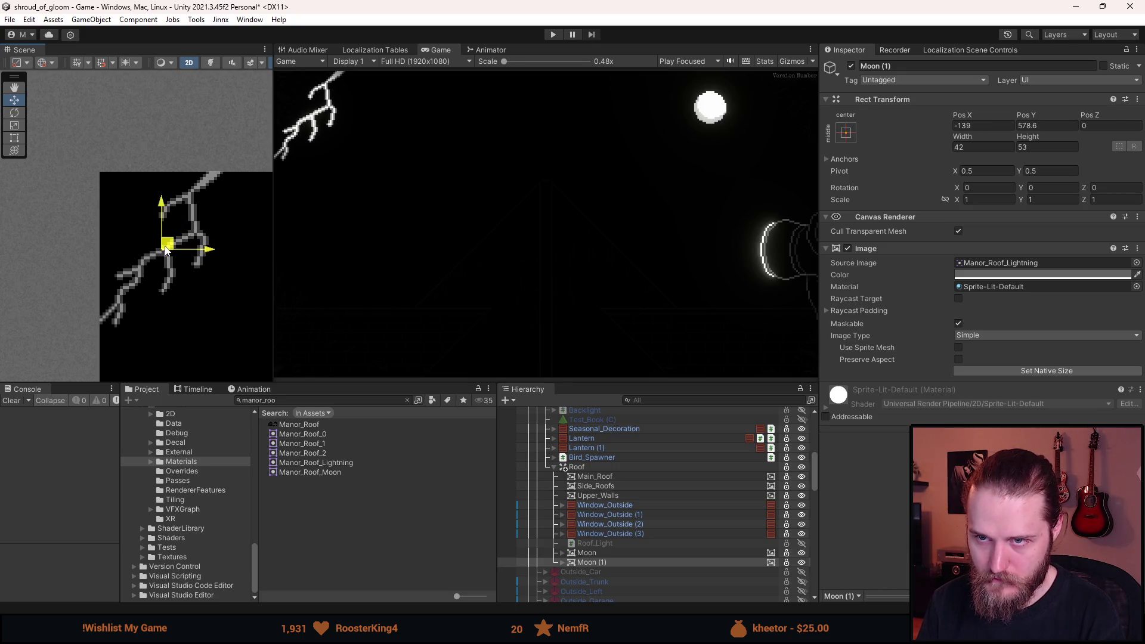
{"action": "left_click", "coordinate": [1036, 126]}
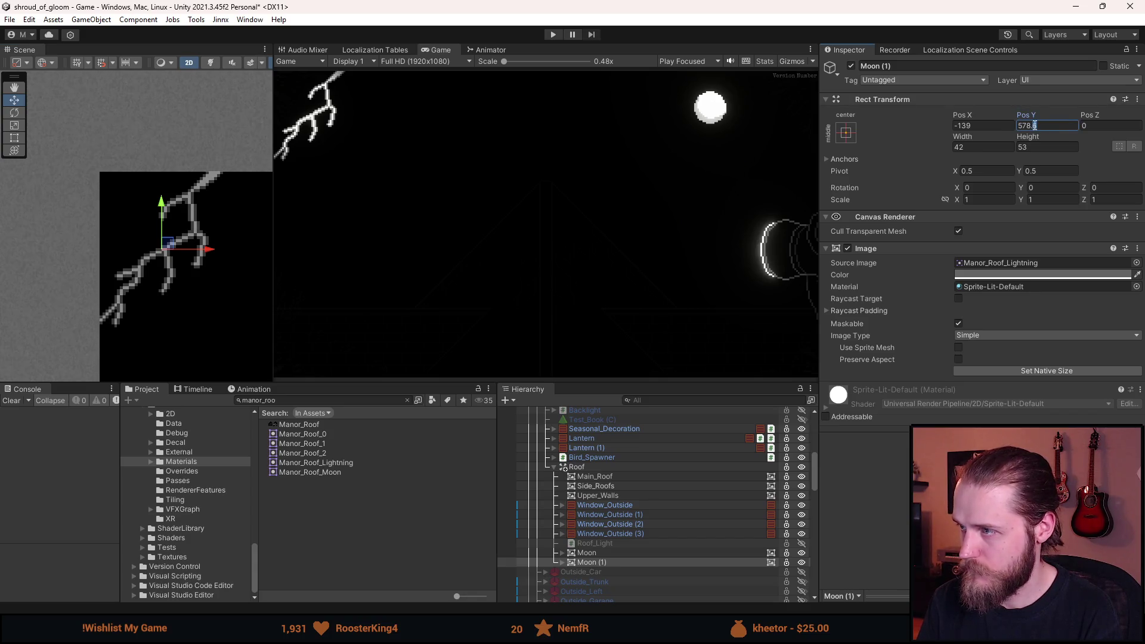
{"action": "type", "text": "5"}
{"action": "scroll", "coordinate": [220, 200], "scroll_direction": "up", "scroll_amount": 3}
{"action": "mouse_move", "coordinate": [221, 200]}
{"action": "left_mouse_down"}
{"action": "mouse_move", "coordinate": [256, 184]}
{"action": "mouse_move", "coordinate": [112, 267]}
{"action": "left_mouse_up"}
{"action": "scroll", "coordinate": [112, 267], "scroll_direction": "down", "scroll_amount": 5}
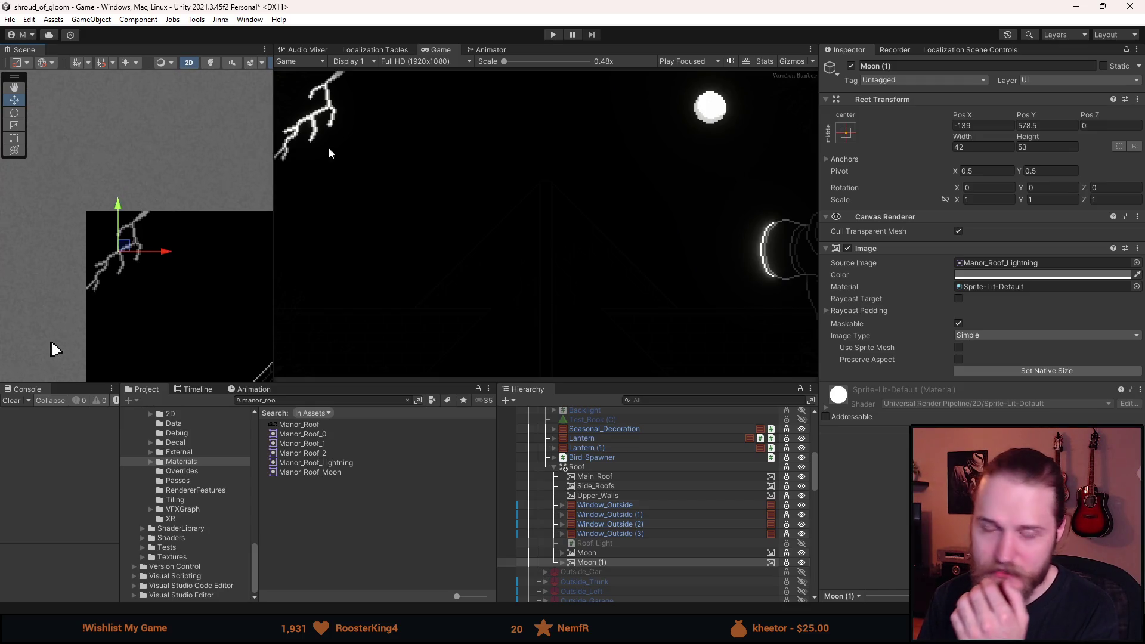
Select Moon (1)'s child Light 2D and set its outer radius to about 9.42.
{"action": "left_click", "coordinate": [571, 563]}
{"action": "left_click", "coordinate": [562, 563]}
{"action": "left_click", "coordinate": [598, 572]}
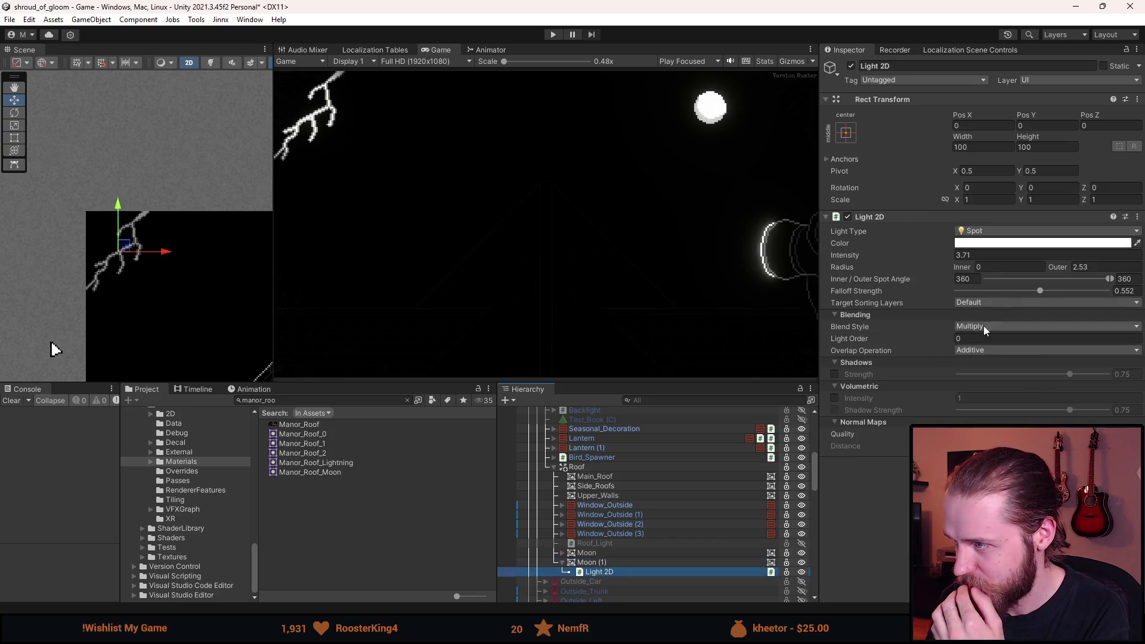
{"action": "left_click_drag", "start_coordinate": [850, 261], "coordinate": [810, 263]}
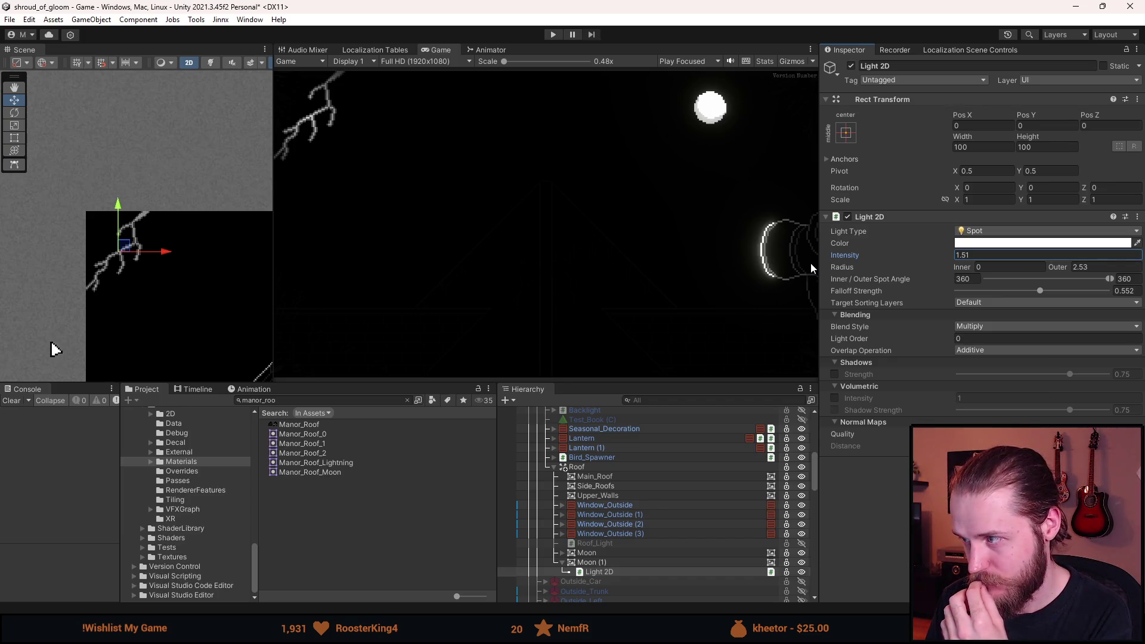
{"action": "left_click", "coordinate": [1086, 269]}
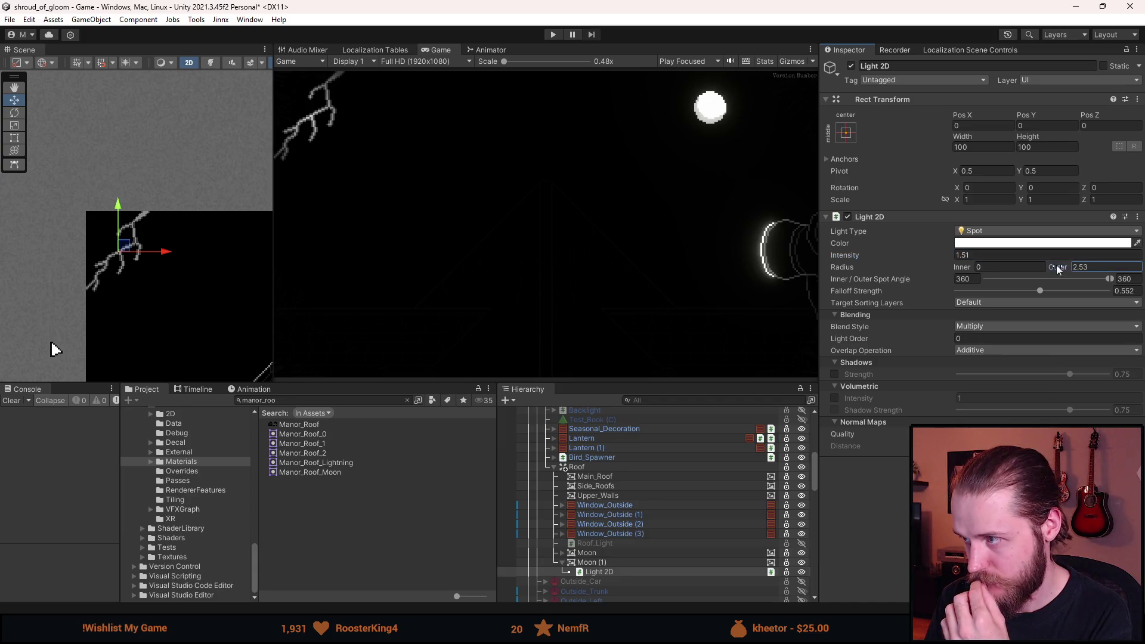
{"action": "type", "text": "5.1"}
{"action": "key", "text": "BackSpace"}
{"action": "key", "text": "BackSpace"}
{"action": "key", "text": "BackSpace"}
{"action": "type", "text": "9.72"}
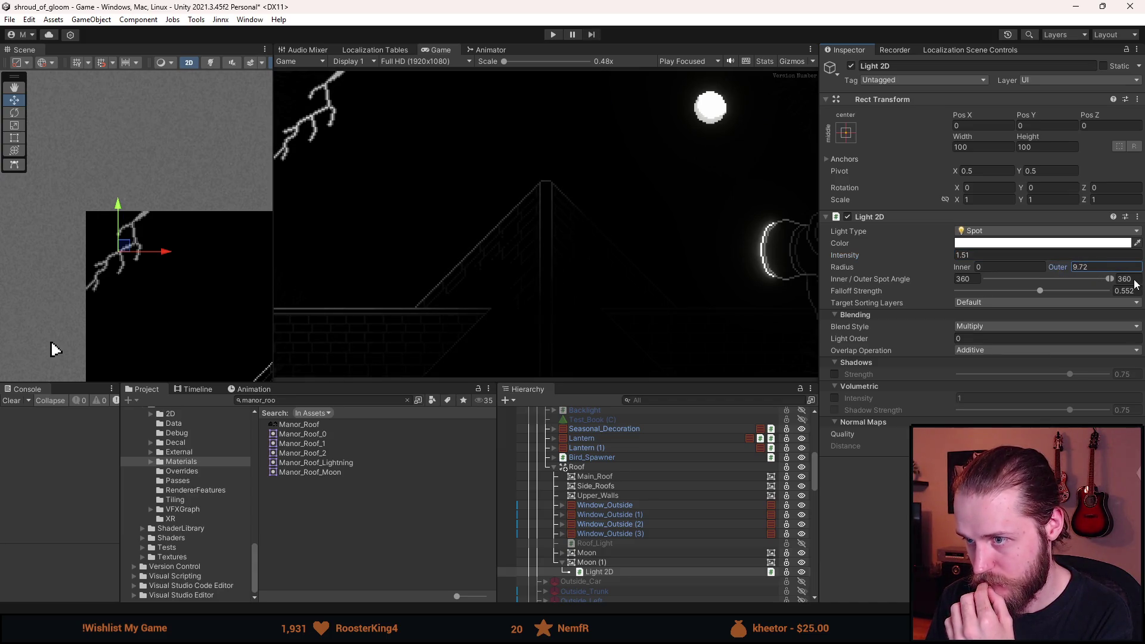
{"action": "key", "text": "BackSpace"}
{"action": "key", "text": "BackSpace"}
{"action": "key", "text": "BackSpace"}
{"action": "type", "text": "10.2"}
Raise the light's intensity to 9.1 and rename Moon (1) to Lightning.
{"action": "left_click", "coordinate": [857, 257]}
{"action": "left_click_drag", "start_coordinate": [857, 256], "coordinate": [887, 258]}
{"action": "mouse_move", "coordinate": [886, 257]}
{"action": "left_mouse_down"}
{"action": "mouse_move", "coordinate": [1050, 266]}
{"action": "mouse_move", "coordinate": [1050, 276]}
{"action": "left_mouse_up"}
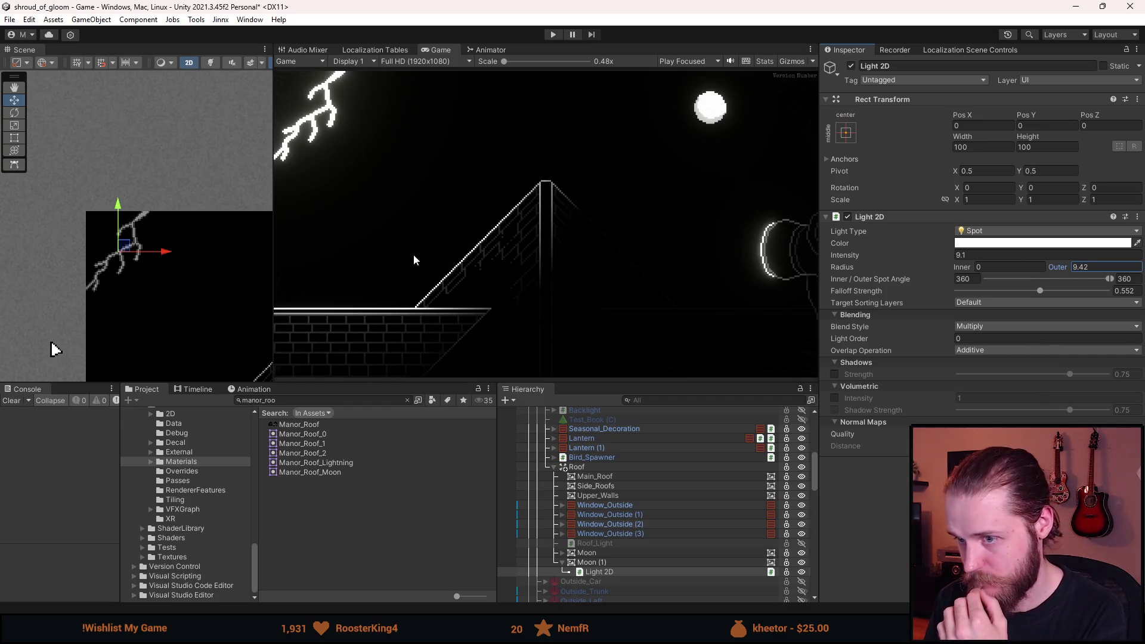
{"action": "left_click", "coordinate": [587, 563]}
{"action": "left_click", "coordinate": [906, 67]}
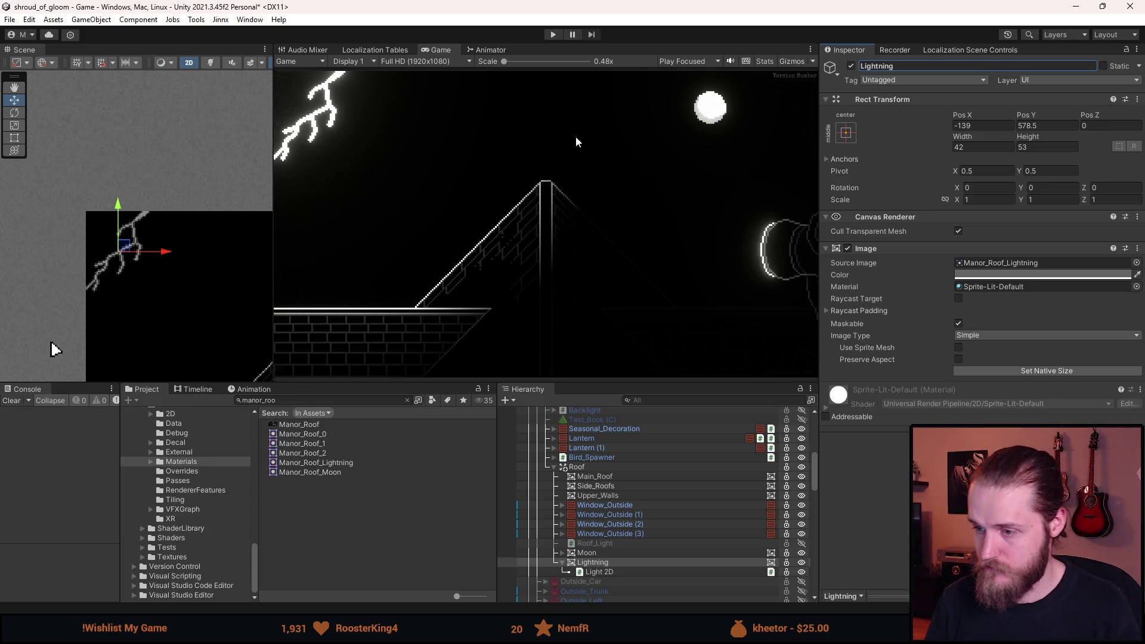
Deactivate the Lightning object with Alt+Shift+A and return to ManorPanCutscene.cs in Visual Studio.
{"action": "left_click", "coordinate": [564, 563]}
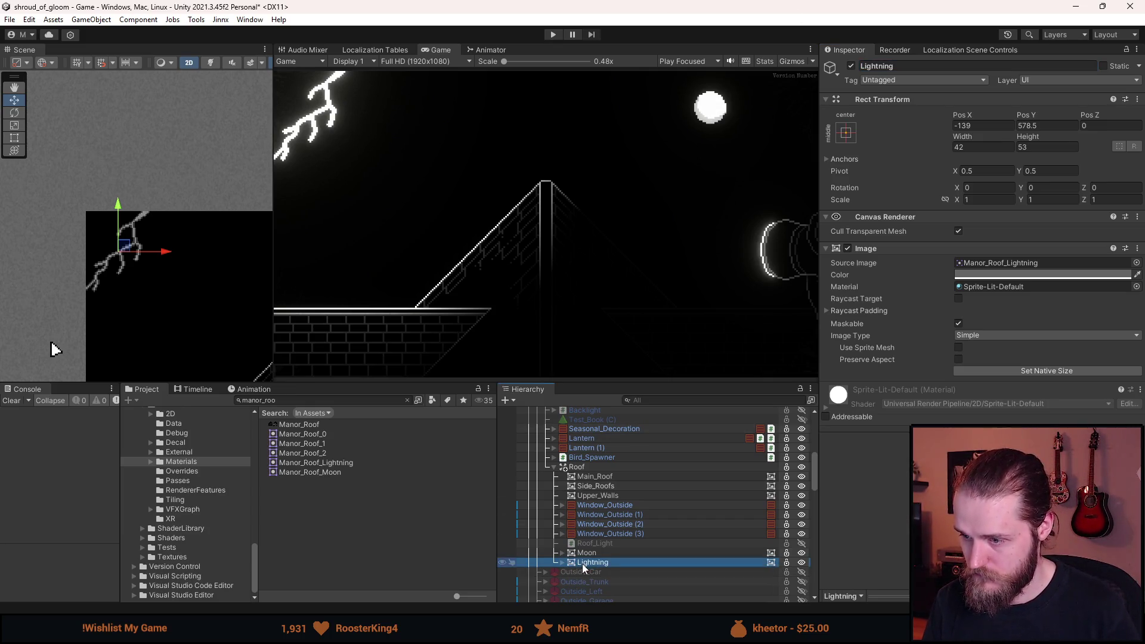
{"action": "key", "text": "alt+shift+a"}
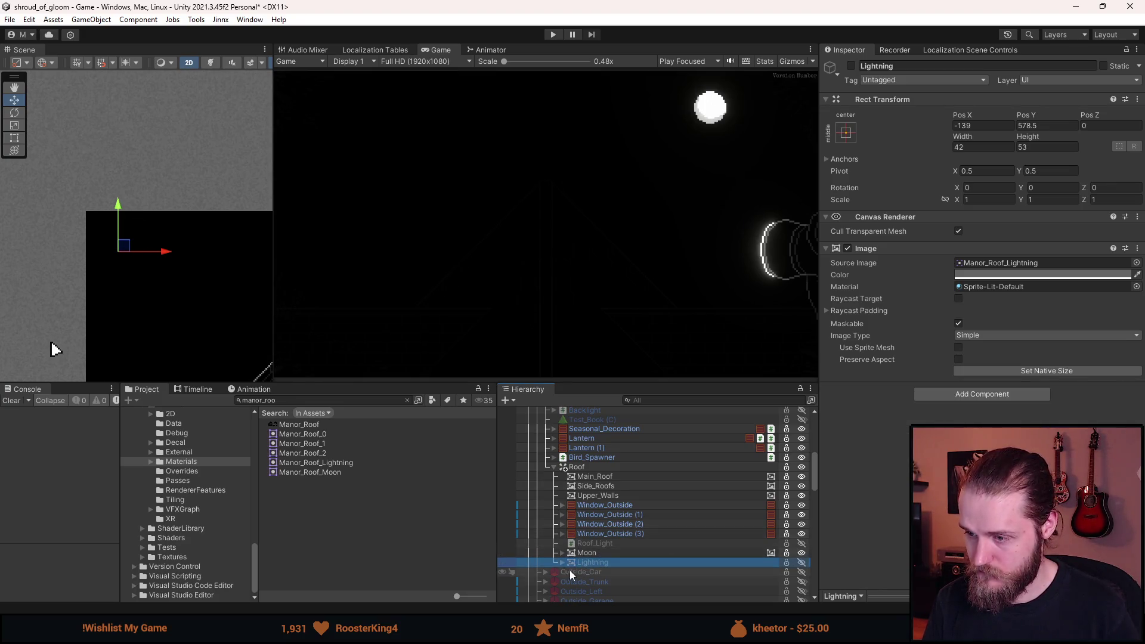
{"action": "scroll", "coordinate": [596, 552], "scroll_direction": "up", "scroll_amount": 3}
{"action": "scroll", "coordinate": [596, 480], "scroll_direction": "up", "scroll_amount": 3}
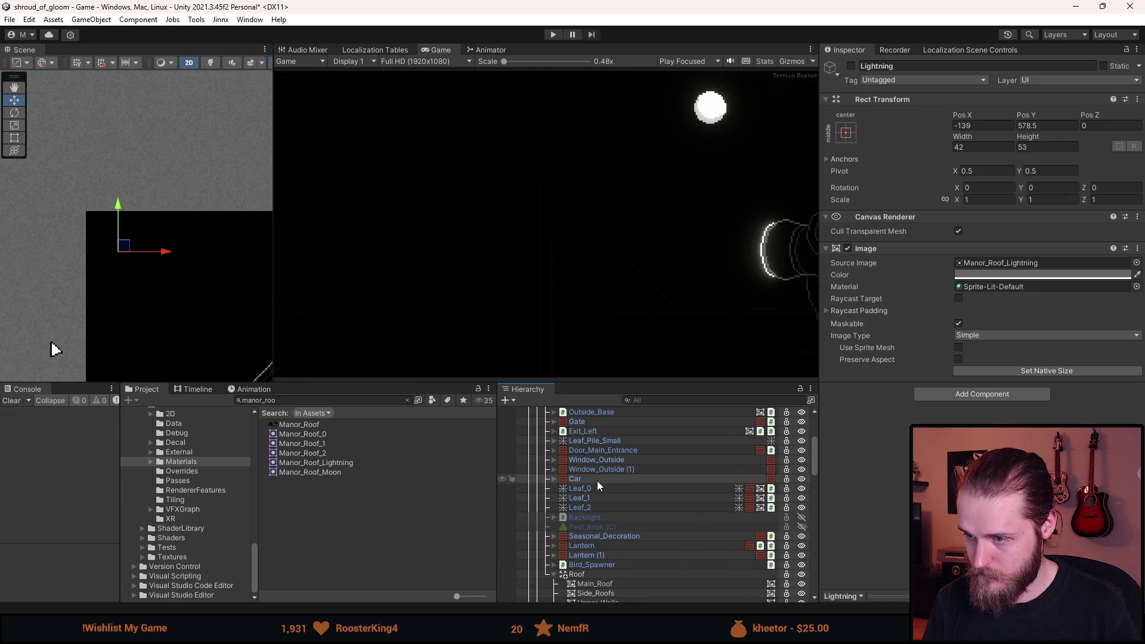
{"action": "scroll", "coordinate": [597, 486], "scroll_direction": "up", "scroll_amount": 3}
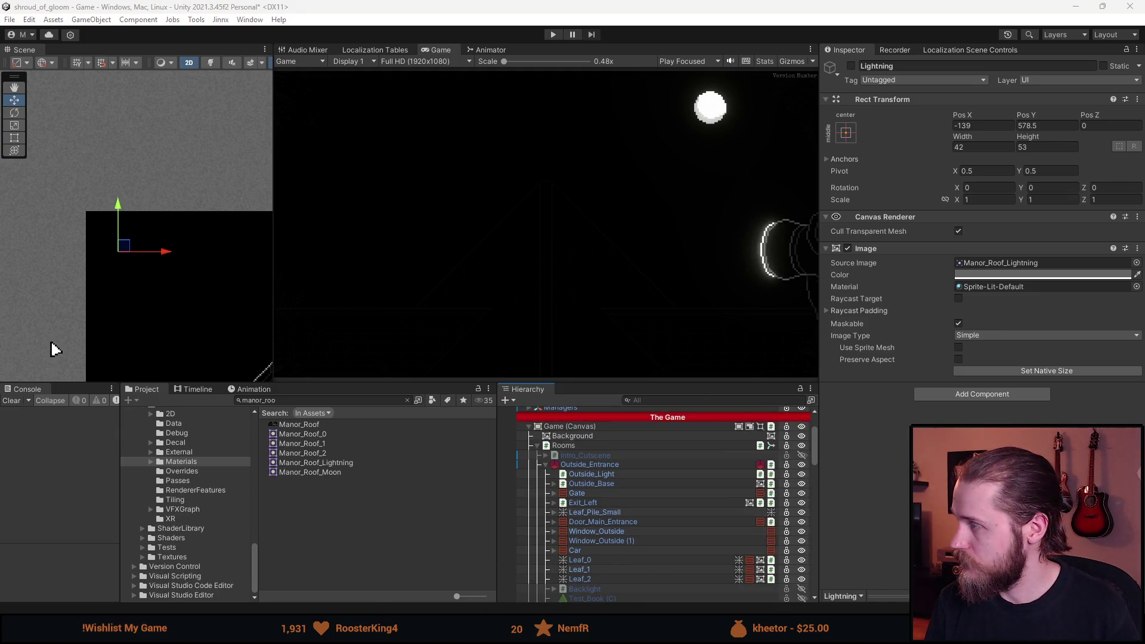
{"action": "key", "text": "alt+Tab"}
{"action": "scroll", "coordinate": [455, 215], "scroll_direction": "up", "scroll_amount": 20}
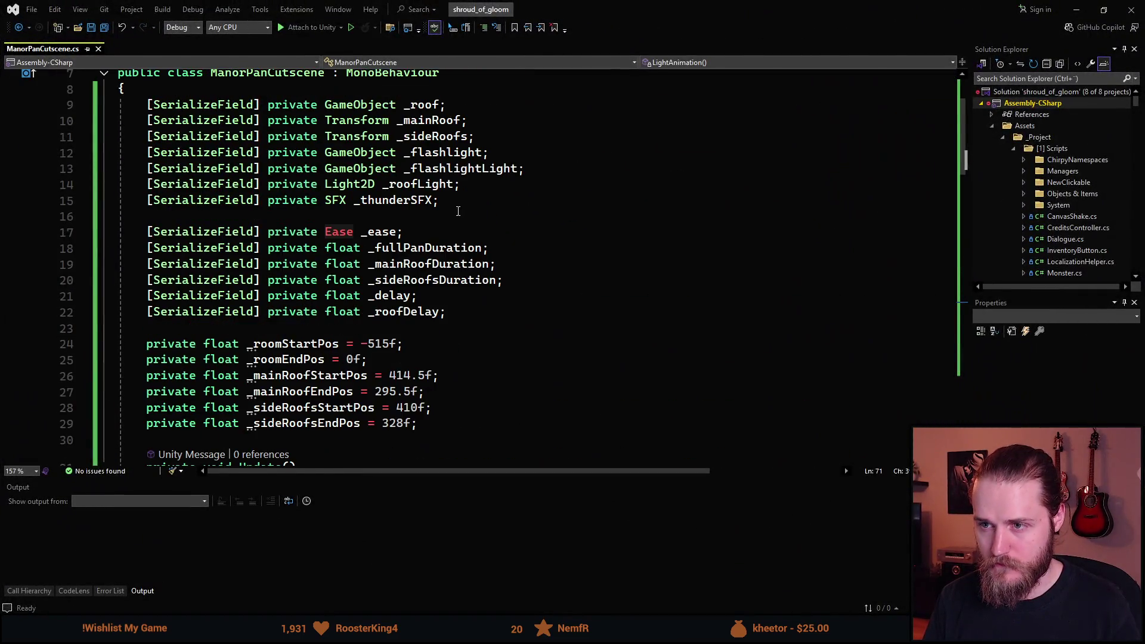
Duplicate the _flashlightLight field as a new _lightning field and save.
{"action": "left_click", "coordinate": [462, 206]}
{"action": "key", "text": "Up"}
{"action": "key", "text": "Up"}
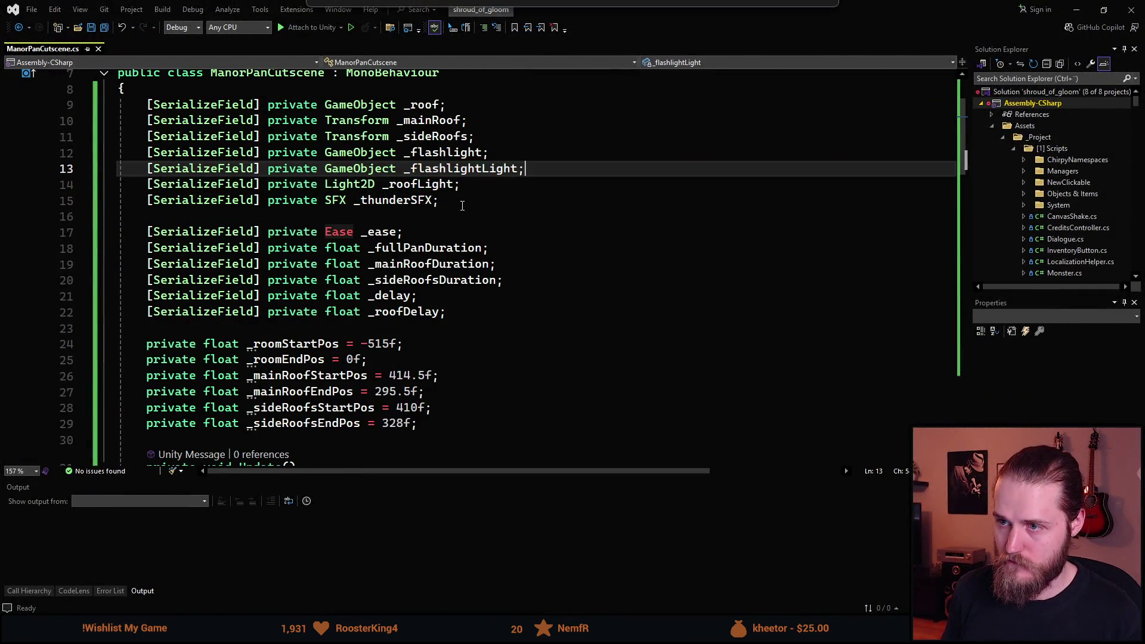
{"action": "key", "text": "ctrl+d"}
{"action": "key", "text": "Left"}
{"action": "key", "text": "ctrl+BackSpace"}
{"action": "type", "text": "_lightni"}
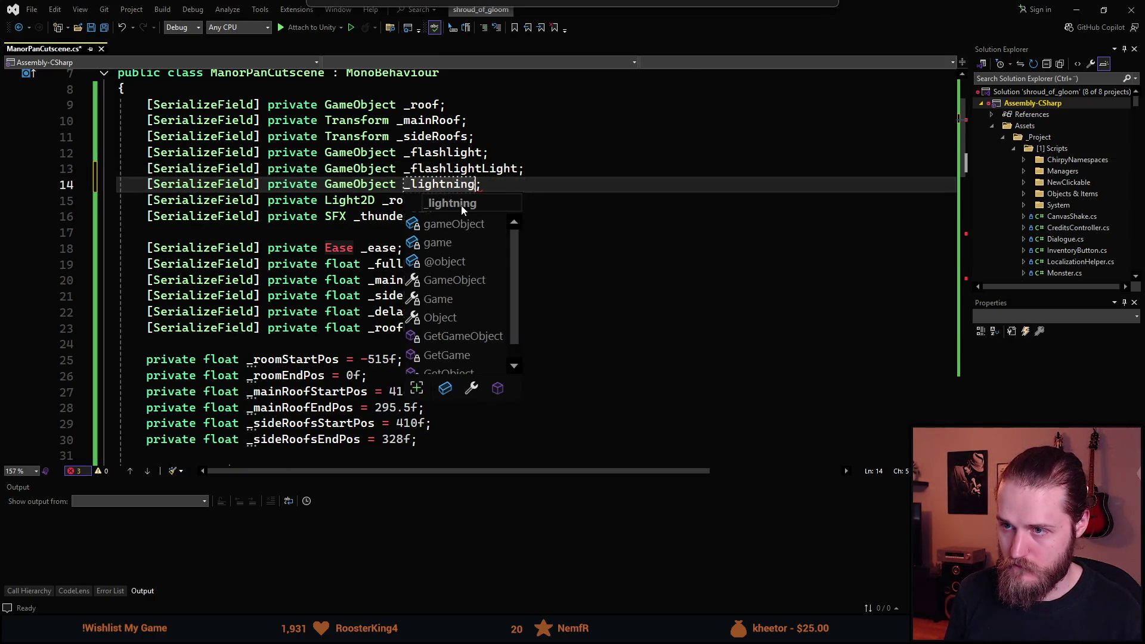
{"action": "key", "text": "ctrl+s"}
{"action": "scroll", "coordinate": [350, 288], "scroll_direction": "down", "scroll_amount": 10}
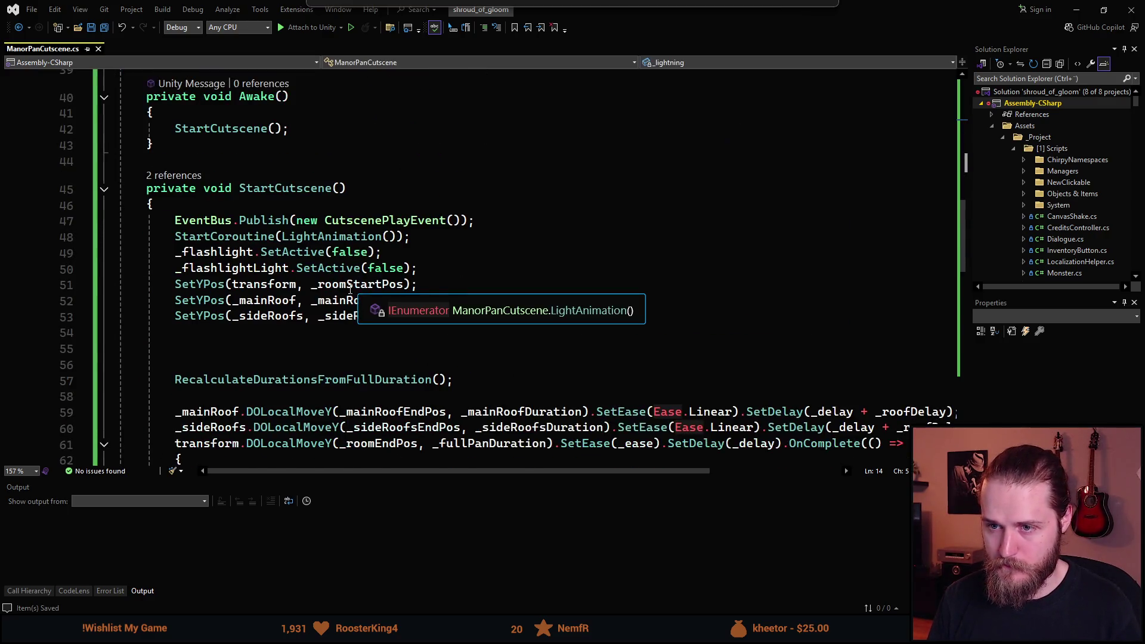
{"action": "scroll", "coordinate": [350, 288], "scroll_direction": "down", "scroll_amount": 9}
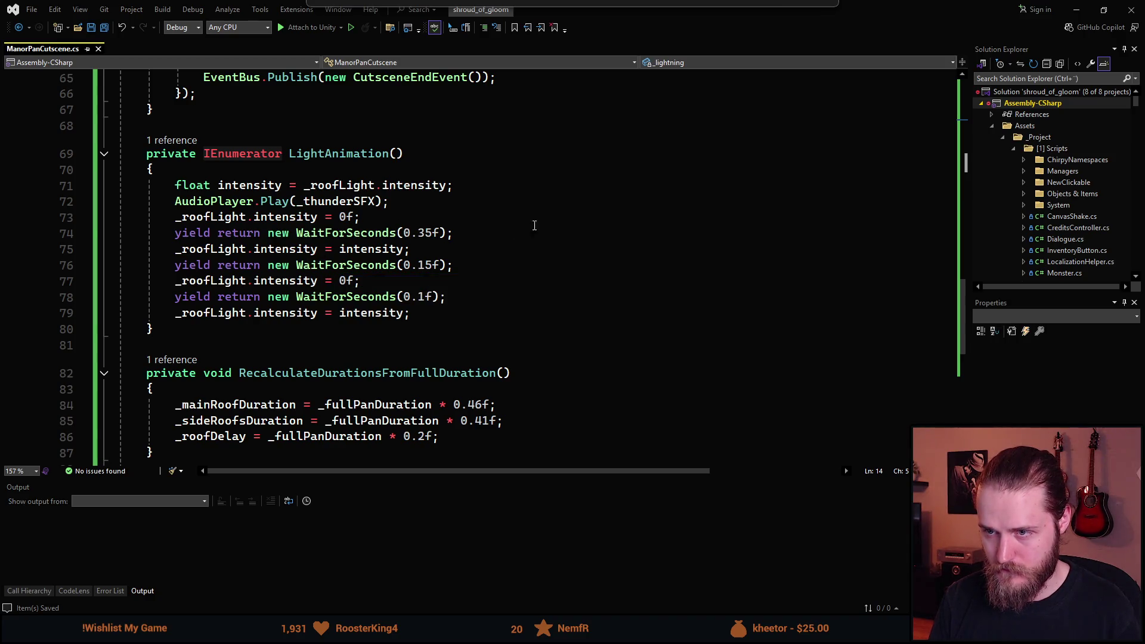
Add _lightning.SetActive(true) after the 0.35 wait and SetActive(false) after the 0.15 wait.
{"action": "left_click", "coordinate": [465, 236]}
{"action": "key", "text": "Return"}
{"action": "type", "text": "_li"}
{"action": "key", "text": "Tab"}
{"action": "type", "text": ".SetA"}
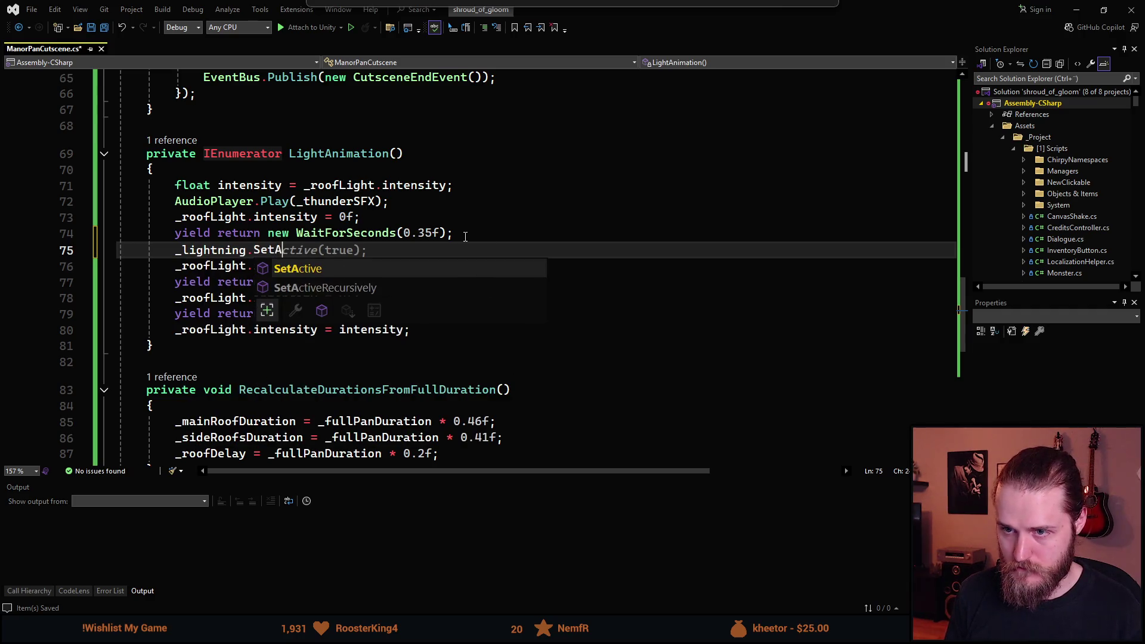
{"action": "key", "text": "Tab"}
{"action": "key", "text": "Down"}
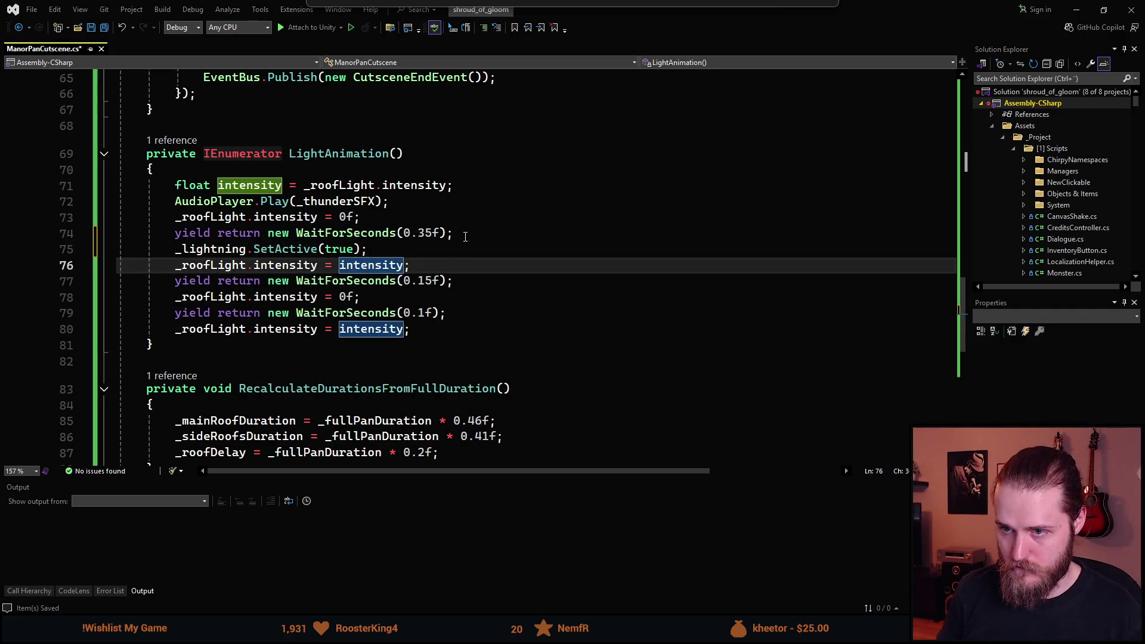
{"action": "type", "text": "_lightning.SetActive(true);"}
{"action": "key", "text": "alt+Down"}
{"action": "key", "text": "alt+Down"}
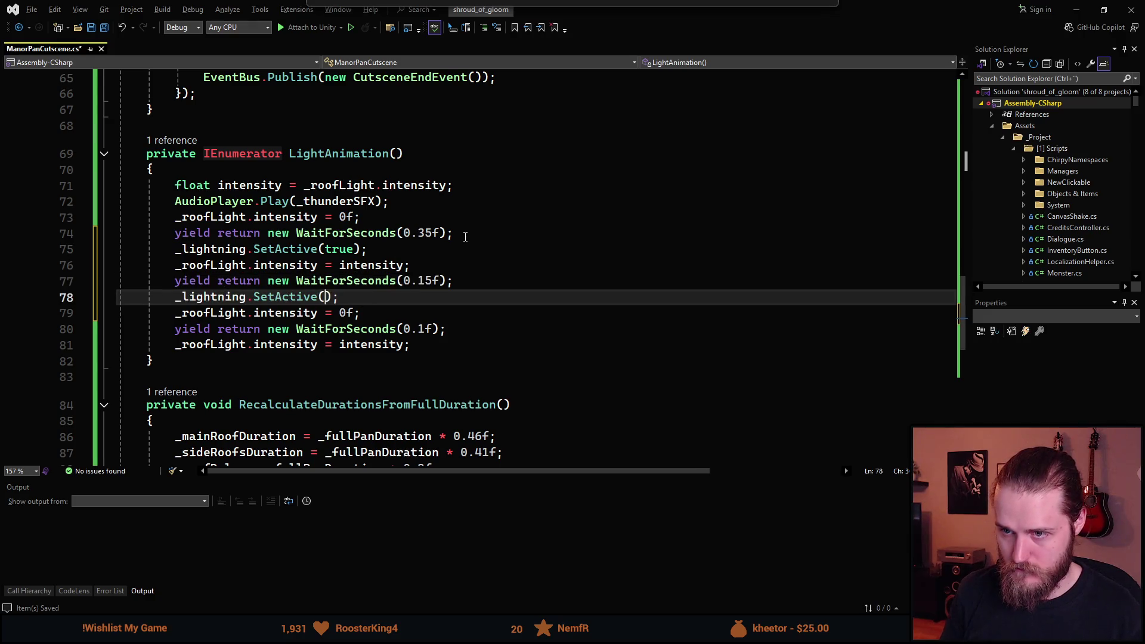
{"action": "type", "text": "false"}
{"action": "key", "text": "Tab"}
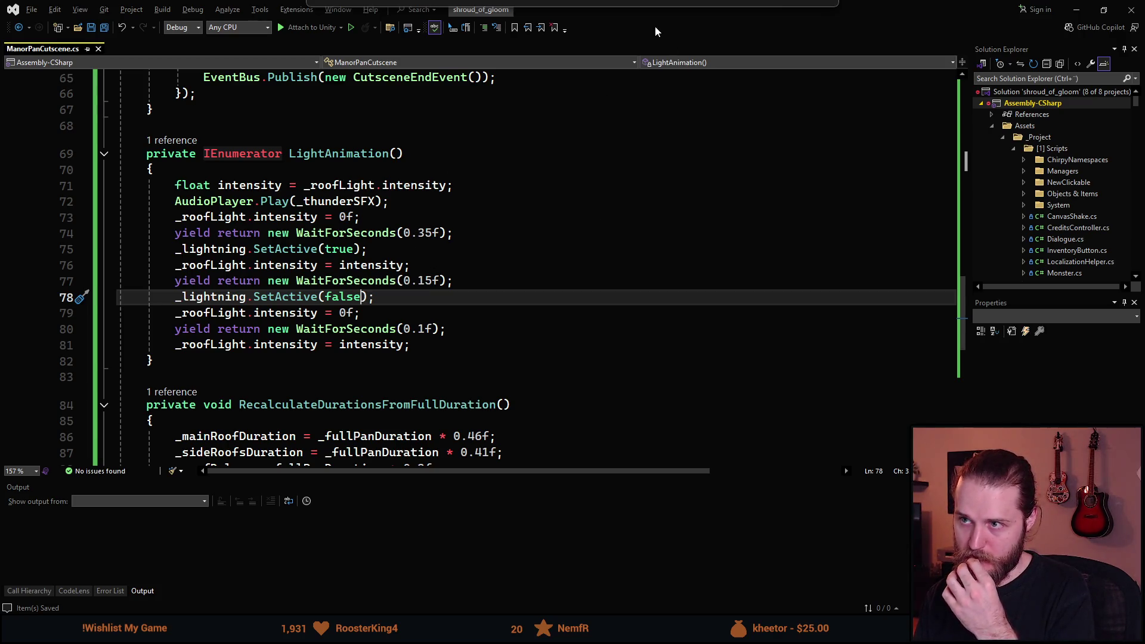
{"action": "key", "text": "alt+Tab"}
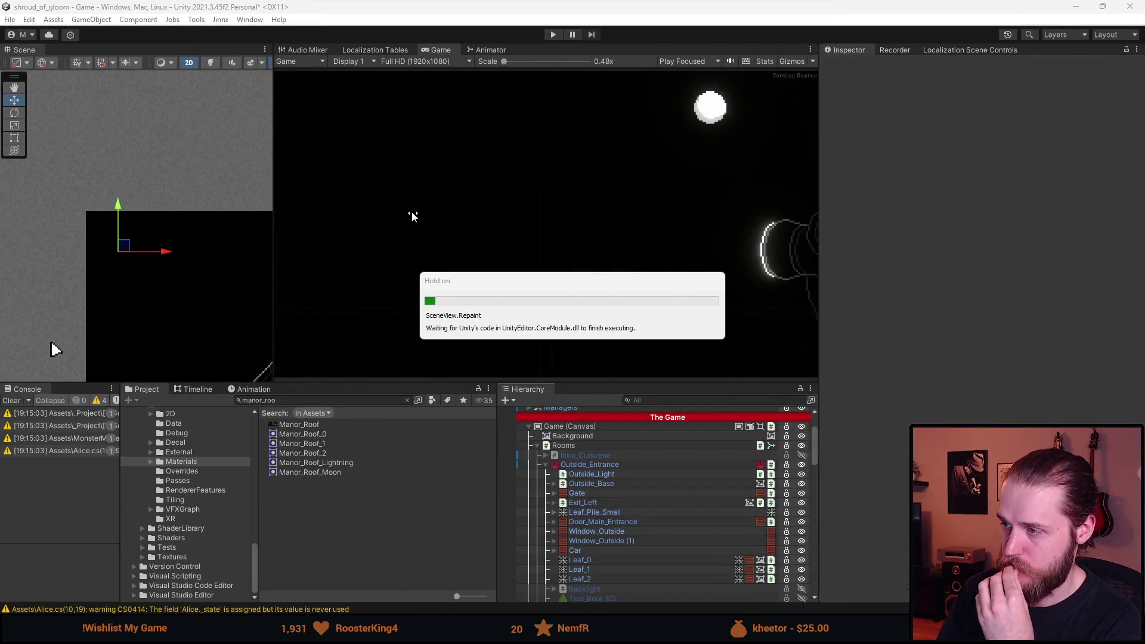
Select Outside_Entrance, enter Play mode, and drag the splitter to enlarge the Game view.
{"action": "scroll", "coordinate": [595, 477], "scroll_direction": "down", "scroll_amount": 4}
{"action": "scroll", "coordinate": [603, 482], "scroll_direction": "up", "scroll_amount": 5}
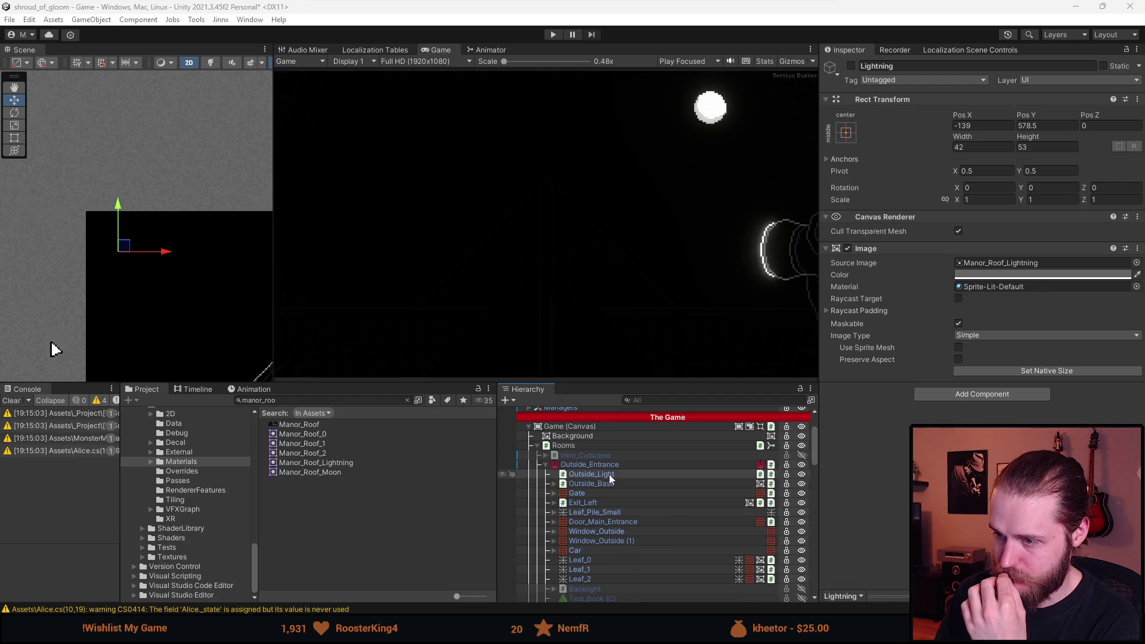
{"action": "left_click", "coordinate": [590, 499]}
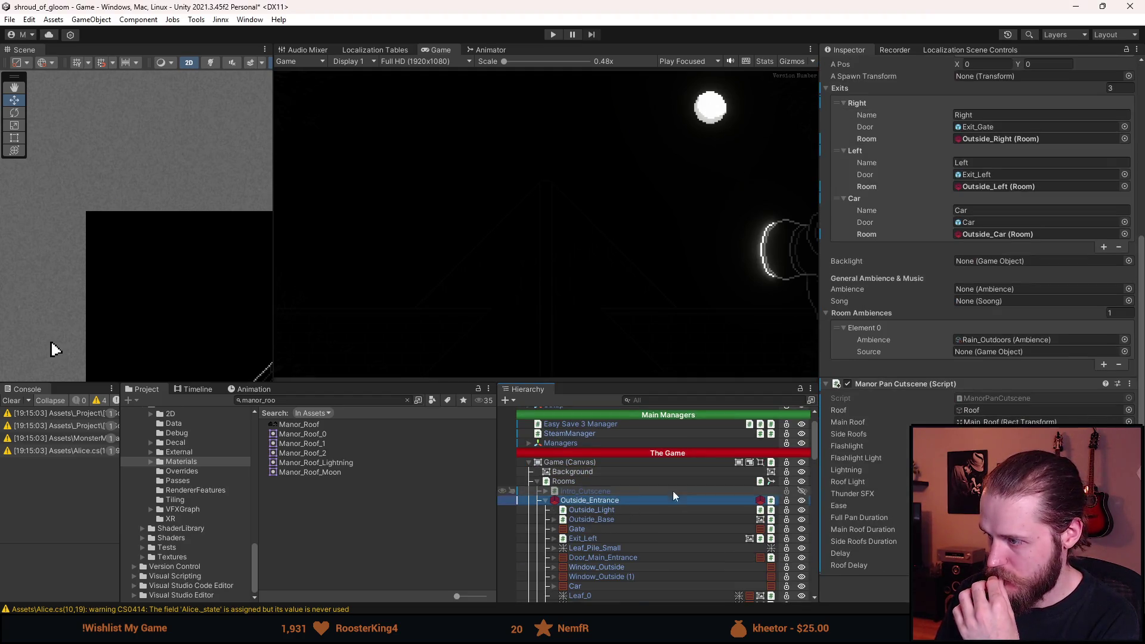
{"action": "scroll", "coordinate": [627, 513], "scroll_direction": "down", "scroll_amount": 8}
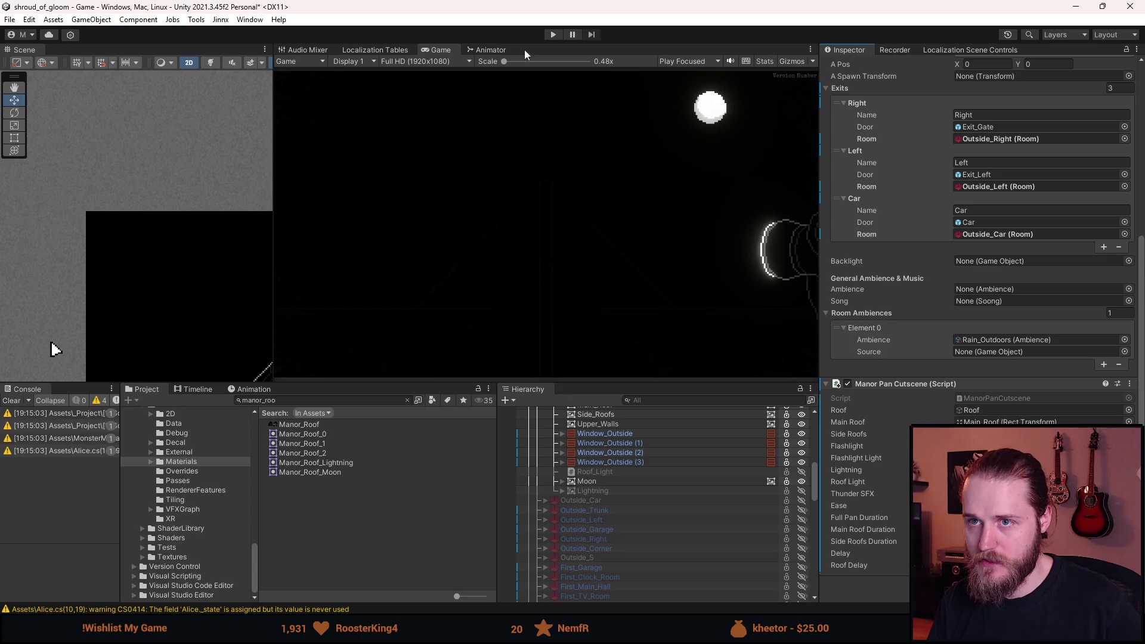
{"action": "left_click", "coordinate": [552, 35]}
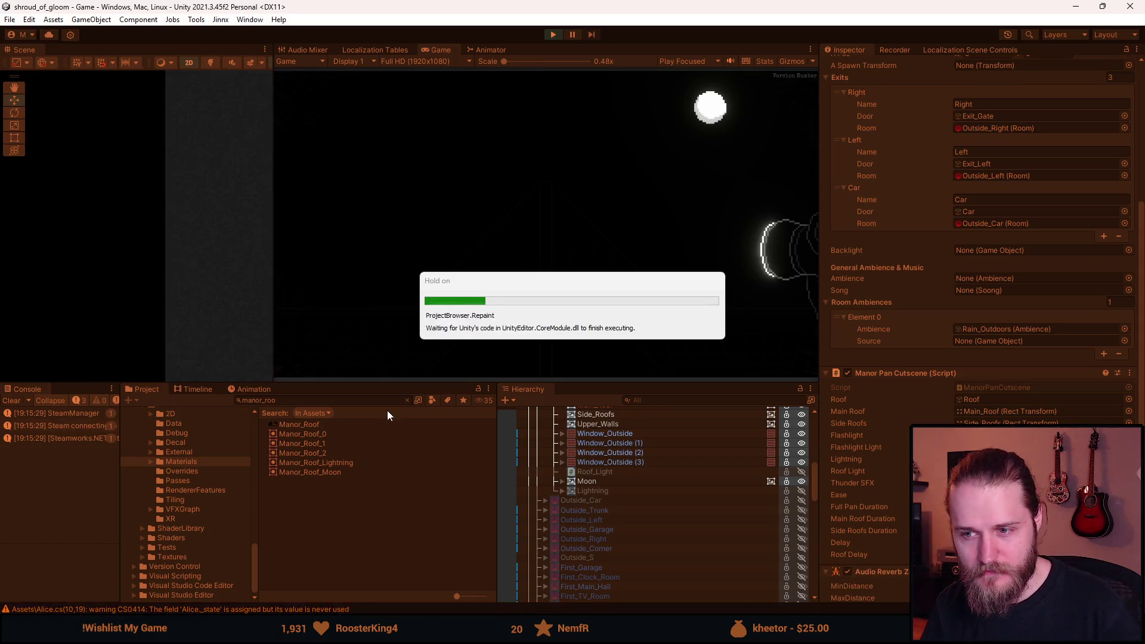
{"action": "mouse_move", "coordinate": [453, 384]}
{"action": "left_mouse_down"}
{"action": "mouse_move", "coordinate": [424, 477]}
{"action": "mouse_move", "coordinate": [425, 528]}
{"action": "left_mouse_up"}
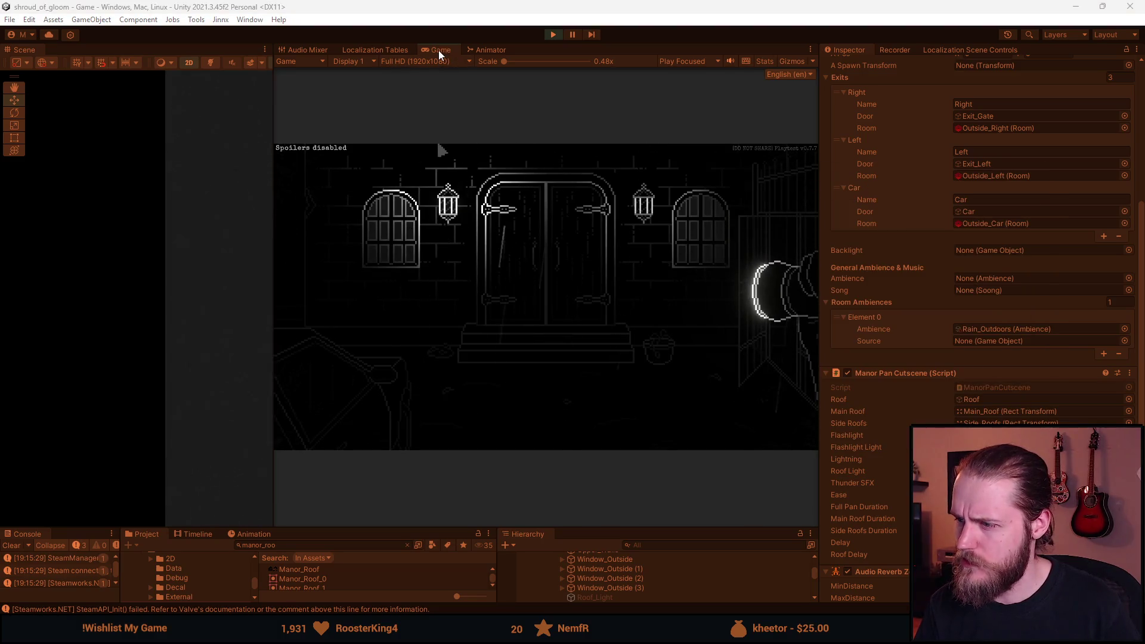
Toggle Roof_Light on and off repeatedly to preview the flicker during play.
{"action": "left_click", "coordinate": [623, 596]}
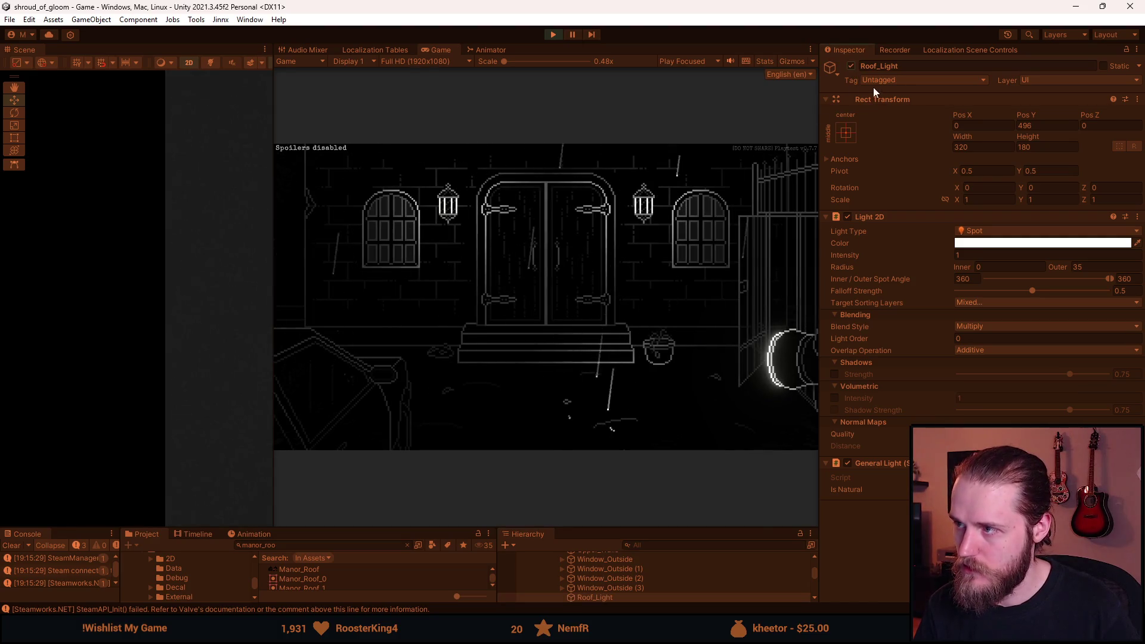
{"action": "left_click", "coordinate": [851, 66]}
{"action": "left_click", "coordinate": [851, 66]}
{"action": "left_click", "coordinate": [851, 66]}
{"action": "left_click", "coordinate": [851, 65]}
{"action": "left_click", "coordinate": [851, 66]}
{"action": "left_click", "coordinate": [851, 66]}
{"action": "left_click", "coordinate": [850, 66]}
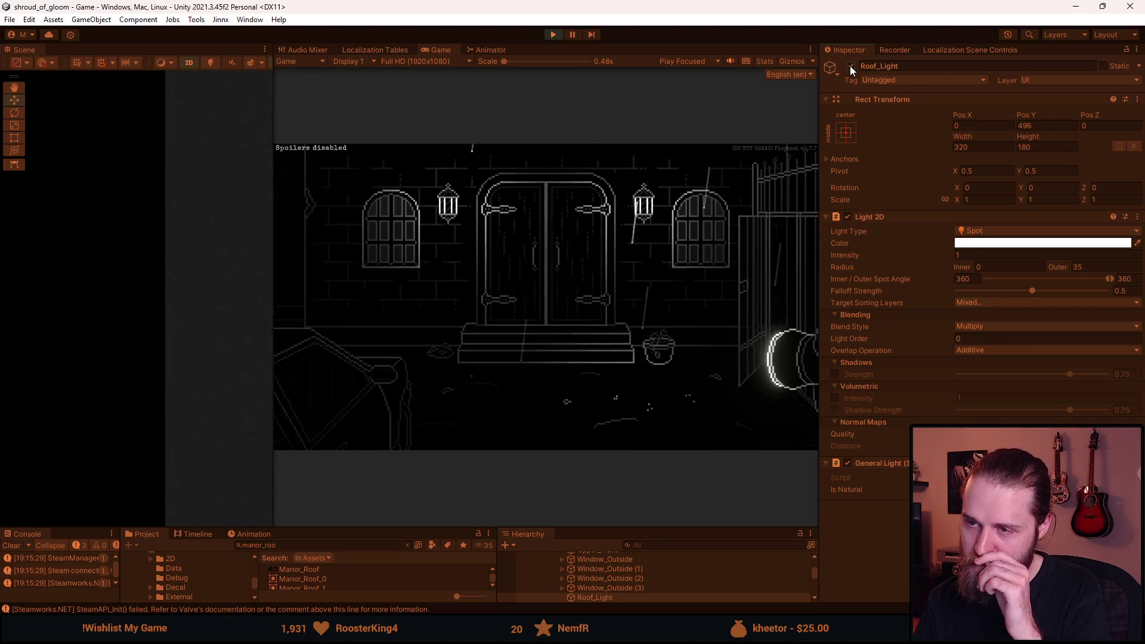
{"action": "left_click", "coordinate": [850, 66]}
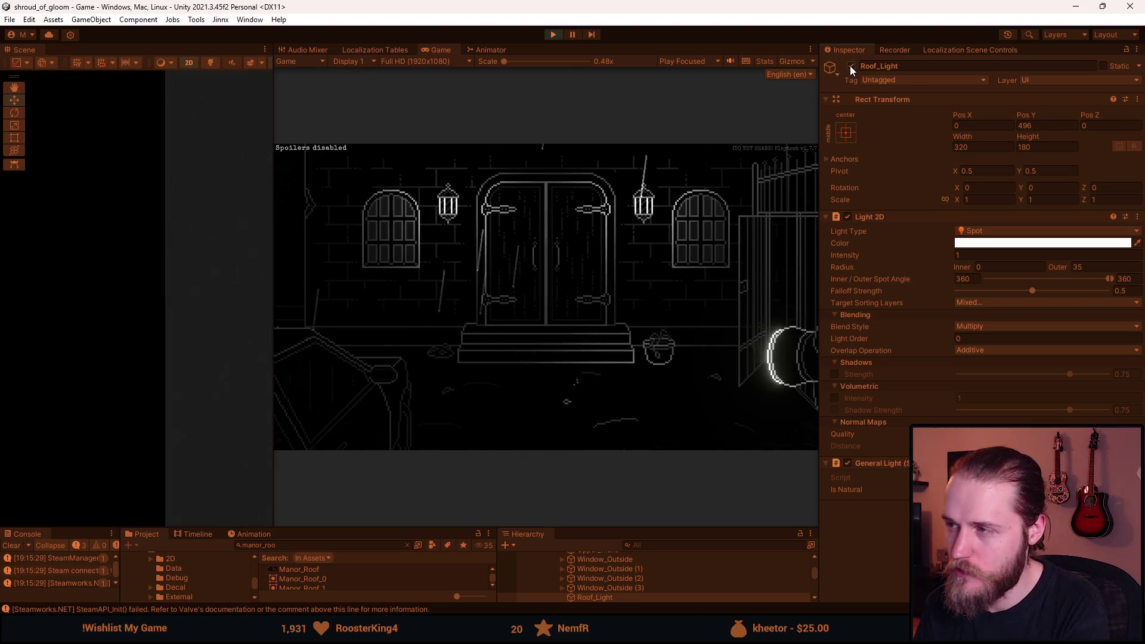
{"action": "left_click", "coordinate": [850, 65]}
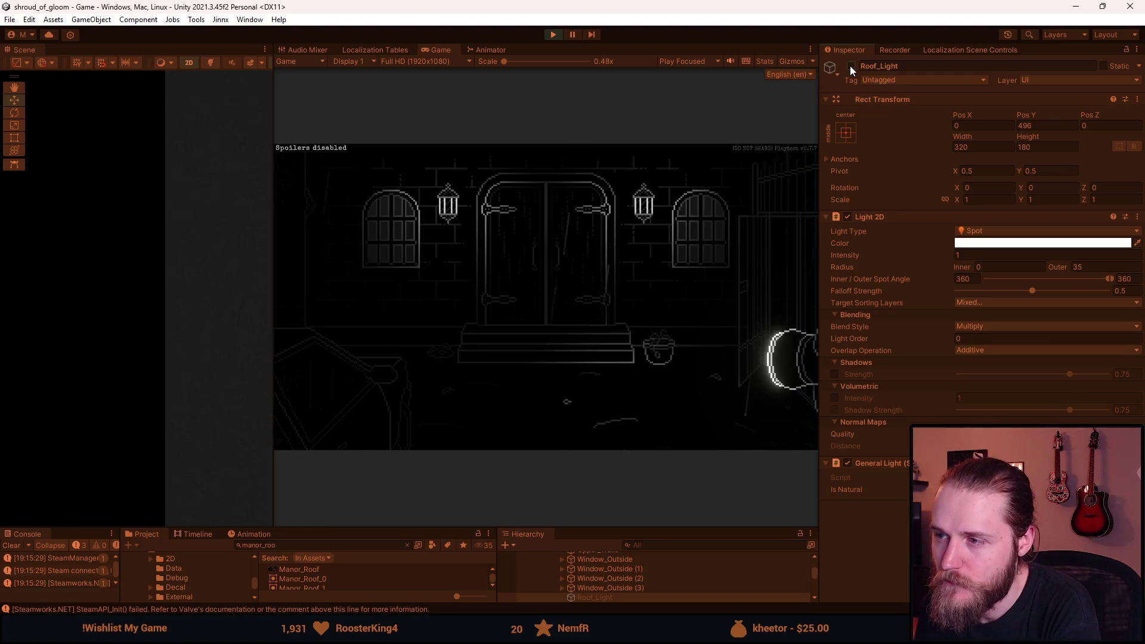
{"action": "left_click", "coordinate": [850, 66]}
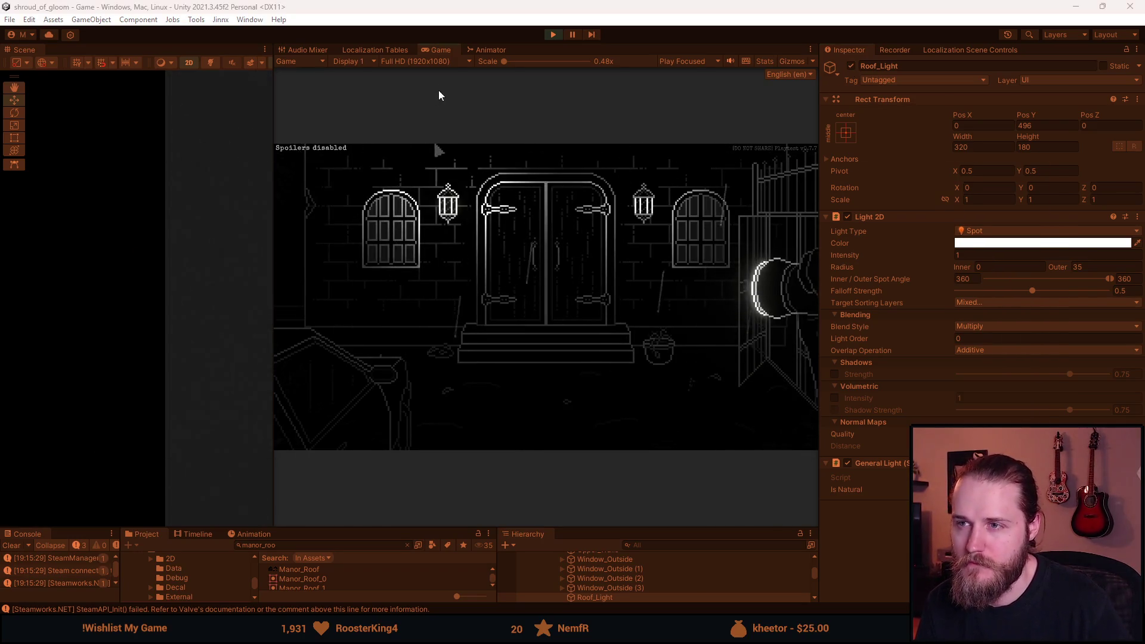
Maximize the Game view, advance to the rooftop scene, and stop Play mode.
{"action": "double_click", "coordinate": [441, 52]}
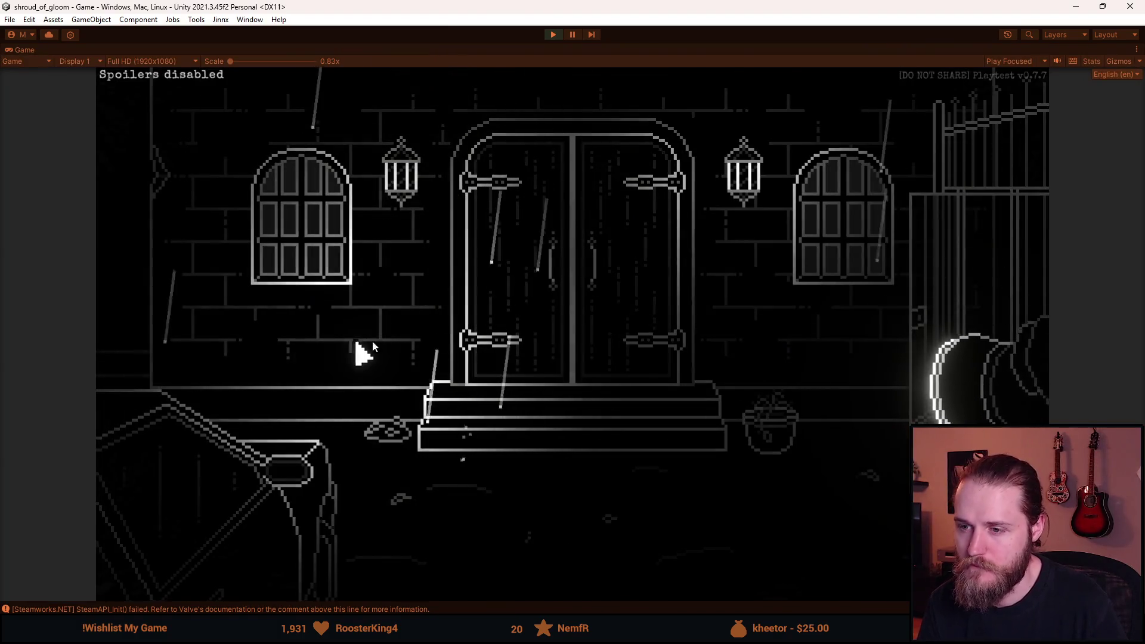
{"action": "left_click", "coordinate": [387, 328]}
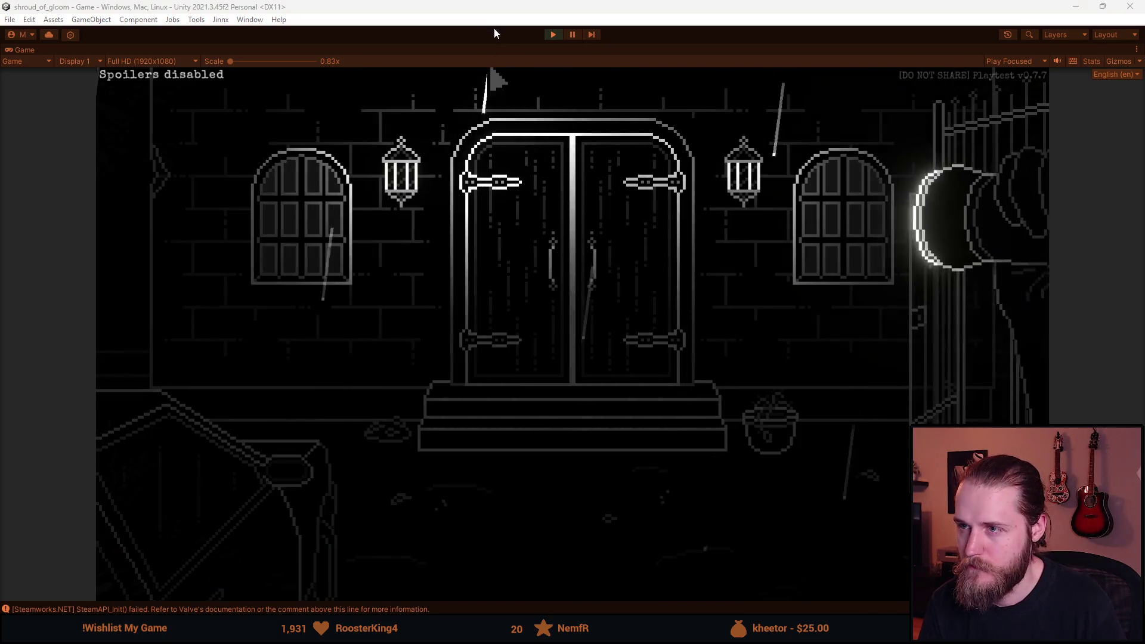
{"action": "left_click", "coordinate": [550, 36]}
{"action": "key", "text": "alt+Tab"}
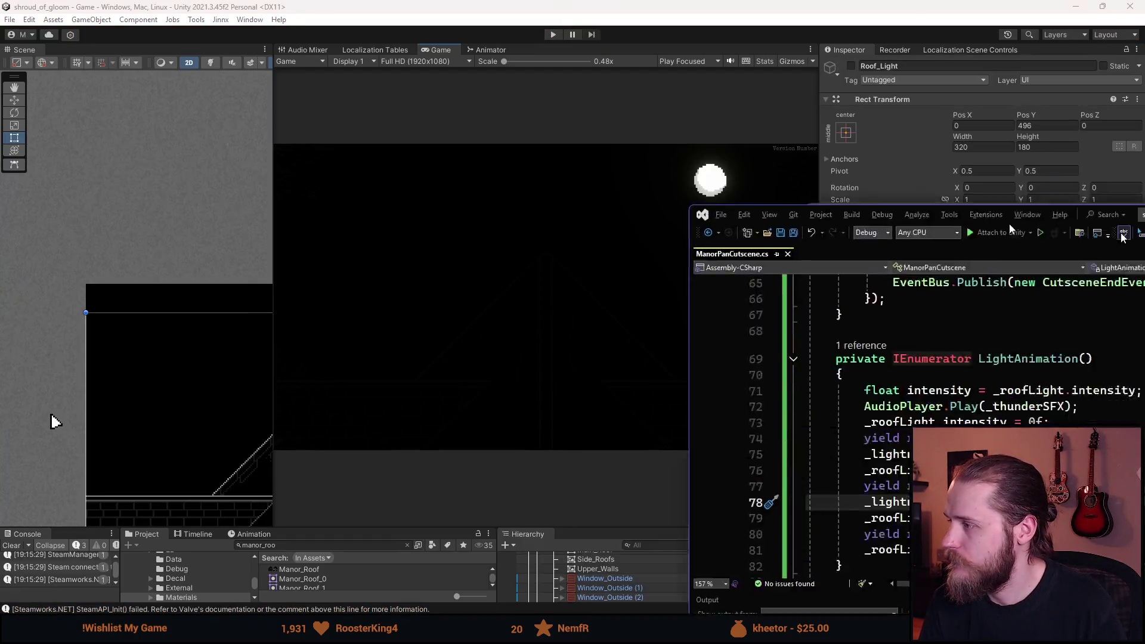
Duplicate the _lightning.SetActive(true) line and try positions around the intensity restore.
{"action": "scroll", "coordinate": [232, 359], "scroll_direction": "up", "scroll_amount": 12}
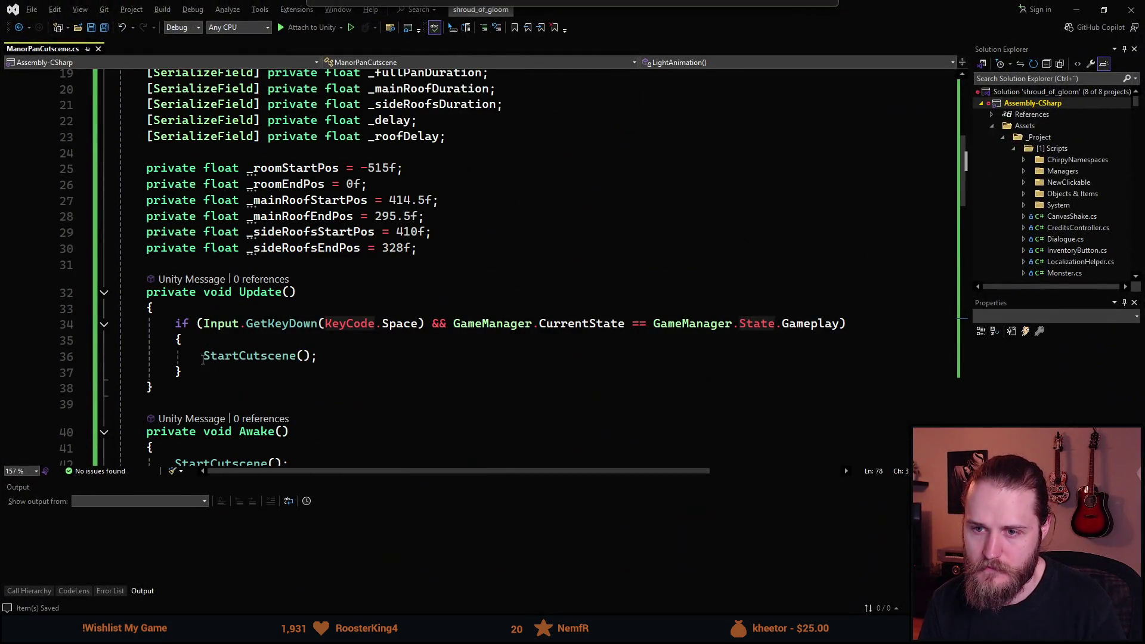
{"action": "scroll", "coordinate": [232, 359], "scroll_direction": "down", "scroll_amount": 4}
{"action": "left_click", "coordinate": [175, 272]}
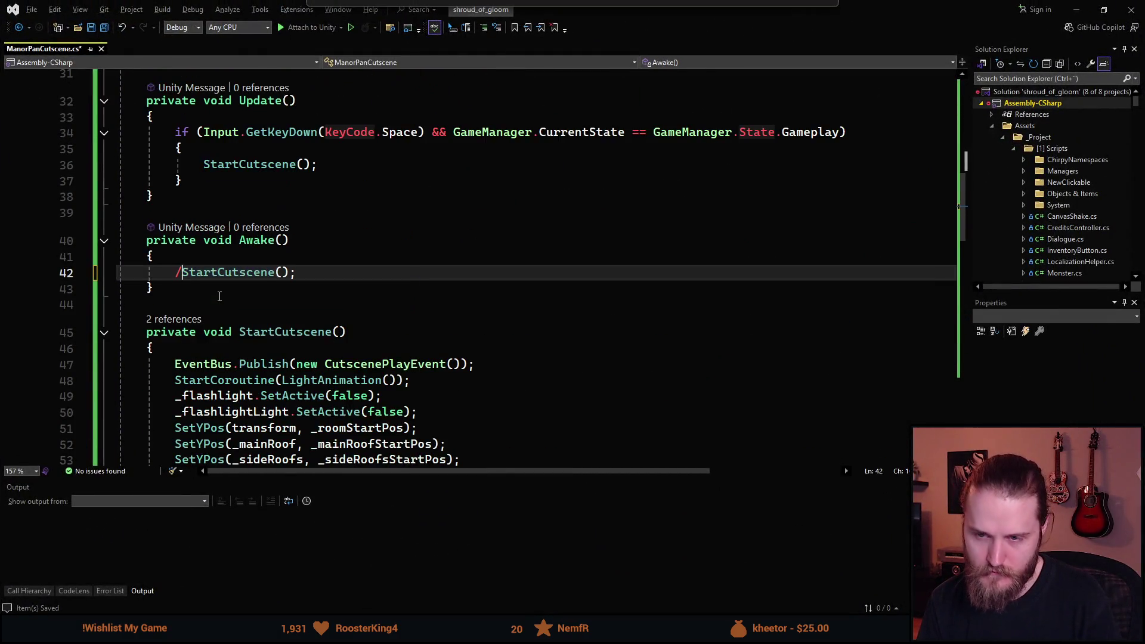
{"action": "scroll", "coordinate": [217, 296], "scroll_direction": "down", "scroll_amount": 11}
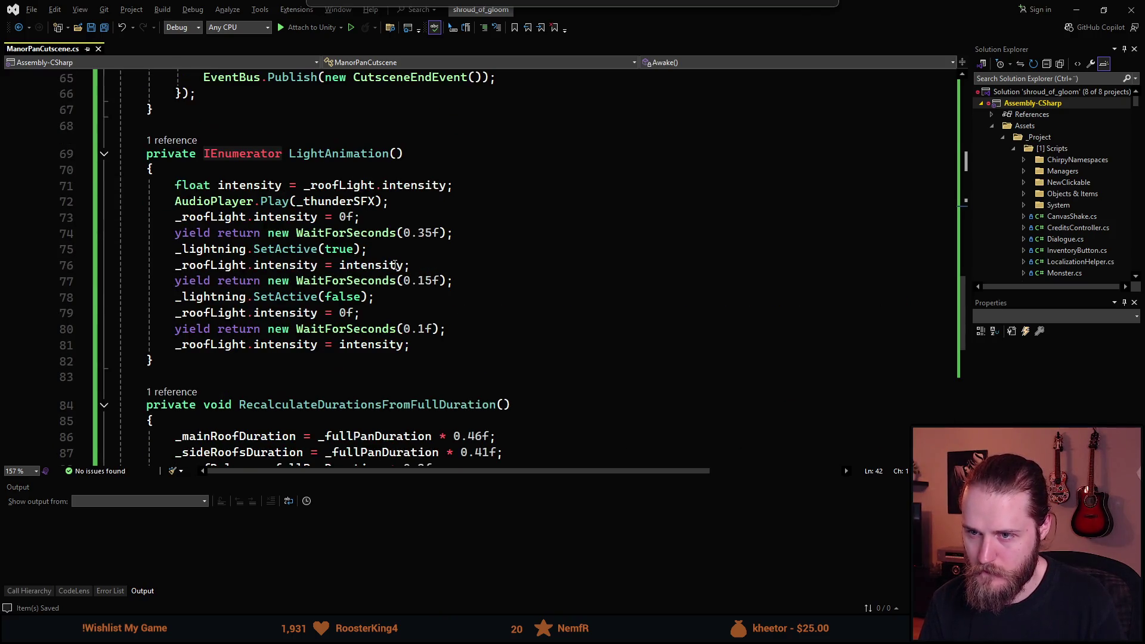
{"action": "left_click", "coordinate": [429, 249]}
{"action": "key", "text": "ctrl+d"}
{"action": "key", "text": "alt+Down"}
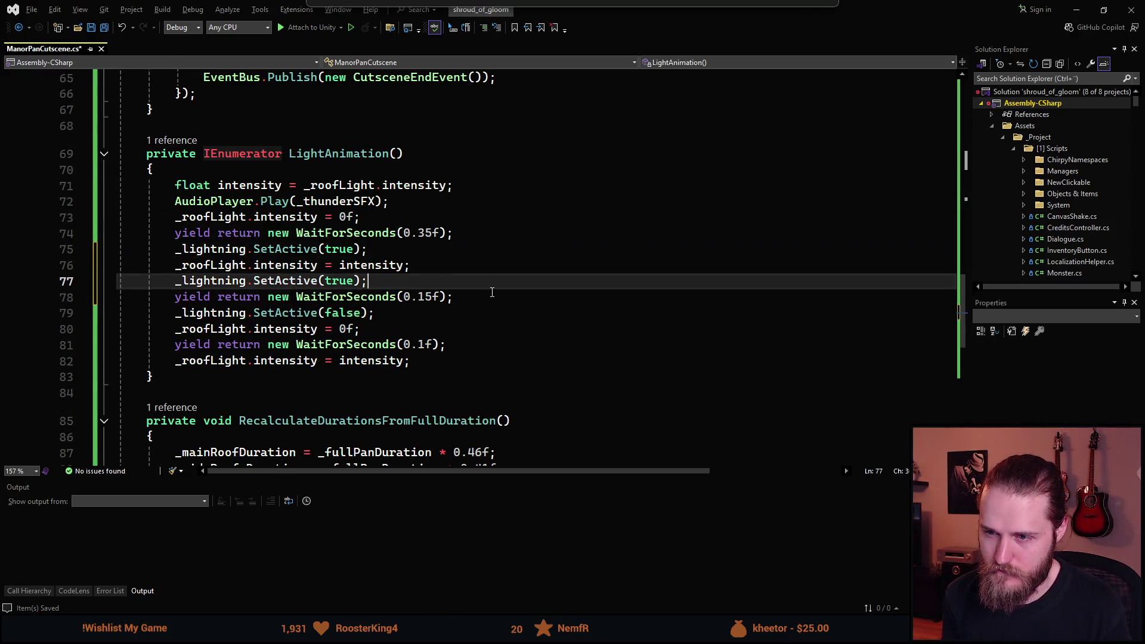
{"action": "key", "text": "alt+Down"}
{"action": "key", "text": "alt+Down"}
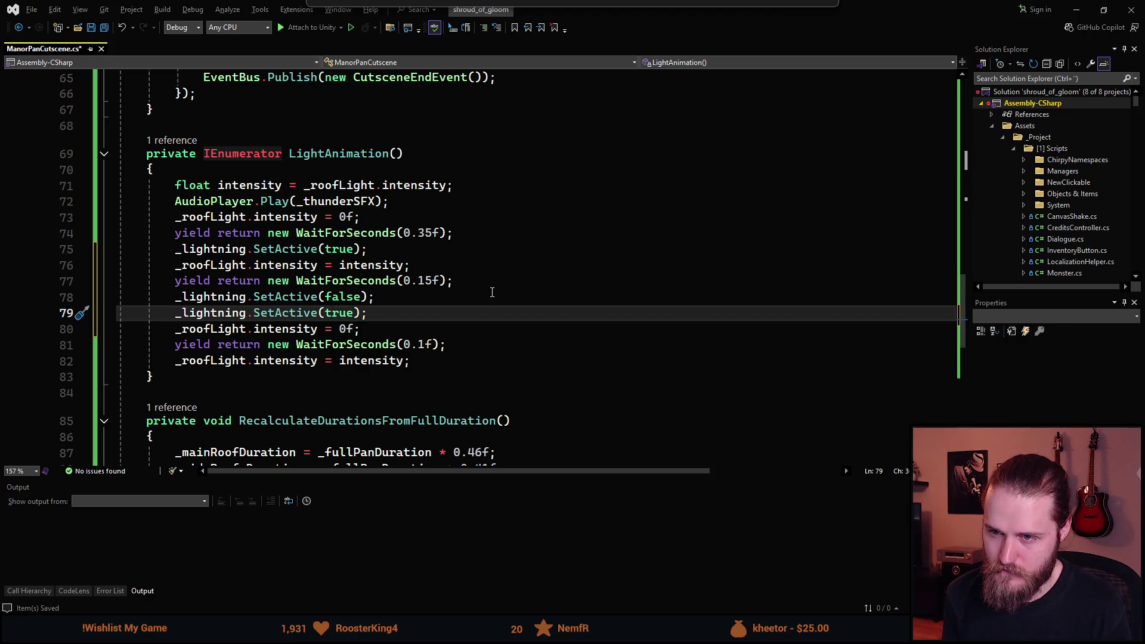
{"action": "key", "text": "alt+Up"}
{"action": "key", "text": "alt+Up"}
{"action": "key", "text": "alt+Up"}
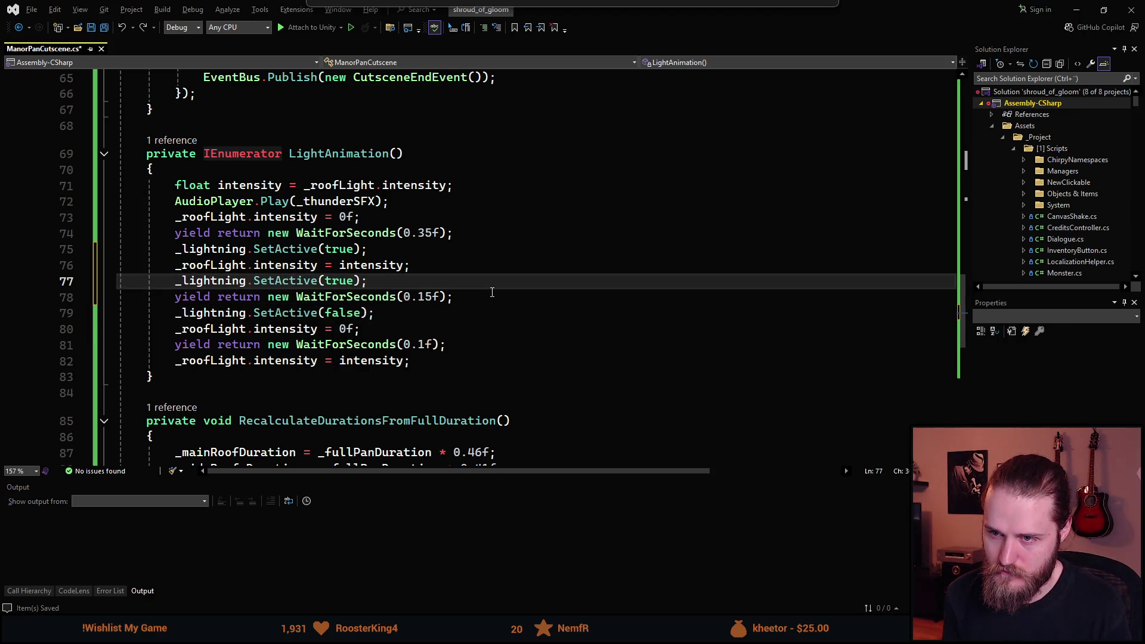
Keep SetActive(true) above the intensity restore, move SetActive(false) after the last wait, and save.
{"action": "key", "text": "ctrl+shift+l"}
{"action": "key", "text": "Up"}
{"action": "key", "text": "alt+Down"}
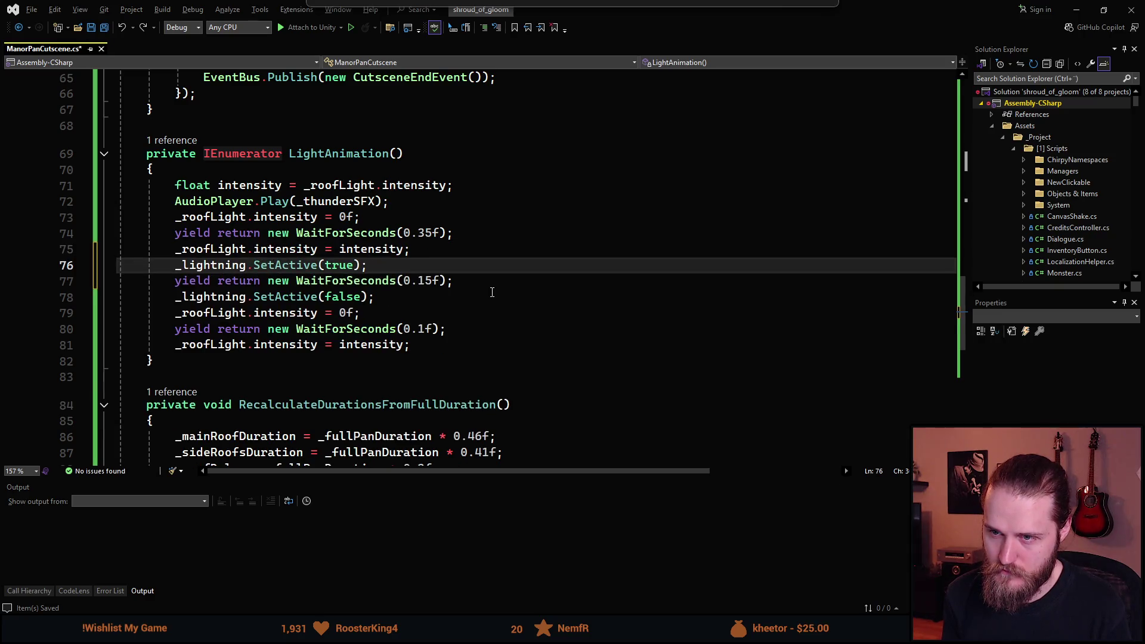
{"action": "key", "text": "alt+Up"}
{"action": "key", "text": "Down"}
{"action": "key", "text": "Down"}
{"action": "key", "text": "alt+Down"}
{"action": "key", "text": "alt+Down"}
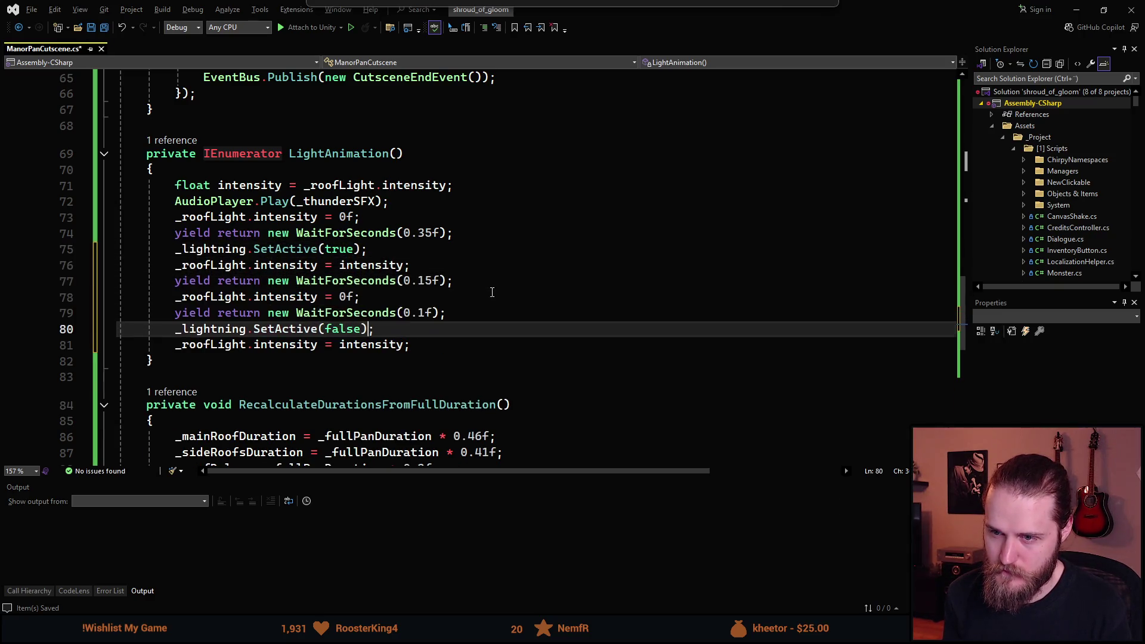
{"action": "key", "text": "ctrl+s"}
{"action": "key", "text": "alt+Tab"}
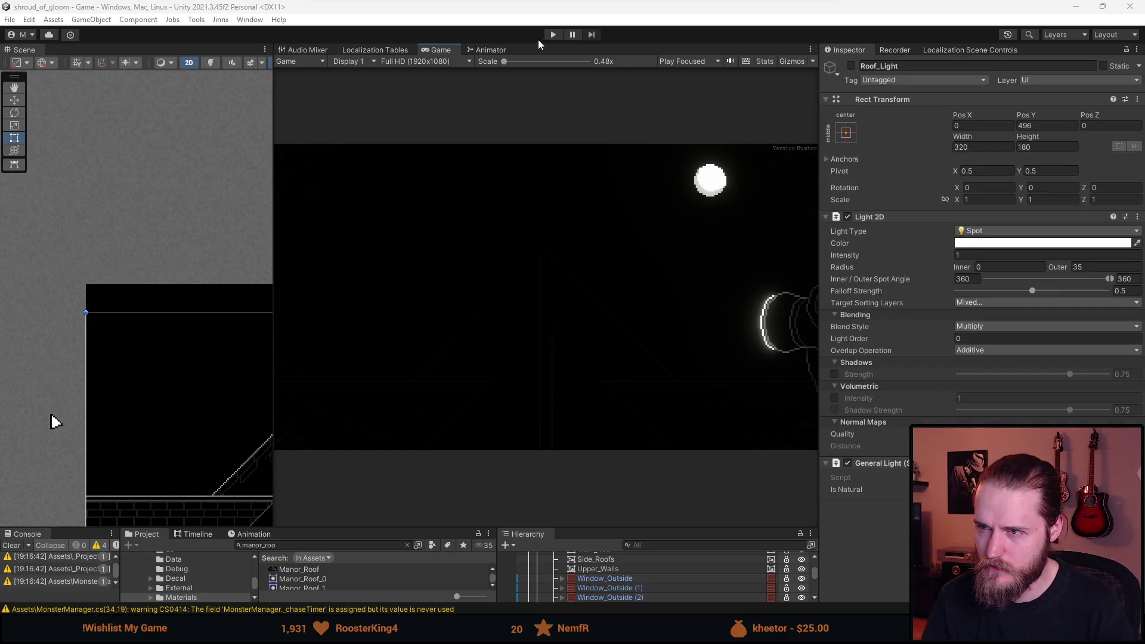
Test-run the new timing, stop the game, and re-enable Roof_Light.
{"action": "left_click", "coordinate": [552, 34]}
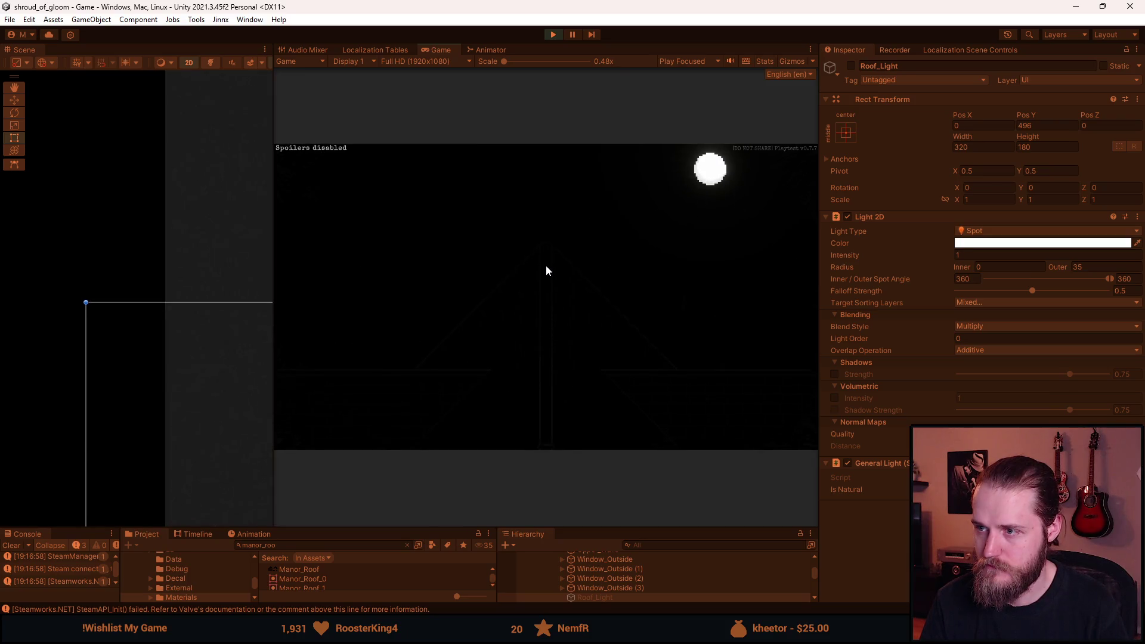
{"action": "key", "text": "alt+Tab"}
{"action": "key", "text": "Escape"}
{"action": "left_click", "coordinate": [572, 34]}
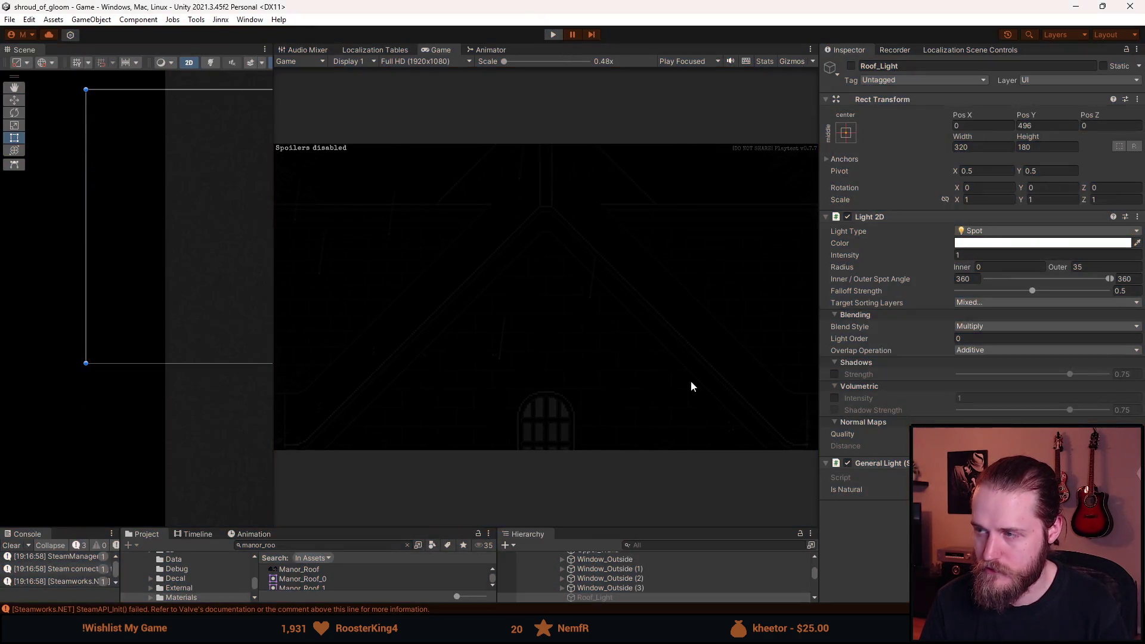
{"action": "left_click", "coordinate": [851, 66]}
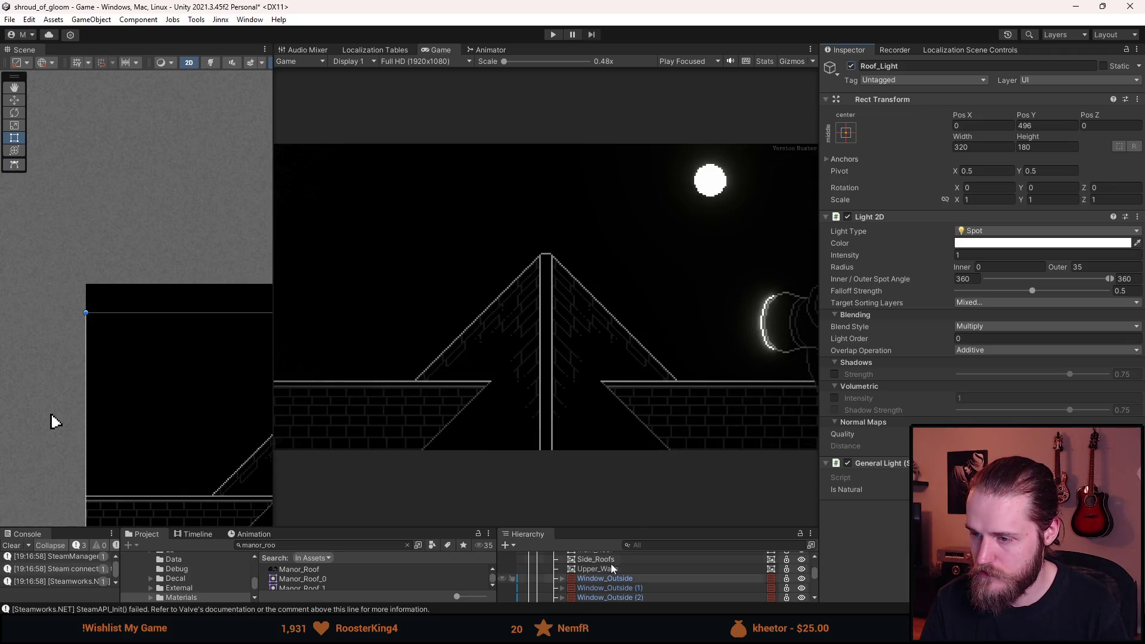
{"action": "left_click_drag", "start_coordinate": [454, 527], "coordinate": [455, 385]}
{"action": "scroll", "coordinate": [649, 509], "scroll_direction": "up", "scroll_amount": 4}
Set Outside_Entrance Pos Y to 0, then replay the cutscene in a maximized Game view.
{"action": "left_click", "coordinate": [625, 503]}
{"action": "left_click", "coordinate": [1043, 136]}
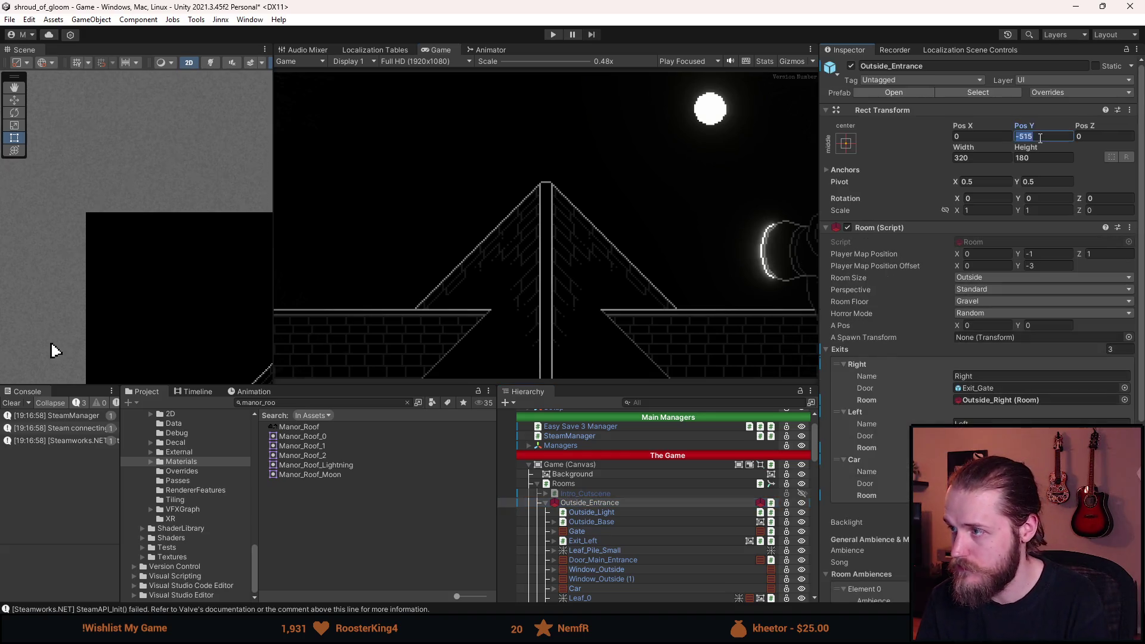
{"action": "type", "text": "0"}
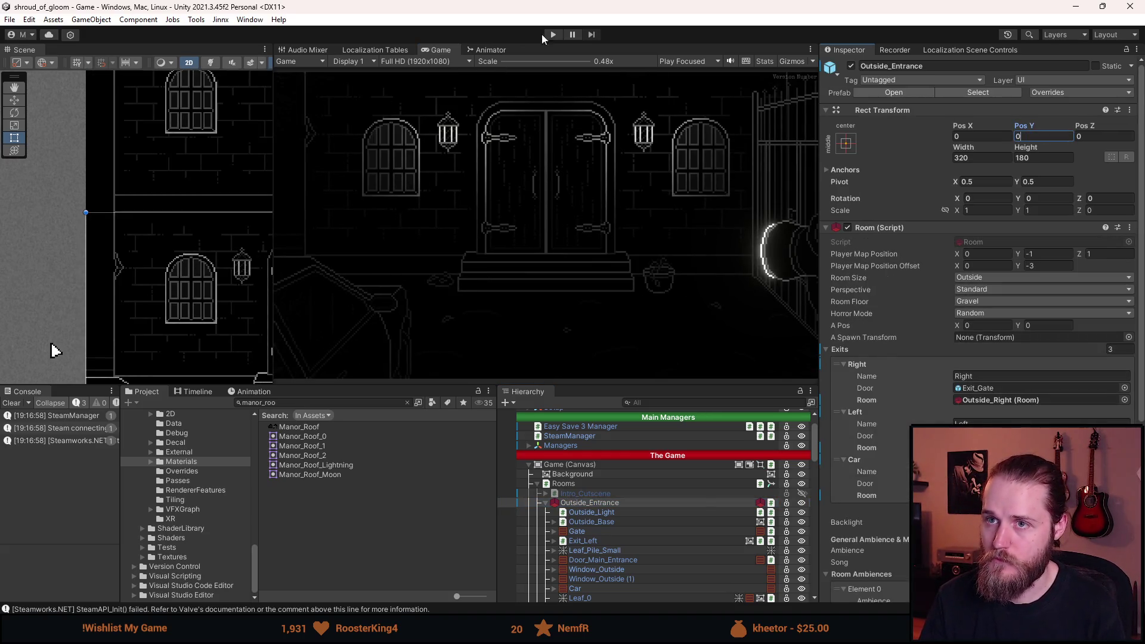
{"action": "left_click", "coordinate": [551, 34]}
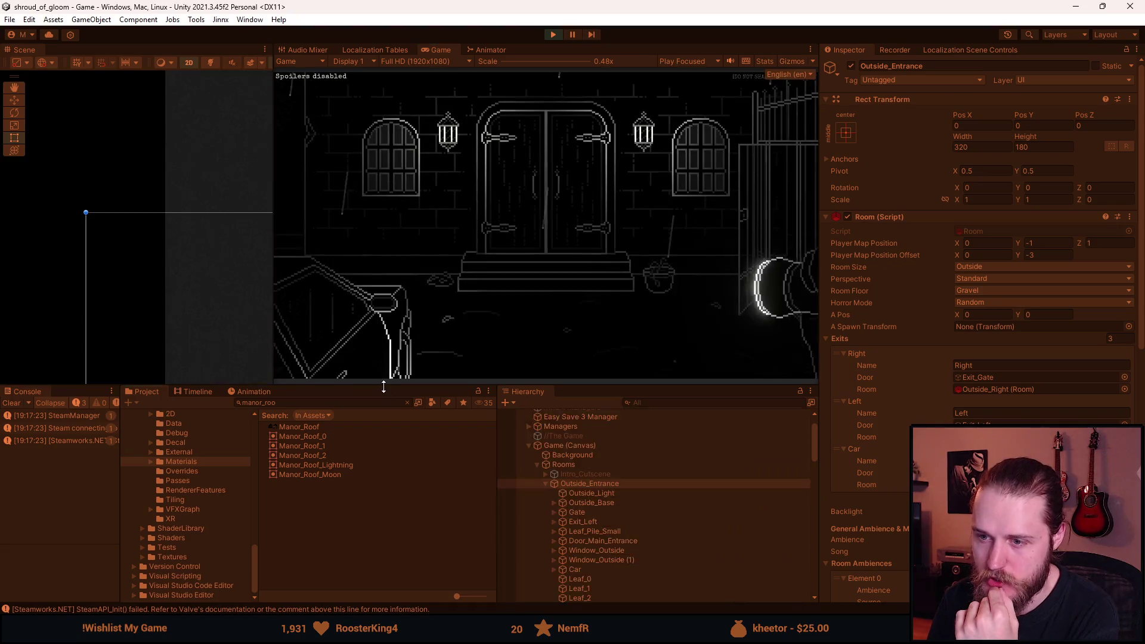
{"action": "double_click", "coordinate": [439, 47]}
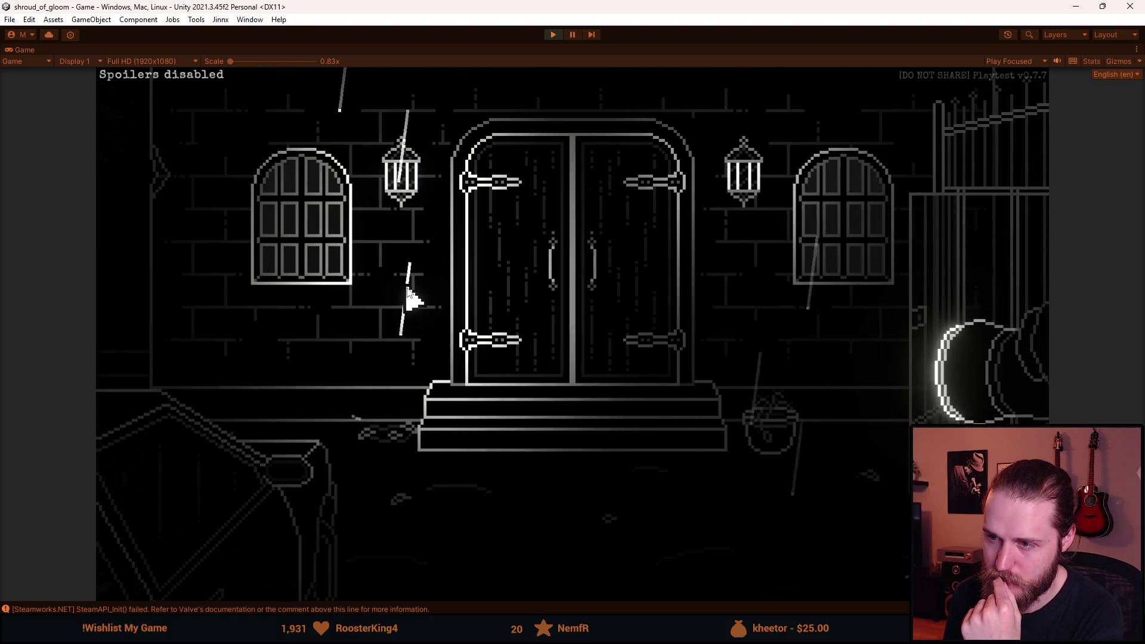
{"action": "left_click", "coordinate": [407, 292]}
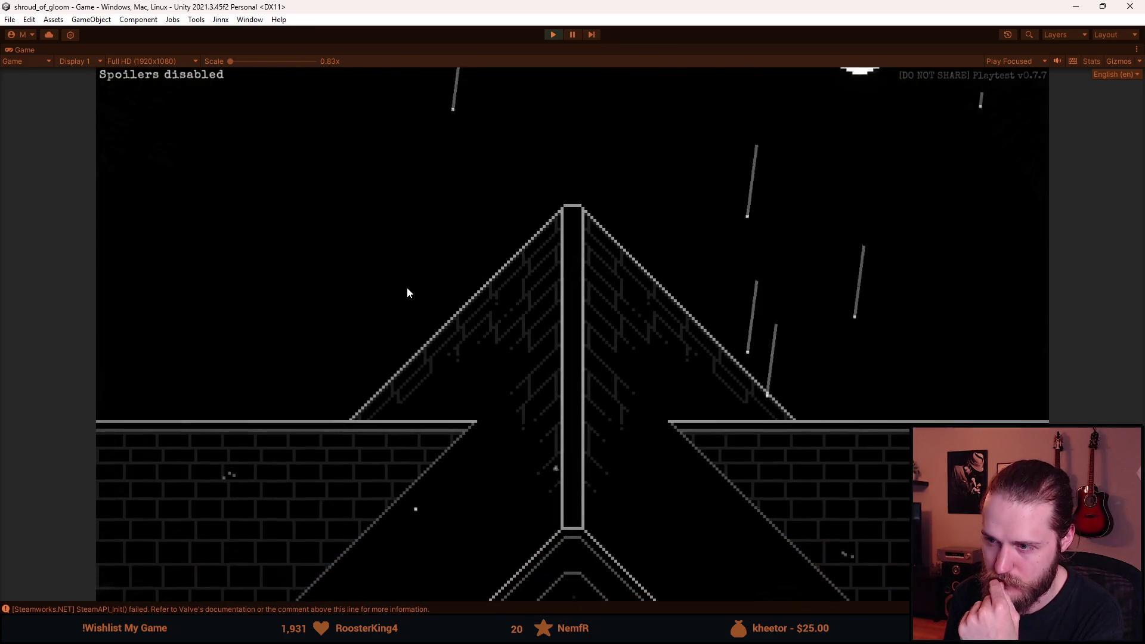
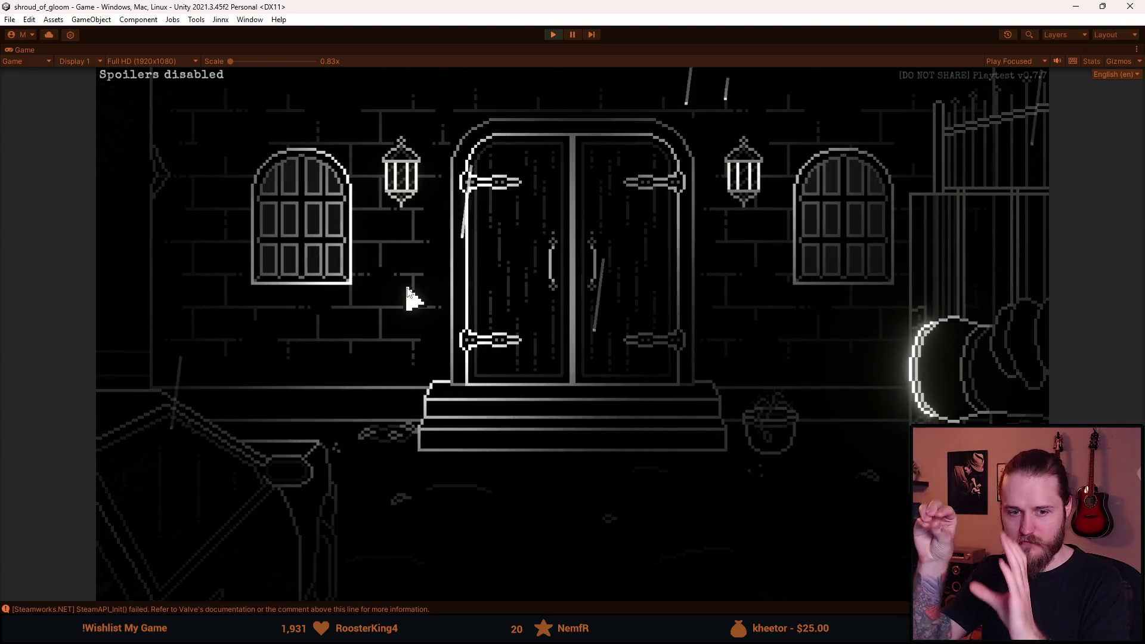
Stop the rainy manor playtest and bring up ManorPanCutscene.cs in Visual Studio.
{"action": "key", "text": "alt+Tab"}
{"action": "left_click", "coordinate": [557, 34]}
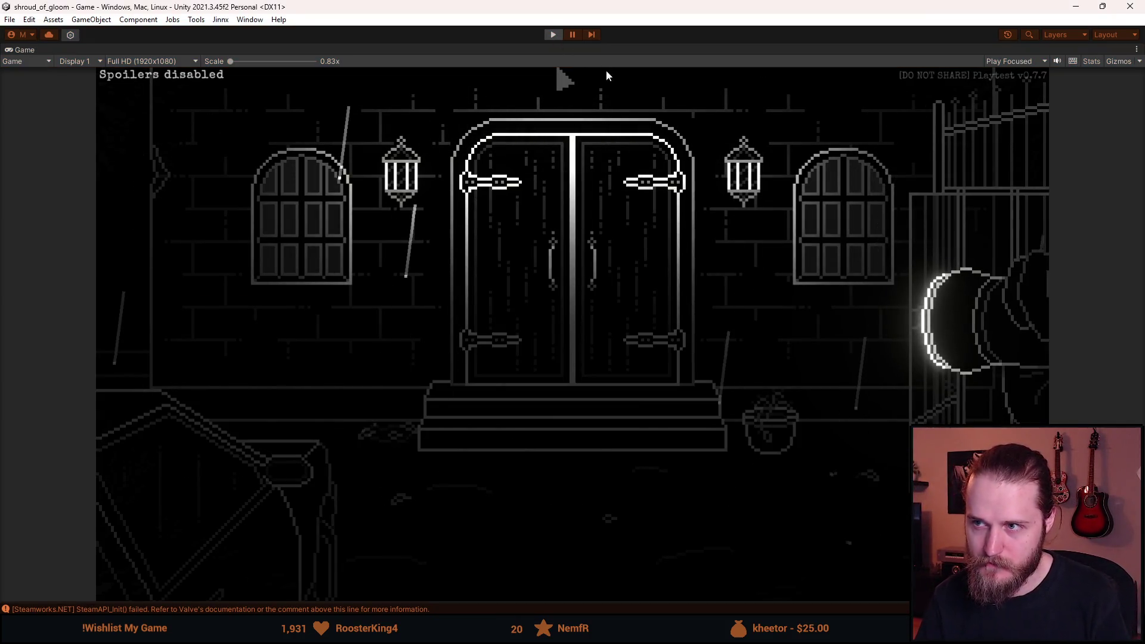
{"action": "key", "text": "alt+Tab"}
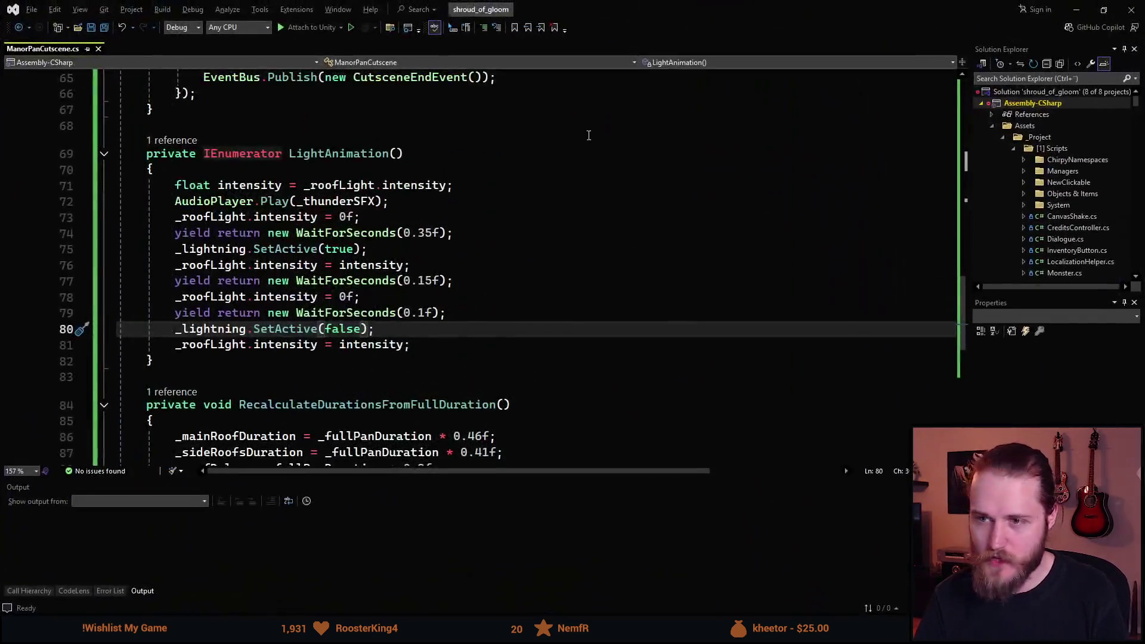
Add a Transform _moon field by duplicating the _sideRoofs declaration, and save.
{"action": "scroll", "coordinate": [368, 357], "scroll_direction": "up", "scroll_amount": 1}
{"action": "scroll", "coordinate": [369, 357], "scroll_direction": "down", "scroll_amount": 4}
{"action": "scroll", "coordinate": [368, 357], "scroll_direction": "up", "scroll_amount": 6}
{"action": "scroll", "coordinate": [368, 374], "scroll_direction": "up", "scroll_amount": 17}
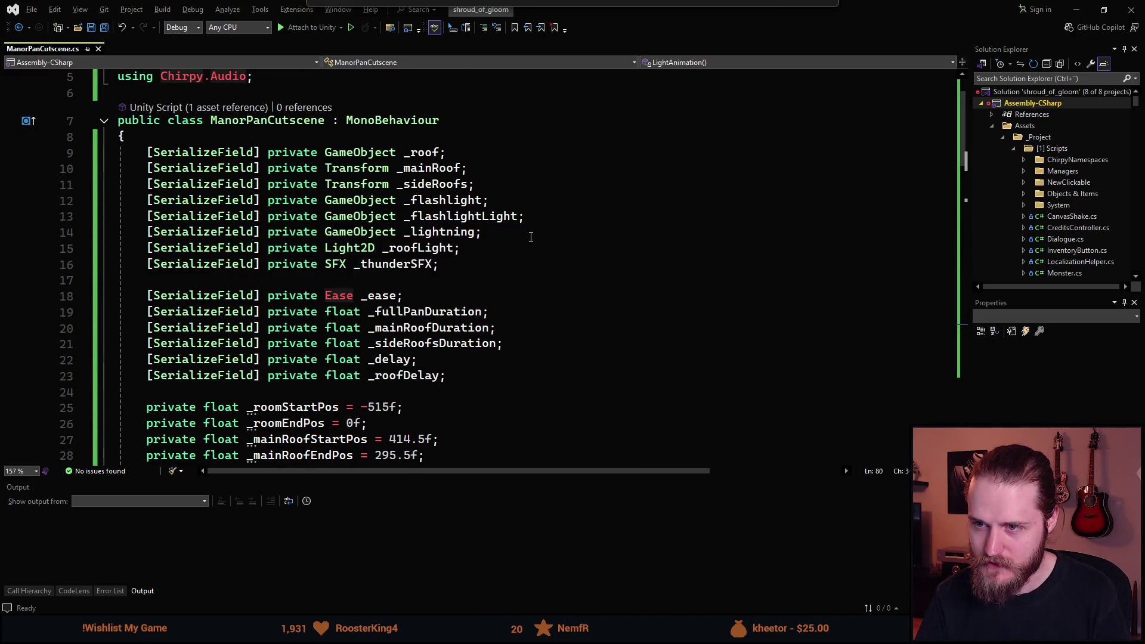
{"action": "left_click", "coordinate": [533, 179]}
{"action": "key", "text": "ctrl+d"}
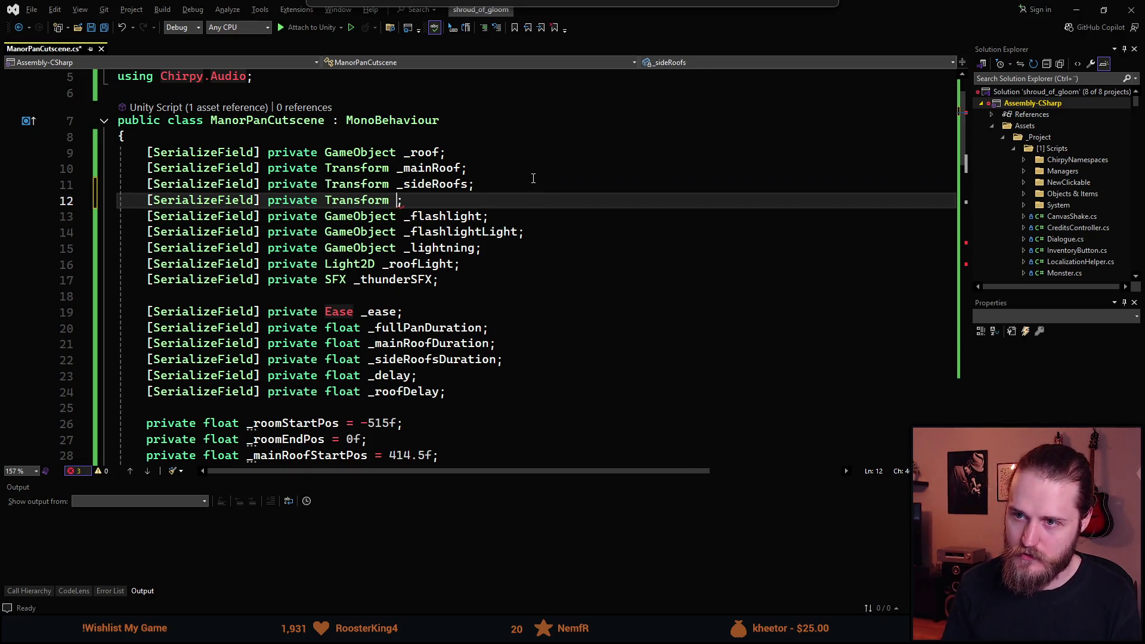
{"action": "type", "text": "_moon"}
{"action": "key", "text": "ctrl+s"}
Add a second transform DOLocalMoveY tween below the original, without OnComplete.
{"action": "scroll", "coordinate": [260, 316], "scroll_direction": "down", "scroll_amount": 14}
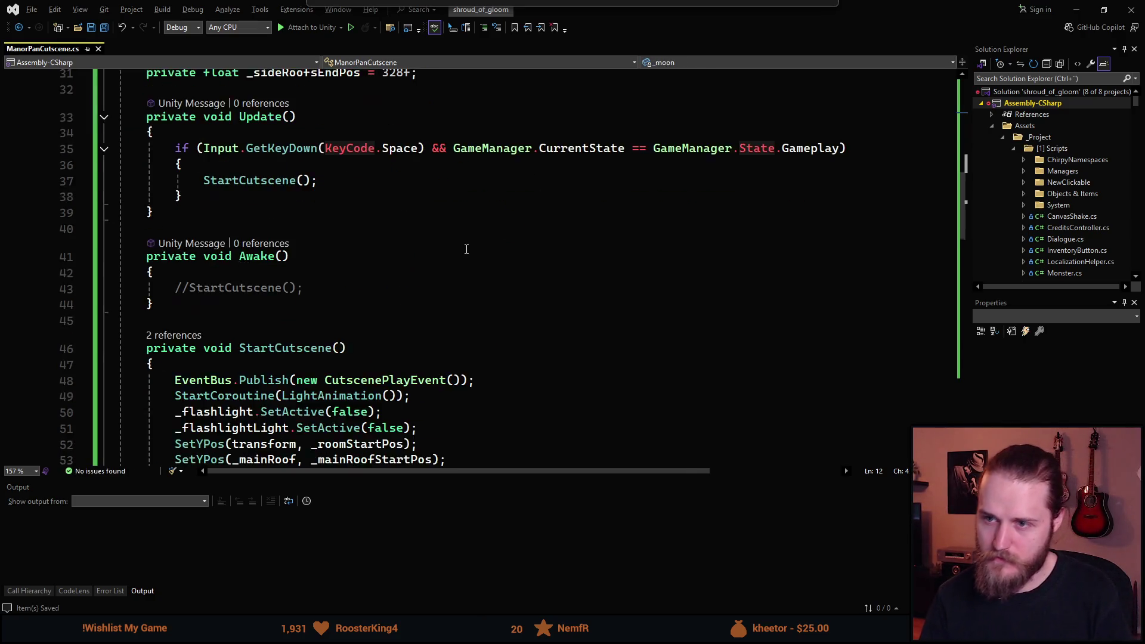
{"action": "scroll", "coordinate": [260, 316], "scroll_direction": "down", "scroll_amount": 1}
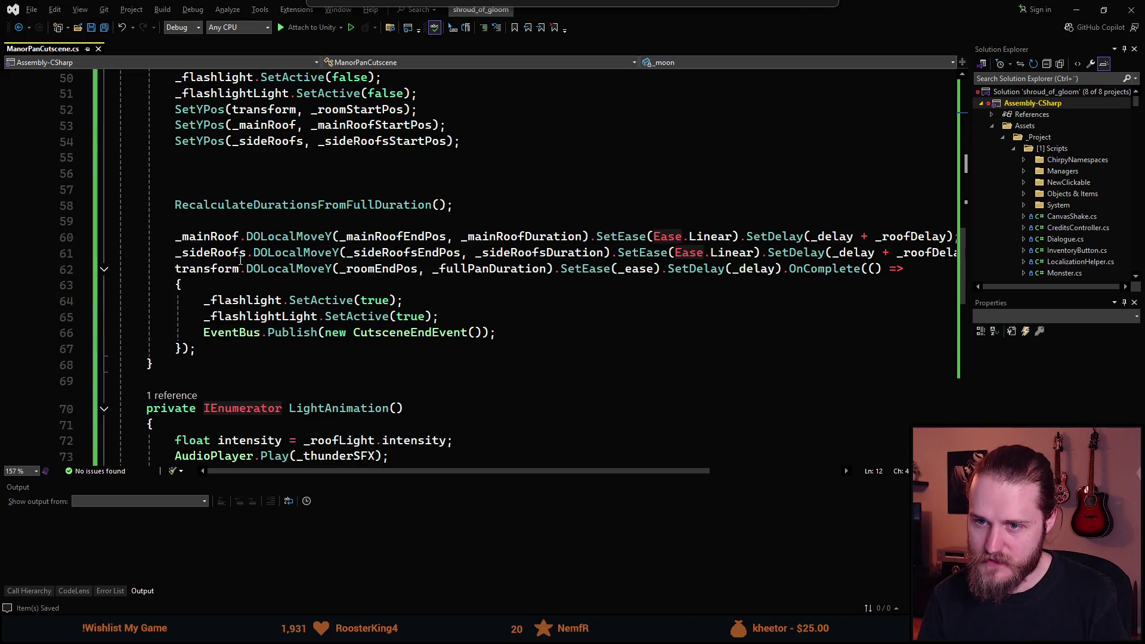
{"action": "left_click", "coordinate": [247, 267]}
{"action": "key", "text": "ctrl+d"}
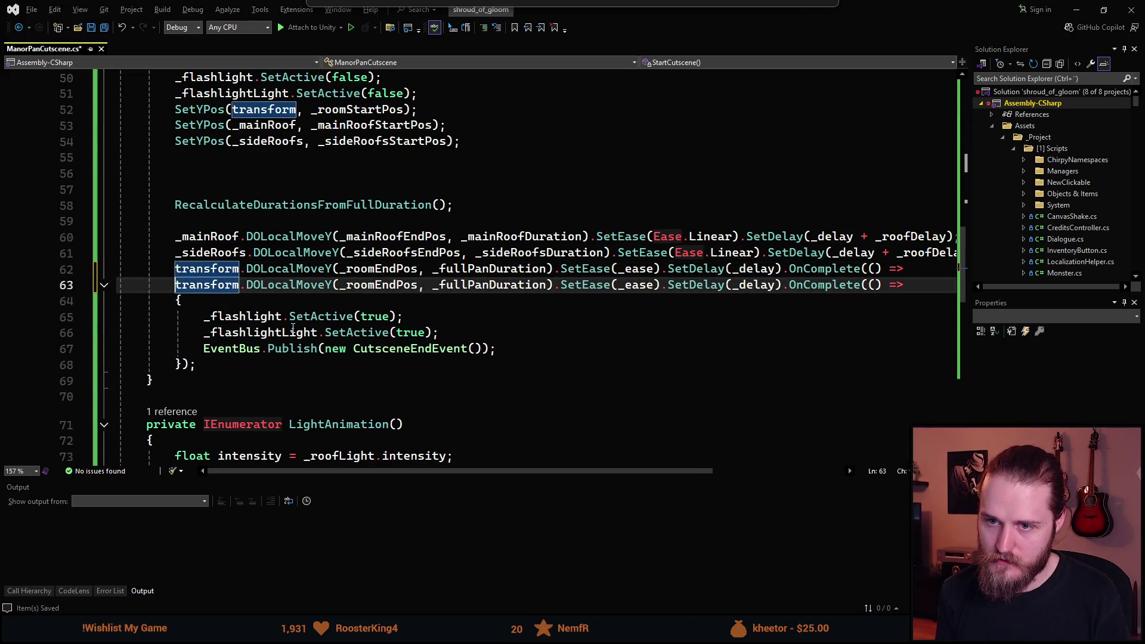
{"action": "key", "text": "alt+Down"}
{"action": "key", "text": "alt+Down"}
{"action": "key", "text": "alt+Down"}
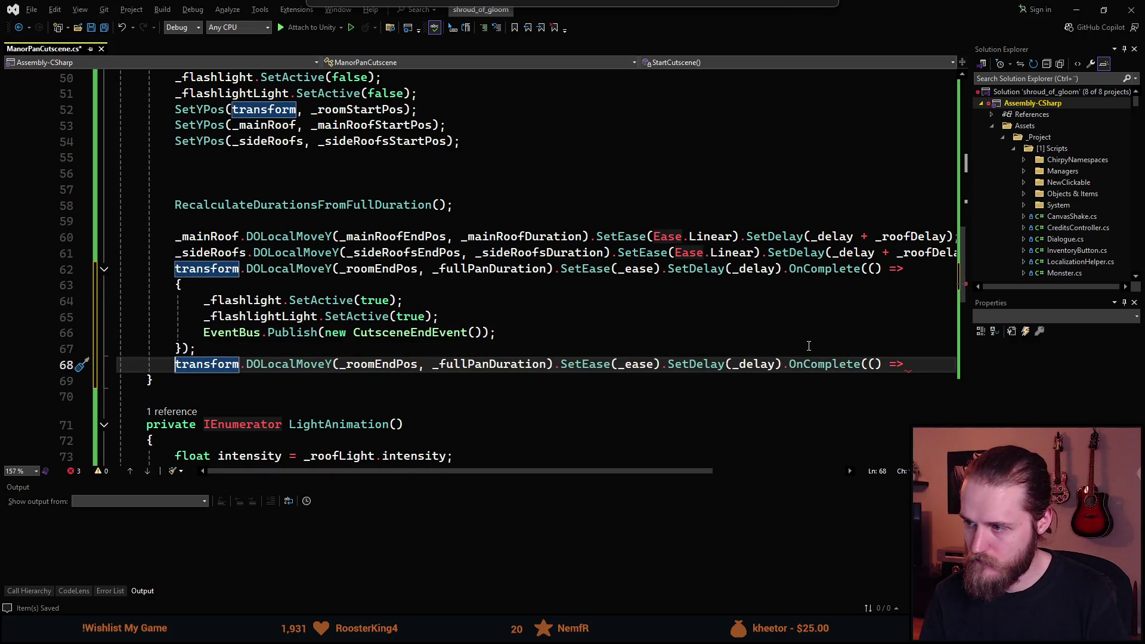
{"action": "left_click_drag", "start_coordinate": [905, 364], "coordinate": [785, 362]}
{"action": "key", "text": "BackSpace"}
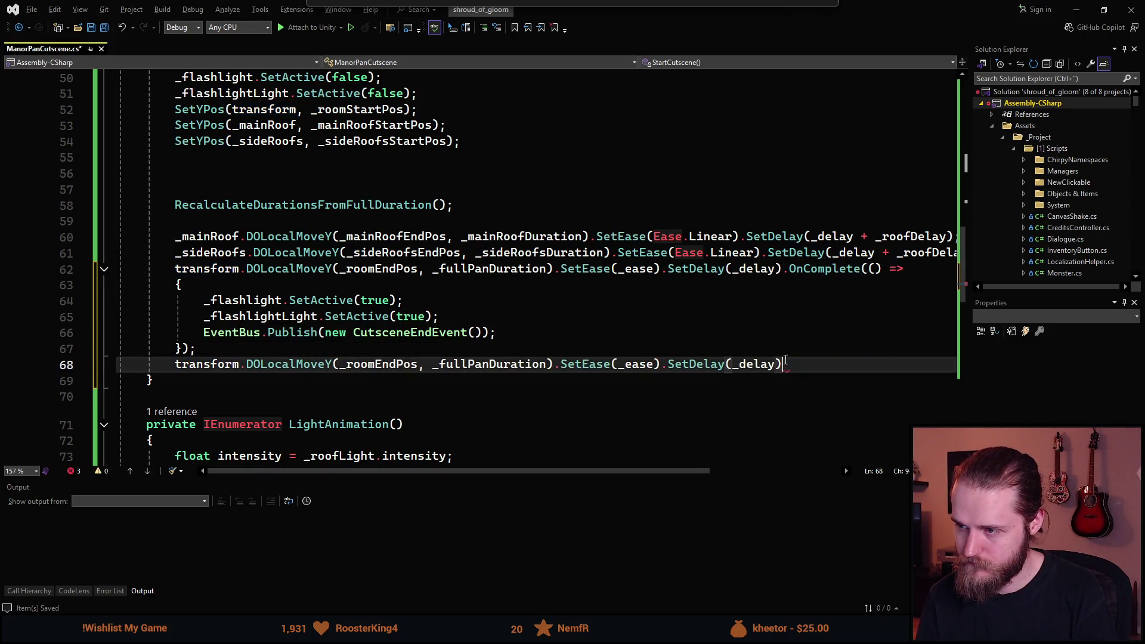
{"action": "type", "text": ";"}
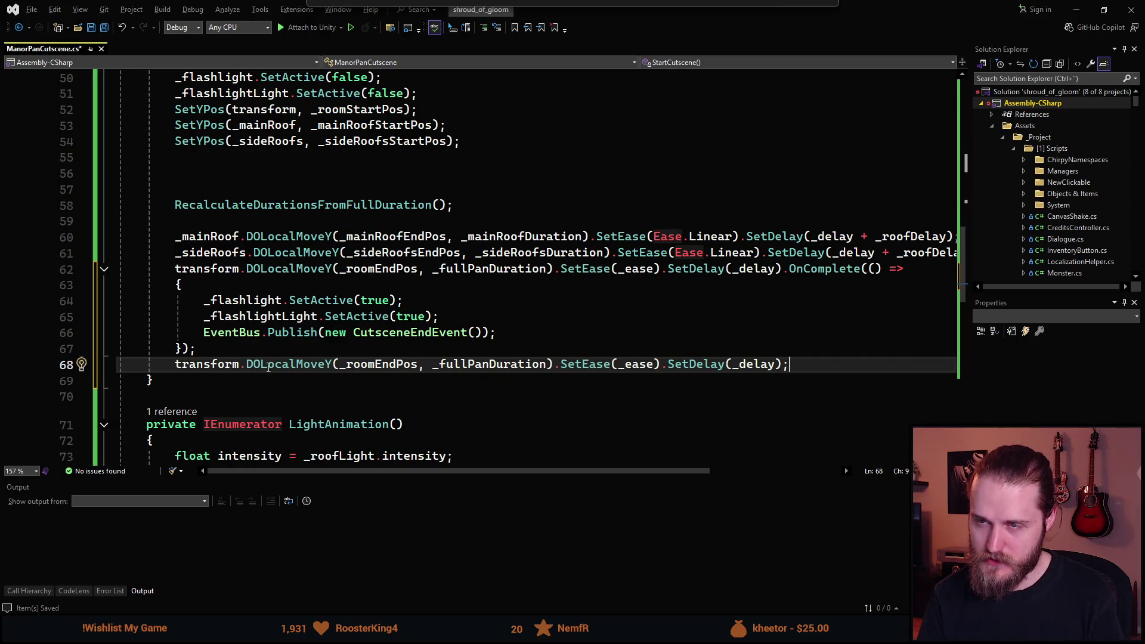
{"action": "key", "text": "alt+Tab"}
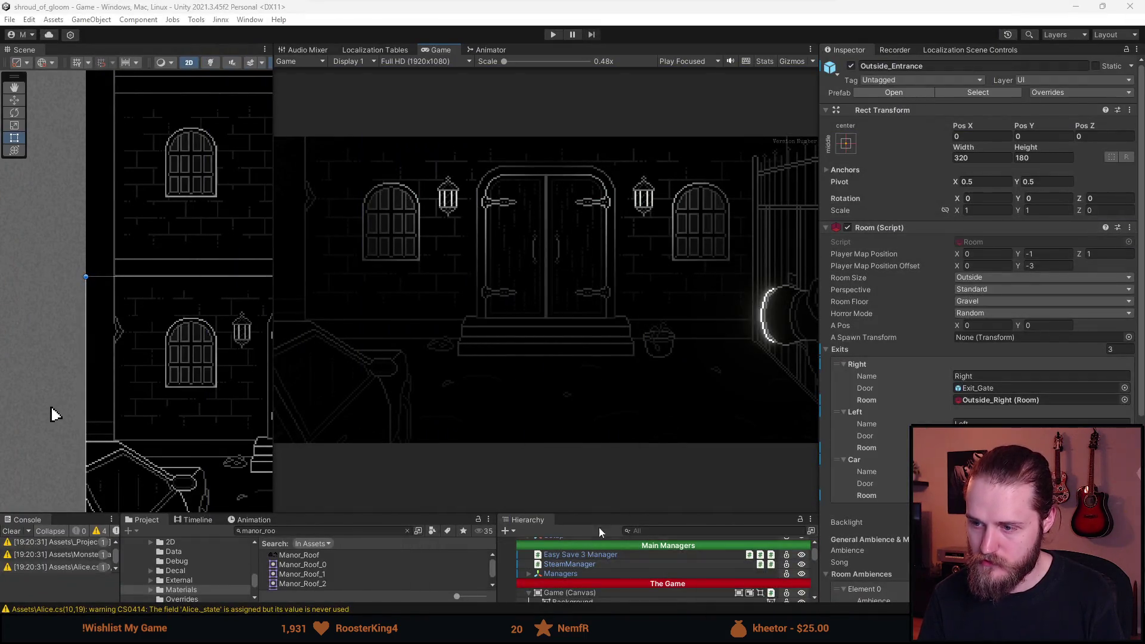
Enlarge the Hierarchy panels and try Moon at Pos Y 0, then cancel the change.
{"action": "left_click_drag", "start_coordinate": [608, 512], "coordinate": [609, 306]}
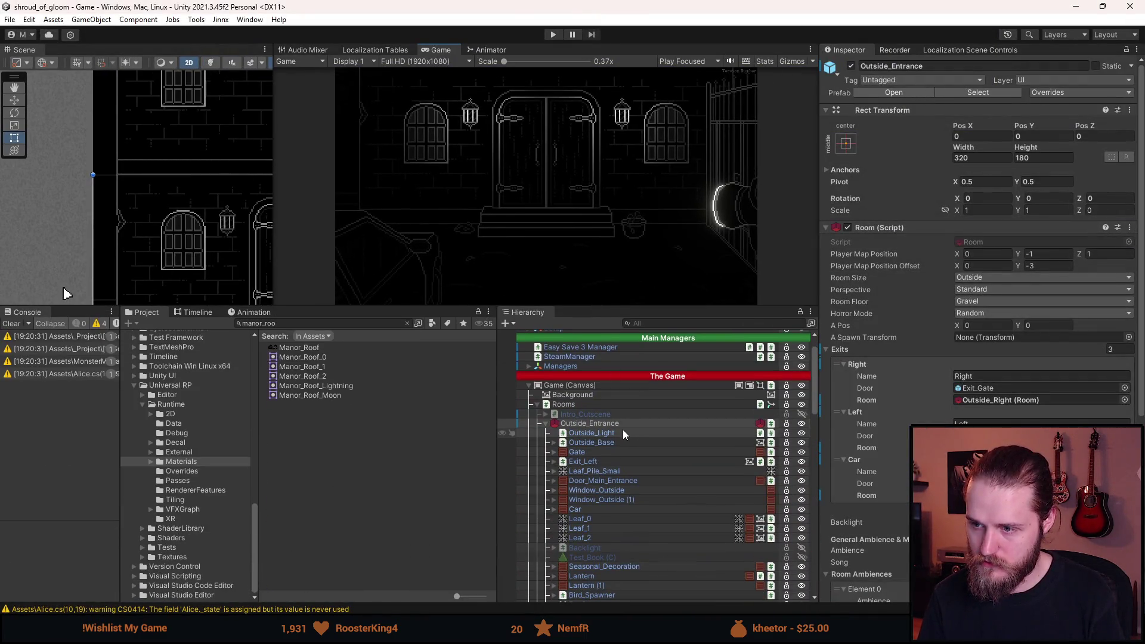
{"action": "scroll", "coordinate": [622, 429], "scroll_direction": "down", "scroll_amount": 5}
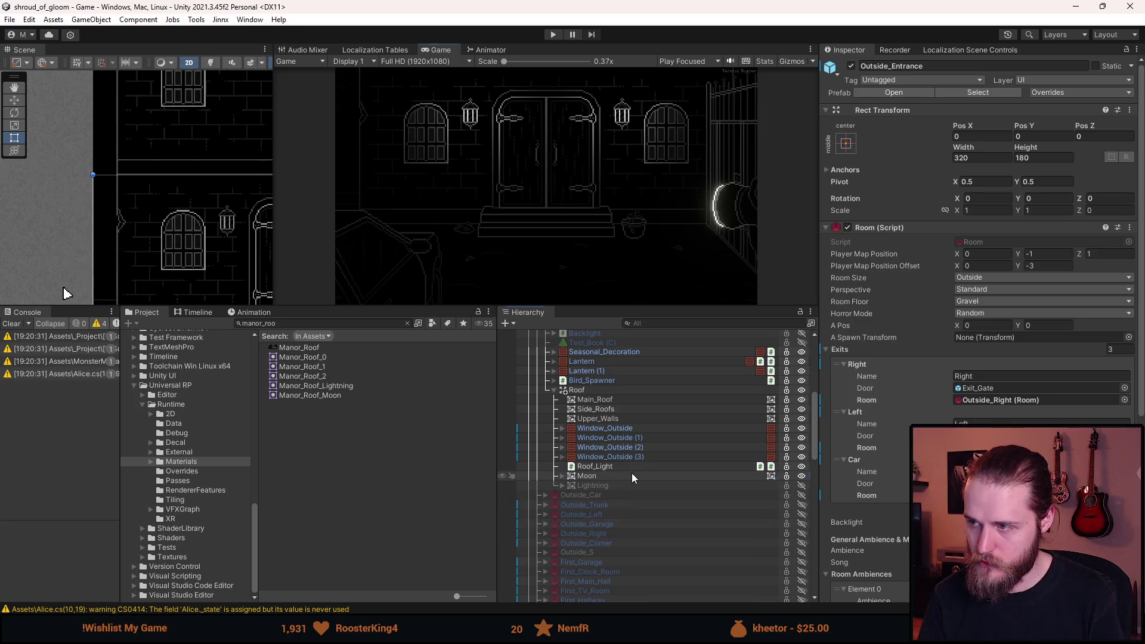
{"action": "left_click", "coordinate": [632, 473]}
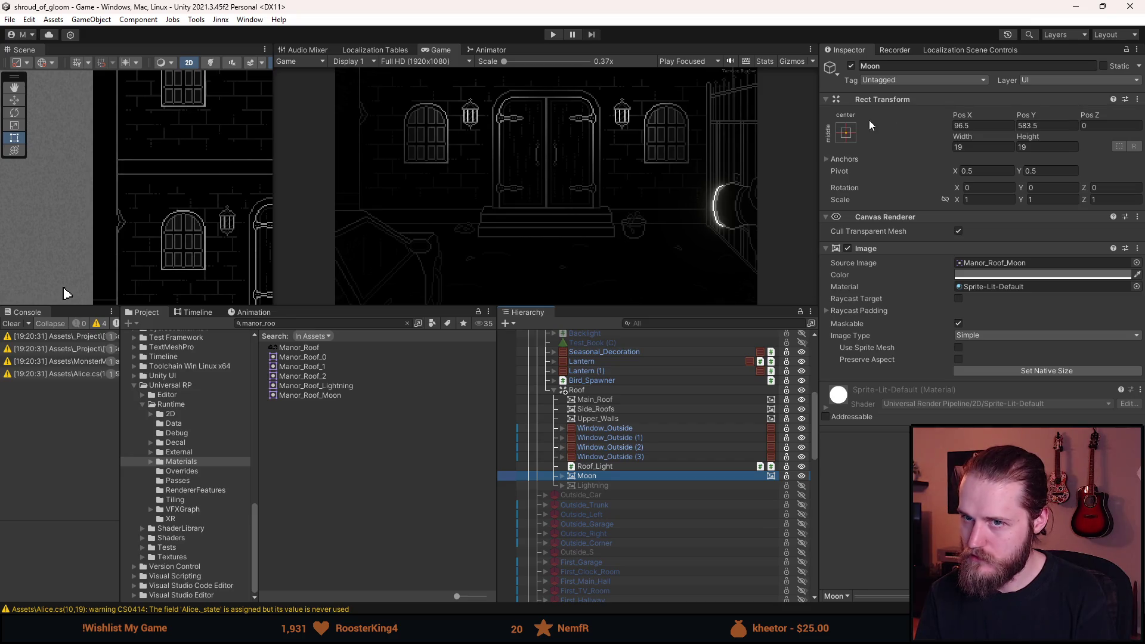
{"action": "left_click", "coordinate": [1054, 124]}
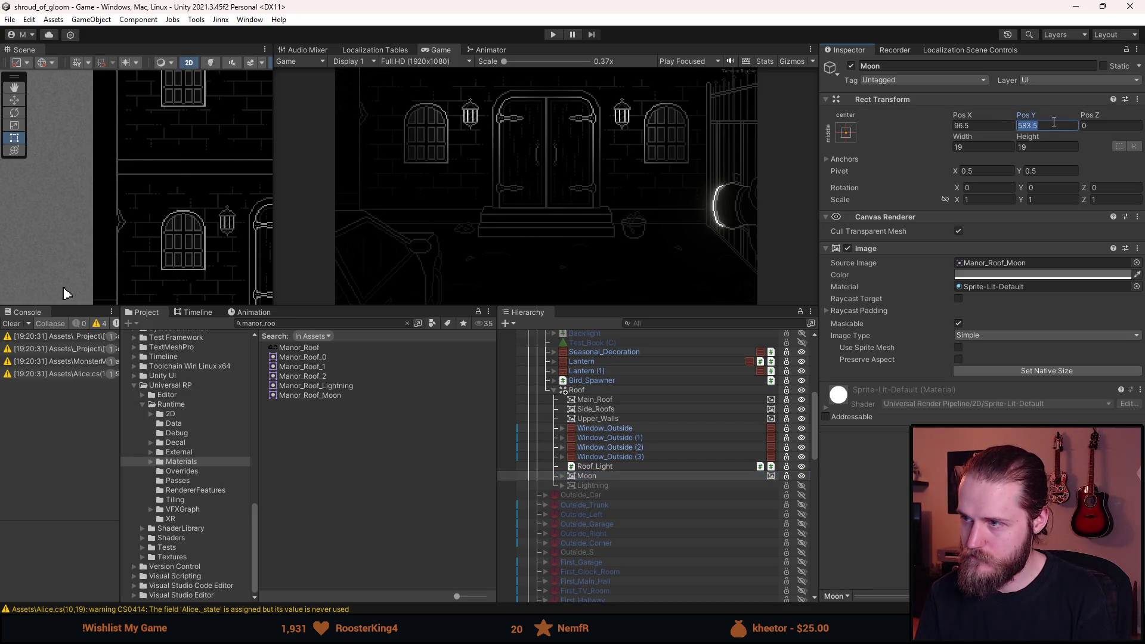
{"action": "type", "text": "0"}
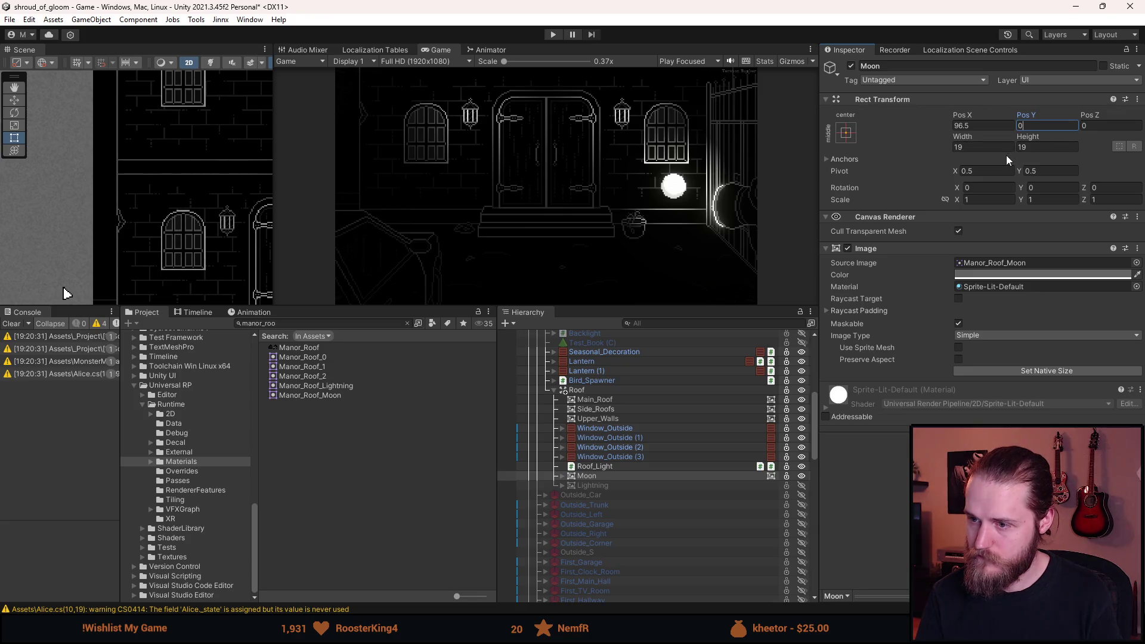
{"action": "key", "text": "Escape"}
Move Moon below Lightning and back, then select Outside_Entrance's Pos Y field.
{"action": "left_click", "coordinate": [591, 476]}
{"action": "left_click_drag", "start_coordinate": [592, 476], "coordinate": [564, 487]}
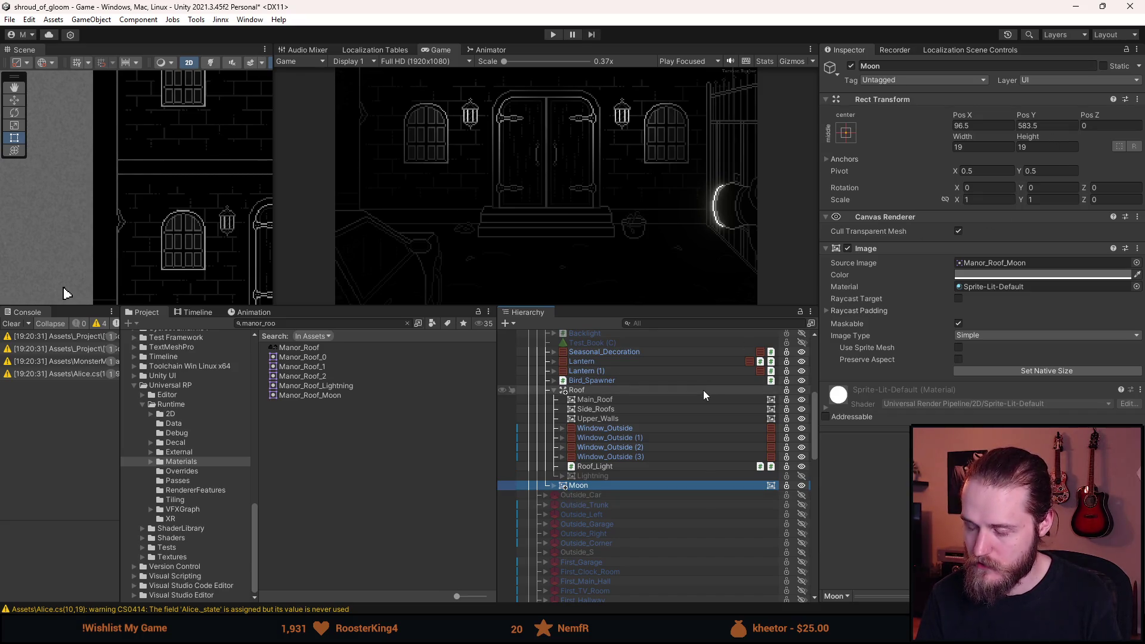
{"action": "left_click_drag", "start_coordinate": [605, 488], "coordinate": [618, 470]}
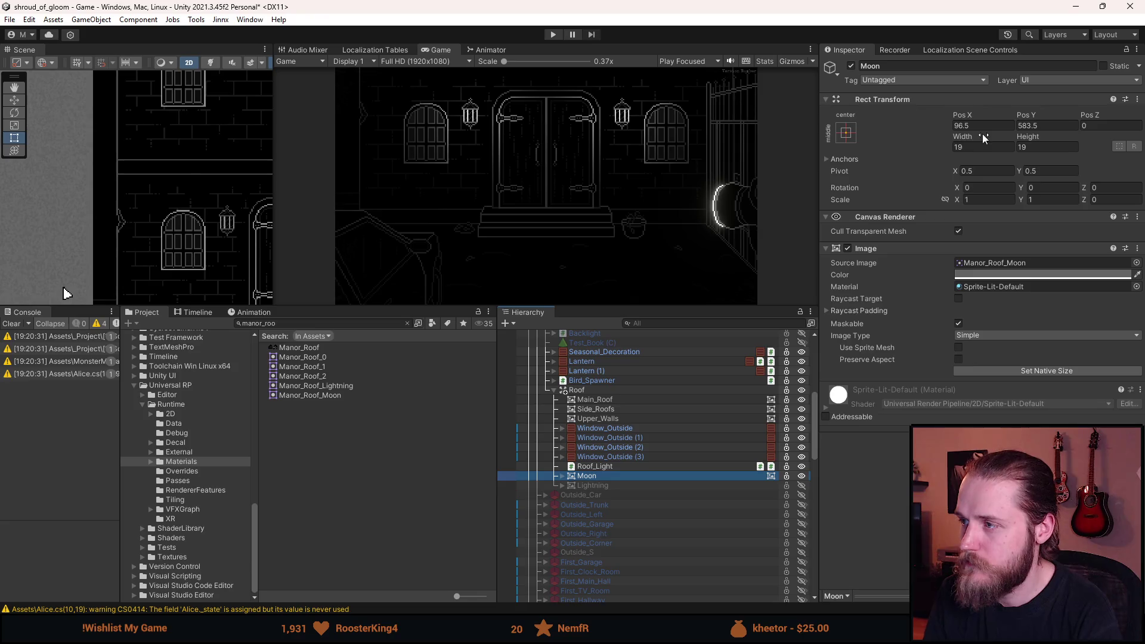
{"action": "scroll", "coordinate": [613, 451], "scroll_direction": "up", "scroll_amount": 3}
{"action": "scroll", "coordinate": [614, 451], "scroll_direction": "up", "scroll_amount": 6}
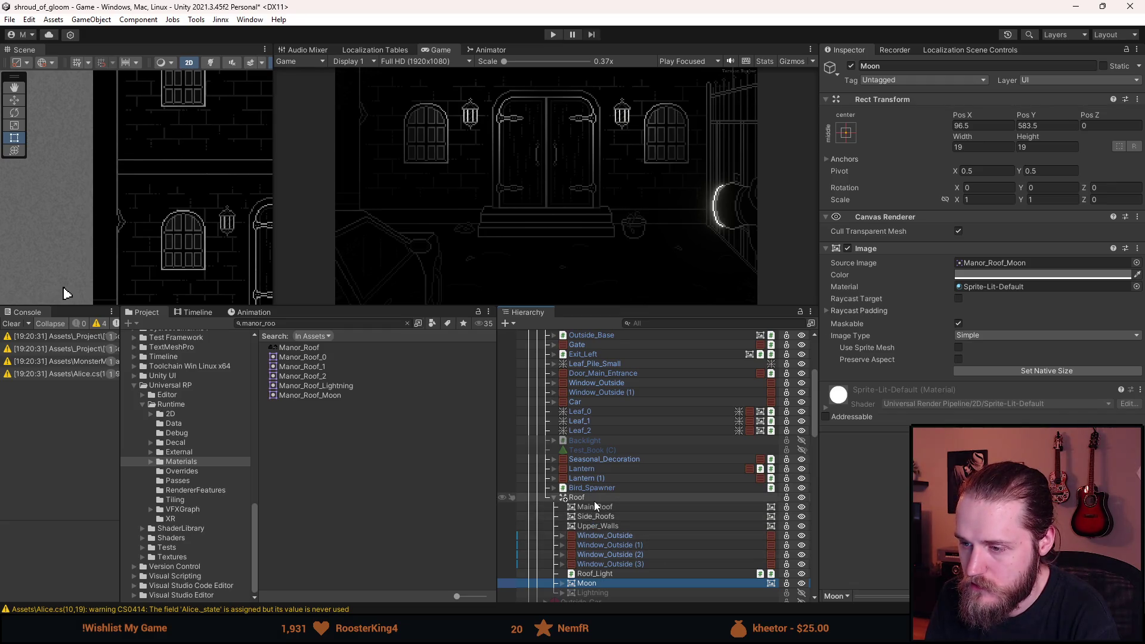
{"action": "scroll", "coordinate": [560, 465], "scroll_direction": "up", "scroll_amount": 6}
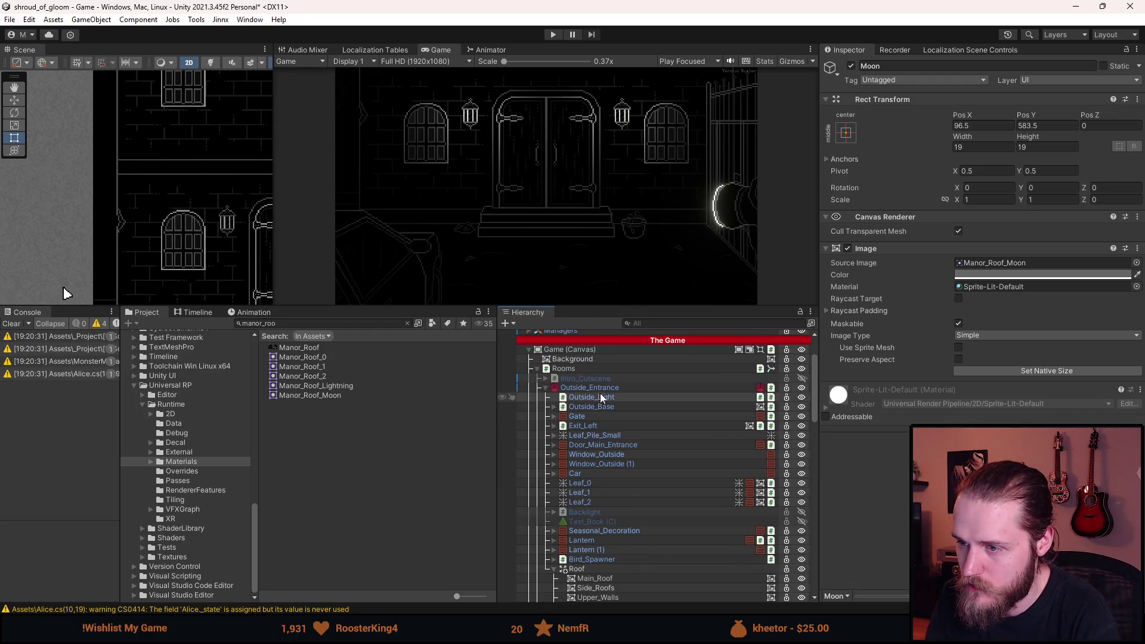
{"action": "left_click", "coordinate": [605, 386]}
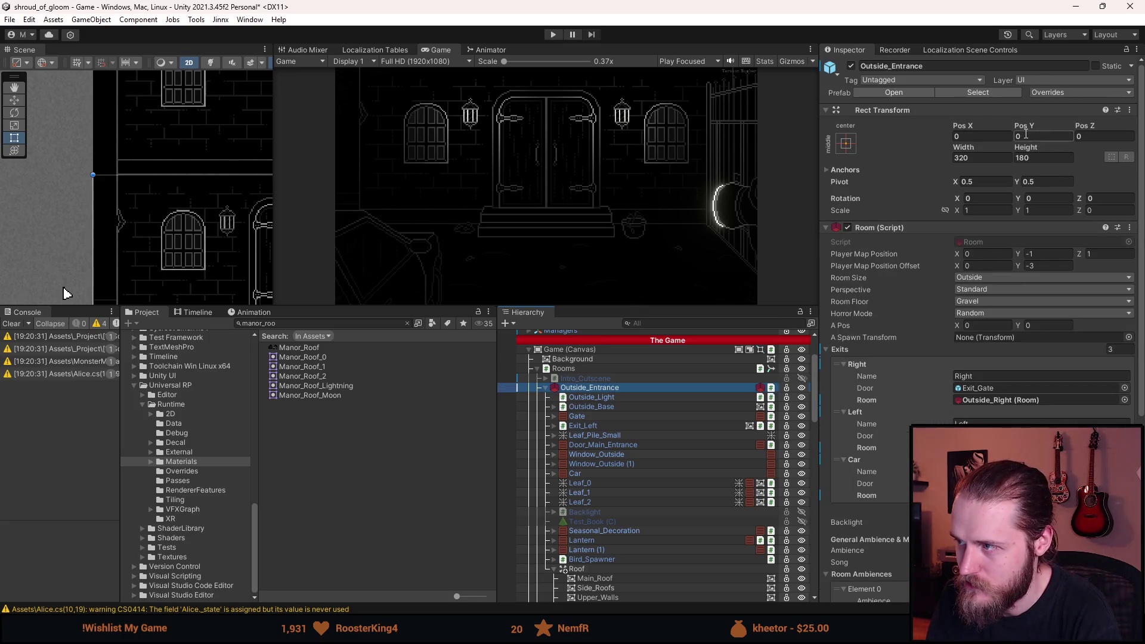
{"action": "left_click", "coordinate": [1027, 135]}
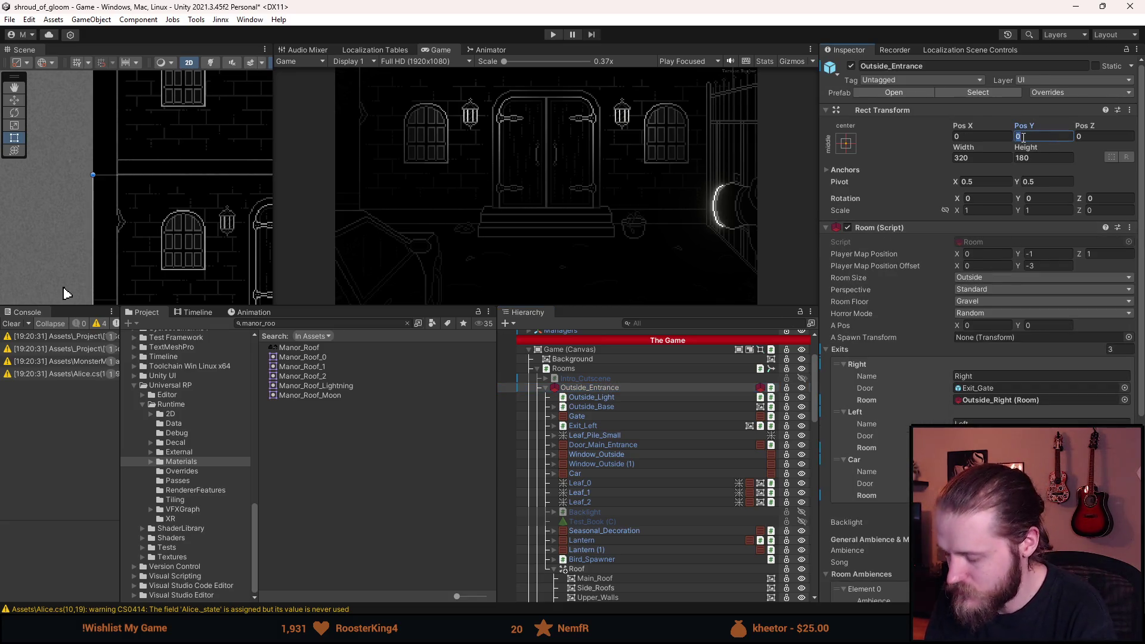
Set Outside_Entrance's Pos Y to -515 to frame the roof peak and moon, then select Moon.
{"action": "type", "text": "-515"}
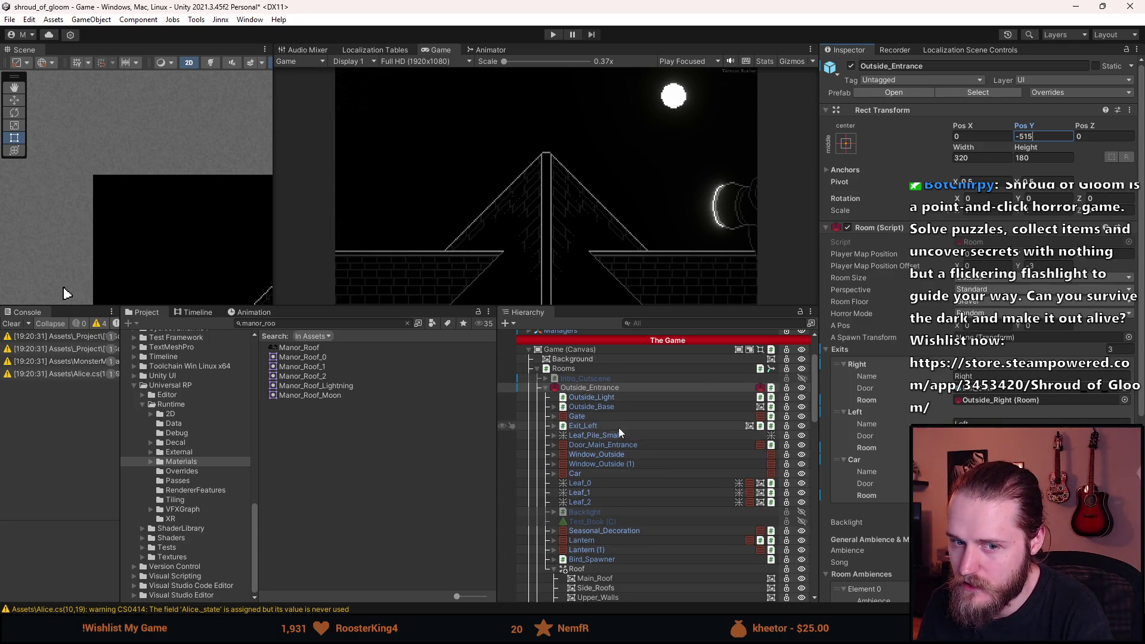
{"action": "scroll", "coordinate": [690, 103], "scroll_direction": "up", "scroll_amount": 2}
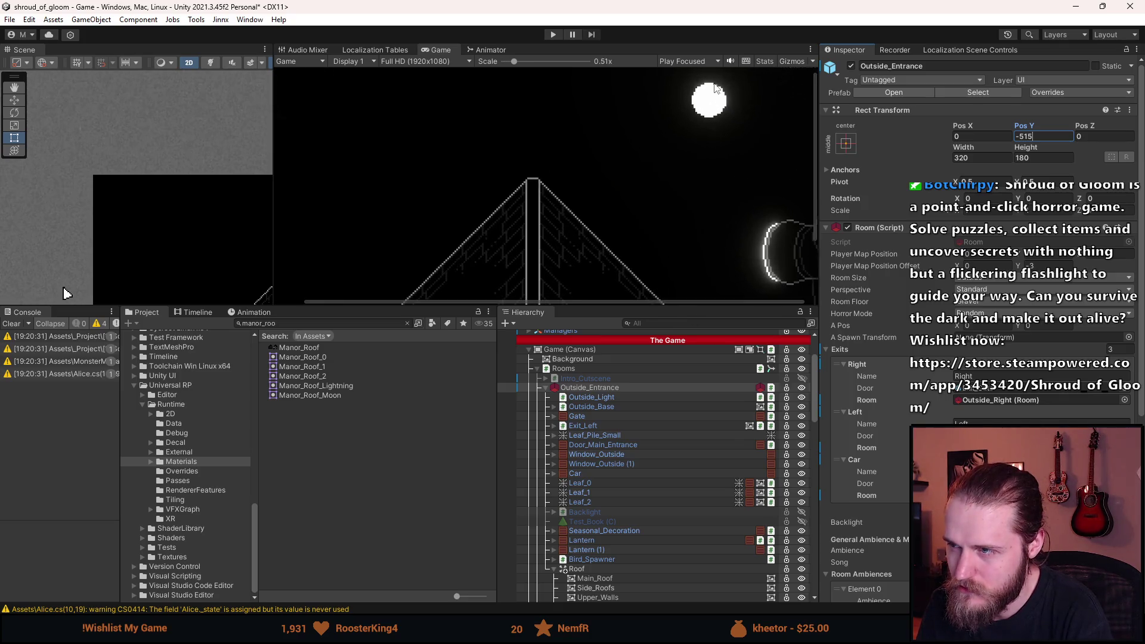
{"action": "scroll", "coordinate": [745, 137], "scroll_direction": "up", "scroll_amount": 2}
{"action": "scroll", "coordinate": [693, 186], "scroll_direction": "down", "scroll_amount": 2}
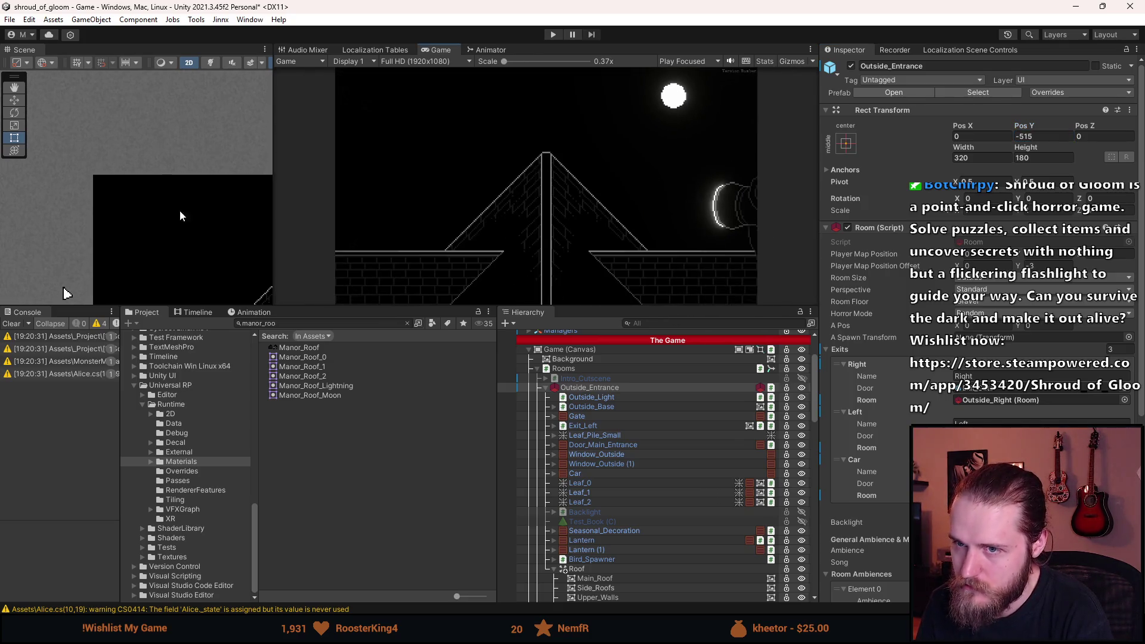
{"action": "scroll", "coordinate": [145, 188], "scroll_direction": "up", "scroll_amount": 3}
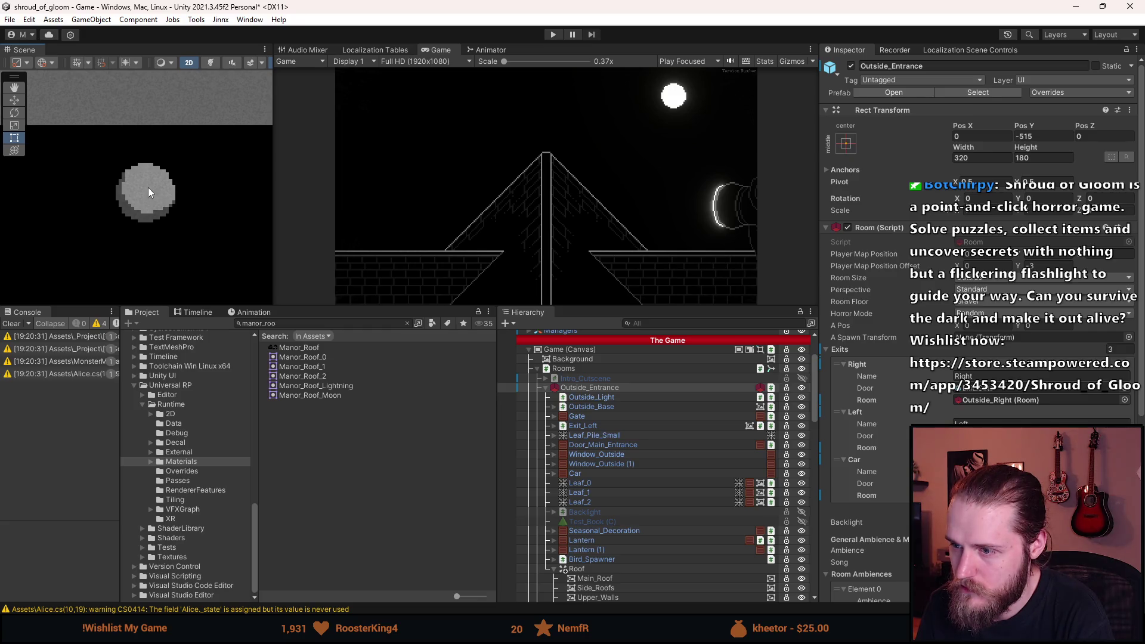
{"action": "scroll", "coordinate": [598, 428], "scroll_direction": "down", "scroll_amount": 5}
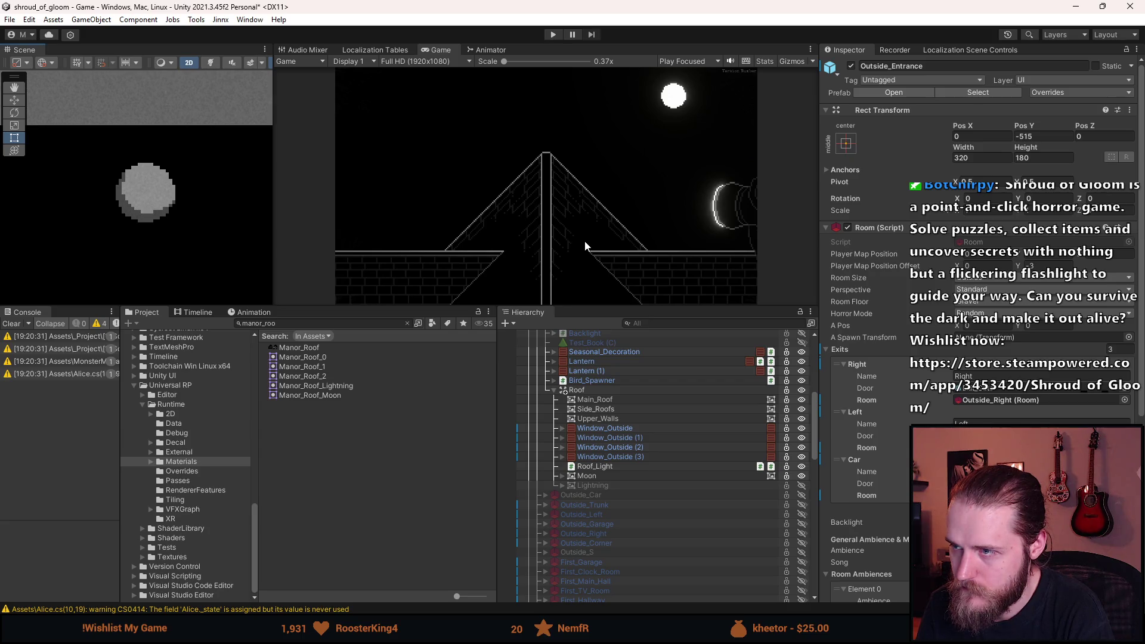
{"action": "left_click", "coordinate": [597, 475]}
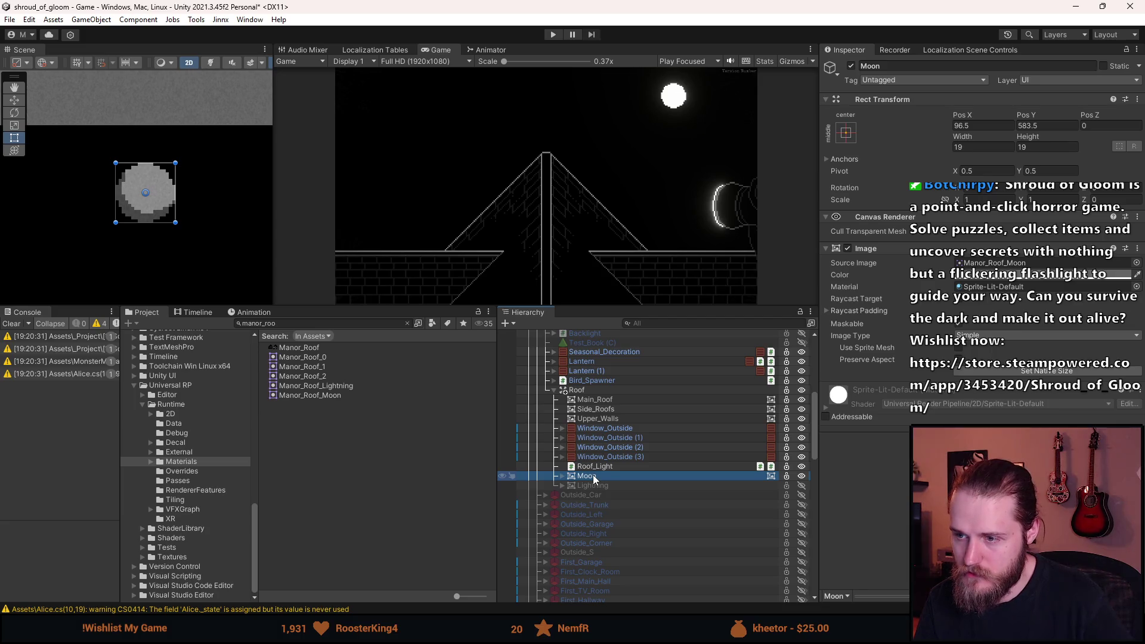
Raise the Moon above the roof peak with the Move tool.
{"action": "scroll", "coordinate": [570, 477], "scroll_direction": "up", "scroll_amount": 4}
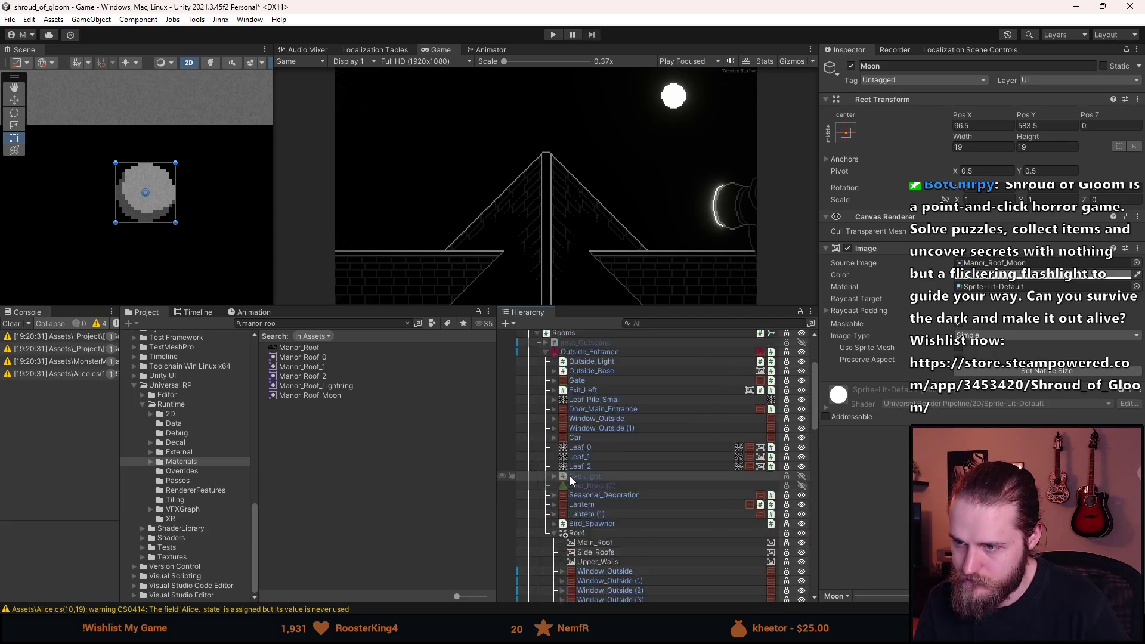
{"action": "scroll", "coordinate": [570, 478], "scroll_direction": "up", "scroll_amount": 2}
{"action": "right_click", "coordinate": [568, 404]}
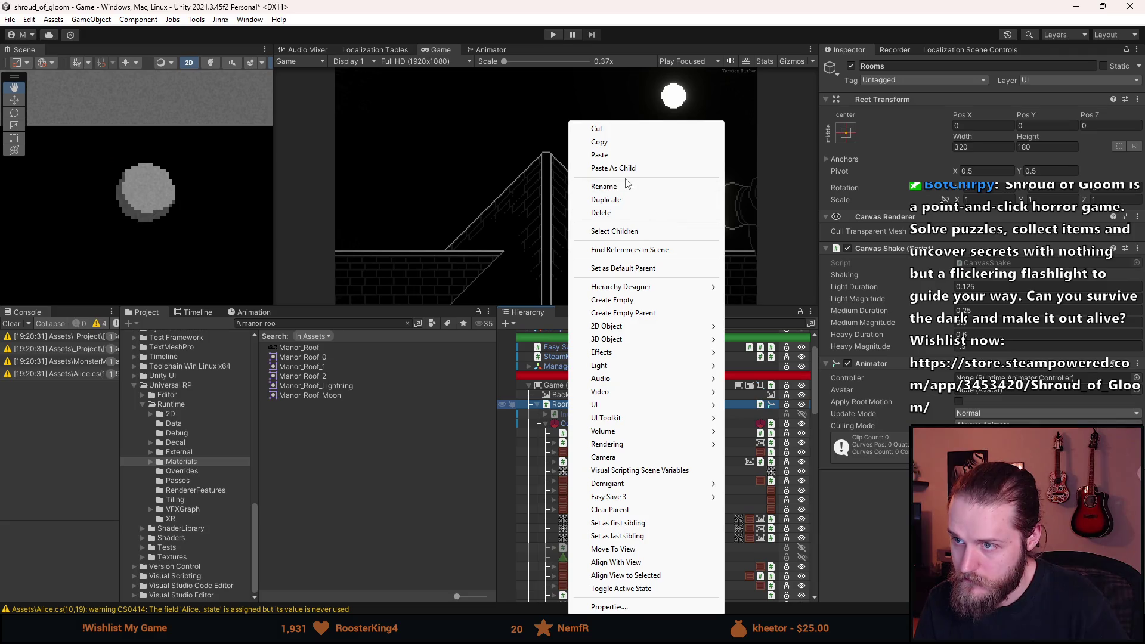
{"action": "key", "text": "Escape"}
{"action": "mouse_move", "coordinate": [573, 599]}
{"action": "left_mouse_down"}
{"action": "mouse_move", "coordinate": [581, 332]}
{"action": "mouse_move", "coordinate": [588, 456]}
{"action": "mouse_move", "coordinate": [557, 483]}
{"action": "left_mouse_up"}
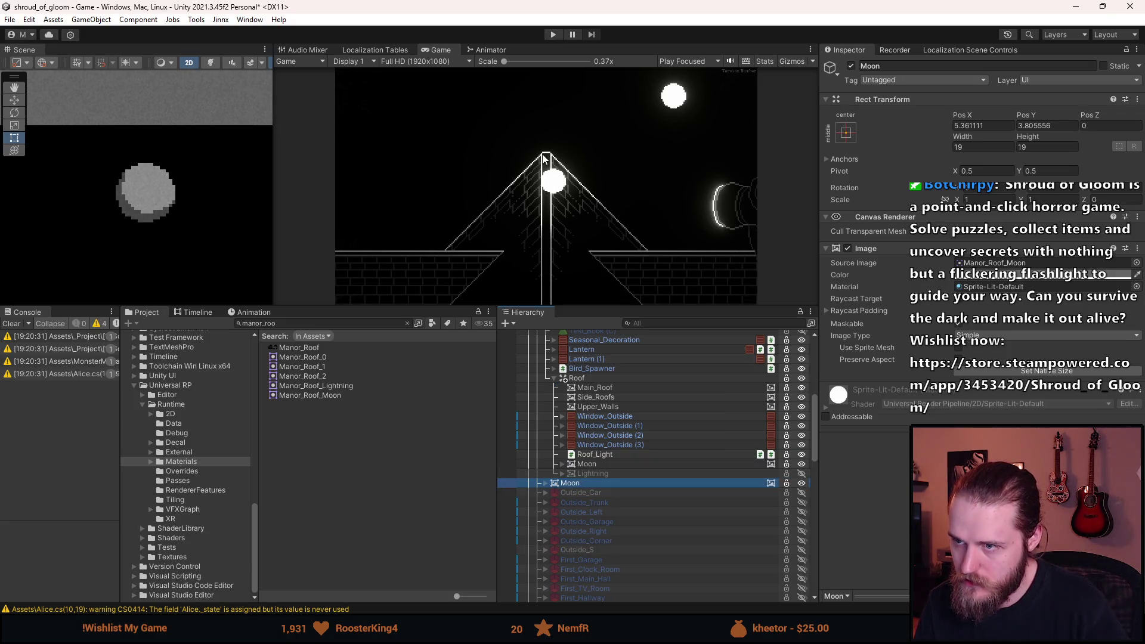
{"action": "scroll", "coordinate": [156, 244], "scroll_direction": "down", "scroll_amount": 5}
{"action": "key", "text": "w"}
{"action": "mouse_move", "coordinate": [210, 195]}
{"action": "left_mouse_down"}
{"action": "mouse_move", "coordinate": [219, 170]}
{"action": "mouse_move", "coordinate": [265, 146]}
{"action": "left_mouse_up"}
{"action": "key", "text": "f"}
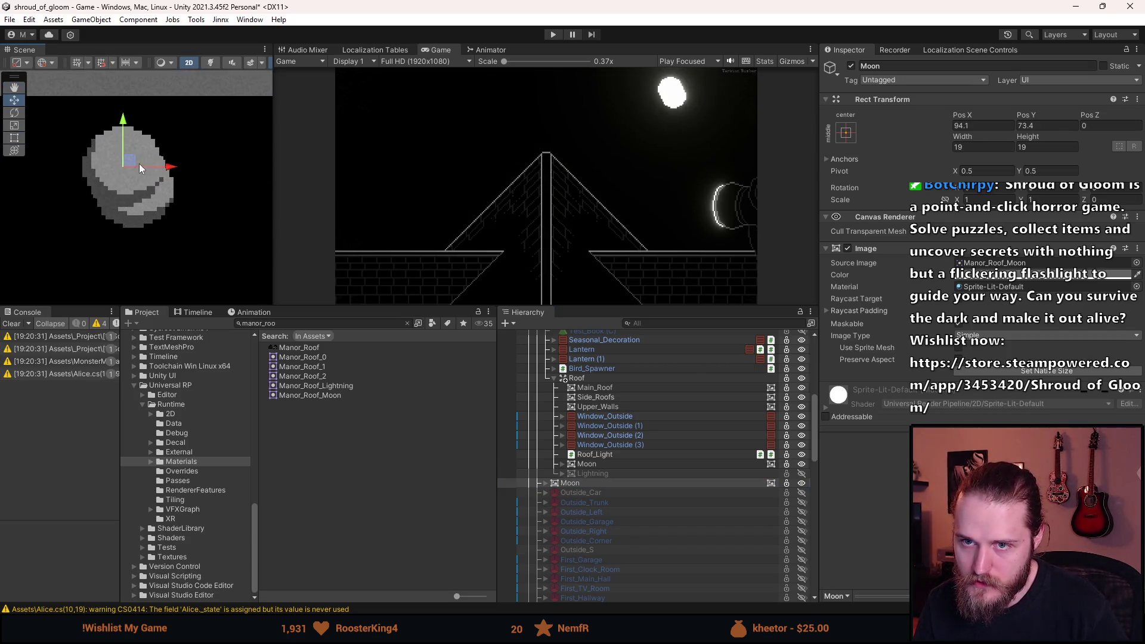
{"action": "left_click_drag", "start_coordinate": [122, 163], "coordinate": [138, 195]}
Set the Moon to Pos X 96.5, Pos Y 68.5 and toggle its visibility to compare.
{"action": "double_click", "coordinate": [966, 128]}
{"action": "type", "text": "57"}
{"action": "double_click", "coordinate": [1028, 127]}
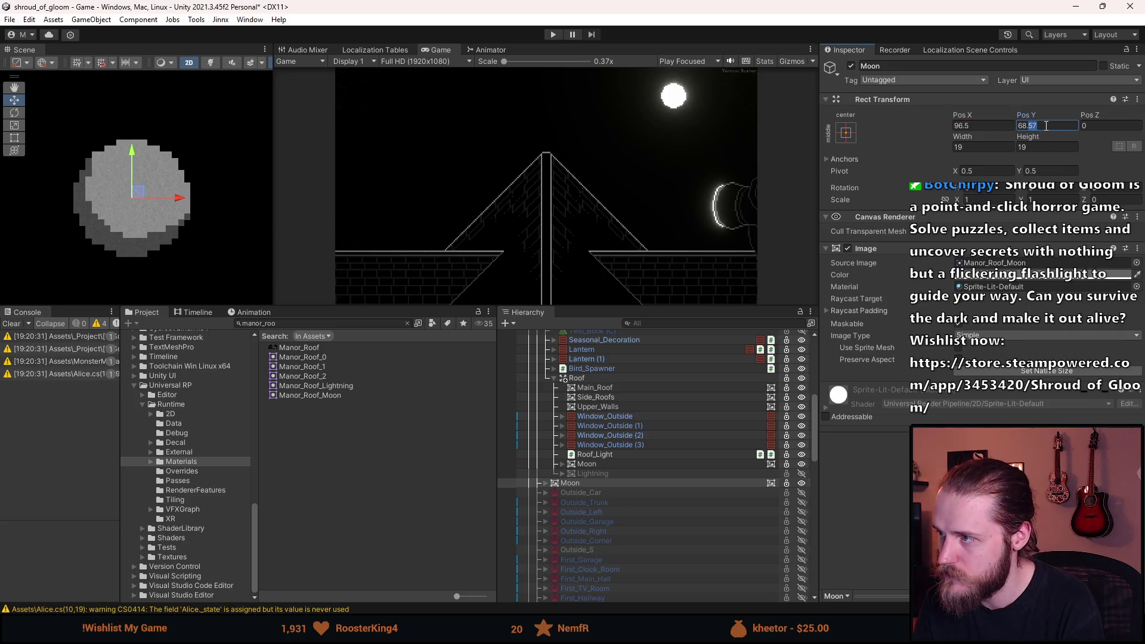
{"action": "left_click", "coordinate": [852, 66]}
{"action": "left_click", "coordinate": [851, 67]}
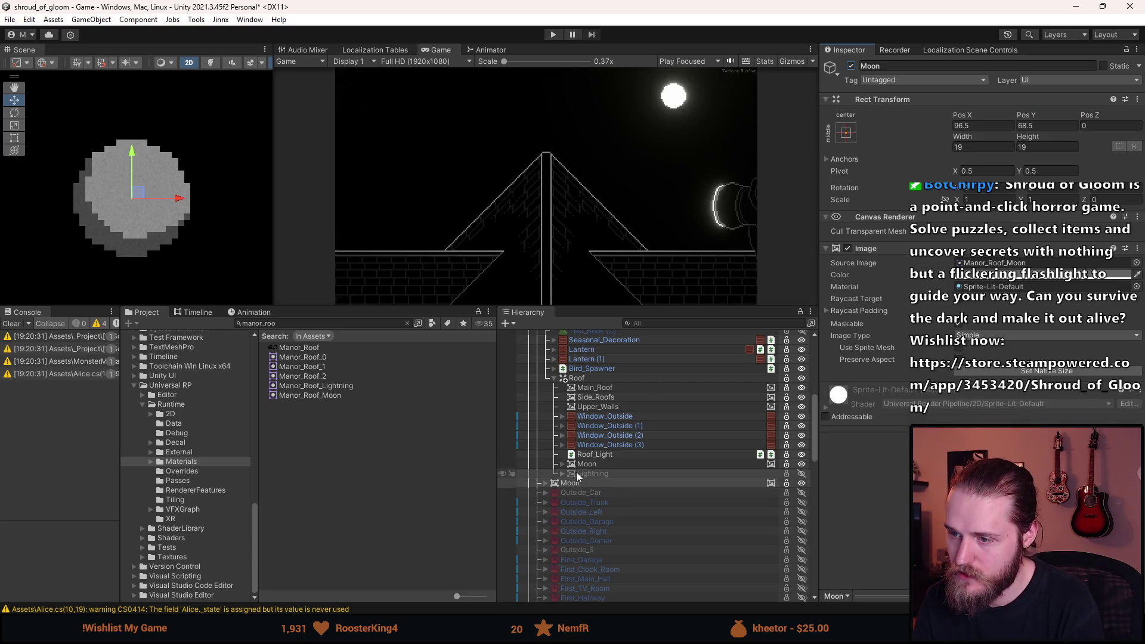
Reset Outside_Entrance's Pos Y to 0 and reselect the Moon.
{"action": "scroll", "coordinate": [593, 395], "scroll_direction": "up", "scroll_amount": 5}
{"action": "scroll", "coordinate": [597, 406], "scroll_direction": "up", "scroll_amount": 4}
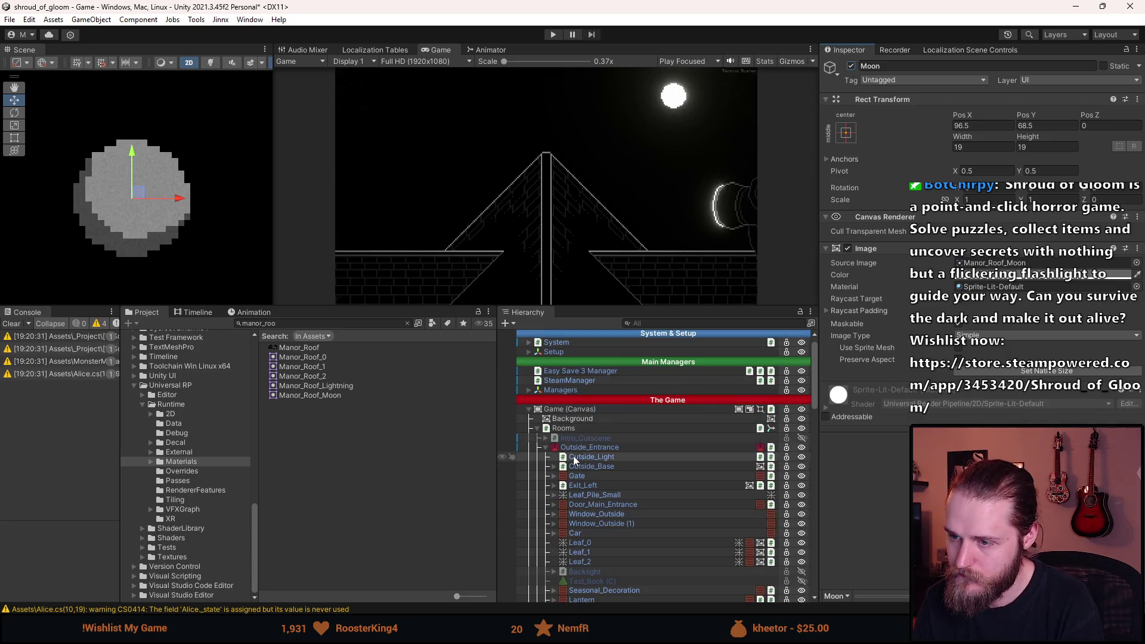
{"action": "left_click", "coordinate": [592, 447]}
{"action": "left_click", "coordinate": [1042, 137]}
{"action": "type", "text": "0"}
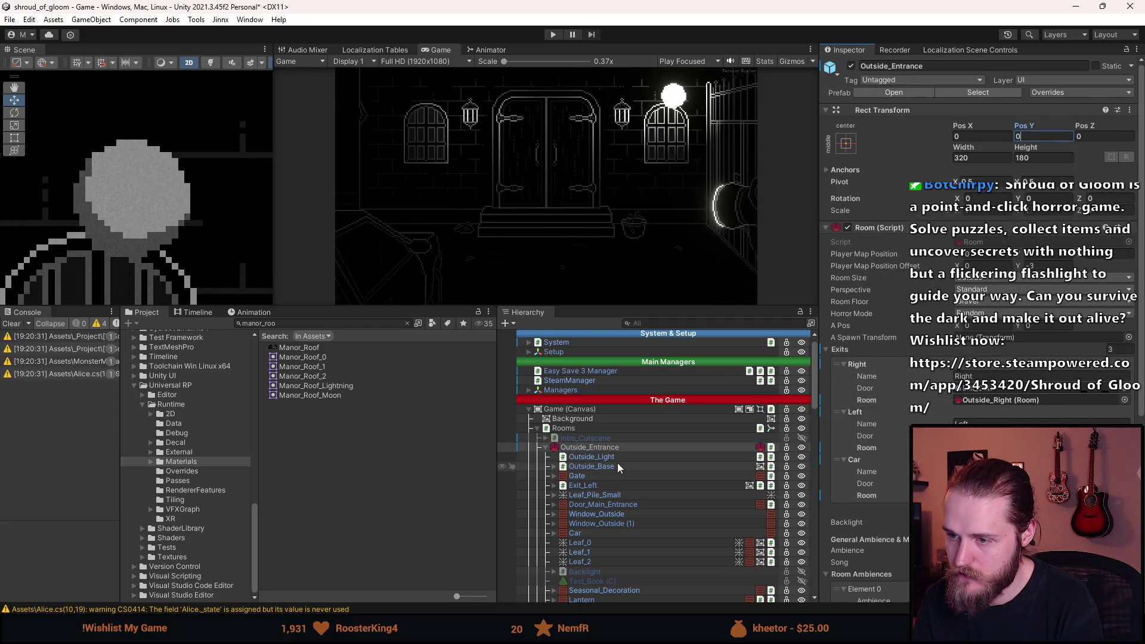
{"action": "scroll", "coordinate": [617, 477], "scroll_direction": "down", "scroll_amount": 9}
{"action": "left_click", "coordinate": [599, 485]}
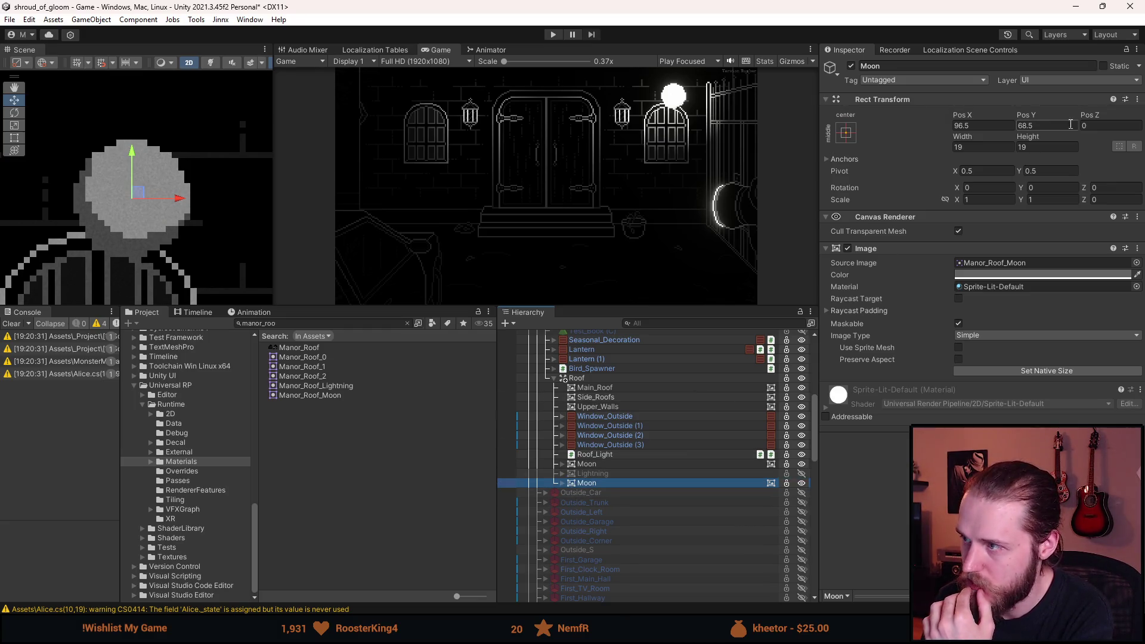
{"action": "key", "text": "alt+Tab"}
{"action": "scroll", "coordinate": [430, 301], "scroll_direction": "up", "scroll_amount": 7}
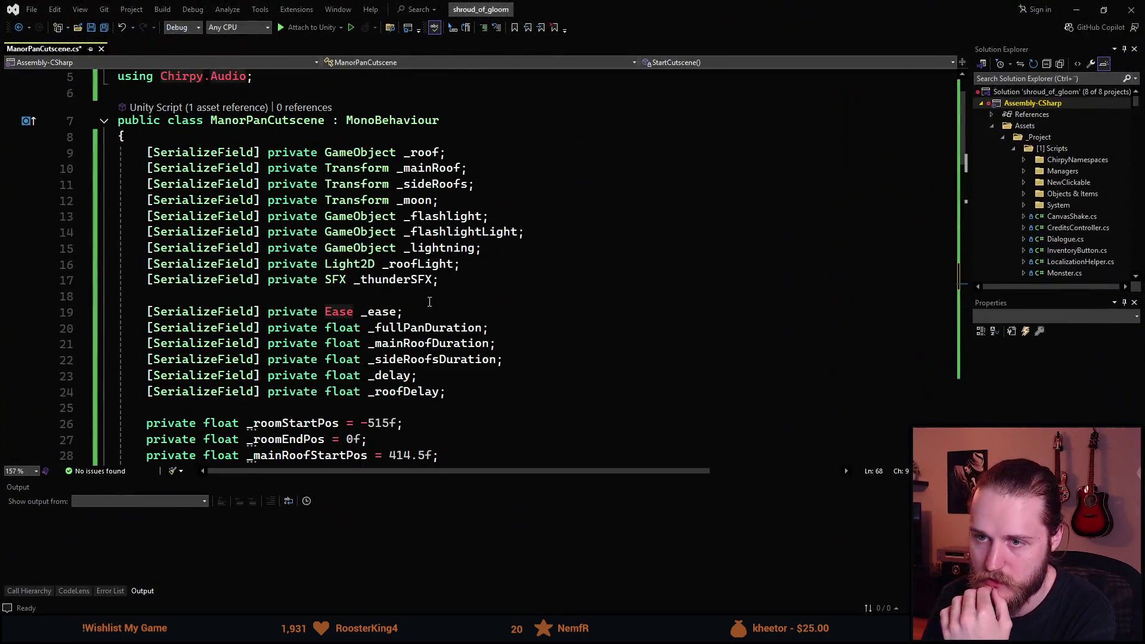
Declare float _moonEndPos = 68.5f under _roomEndPos and duplicate it for another field.
{"action": "scroll", "coordinate": [428, 308], "scroll_direction": "down", "scroll_amount": 2}
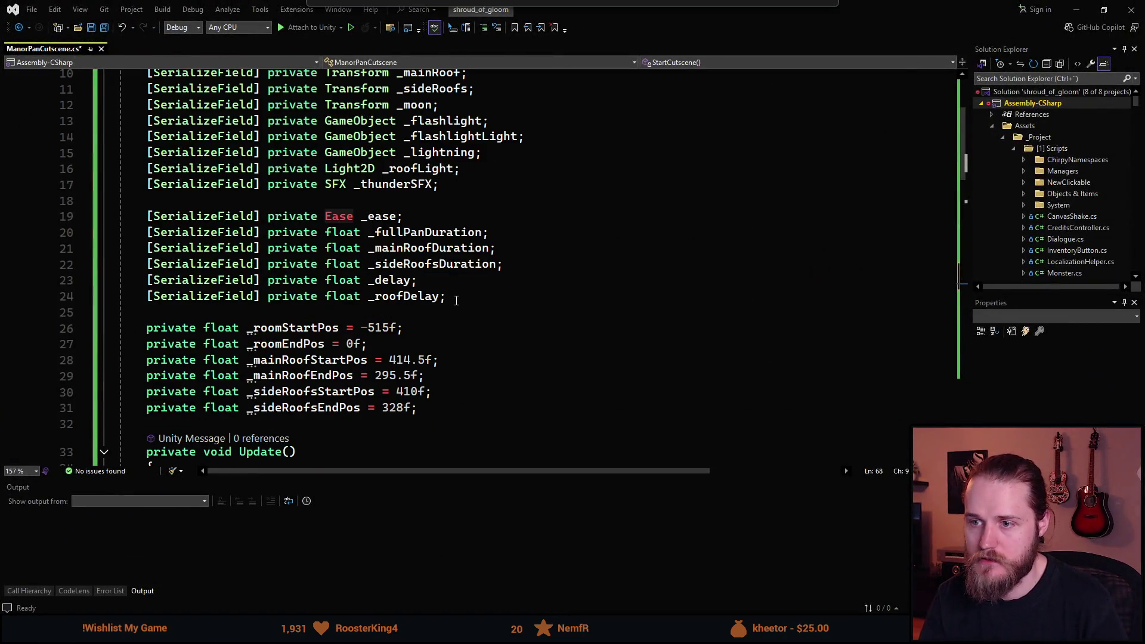
{"action": "left_click", "coordinate": [416, 351]}
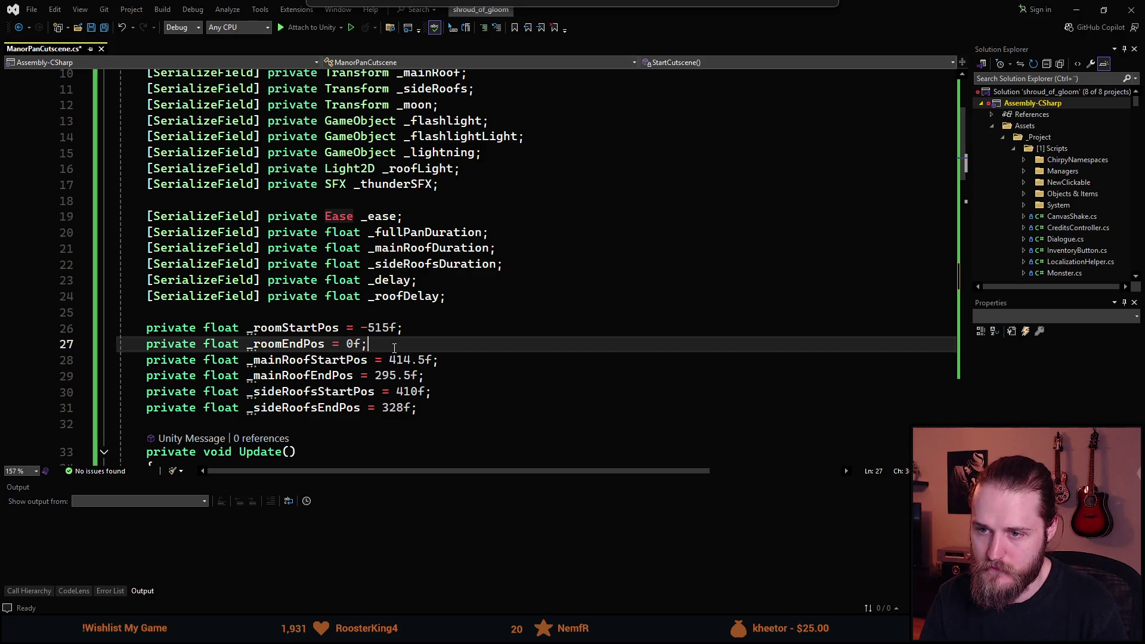
{"action": "key", "text": "ctrl+d"}
{"action": "type", "text": "_moonEndPos"}
{"action": "mouse_move", "coordinate": [449, 12]}
{"action": "left_mouse_down"}
{"action": "mouse_move", "coordinate": [1054, 341]}
{"action": "mouse_move", "coordinate": [957, 306]}
{"action": "mouse_move", "coordinate": [640, 321]}
{"action": "mouse_move", "coordinate": [572, 6]}
{"action": "left_mouse_up"}
{"action": "key", "text": "BackSpace"}
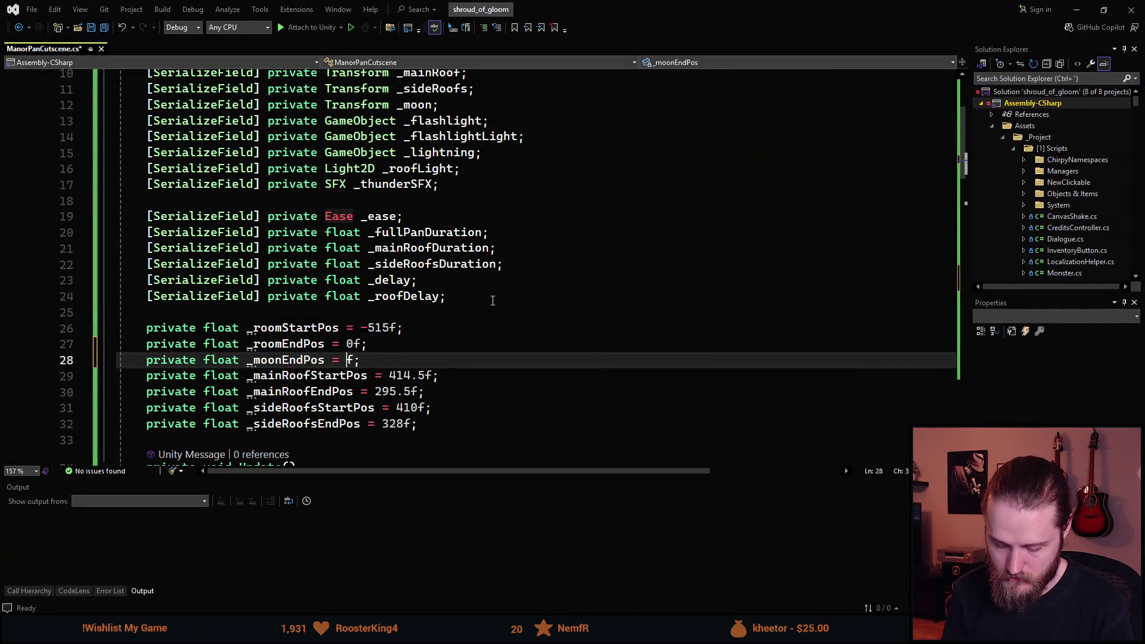
{"action": "type", "text": "68.5"}
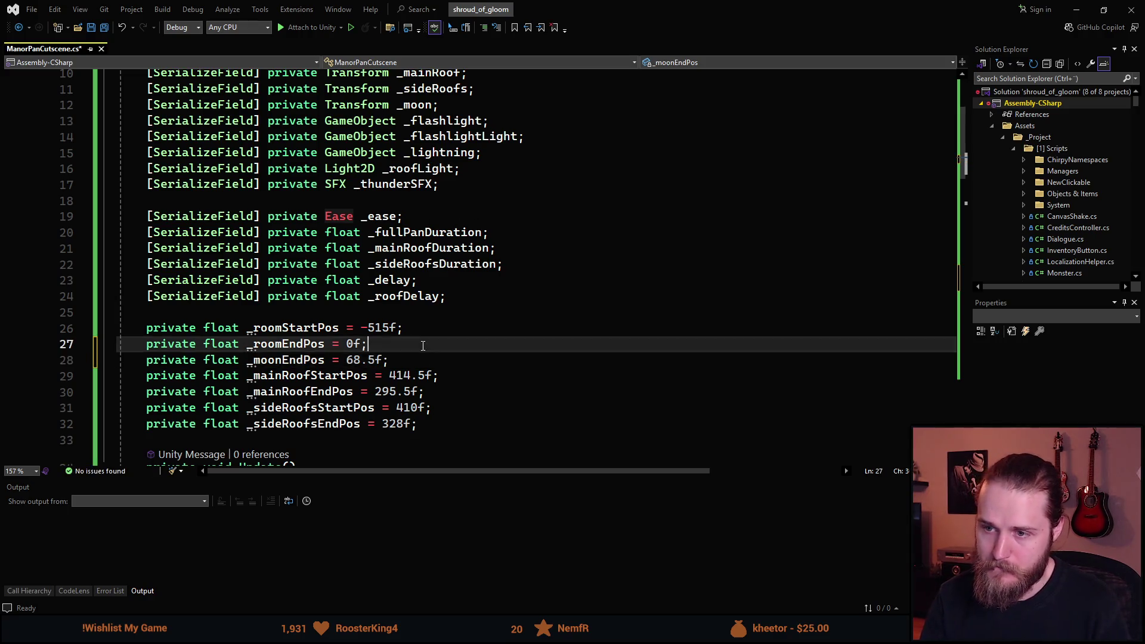
{"action": "key", "text": "ctrl+d"}
{"action": "left_click", "coordinate": [413, 356]}
{"action": "key", "text": "BackSpace"}
{"action": "key", "text": "BackSpace"}
{"action": "key", "text": "BackSpace"}
{"action": "key", "text": "alt+Tab"}
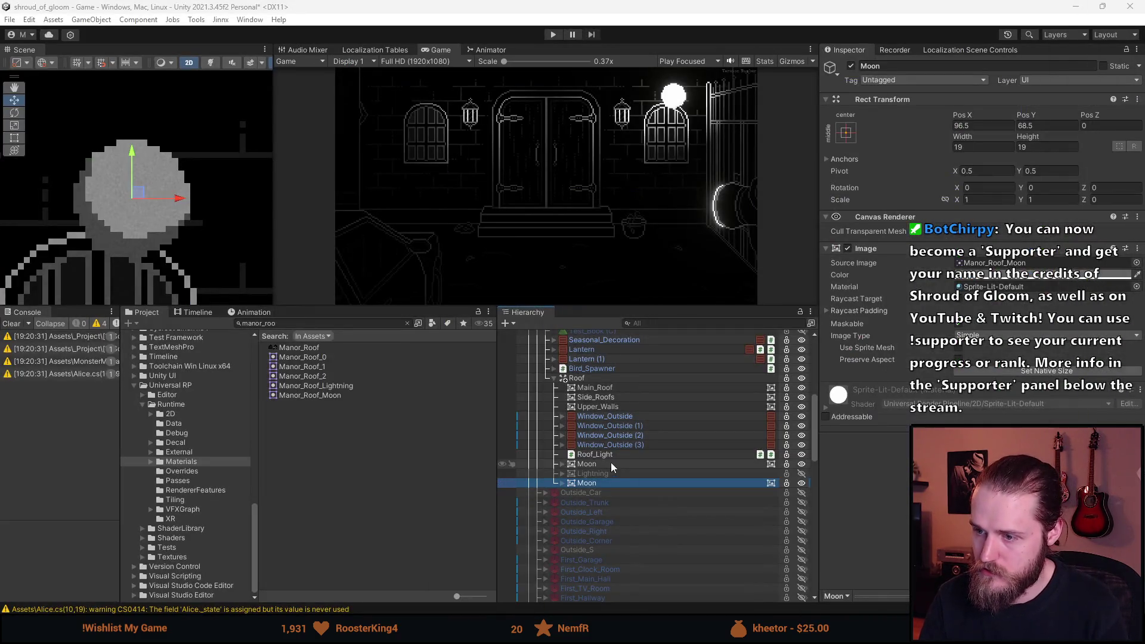
Read the original Roof Moon's Pos Y of 583.5 and expand Moon in the Hierarchy.
{"action": "left_click", "coordinate": [620, 463]}
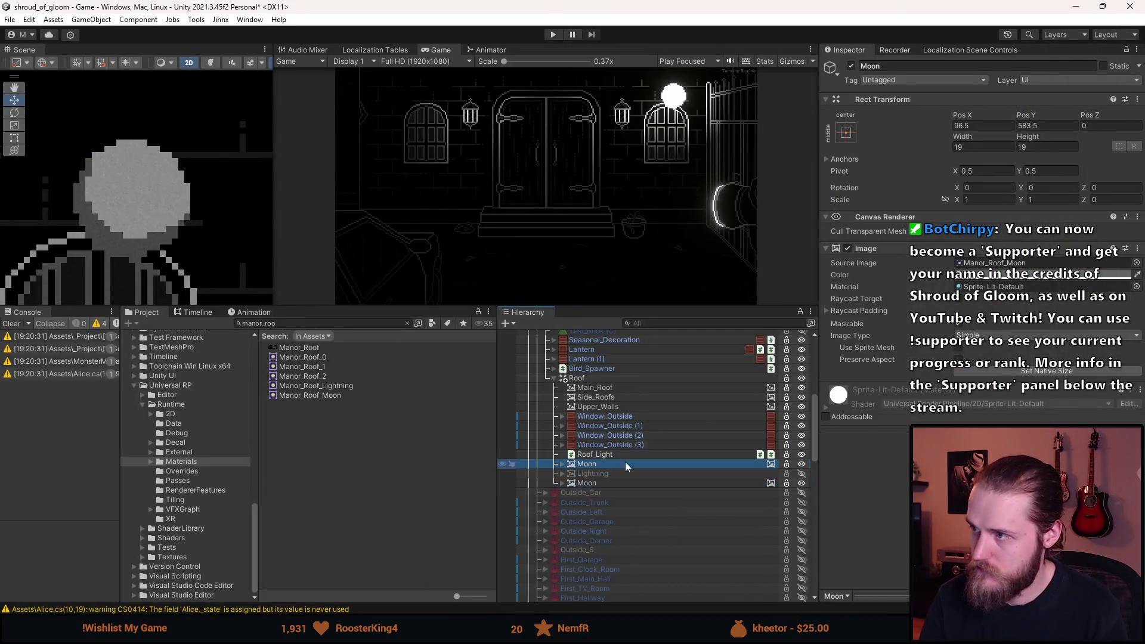
{"action": "left_click", "coordinate": [1066, 125]}
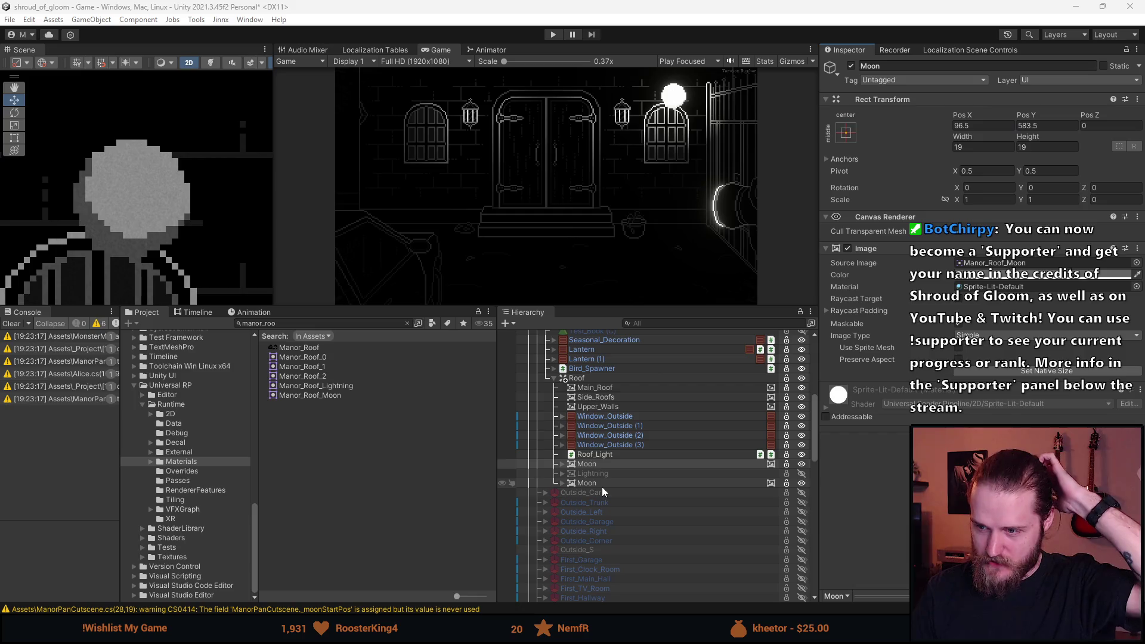
{"action": "left_click", "coordinate": [579, 465]}
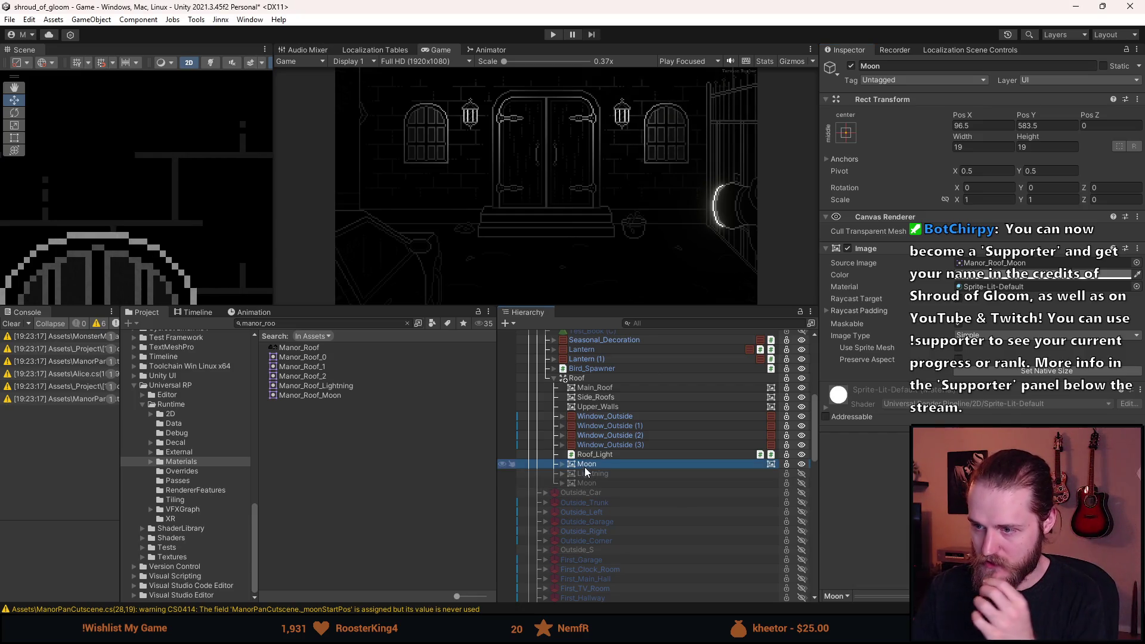
{"action": "left_click", "coordinate": [563, 464]}
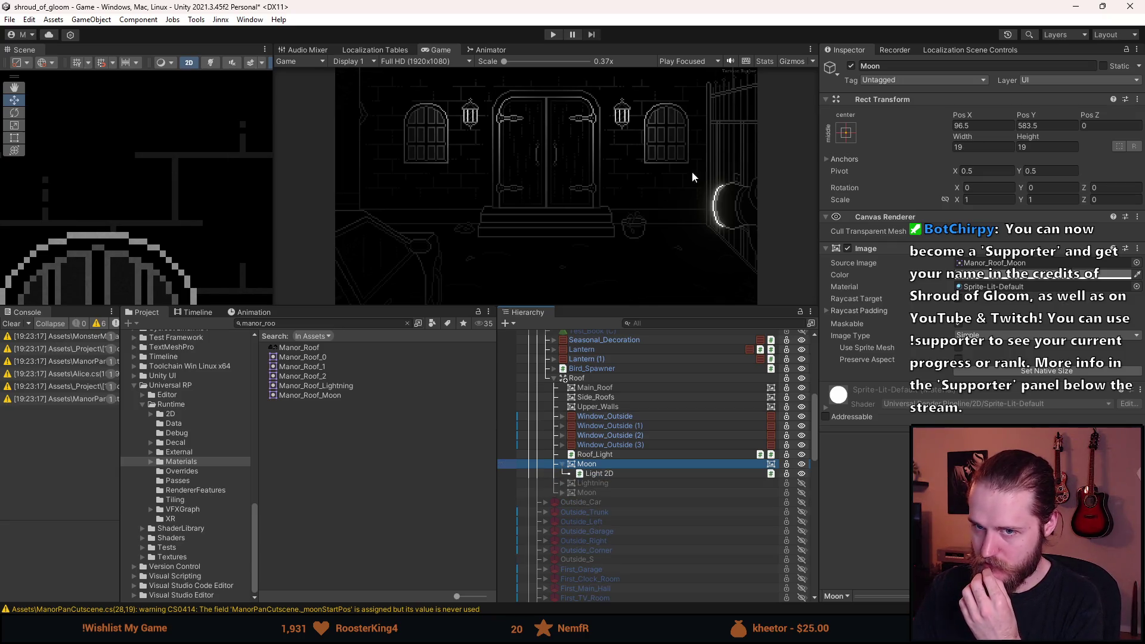
{"action": "key", "text": "alt+Tab"}
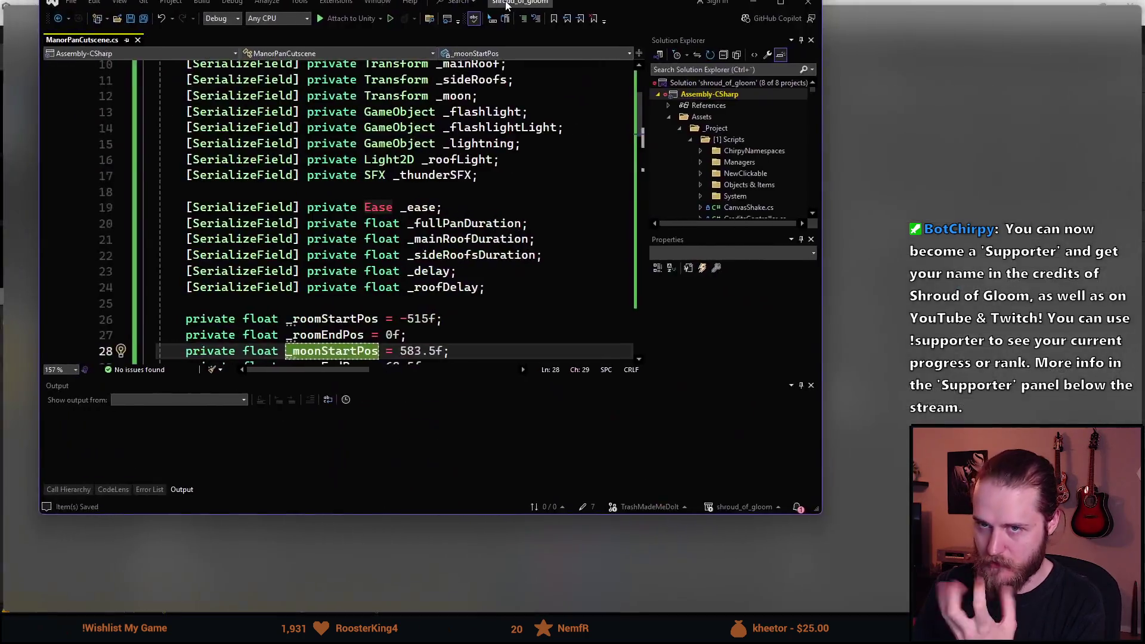
Add a SetYPos(_moon, _moonStartPos); reset line below the side-roofs reset.
{"action": "left_click", "coordinate": [315, 128]}
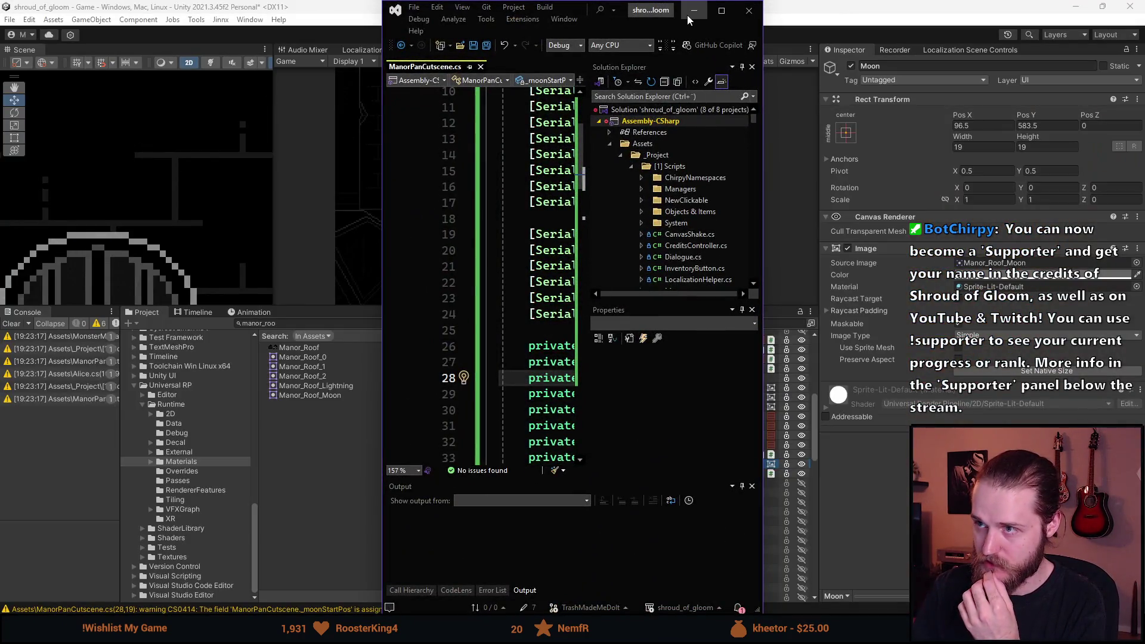
{"action": "left_click", "coordinate": [721, 11]}
{"action": "scroll", "coordinate": [546, 296], "scroll_direction": "down", "scroll_amount": 12}
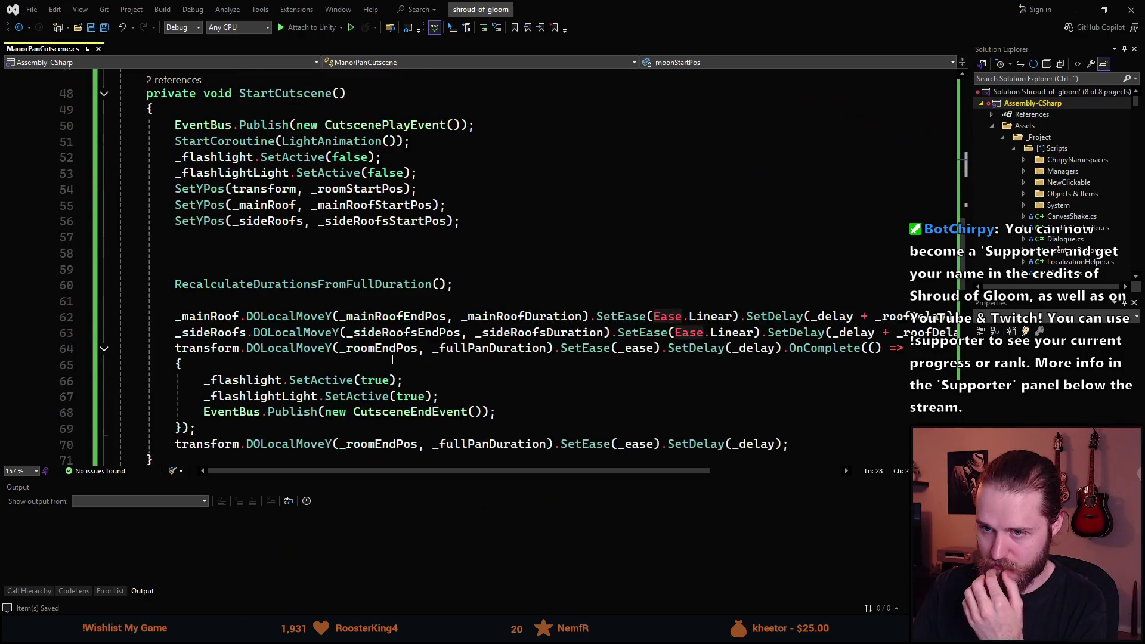
{"action": "scroll", "coordinate": [222, 220], "scroll_direction": "up", "scroll_amount": 1}
{"action": "left_click", "coordinate": [517, 269]}
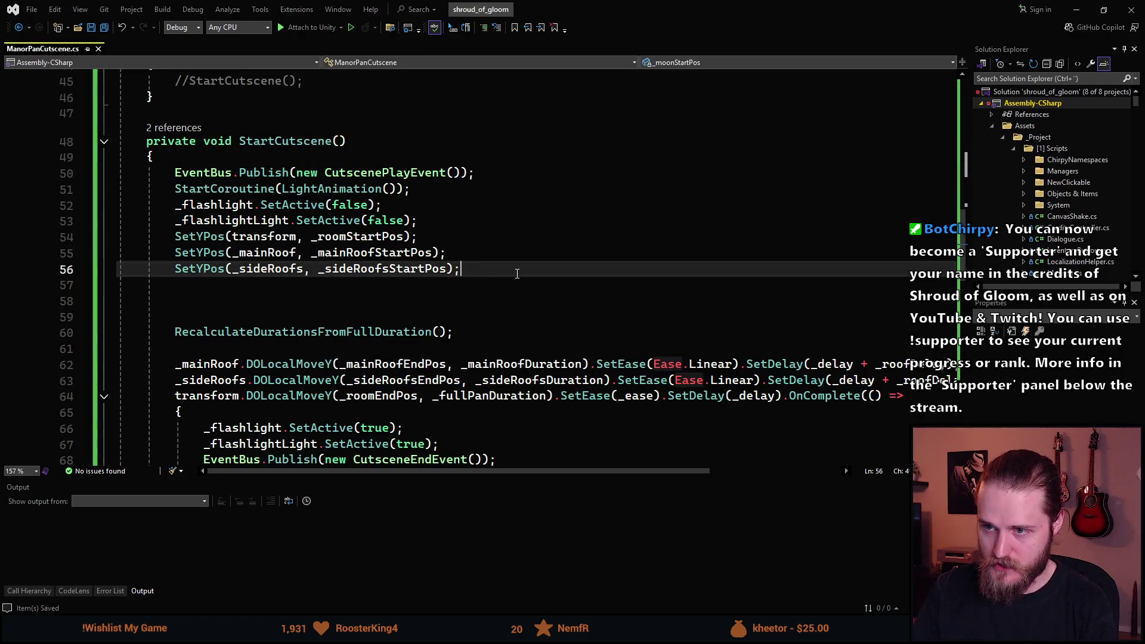
{"action": "key", "text": "Return"}
{"action": "type", "text": "Sey"}
{"action": "key", "text": "BackSpace"}
{"action": "type", "text": "tYP"}
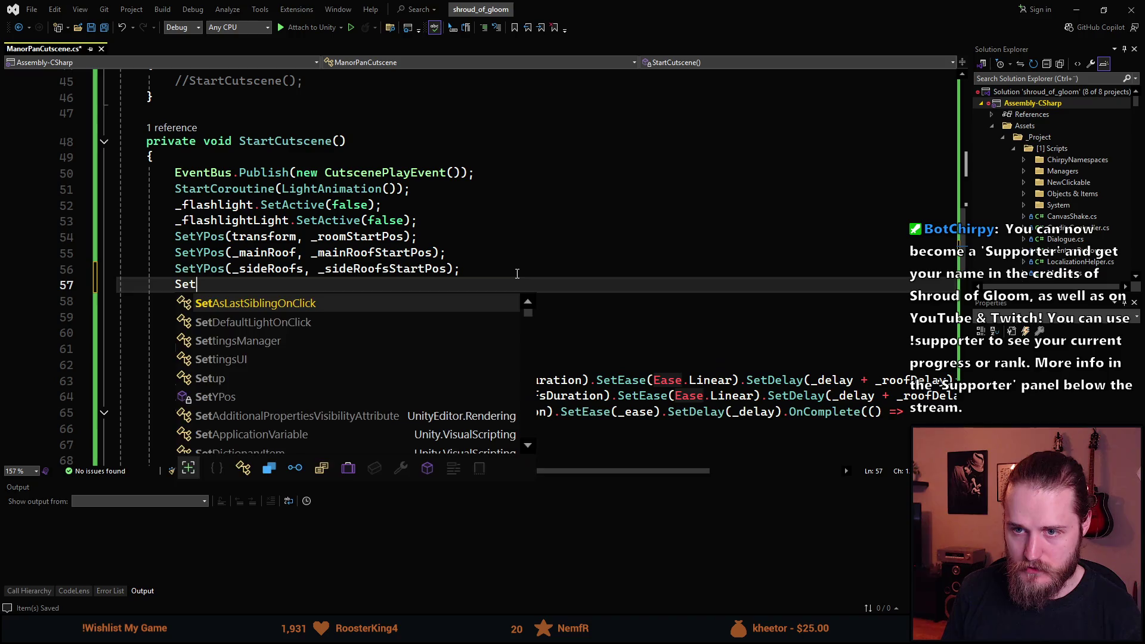
{"action": "key", "text": "Tab"}
{"action": "type", "text": "()"}
{"action": "key", "text": "Left"}
{"action": "type", "text": "_moon, _"}
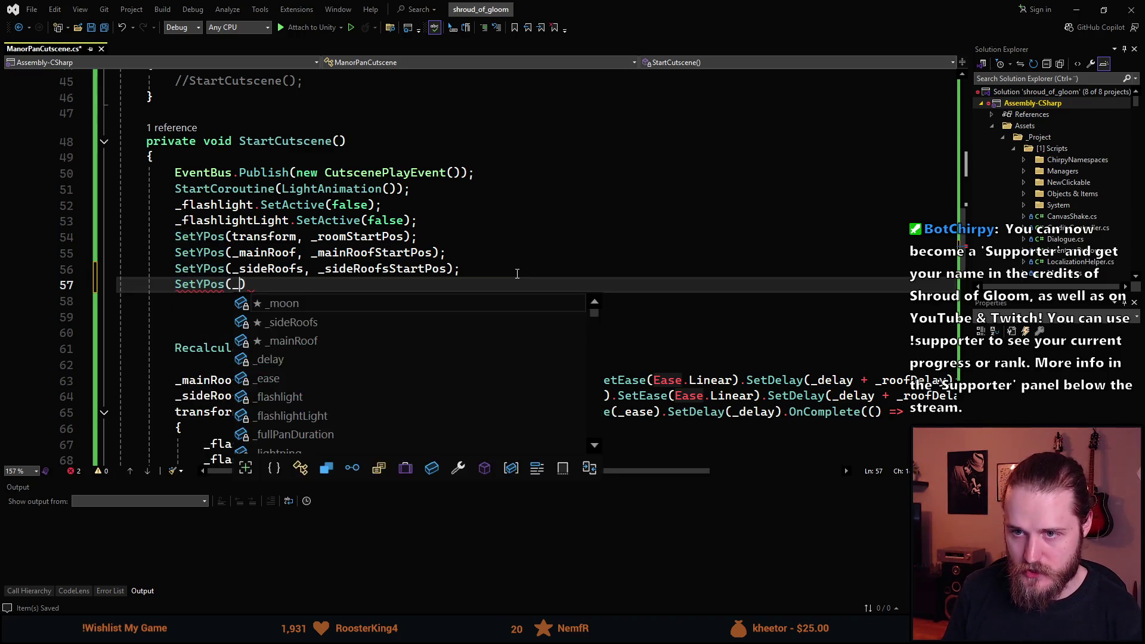
{"action": "type", "text": "moon"}
{"action": "key", "text": "Down"}
{"action": "key", "text": "Down"}
{"action": "key", "text": "Tab"}
{"action": "key", "text": "End"}
{"action": "type", "text": ";"}
Change line 71's tween target from _roomEndPos to _moonEndPos and save.
{"action": "scroll", "coordinate": [550, 326], "scroll_direction": "down", "scroll_amount": 4}
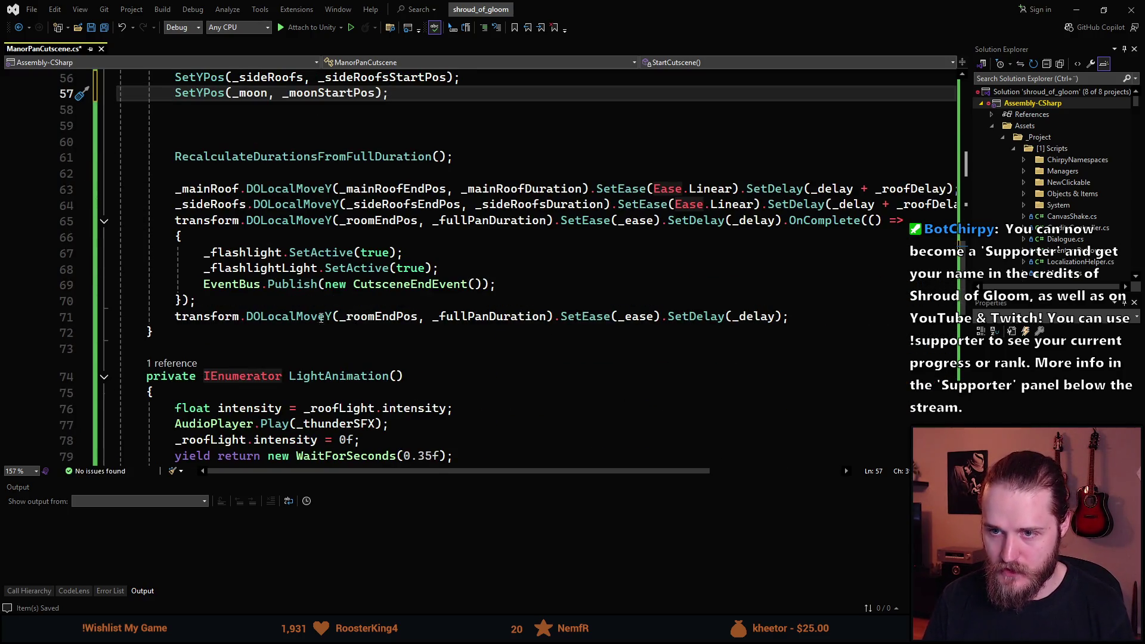
{"action": "left_click", "coordinate": [376, 317]}
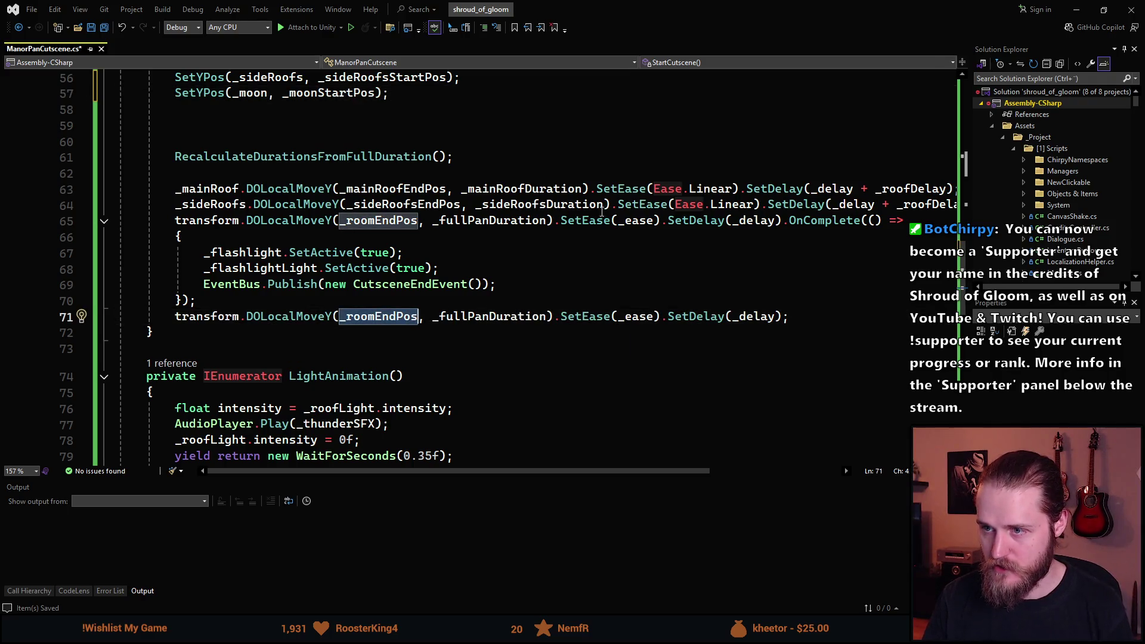
{"action": "left_click", "coordinate": [637, 317]}
{"action": "left_click", "coordinate": [754, 321]}
{"action": "double_click", "coordinate": [754, 321]}
{"action": "left_click", "coordinate": [428, 324]}
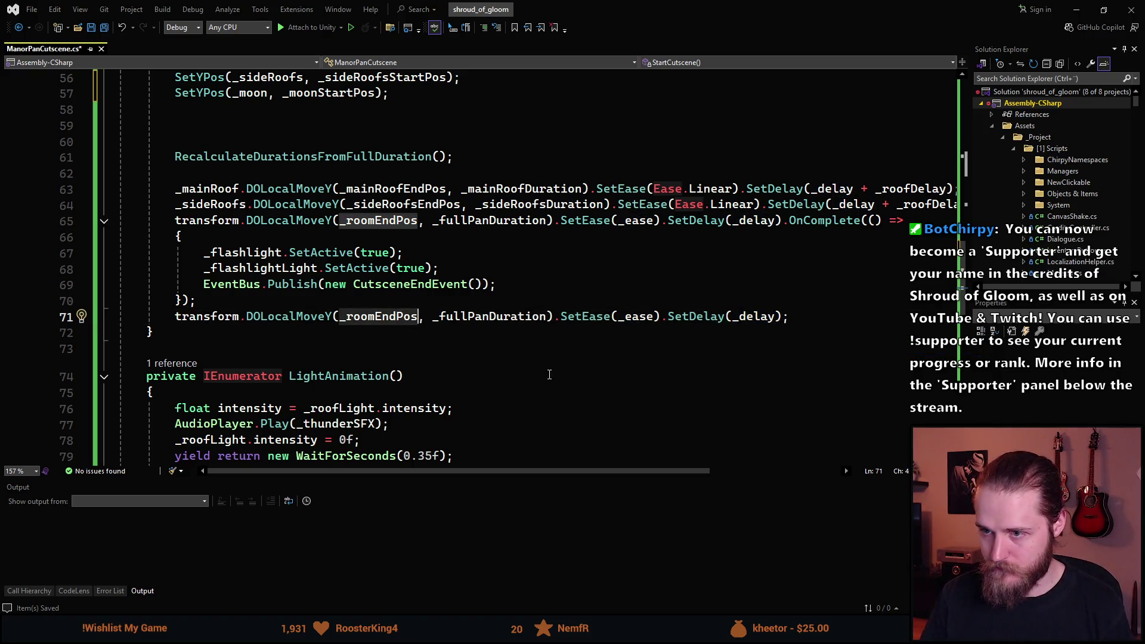
{"action": "type", "text": "_"}
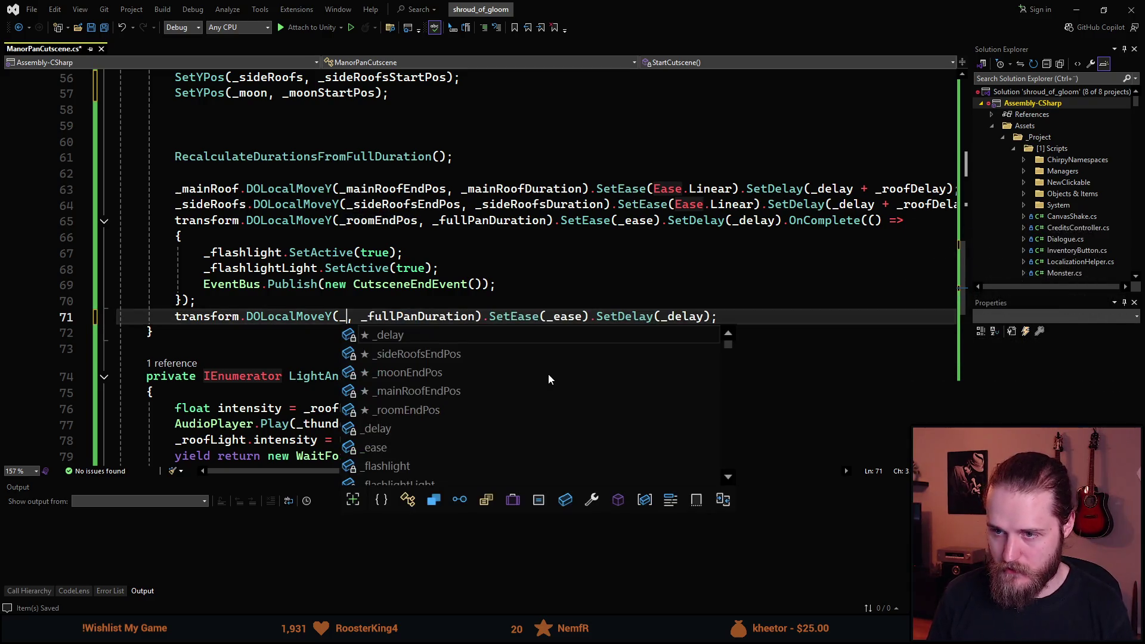
{"action": "key", "text": "Escape"}
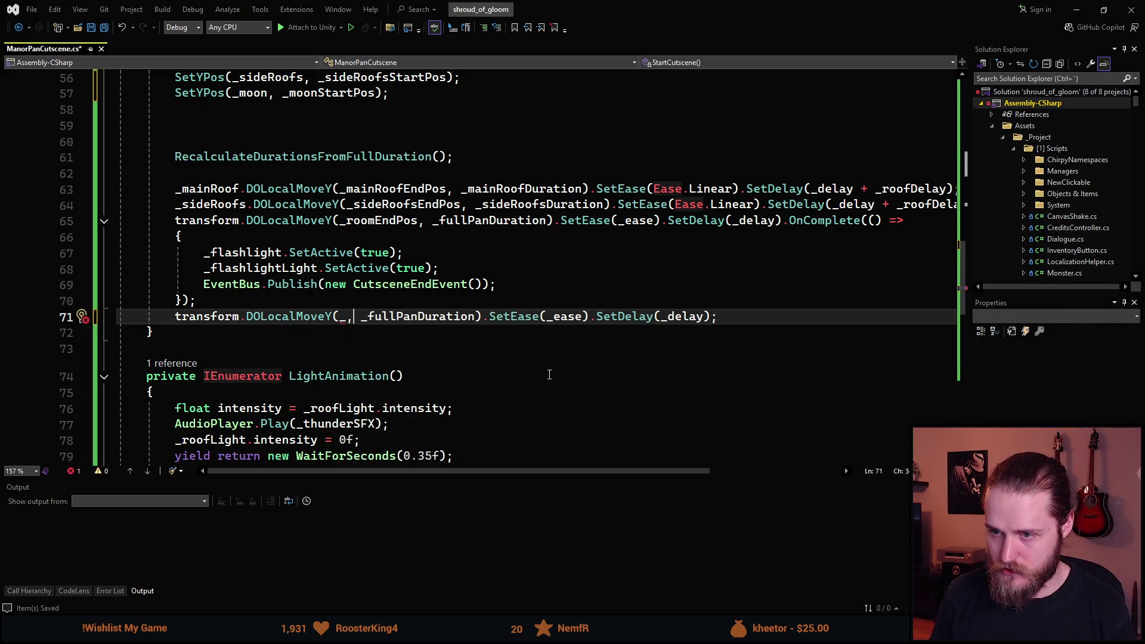
{"action": "key", "text": "Down"}
{"action": "key", "text": "Up"}
{"action": "type", "text": "moonEndP"}
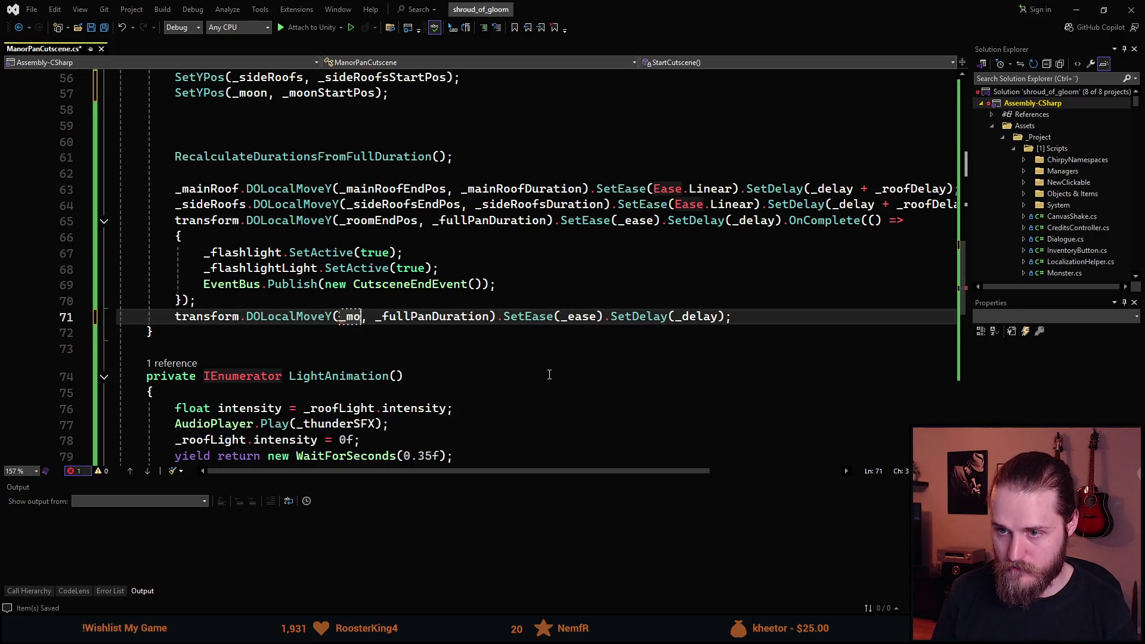
{"action": "type", "text": "os"}
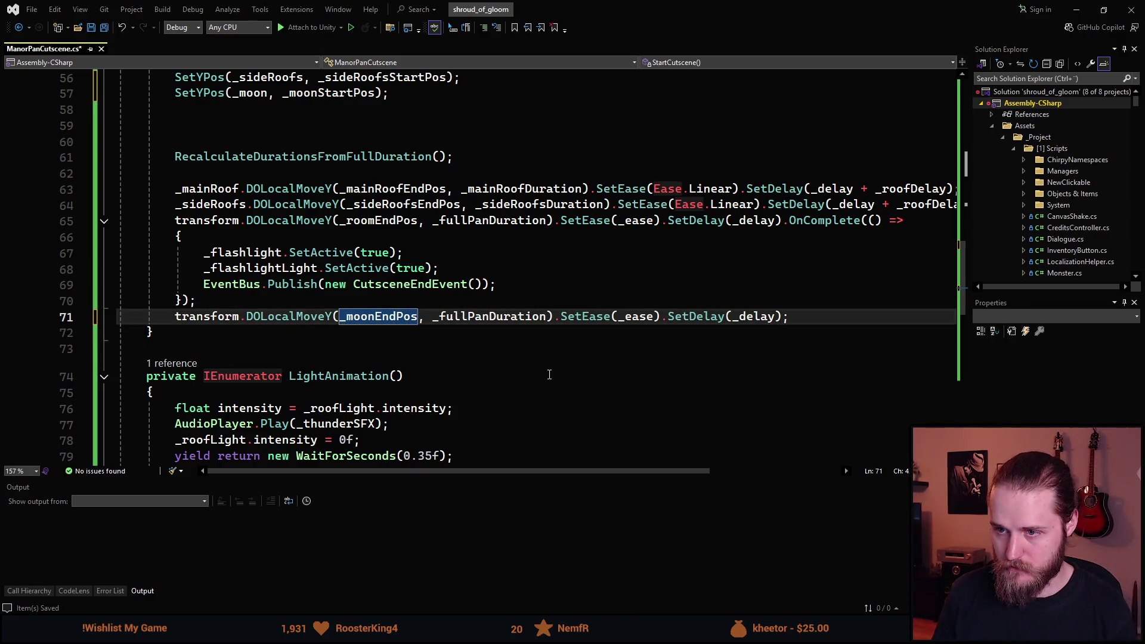
{"action": "key", "text": "ctrl+s"}
{"action": "key", "text": "alt+Tab"}
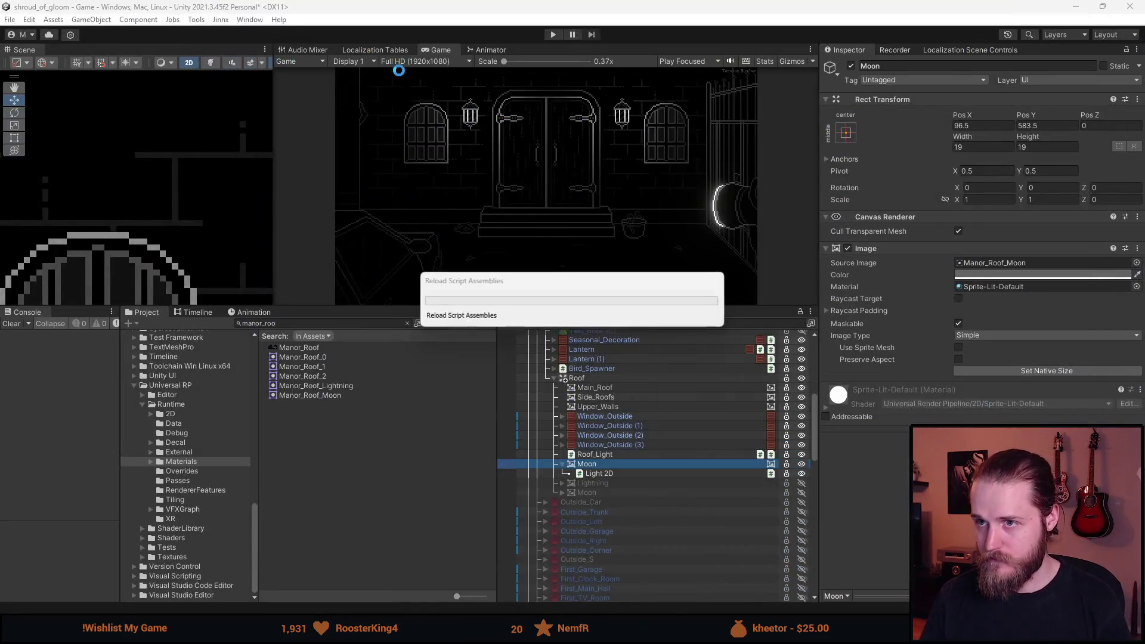
Replace transform with _moon on line 71 so the tween moves the moon.
{"action": "key", "text": "alt+Tab"}
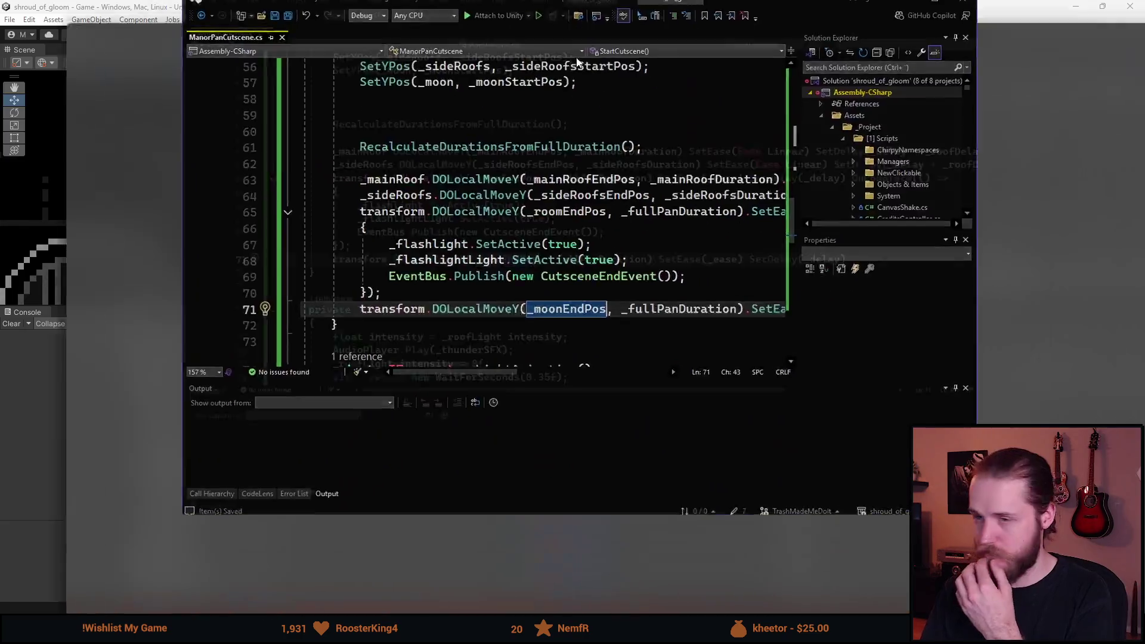
{"action": "left_click", "coordinate": [194, 319]}
{"action": "type", "text": "_moo"}
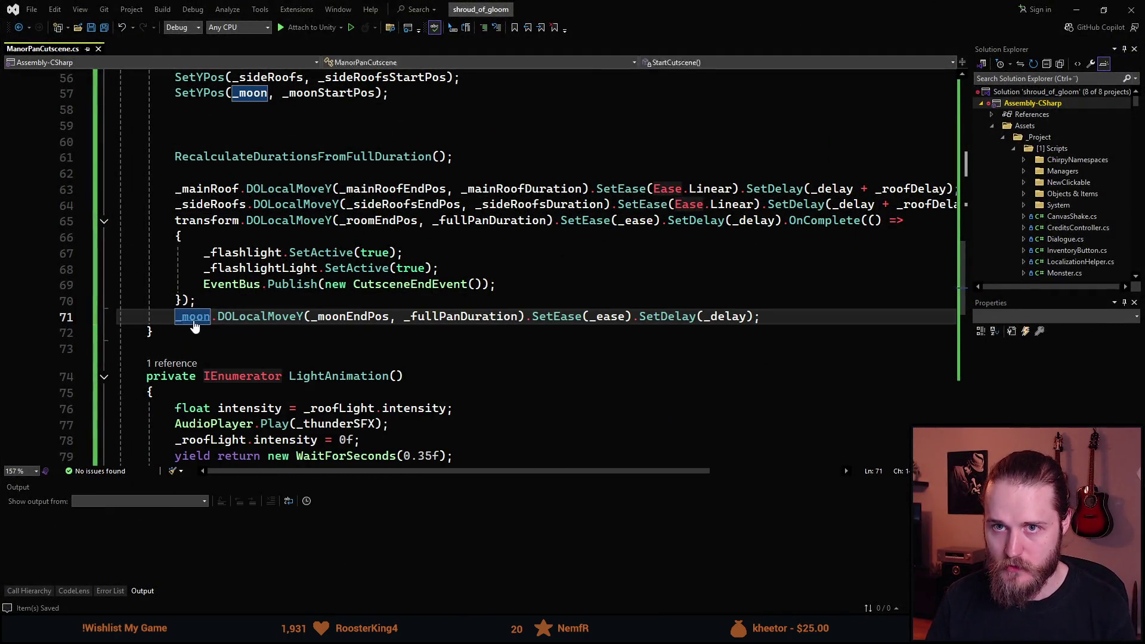
{"action": "key", "text": "alt+Tab"}
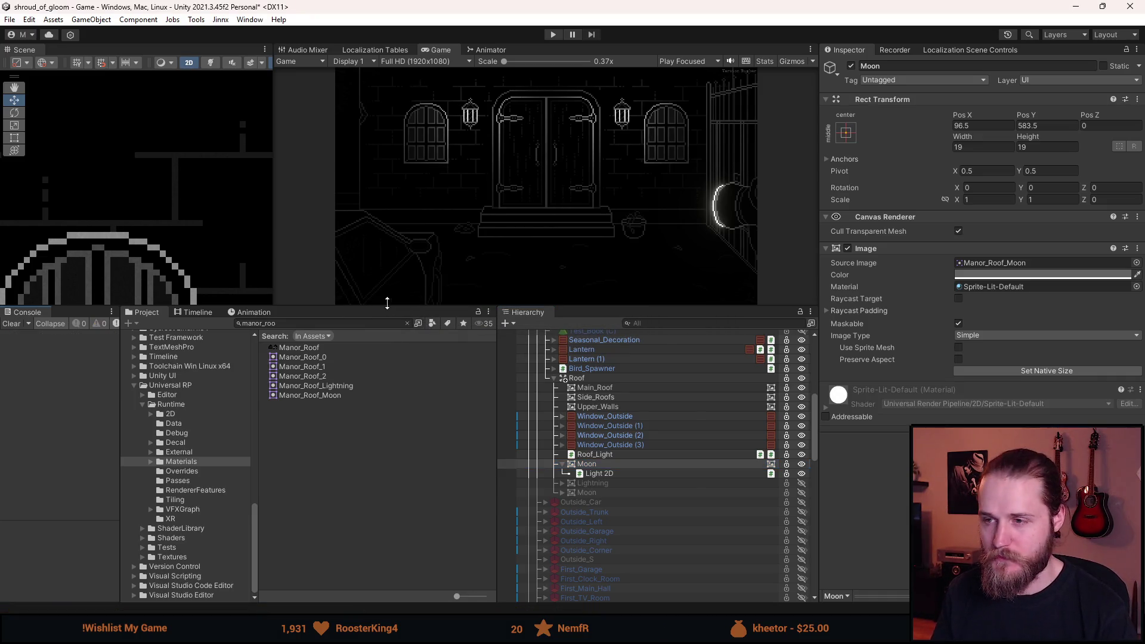
Enlarge the Game view and inspect Outside_Entrance's Manor Pan Cutscene settings.
{"action": "left_click_drag", "start_coordinate": [387, 303], "coordinate": [387, 412]}
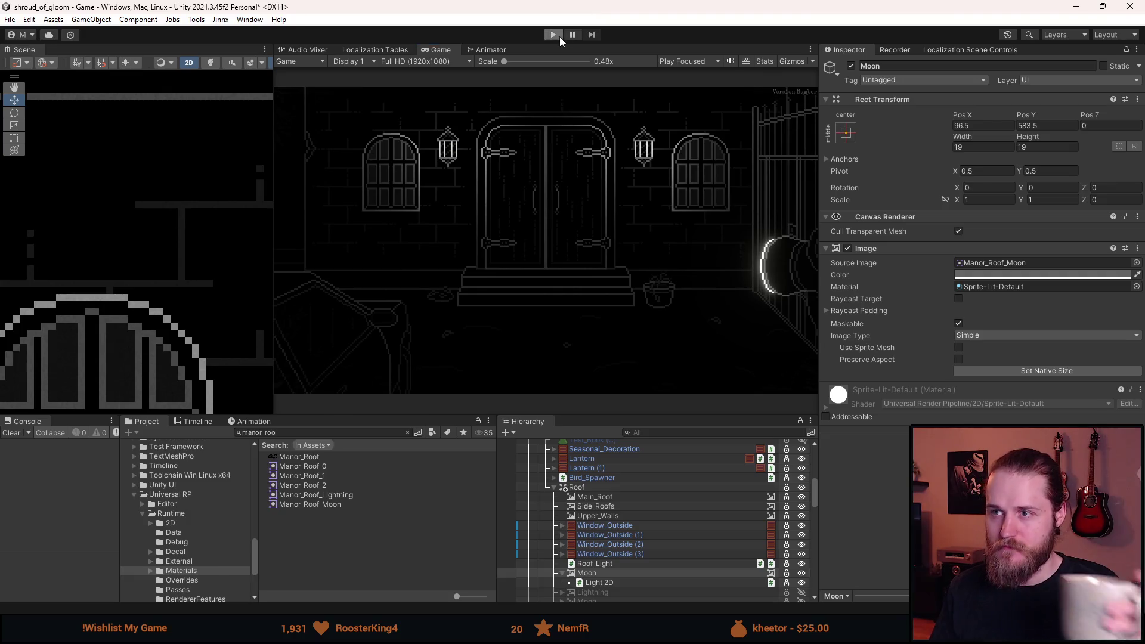
{"action": "left_click", "coordinate": [560, 37]}
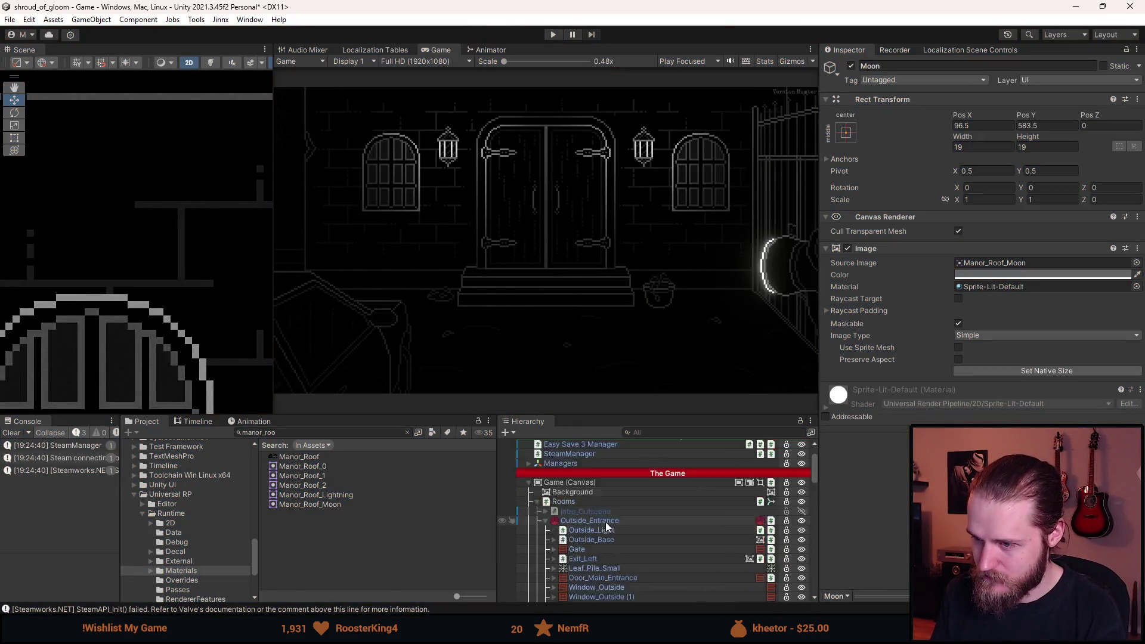
{"action": "left_click", "coordinate": [601, 483]}
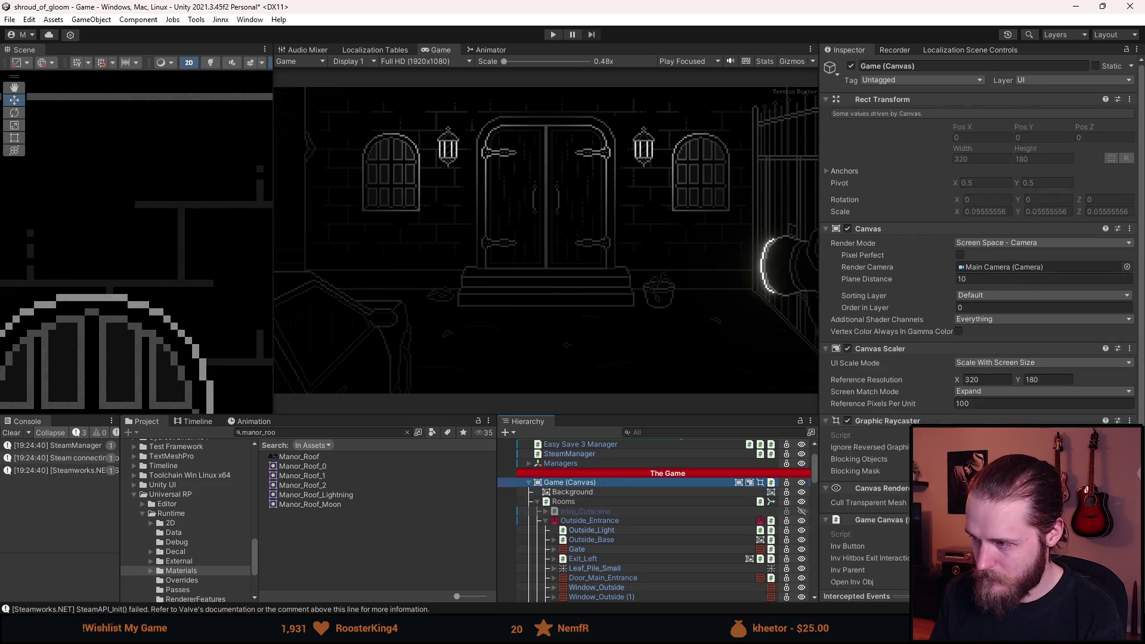
{"action": "left_click", "coordinate": [578, 503]}
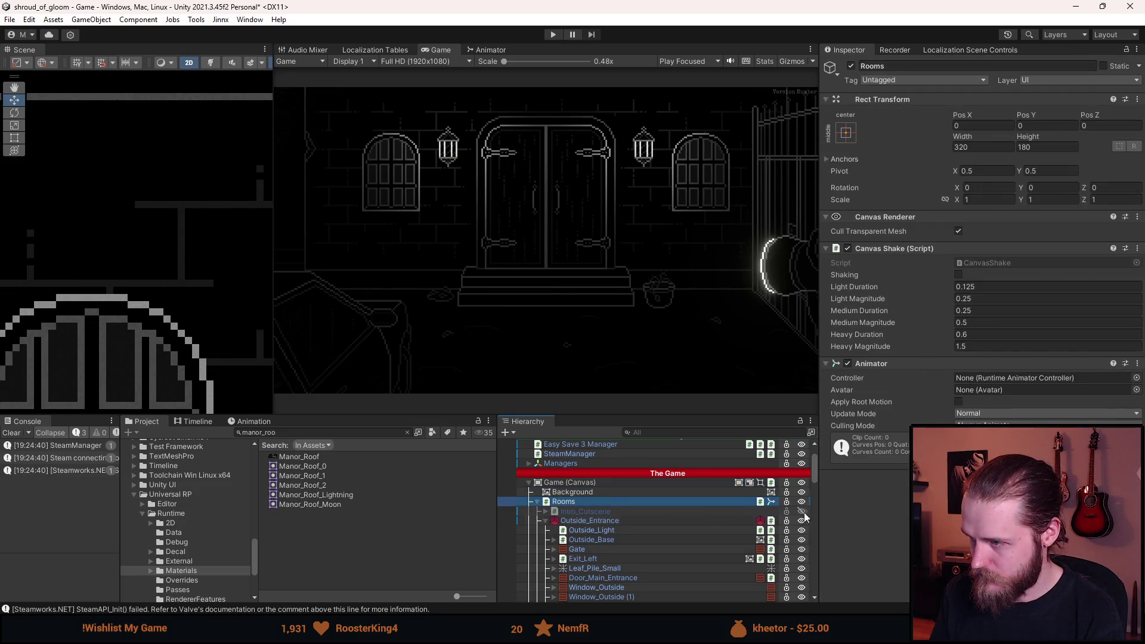
{"action": "left_click", "coordinate": [589, 520]}
{"action": "scroll", "coordinate": [978, 239], "scroll_direction": "down", "scroll_amount": 10}
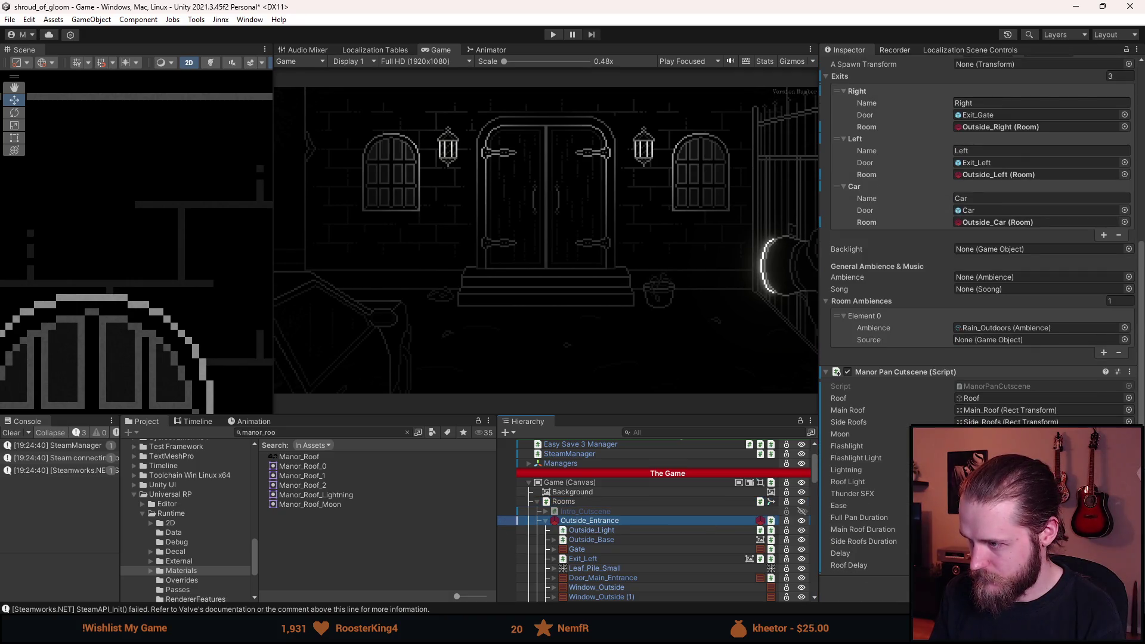
{"action": "scroll", "coordinate": [679, 506], "scroll_direction": "down", "scroll_amount": 5}
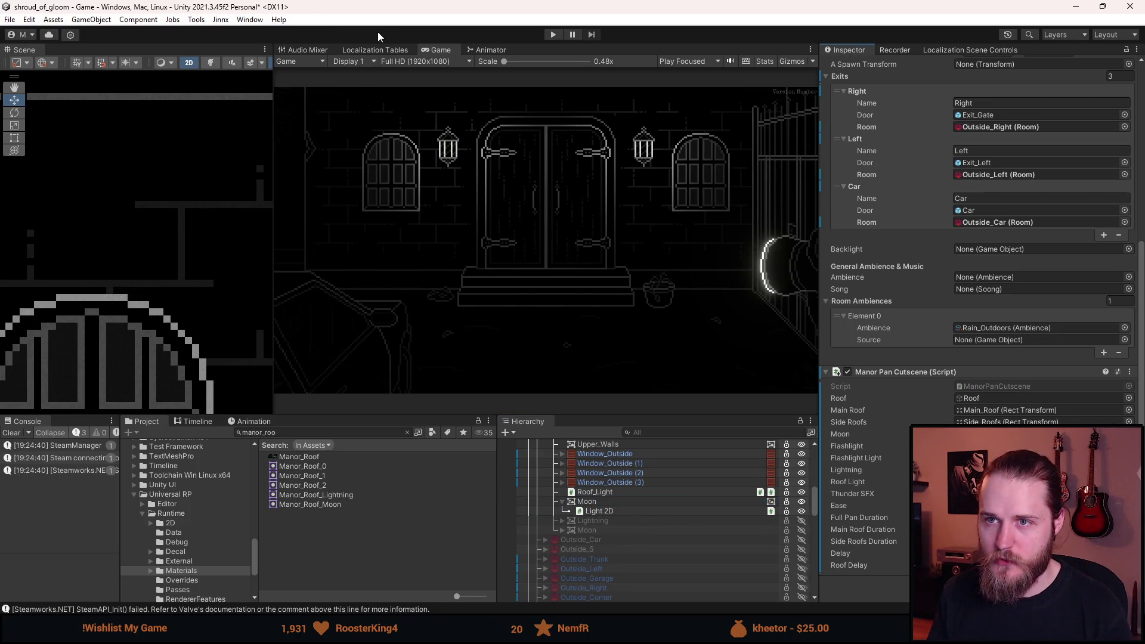
Playtest the moonlit roof-to-door pan in a maximized Game view, then exit play mode.
{"action": "left_click", "coordinate": [552, 36]}
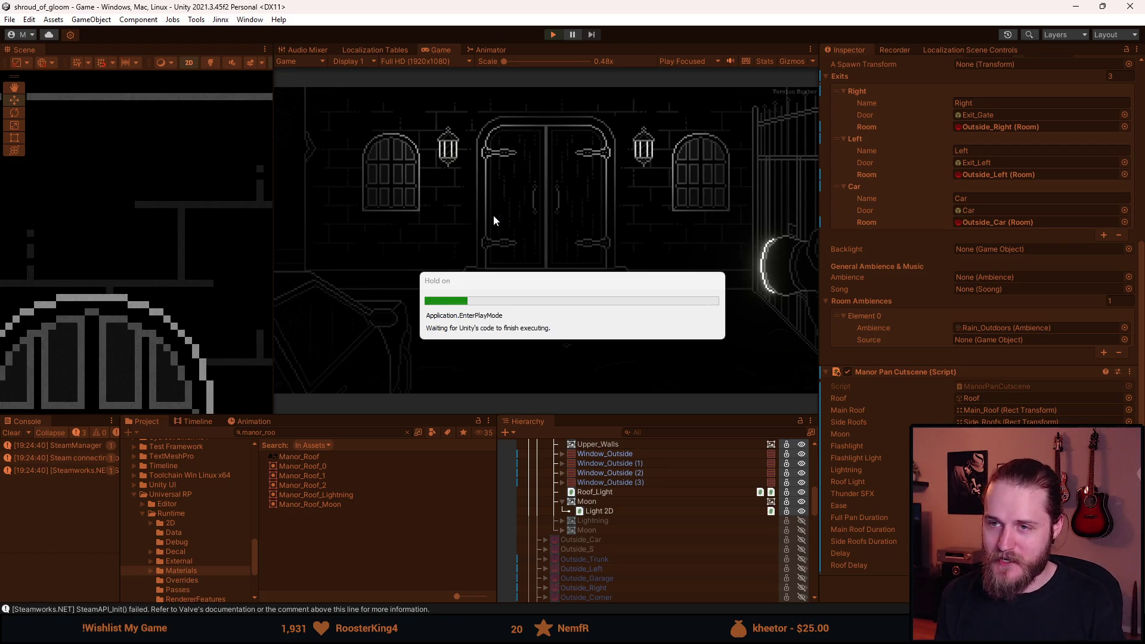
{"action": "key", "text": "alt+Tab"}
{"action": "double_click", "coordinate": [439, 50]}
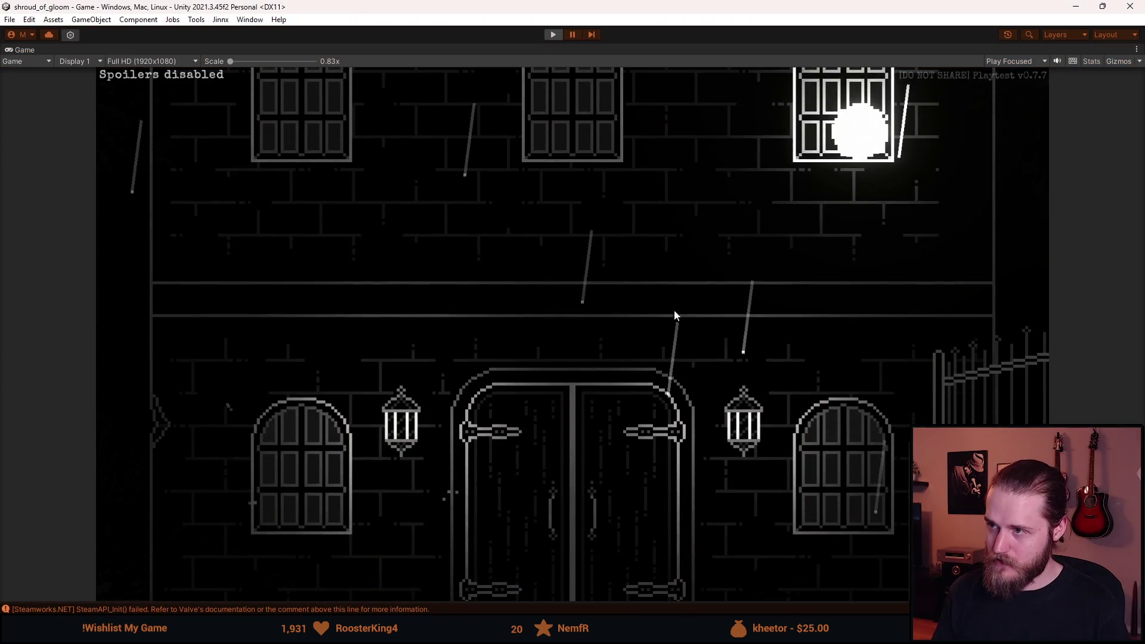
{"action": "key", "text": "shift+space"}
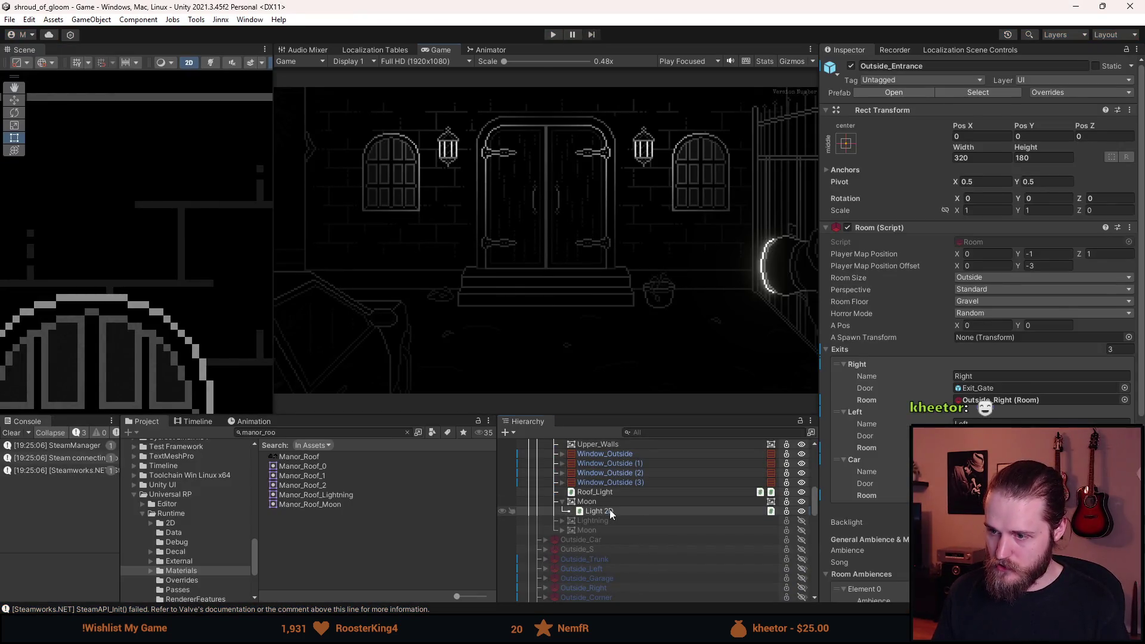
Set the Moon image's colour to pure white and clear its material.
{"action": "left_click", "coordinate": [609, 511]}
{"action": "left_click", "coordinate": [600, 501]}
{"action": "left_click", "coordinate": [978, 274]}
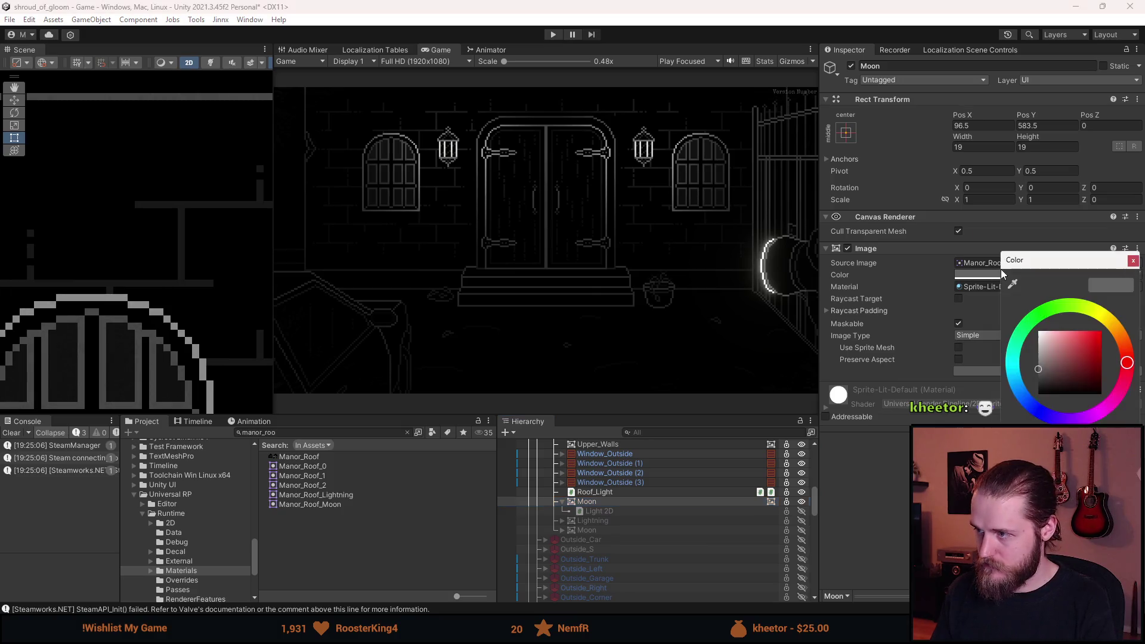
{"action": "left_click", "coordinate": [1124, 273]}
{"action": "left_click", "coordinate": [1133, 262]}
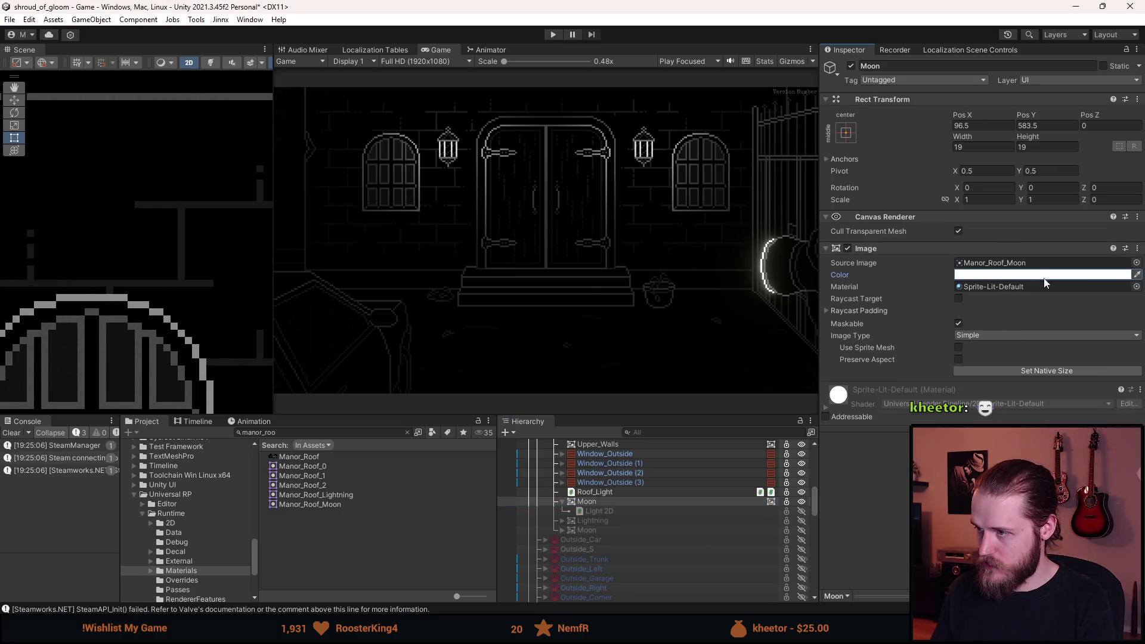
{"action": "left_click", "coordinate": [1040, 285]}
{"action": "key", "text": "Delete"}
Move Moon above Main_Roof so it is Roof's first child.
{"action": "left_click", "coordinate": [561, 501]}
{"action": "scroll", "coordinate": [578, 507], "scroll_direction": "up", "scroll_amount": 3}
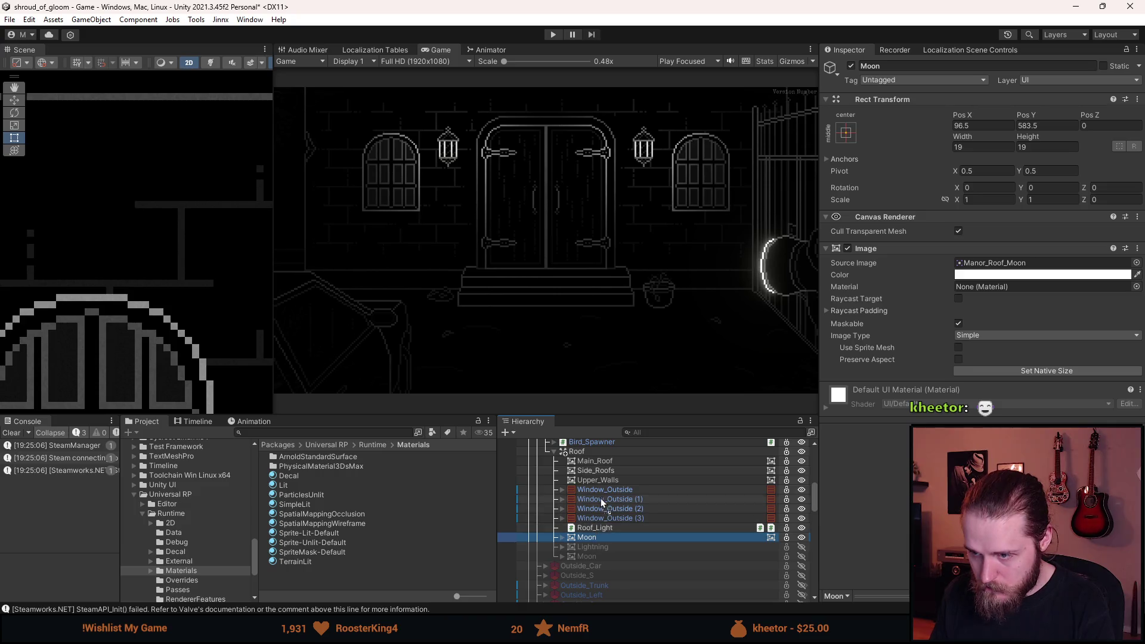
{"action": "left_click_drag", "start_coordinate": [605, 464], "coordinate": [605, 460]}
{"action": "scroll", "coordinate": [653, 563], "scroll_direction": "up", "scroll_amount": 3}
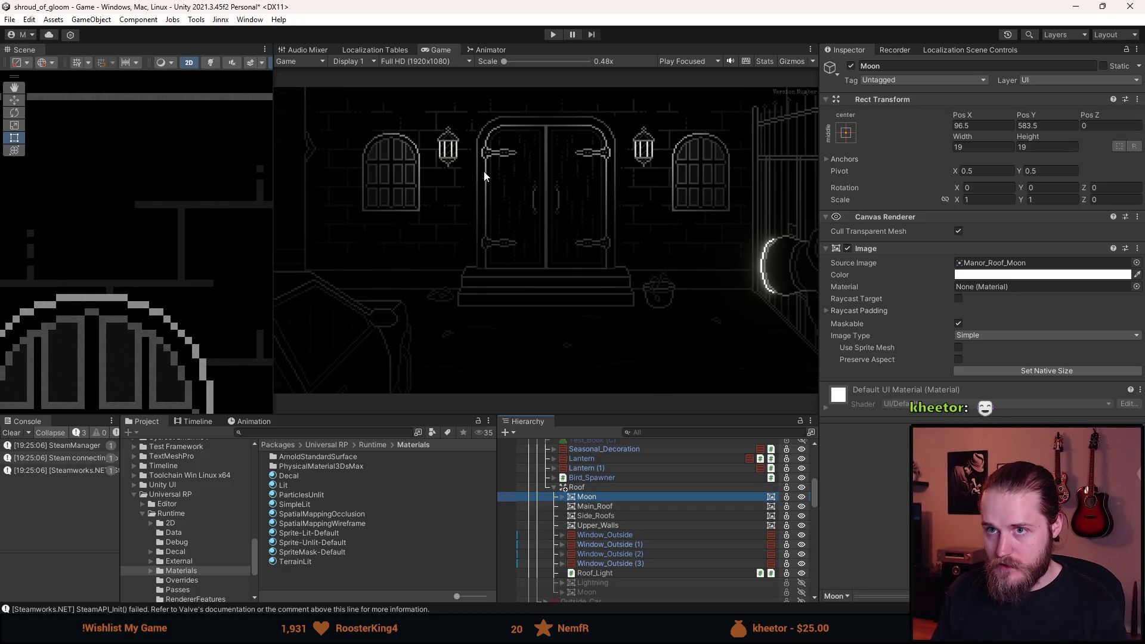
Save the scene, play-test it, and switch over to Aseprite.
{"action": "key", "text": "ctrl+s"}
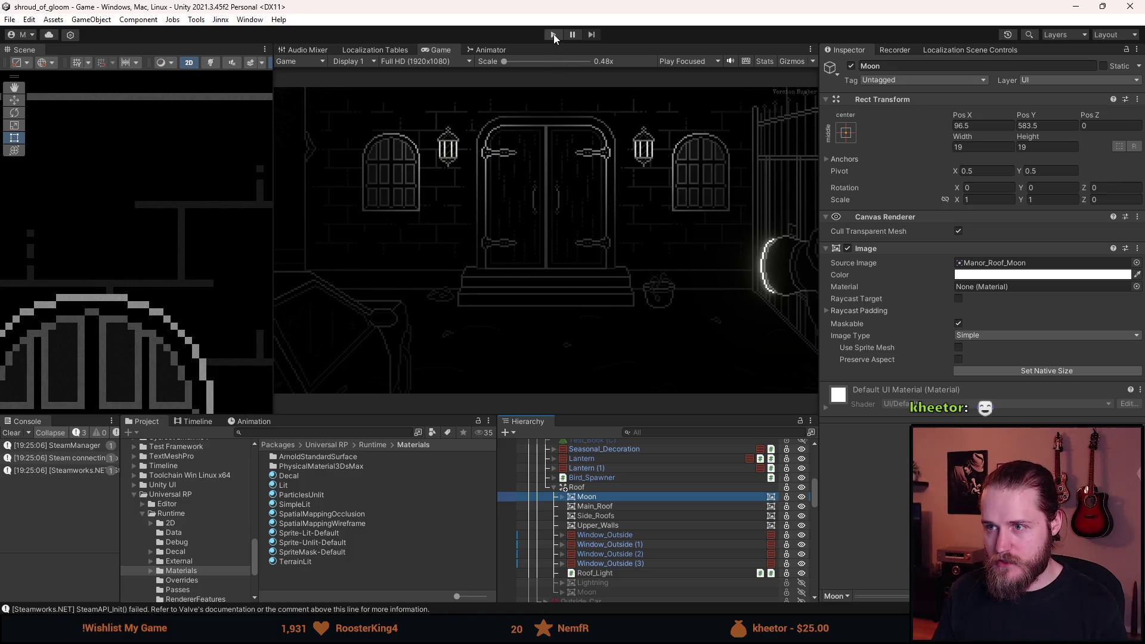
{"action": "left_click", "coordinate": [553, 34]}
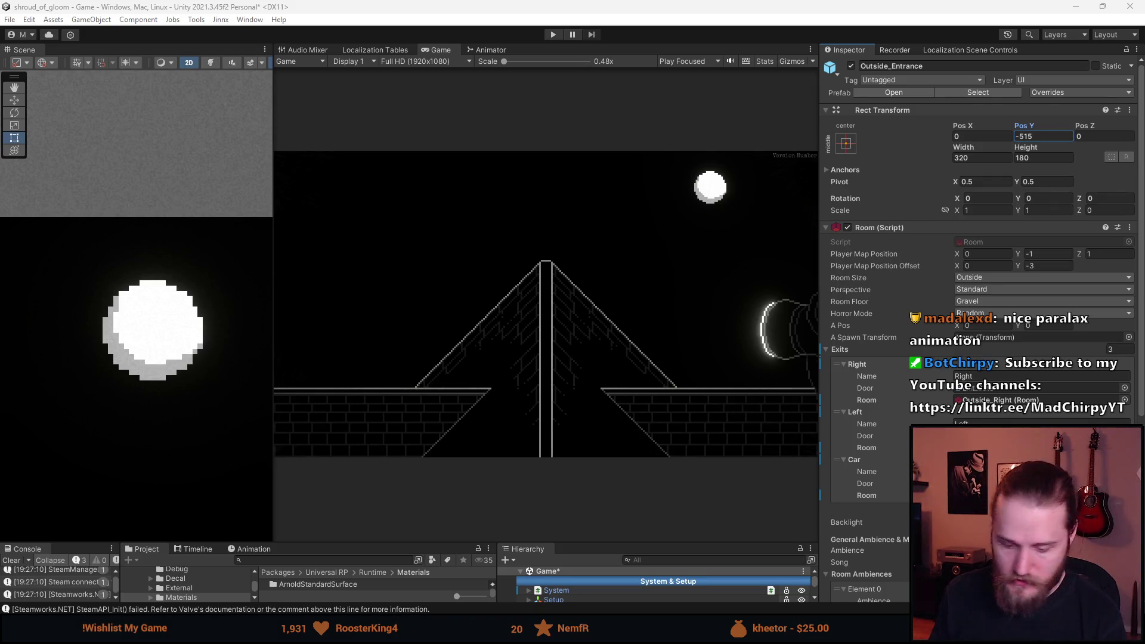
{"action": "key", "text": "alt+Tab"}
{"action": "scroll", "coordinate": [669, 238], "scroll_direction": "up", "scroll_amount": 2}
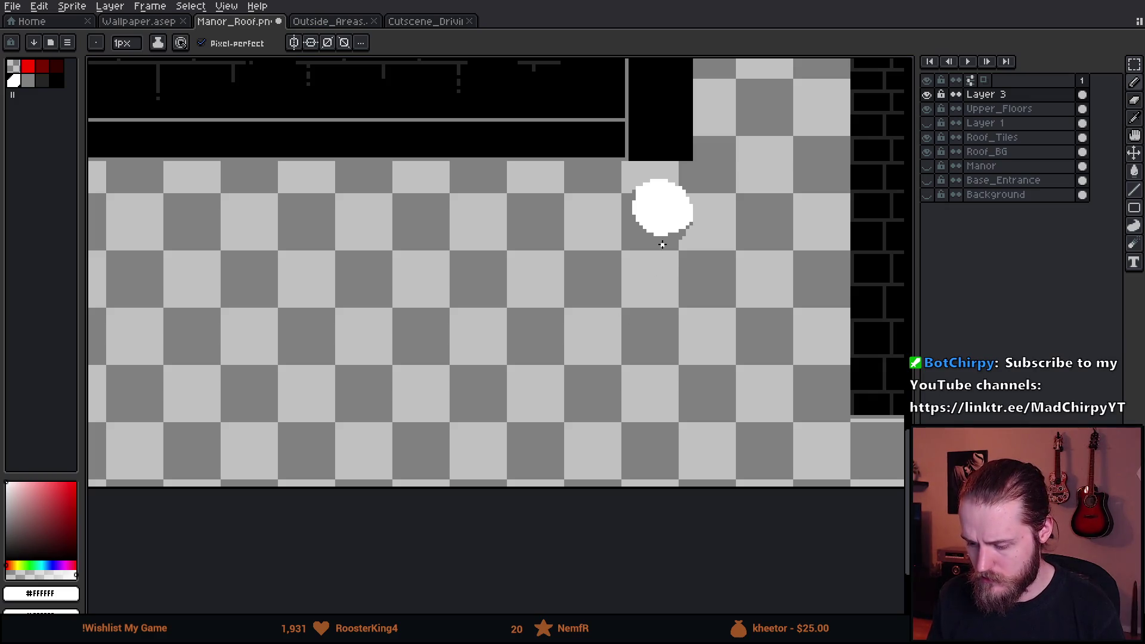
Paste and commit the lightning bolt twice on the Manor_Roof sprite, discarding a third paste, then return to Unity.
{"action": "scroll", "coordinate": [662, 245], "scroll_direction": "down", "scroll_amount": 4}
{"action": "scroll", "coordinate": [421, 282], "scroll_direction": "up", "scroll_amount": 3}
{"action": "key", "text": "ctrl+v"}
{"action": "left_click", "coordinate": [588, 290]}
{"action": "key", "text": "ctrl+v"}
{"action": "left_click", "coordinate": [582, 288]}
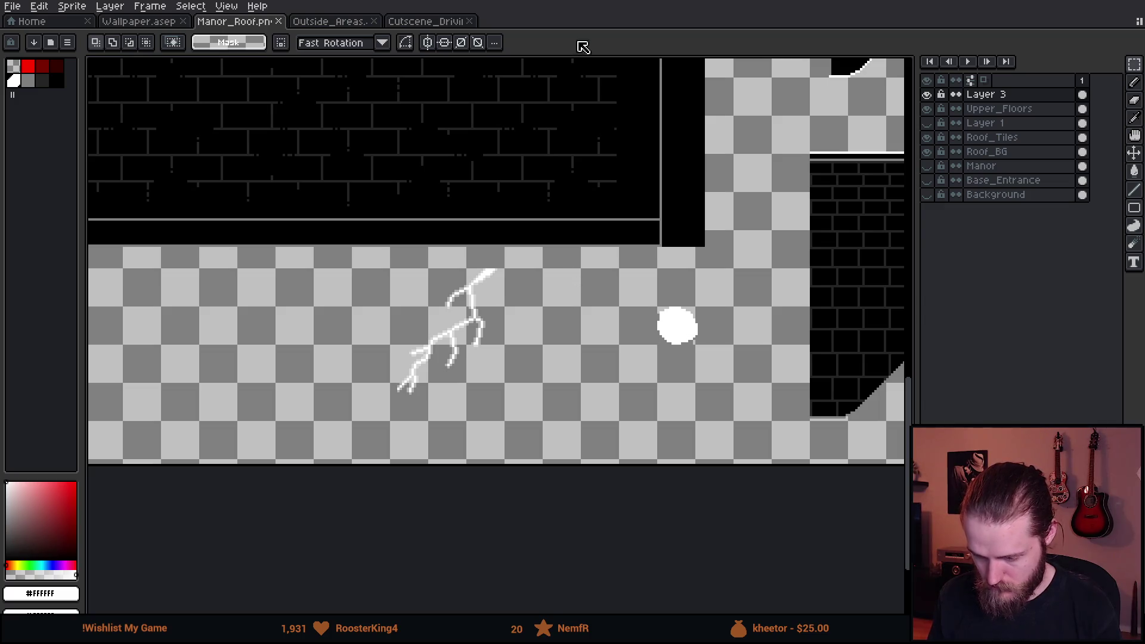
{"action": "key", "text": "ctrl+v"}
{"action": "key", "text": "Escape"}
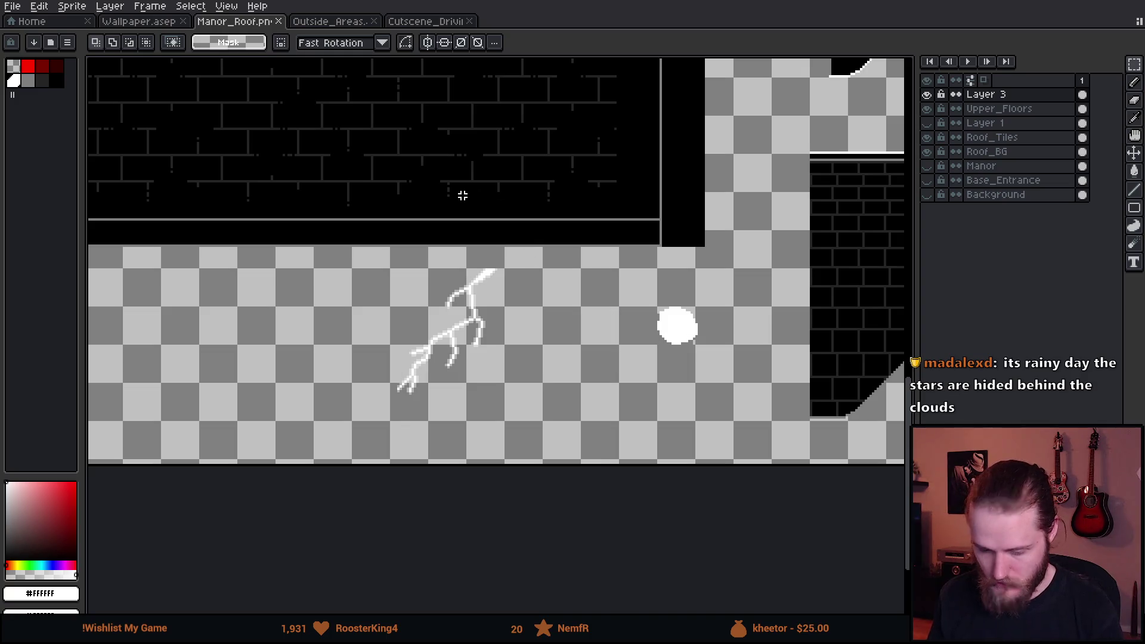
{"action": "key", "text": "alt+Tab"}
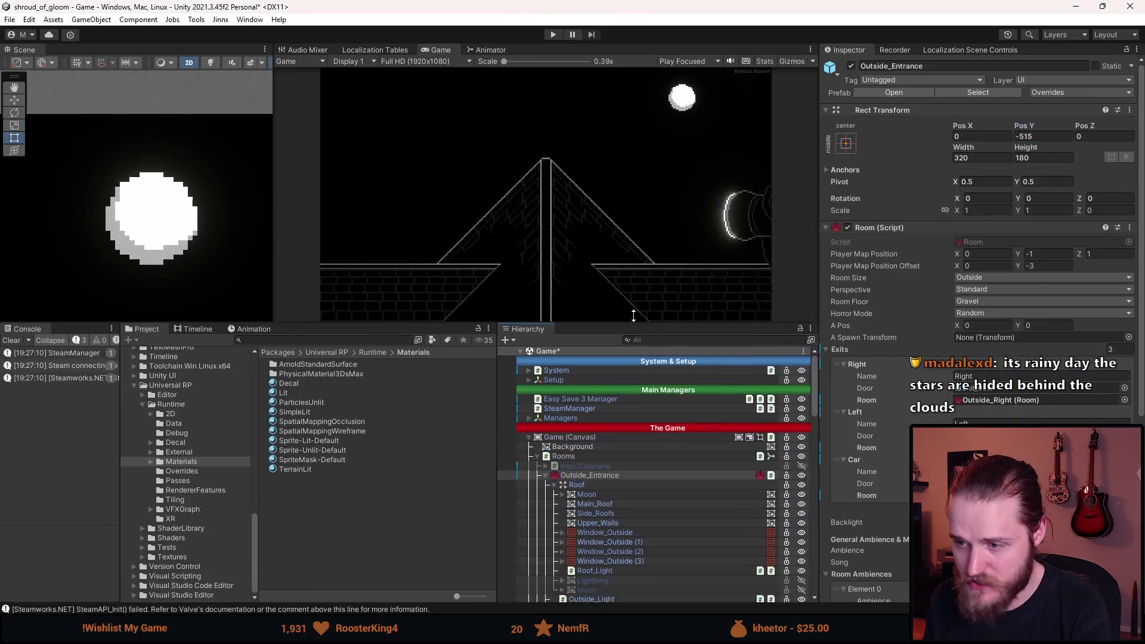
Add a UI Image child under Moon with width and height 1.
{"action": "left_click_drag", "start_coordinate": [633, 315], "coordinate": [633, 253]}
{"action": "scroll", "coordinate": [637, 463], "scroll_direction": "down", "scroll_amount": 10}
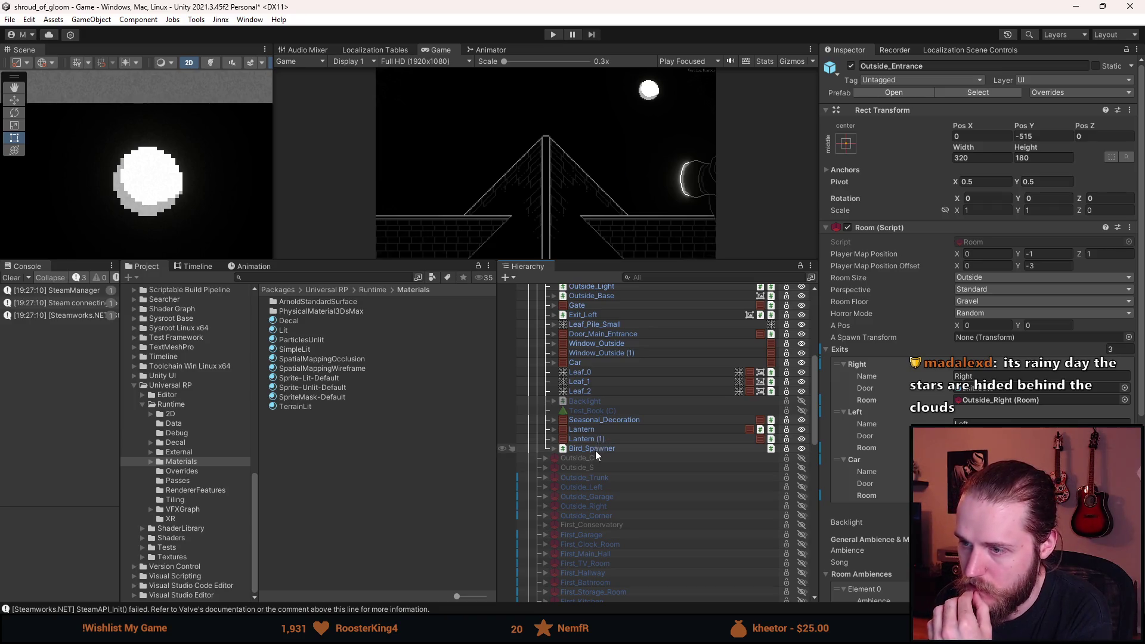
{"action": "scroll", "coordinate": [596, 450], "scroll_direction": "up", "scroll_amount": 5}
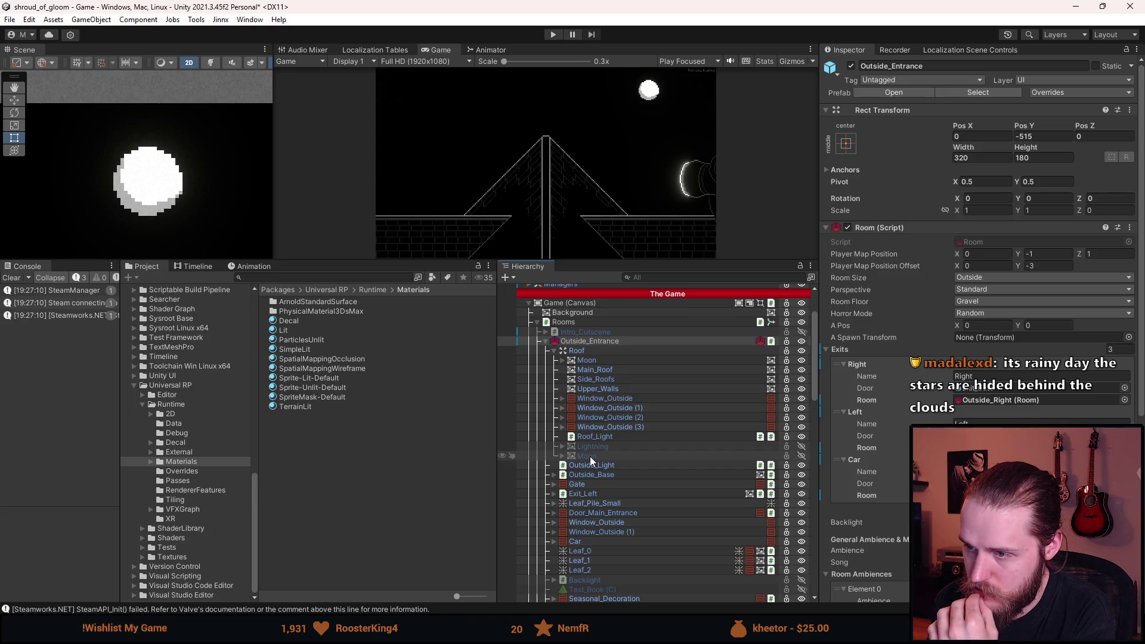
{"action": "left_click", "coordinate": [589, 360]}
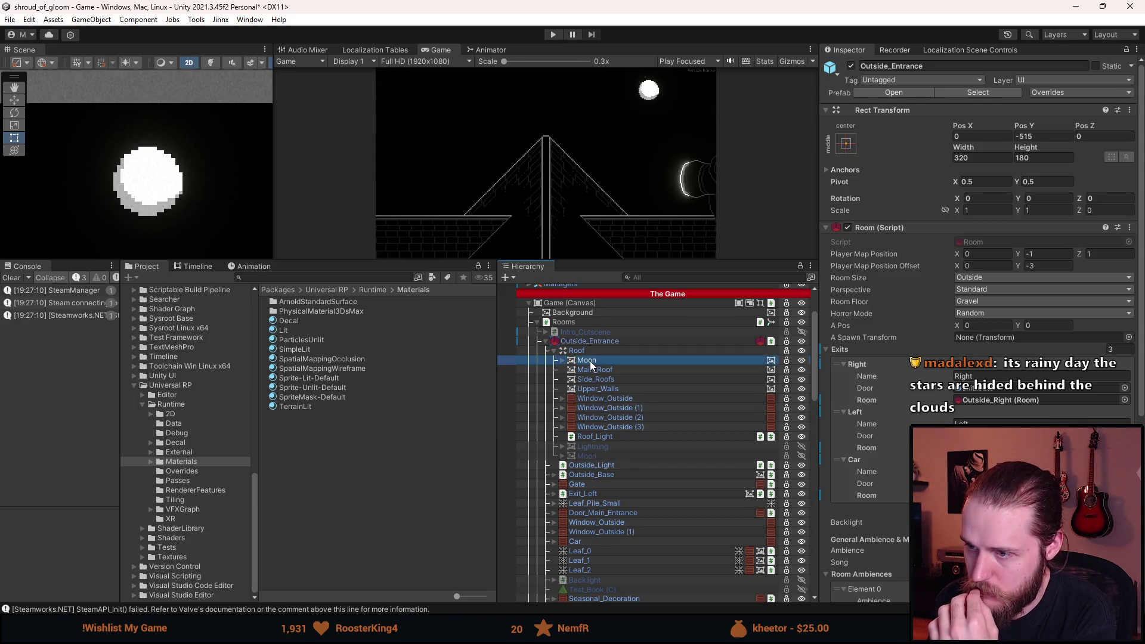
{"action": "right_click", "coordinate": [589, 360]}
{"action": "mouse_move", "coordinate": [647, 431]}
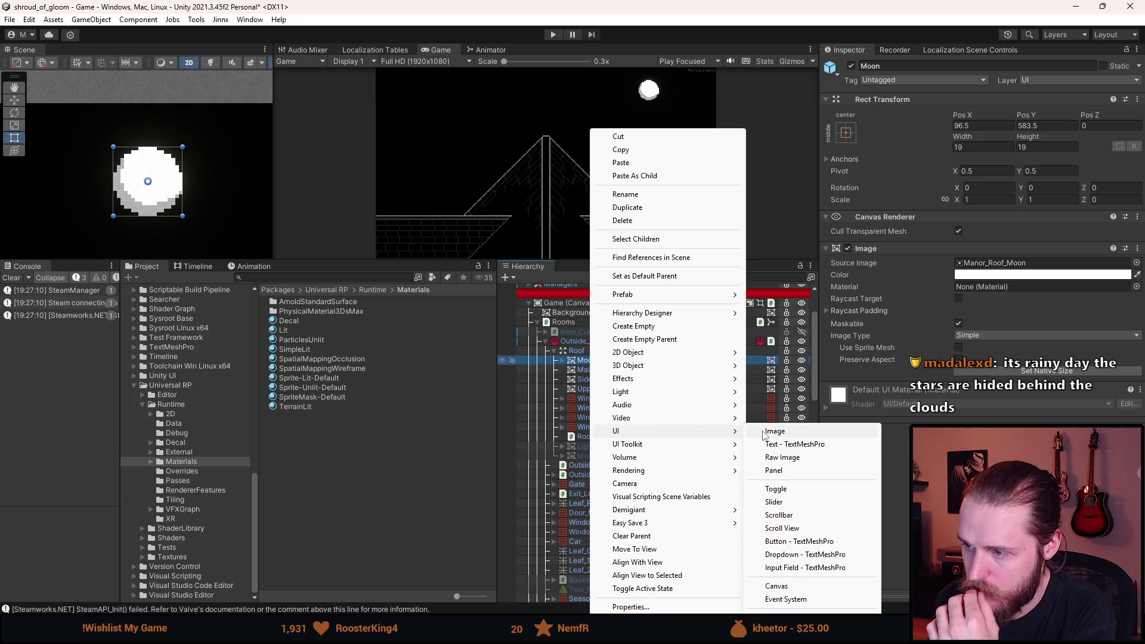
{"action": "left_click", "coordinate": [774, 430]}
{"action": "left_click", "coordinate": [978, 147]}
{"action": "type", "text": "1"}
{"action": "left_click", "coordinate": [1041, 147]}
{"action": "type", "text": "1"}
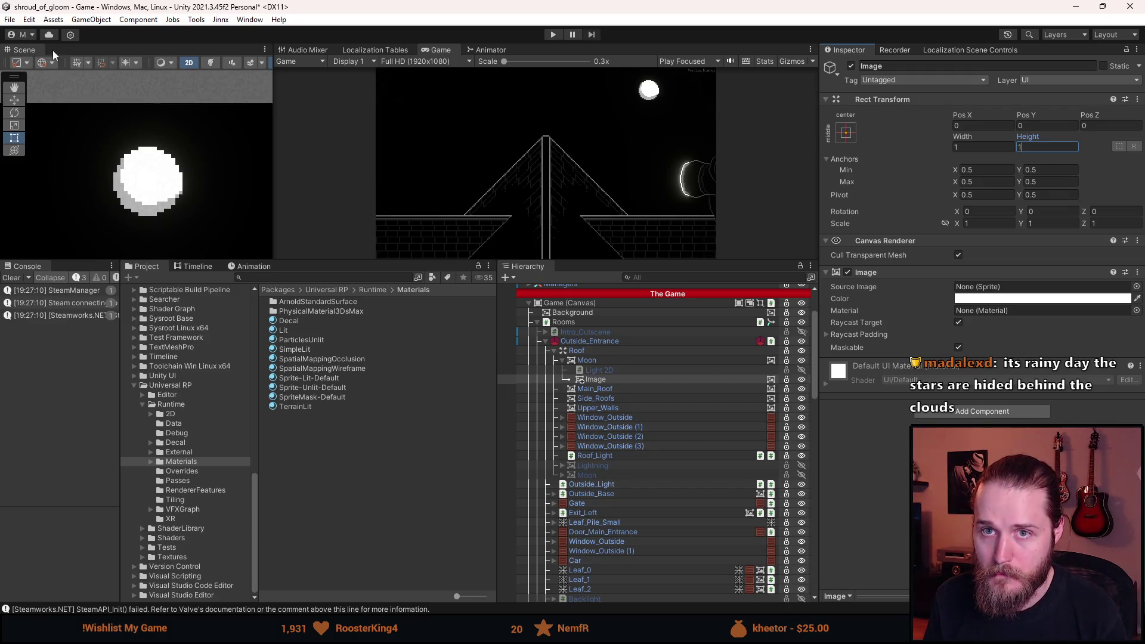
Dock the Scene view beside the Game view and rename the new image Star.
{"action": "mouse_move", "coordinate": [38, 48]}
{"action": "left_mouse_down"}
{"action": "mouse_move", "coordinate": [459, 48]}
{"action": "mouse_move", "coordinate": [446, 50]}
{"action": "left_mouse_up"}
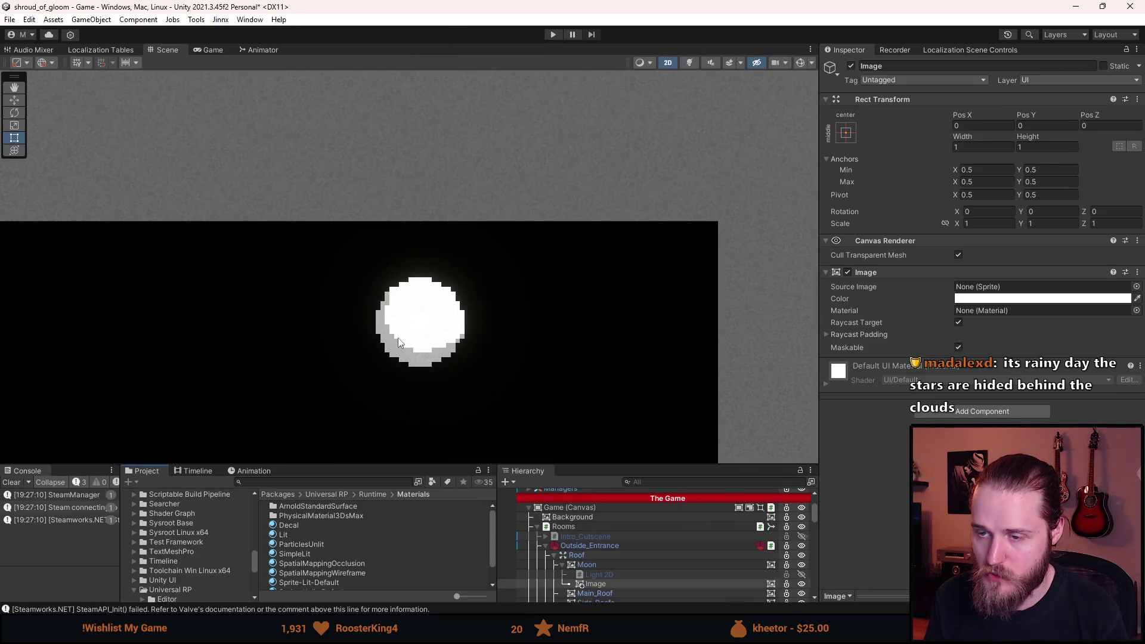
{"action": "scroll", "coordinate": [398, 338], "scroll_direction": "down", "scroll_amount": 5}
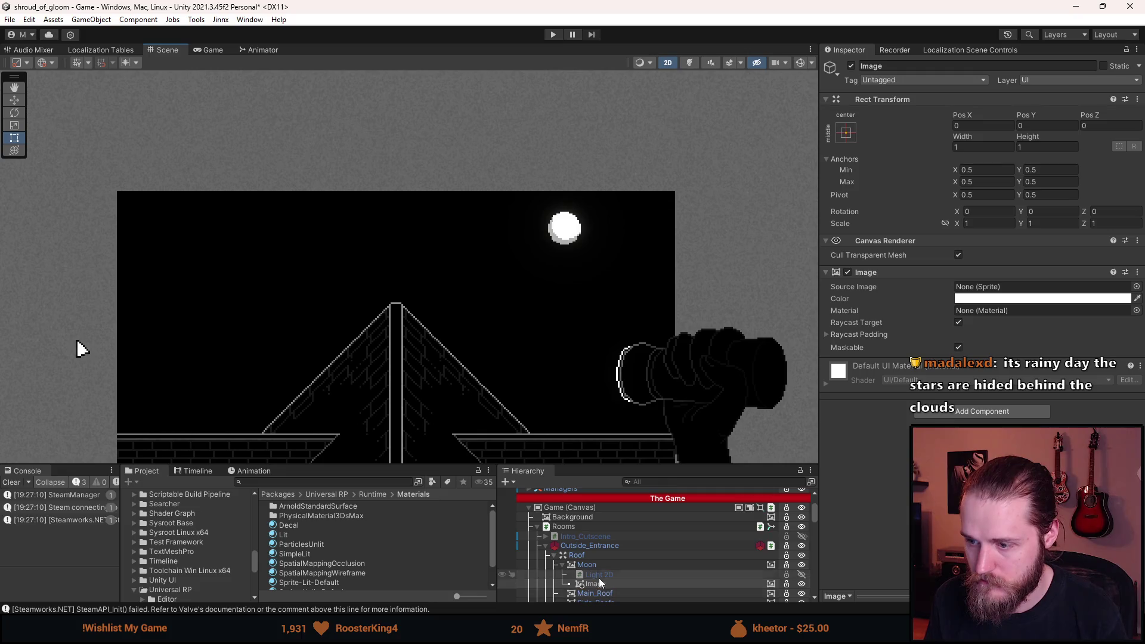
{"action": "left_click", "coordinate": [898, 67]}
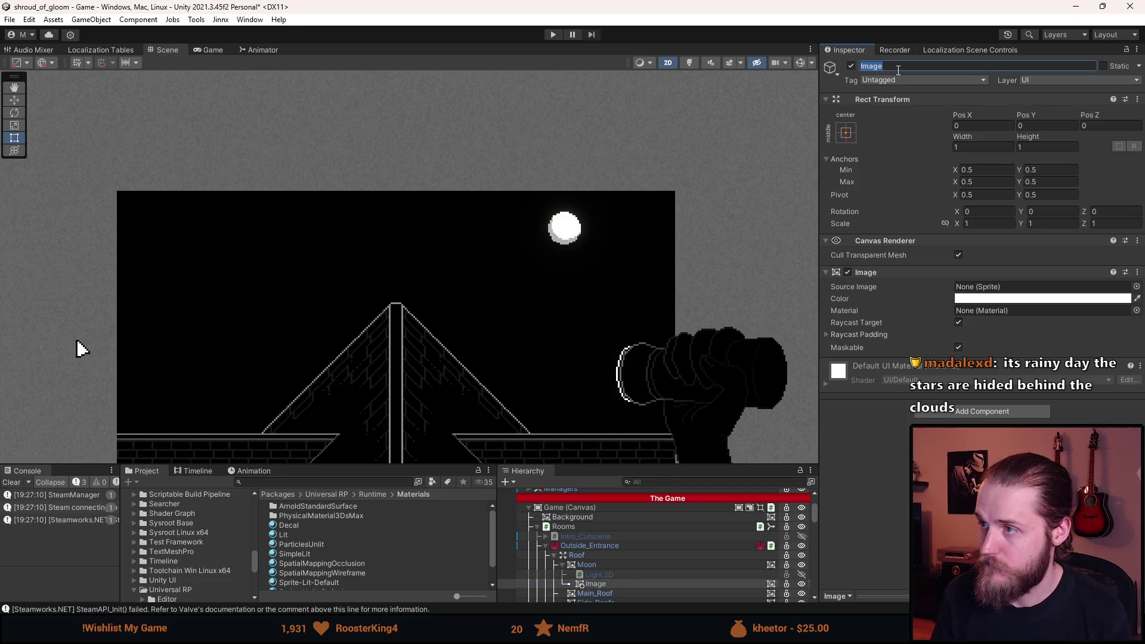
{"action": "type", "text": "Star"}
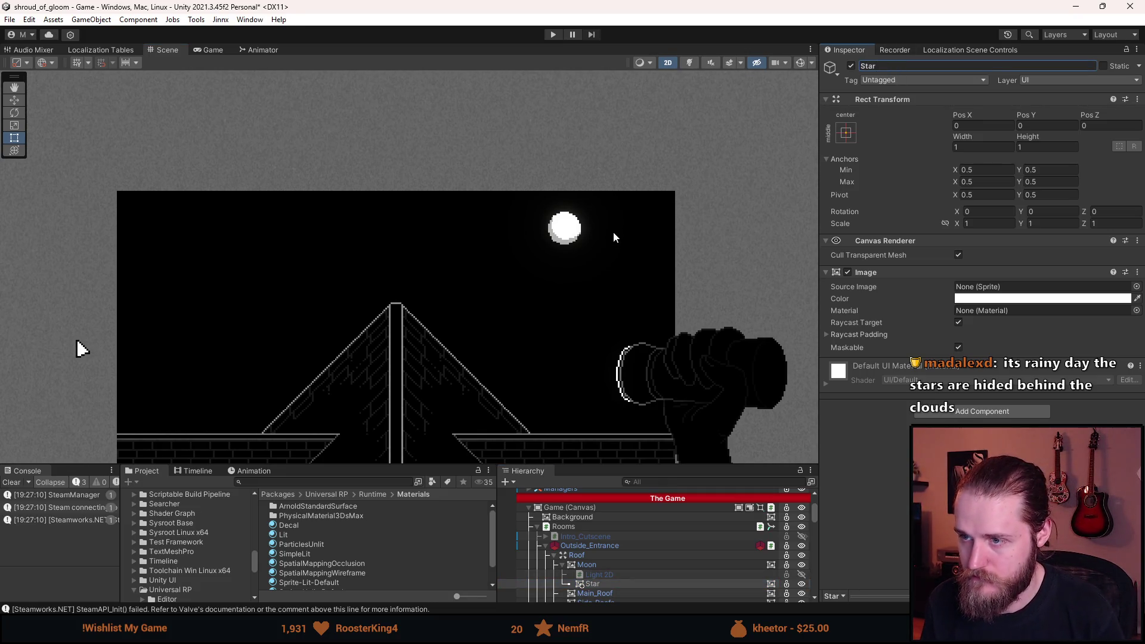
{"action": "left_click", "coordinate": [13, 100]}
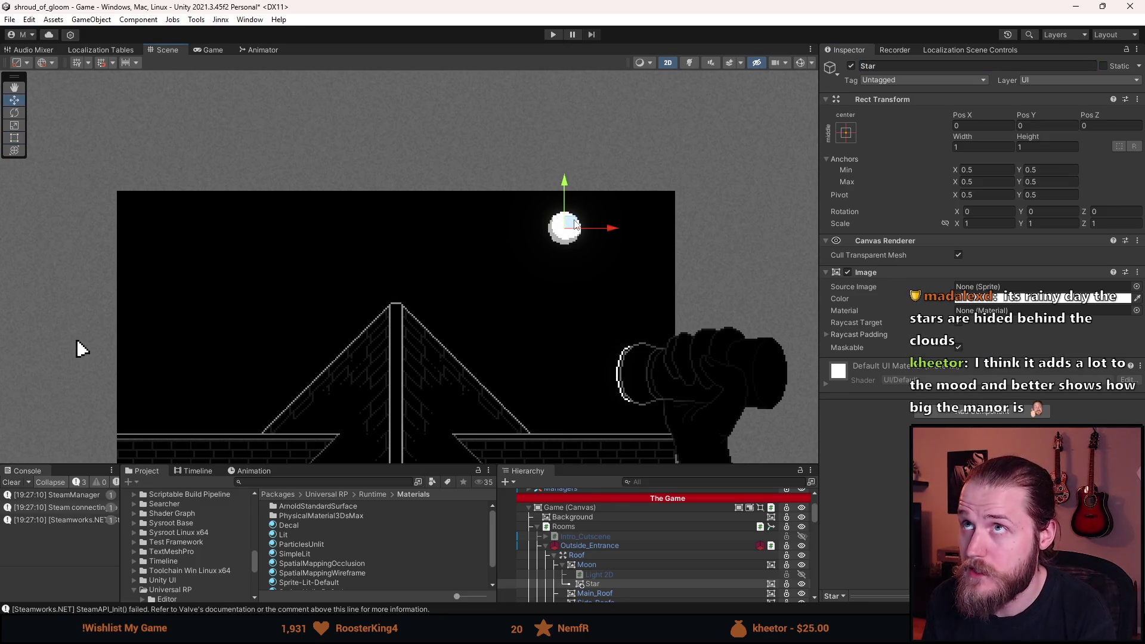
Place Star in the upper-left sky and a duplicate Star (1) at -28.5, -66.5.
{"action": "mouse_move", "coordinate": [575, 224]}
{"action": "left_mouse_down"}
{"action": "mouse_move", "coordinate": [376, 226]}
{"action": "mouse_move", "coordinate": [230, 240]}
{"action": "mouse_move", "coordinate": [231, 254]}
{"action": "left_mouse_up"}
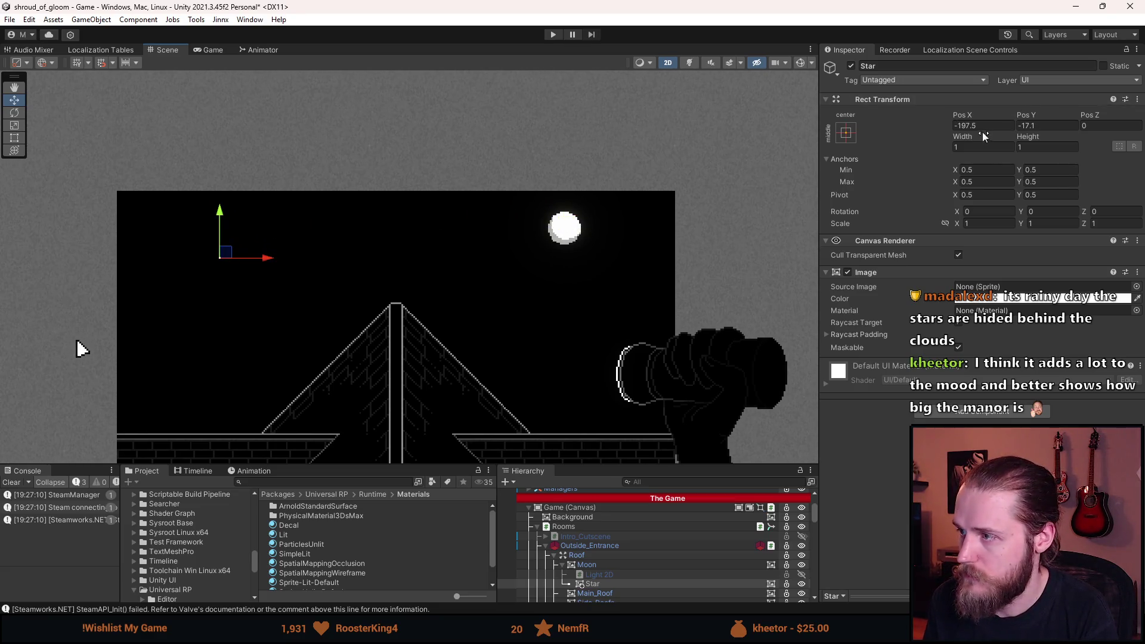
{"action": "key", "text": "BackSpace"}
{"action": "type", "text": "5"}
{"action": "left_click", "coordinate": [595, 584]}
{"action": "key", "text": "ctrl+d"}
{"action": "mouse_move", "coordinate": [225, 257]}
{"action": "left_mouse_down"}
{"action": "mouse_move", "coordinate": [401, 228]}
{"action": "mouse_move", "coordinate": [212, 353]}
{"action": "mouse_move", "coordinate": [193, 348]}
{"action": "mouse_move", "coordinate": [530, 344]}
{"action": "mouse_move", "coordinate": [520, 345]}
{"action": "left_mouse_up"}
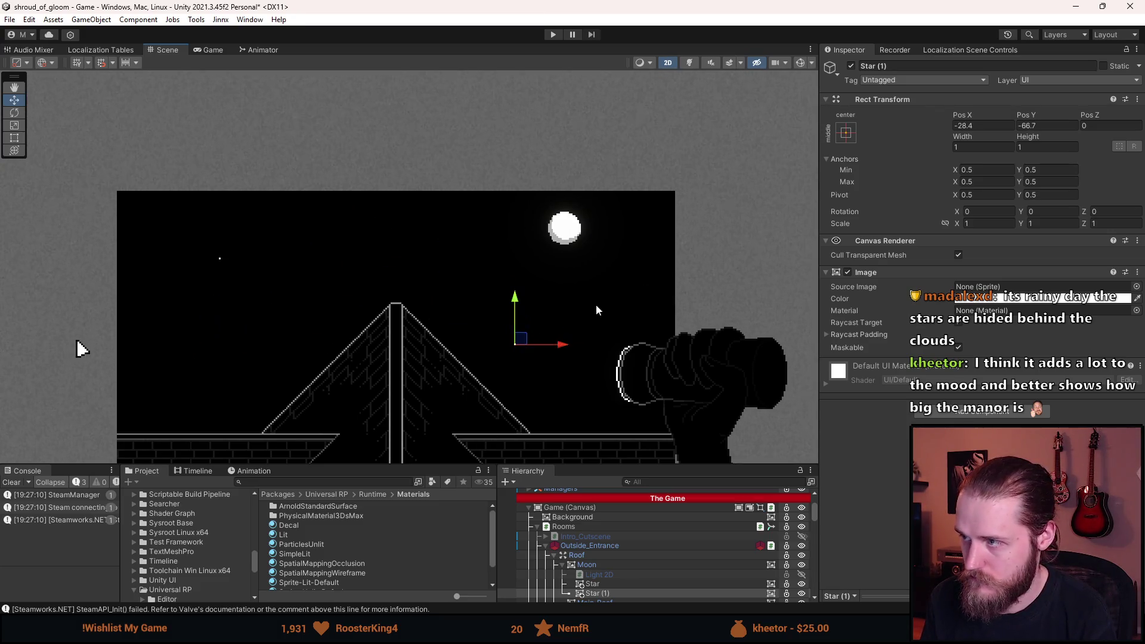
{"action": "key", "text": "BackSpace"}
{"action": "type", "text": "5"}
{"action": "left_click", "coordinate": [1032, 126]}
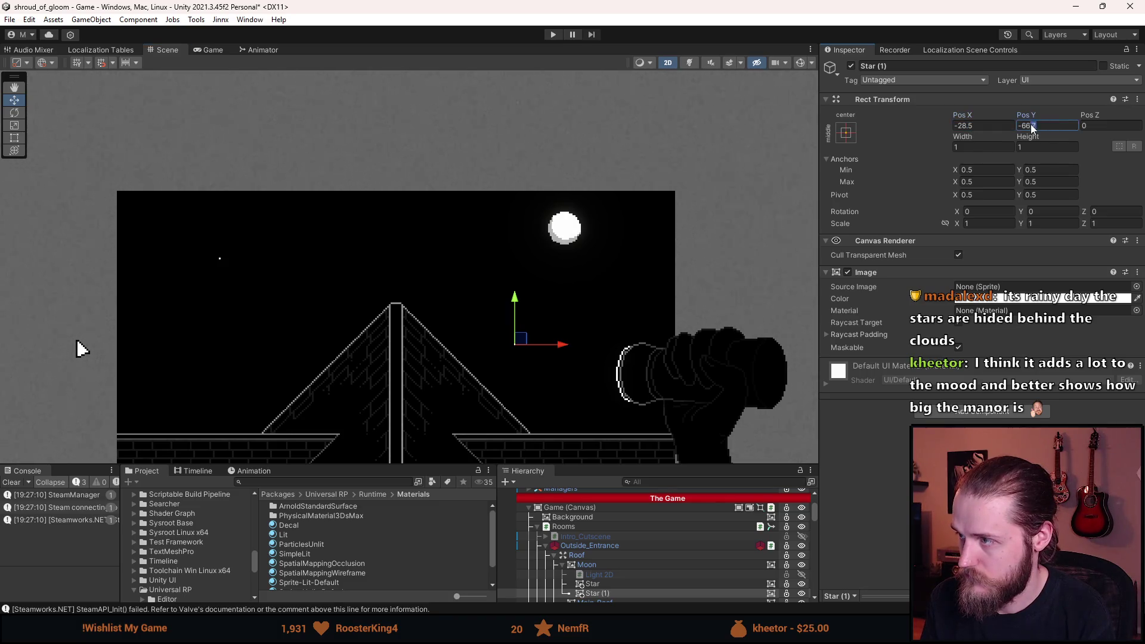
{"action": "key", "text": "BackSpace"}
{"action": "type", "text": "5"}
{"action": "scroll", "coordinate": [608, 554], "scroll_direction": "down", "scroll_amount": 3}
Duplicate Star (2) up to the right and Star (3) at -135.5, 0.5.
{"action": "left_click", "coordinate": [608, 559]}
{"action": "key", "text": "ctrl+d"}
{"action": "mouse_move", "coordinate": [522, 344]}
{"action": "left_mouse_down"}
{"action": "mouse_move", "coordinate": [486, 274]}
{"action": "mouse_move", "coordinate": [640, 263]}
{"action": "left_mouse_up"}
{"action": "left_click", "coordinate": [968, 126]}
{"action": "type", "text": "5"}
{"action": "left_click", "coordinate": [1048, 126]}
{"action": "key", "text": "ctrl+d"}
{"action": "left_click_drag", "start_coordinate": [643, 263], "coordinate": [340, 225]}
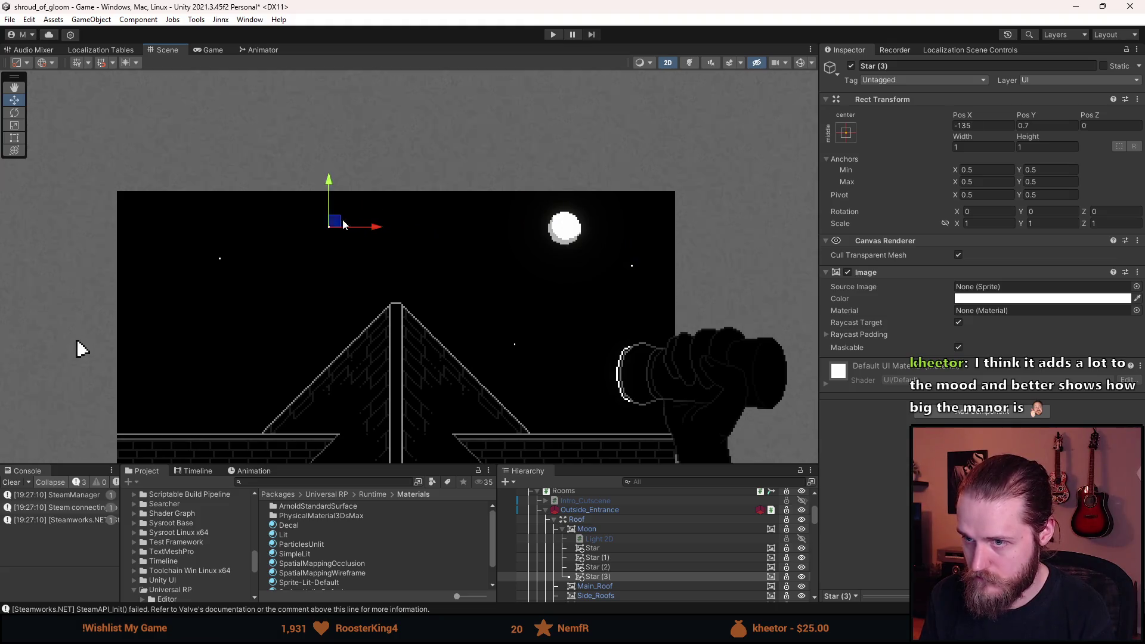
{"action": "left_click", "coordinate": [979, 127]}
{"action": "type", "text": "-135.5"}
{"action": "left_click", "coordinate": [1036, 128]}
{"action": "type", "text": "0.5"}
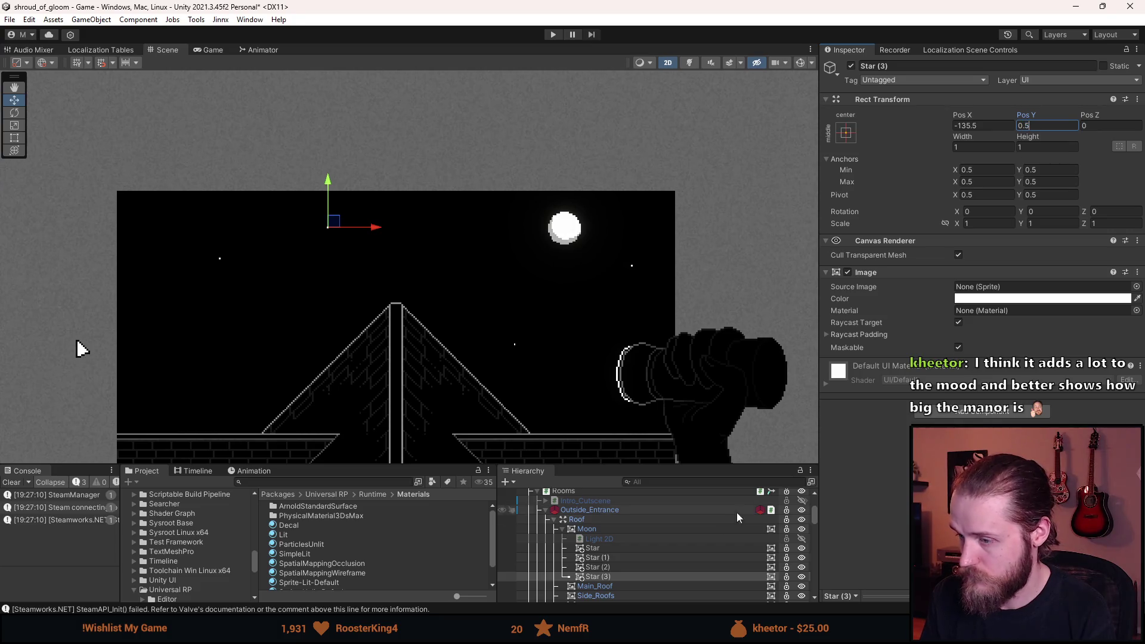
{"action": "key", "text": "Return"}
Add Star (4) through Star (6) near the top of the sky, Star (6) at -181.5, -76.5.
{"action": "key", "text": "ctrl+d"}
{"action": "left_click_drag", "start_coordinate": [346, 228], "coordinate": [369, 252]}
{"action": "left_click", "coordinate": [1031, 126]}
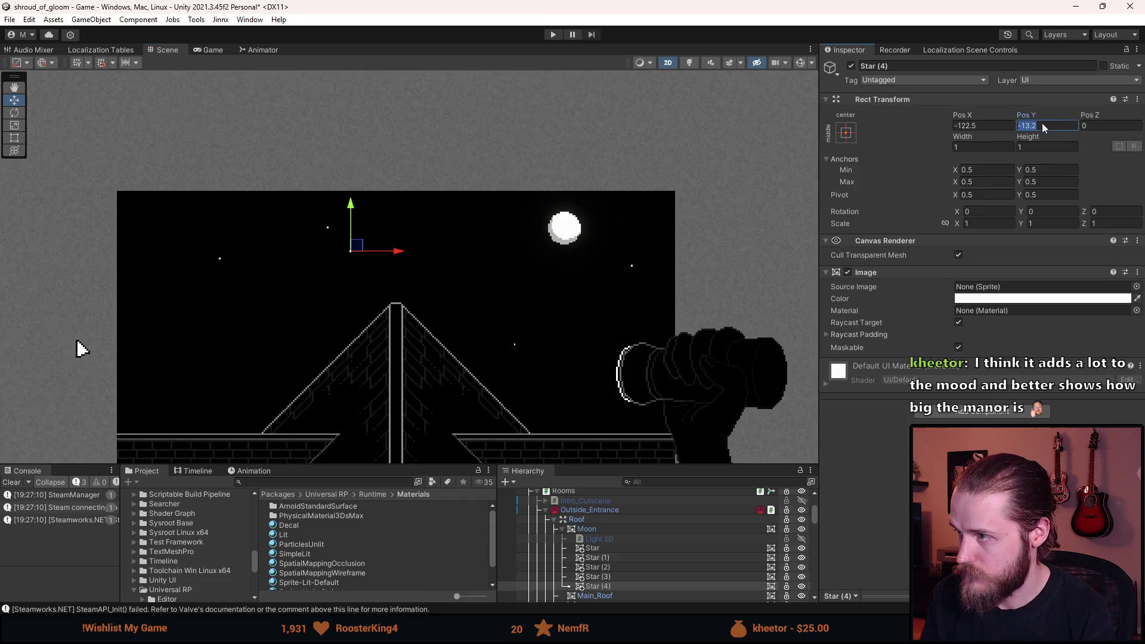
{"action": "left_click", "coordinate": [477, 300]}
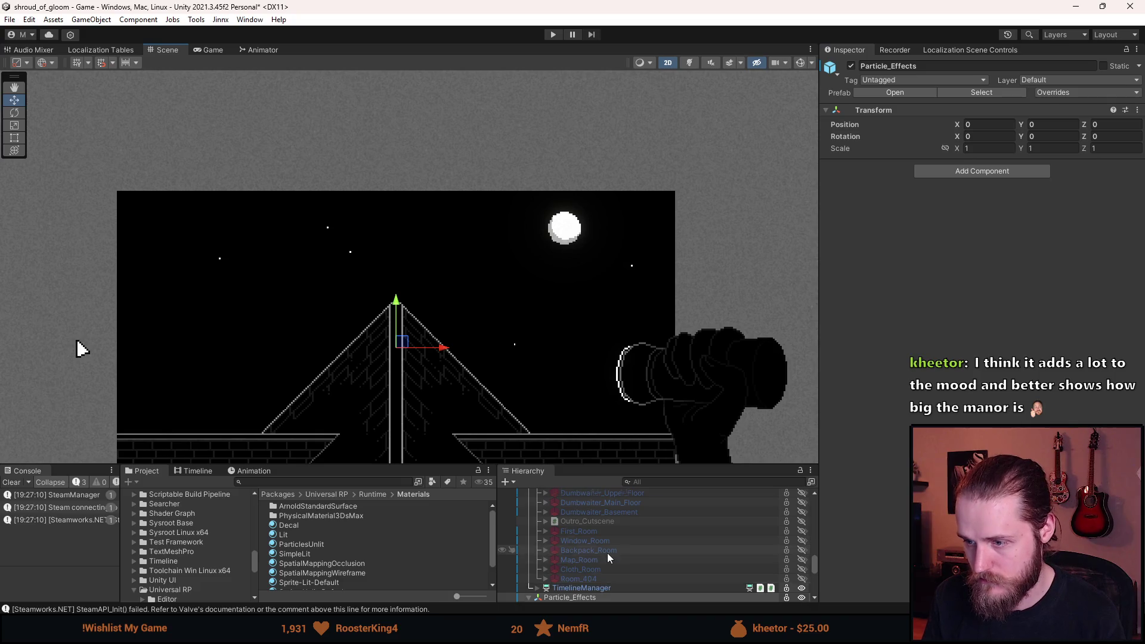
{"action": "scroll", "coordinate": [607, 553], "scroll_direction": "up", "scroll_amount": 5}
{"action": "scroll", "coordinate": [622, 560], "scroll_direction": "down", "scroll_amount": 5}
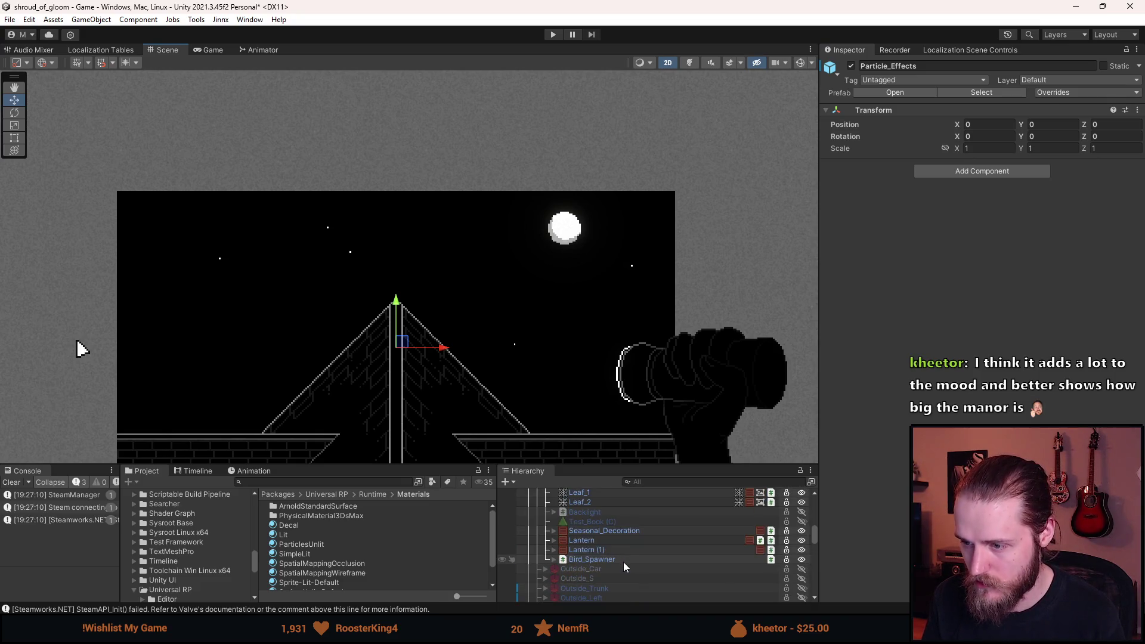
{"action": "scroll", "coordinate": [603, 503], "scroll_direction": "down", "scroll_amount": 5}
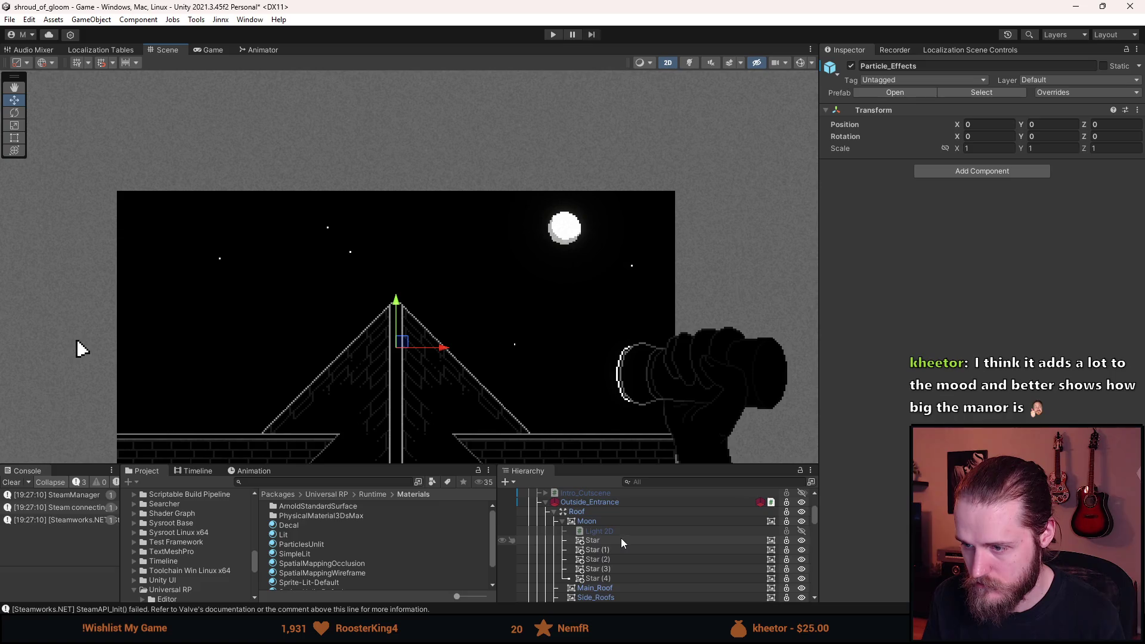
{"action": "left_click", "coordinate": [620, 540]}
{"action": "key", "text": "ctrl+d"}
{"action": "left_click_drag", "start_coordinate": [352, 250], "coordinate": [458, 221]}
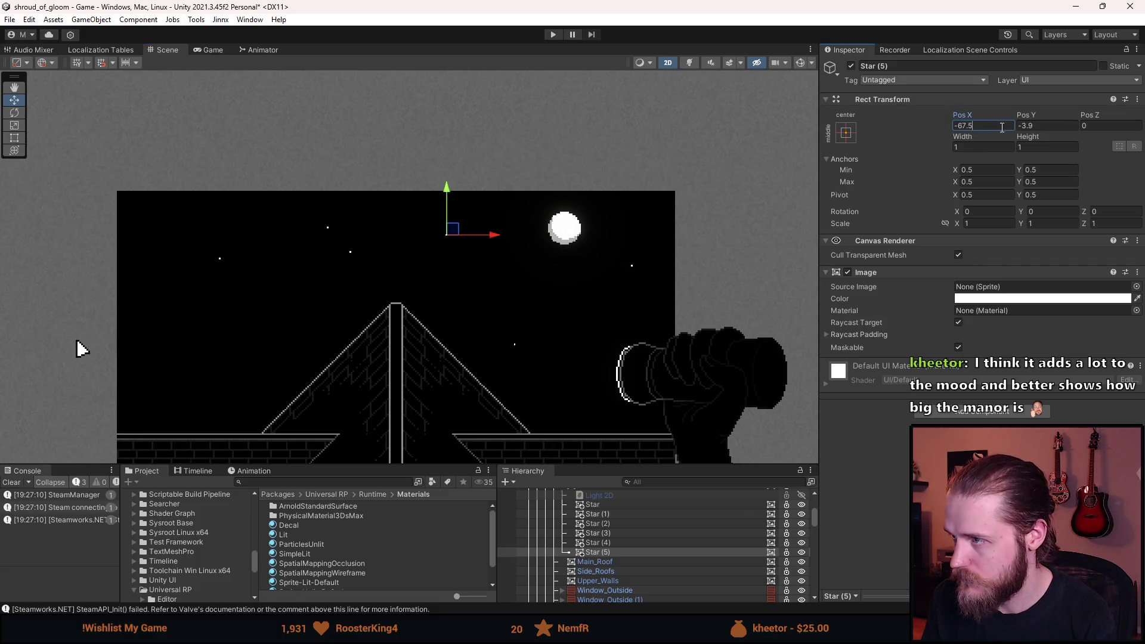
{"action": "left_click", "coordinate": [502, 336]}
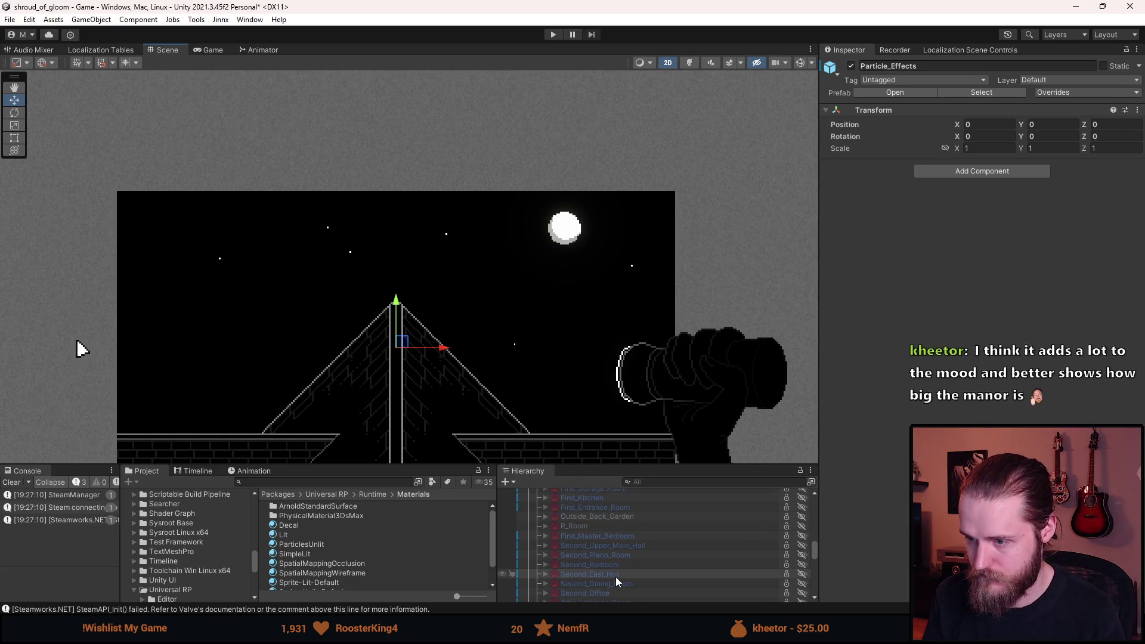
{"action": "scroll", "coordinate": [616, 575], "scroll_direction": "up", "scroll_amount": 5}
{"action": "scroll", "coordinate": [623, 557], "scroll_direction": "up", "scroll_amount": 3}
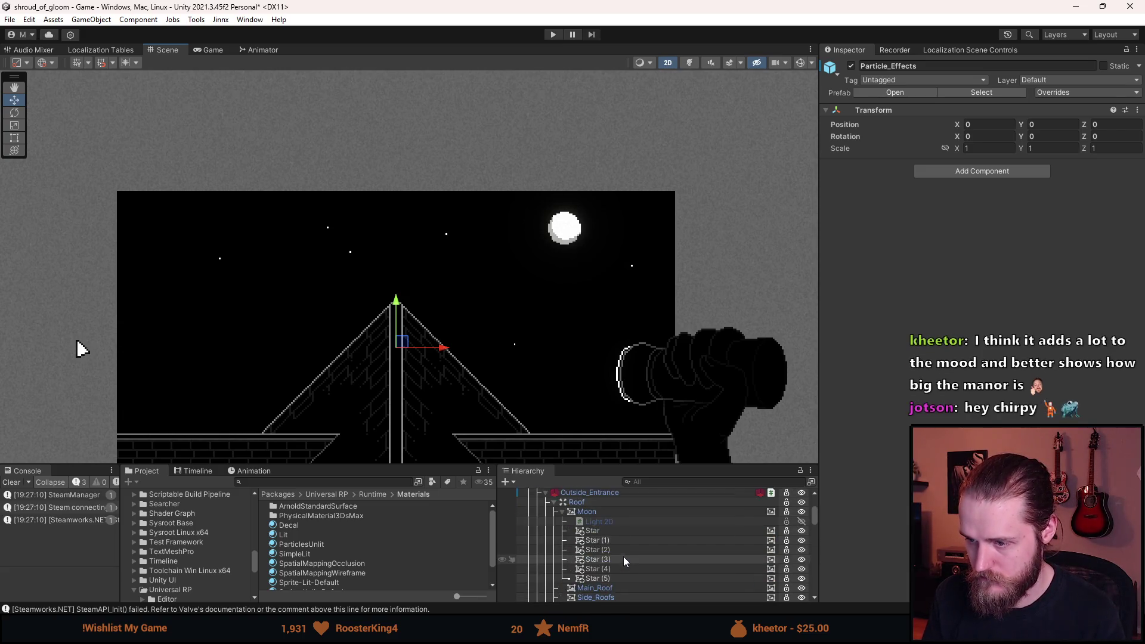
{"action": "left_click", "coordinate": [445, 237]}
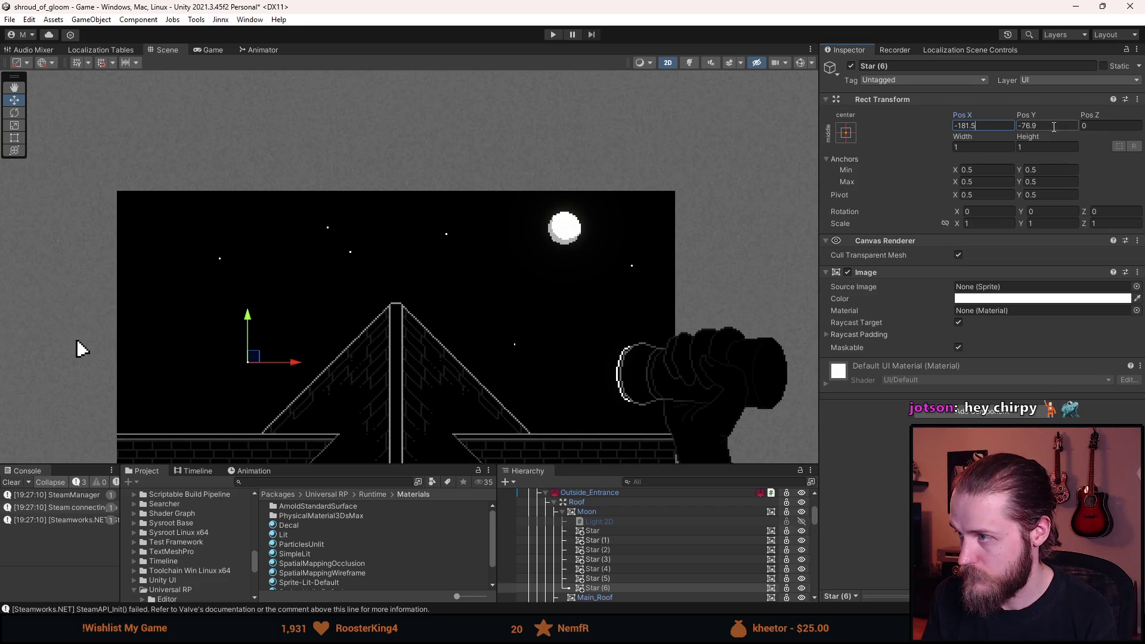
{"action": "scroll", "coordinate": [468, 259], "scroll_direction": "down", "scroll_amount": 3}
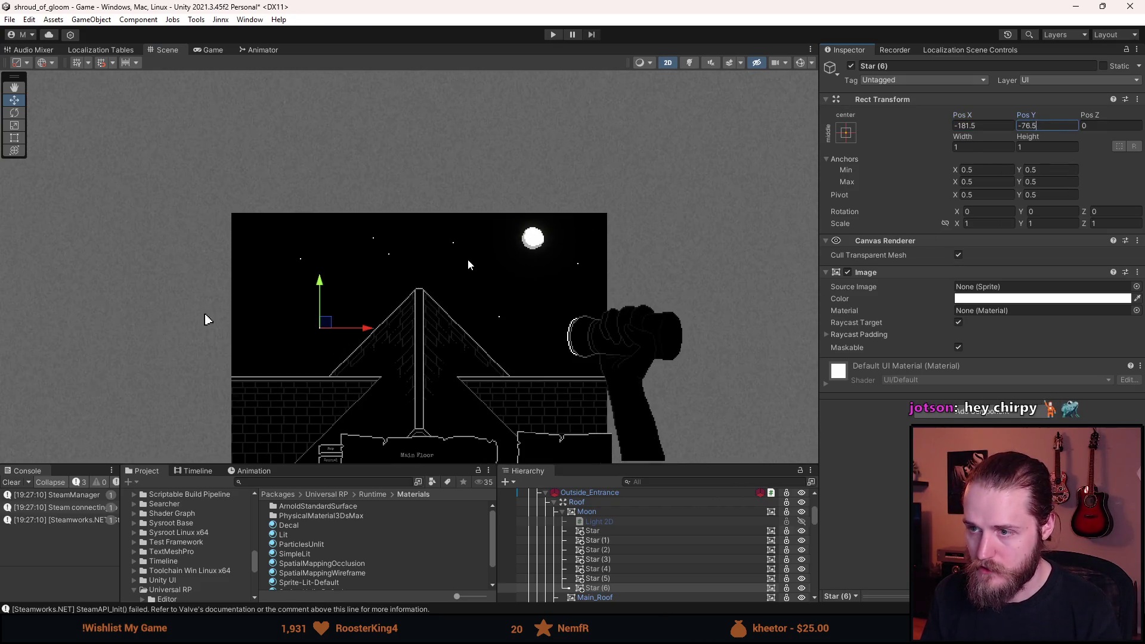
{"action": "left_click", "coordinate": [521, 160]}
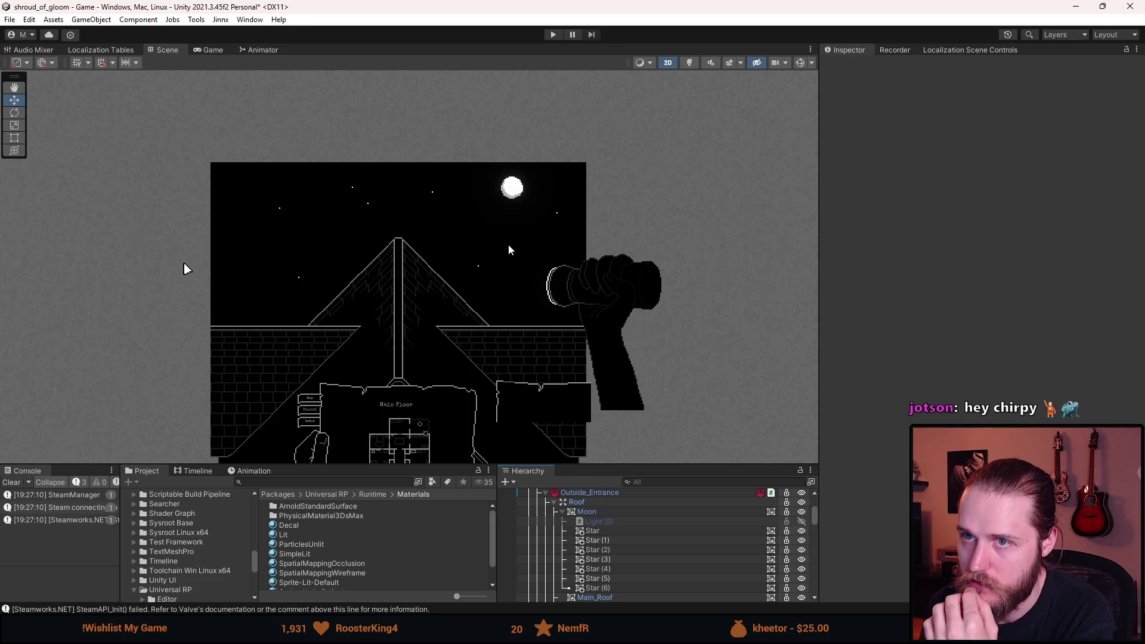
Set Outside_Entrance Pos Y to 0, run the game, and enlarge the Game view.
{"action": "left_click", "coordinate": [594, 493]}
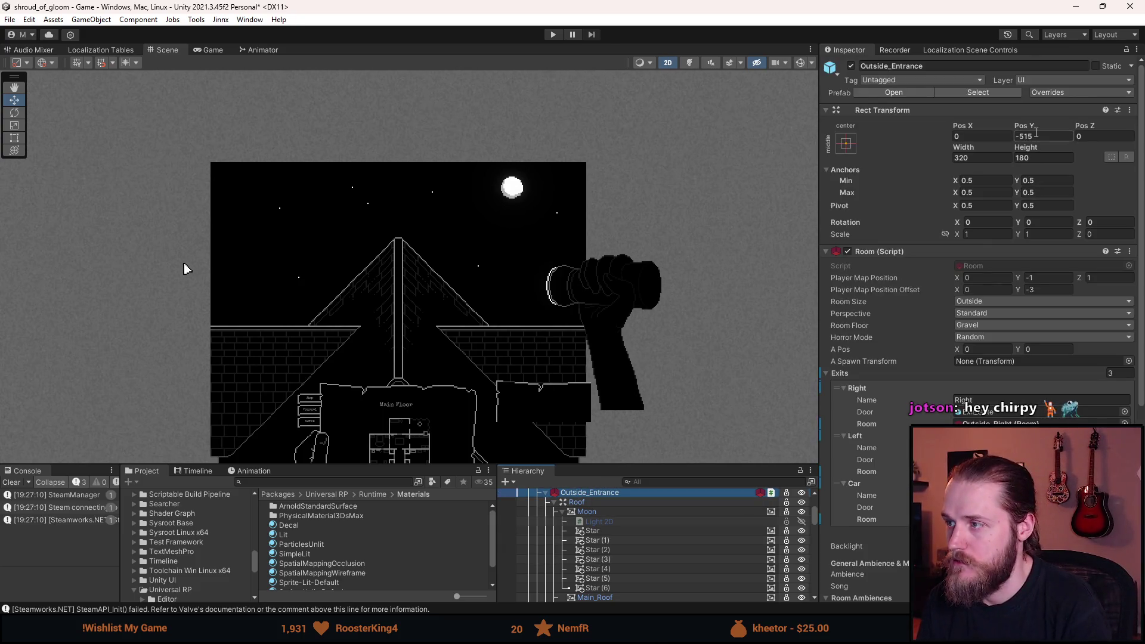
{"action": "type", "text": "0"}
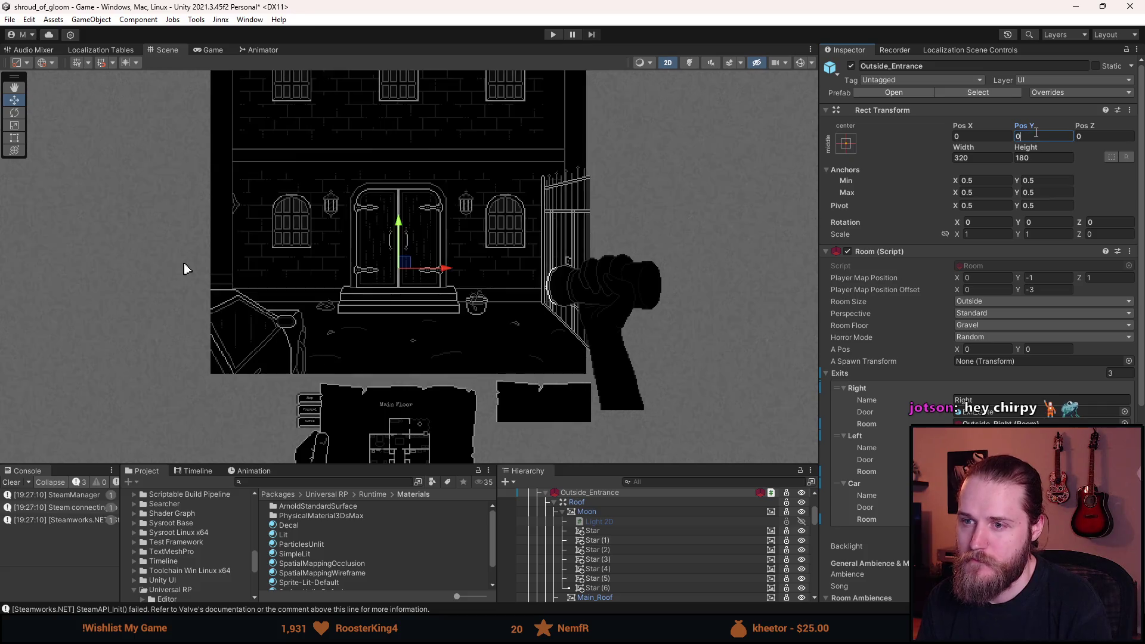
{"action": "left_click", "coordinate": [552, 35]}
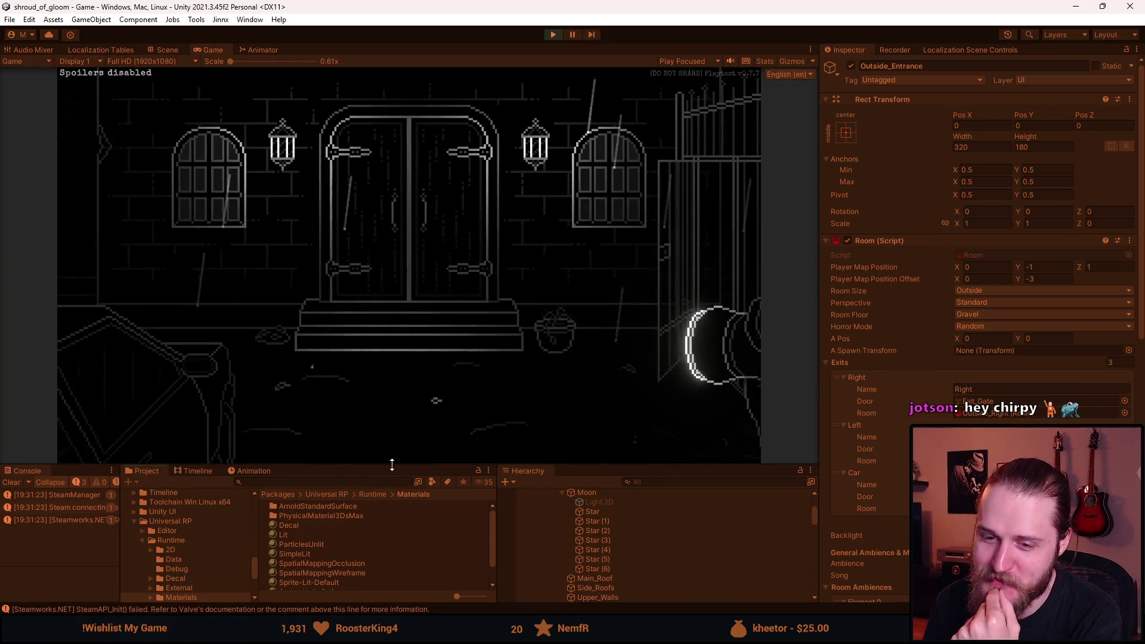
{"action": "left_click_drag", "start_coordinate": [384, 471], "coordinate": [388, 531]}
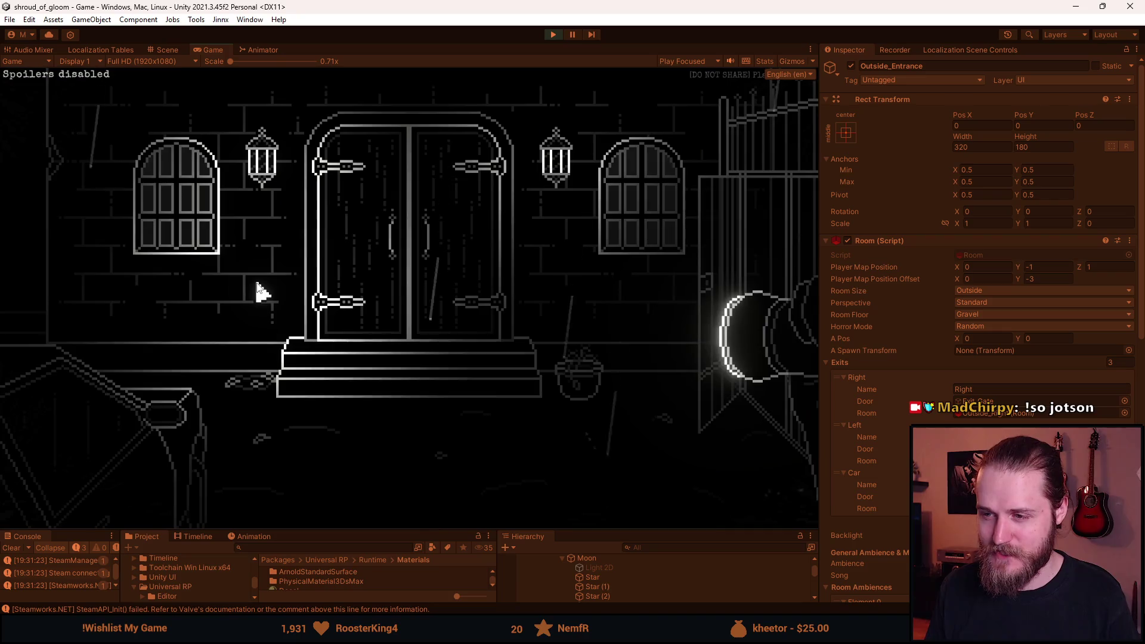
{"action": "key", "text": "alt+Tab"}
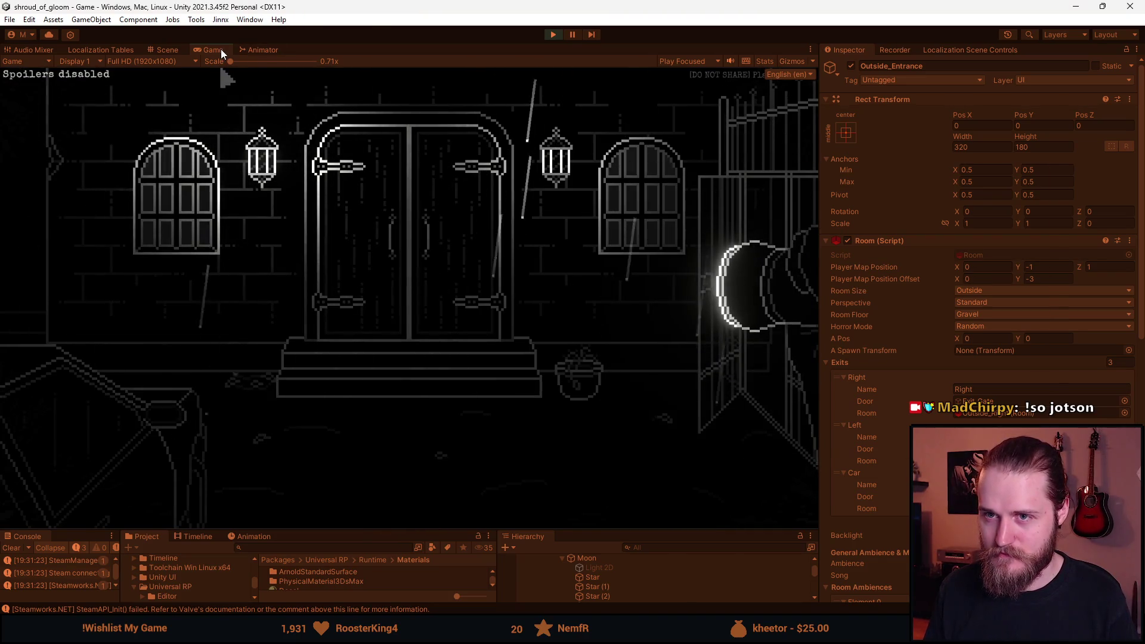
Maximize the Game view and enter the manor doors five times to replay the roof pan.
{"action": "double_click", "coordinate": [212, 50]}
{"action": "left_click", "coordinate": [313, 273]}
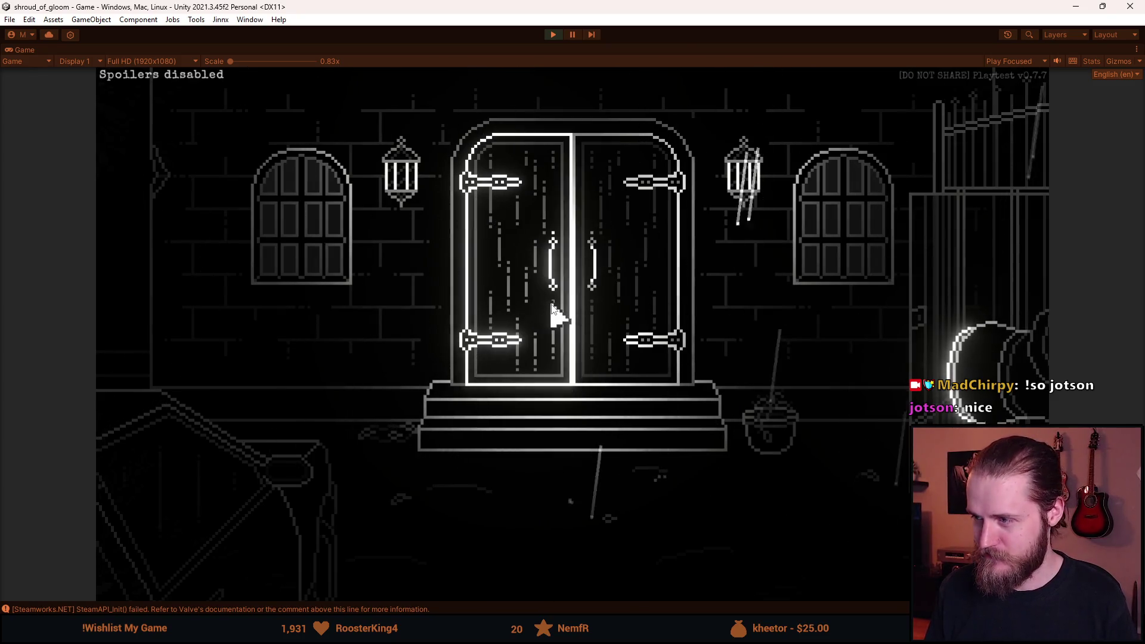
{"action": "left_click", "coordinate": [553, 313]}
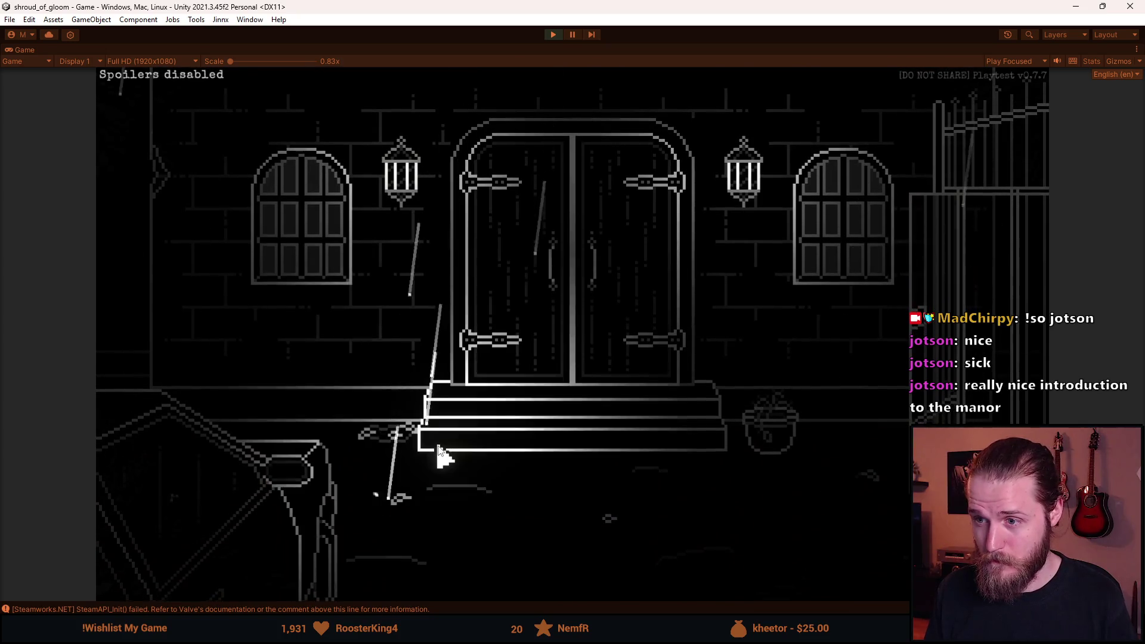
{"action": "left_click", "coordinate": [439, 448]}
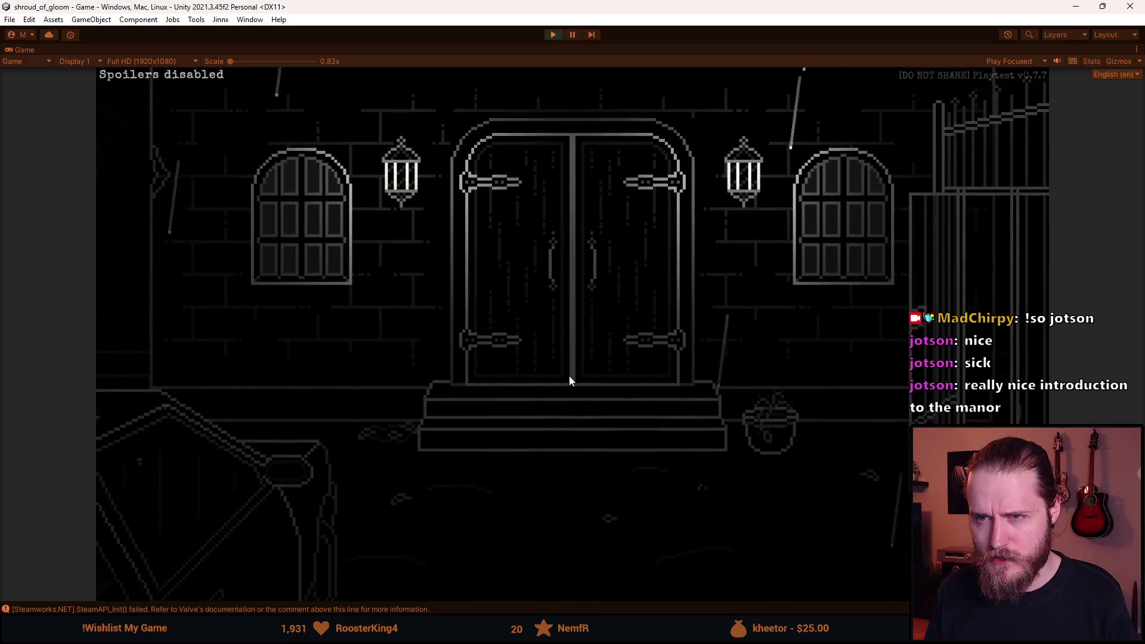
{"action": "left_click", "coordinate": [567, 382]}
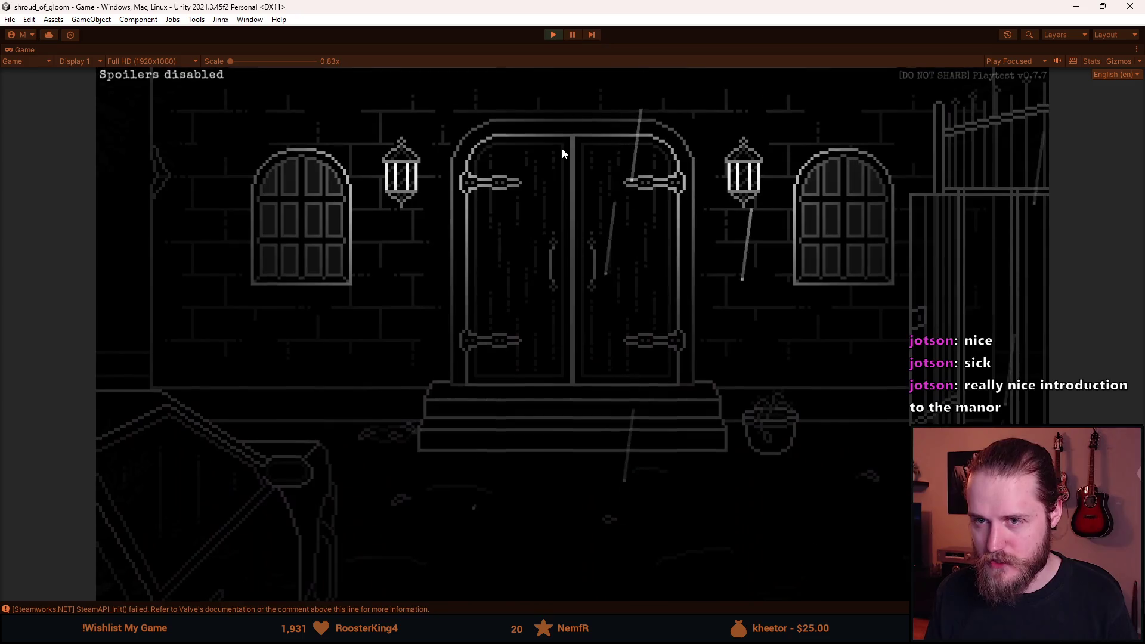
{"action": "left_click", "coordinate": [617, 388]}
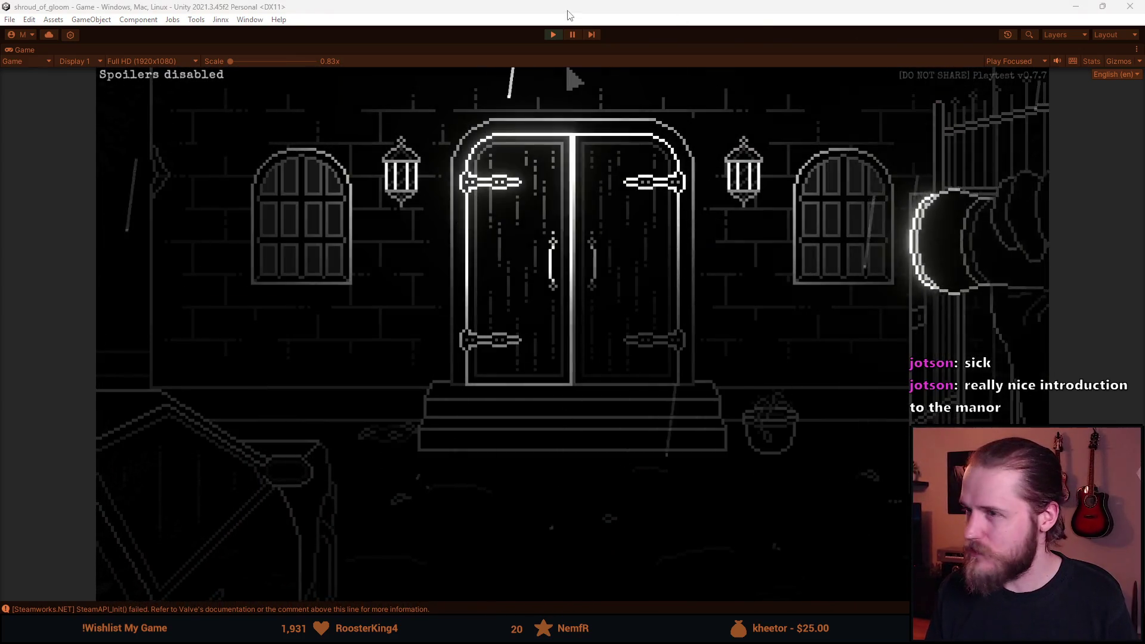
In ManorPanCutscene.cs, change the side roofs' Linear easing to InOutSine.
{"action": "key", "text": "alt+Tab"}
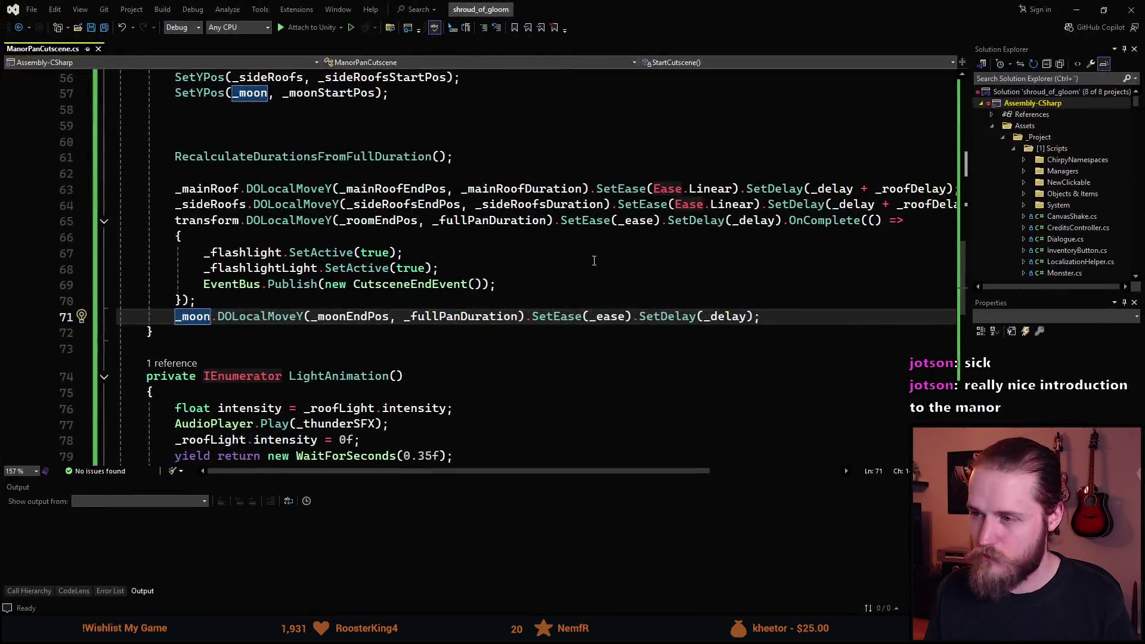
{"action": "scroll", "coordinate": [726, 259], "scroll_direction": "up", "scroll_amount": 2}
{"action": "double_click", "coordinate": [729, 253]}
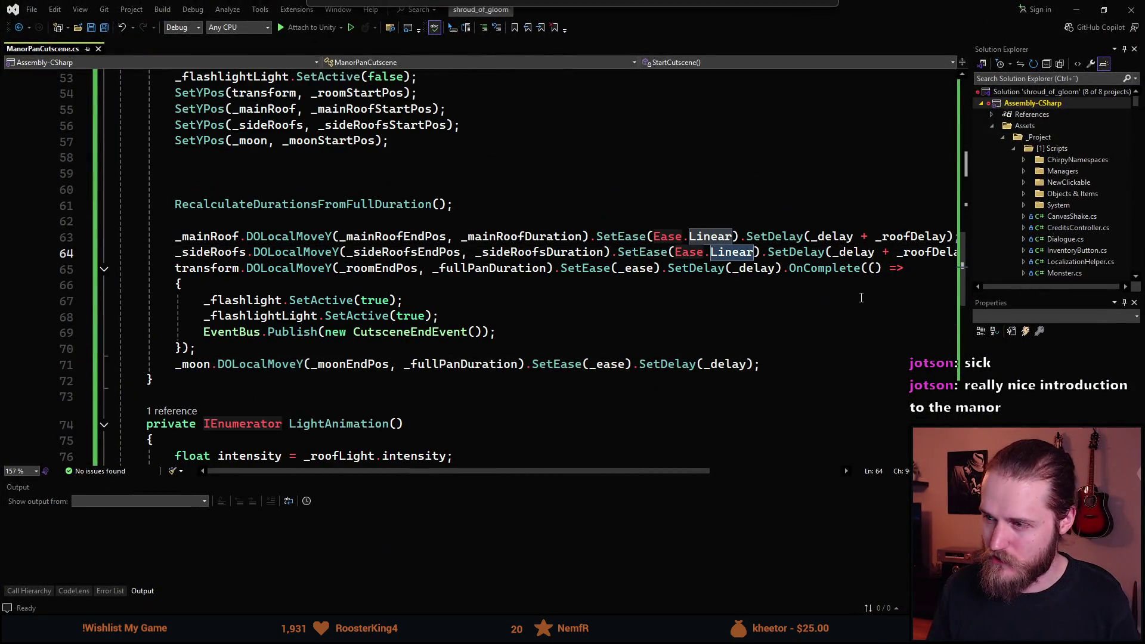
{"action": "key", "text": "BackSpace"}
{"action": "type", "text": "InOutS"}
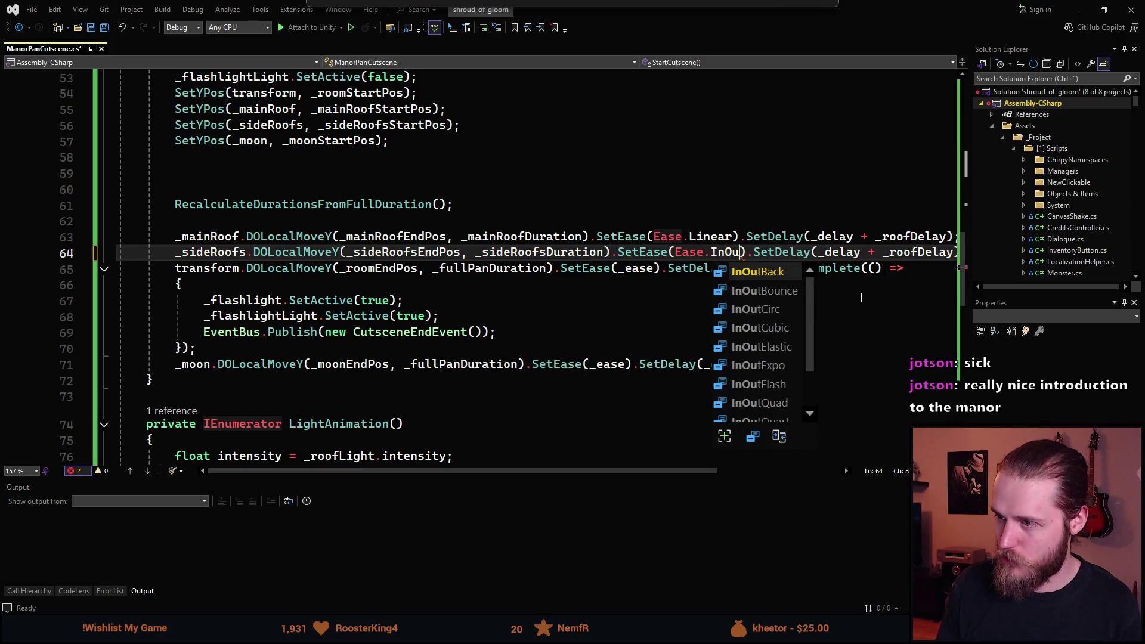
{"action": "key", "text": "Tab"}
Switch both the main roof and side roof tweens to Ease.InCubic and return to Unity.
{"action": "key", "text": "Up"}
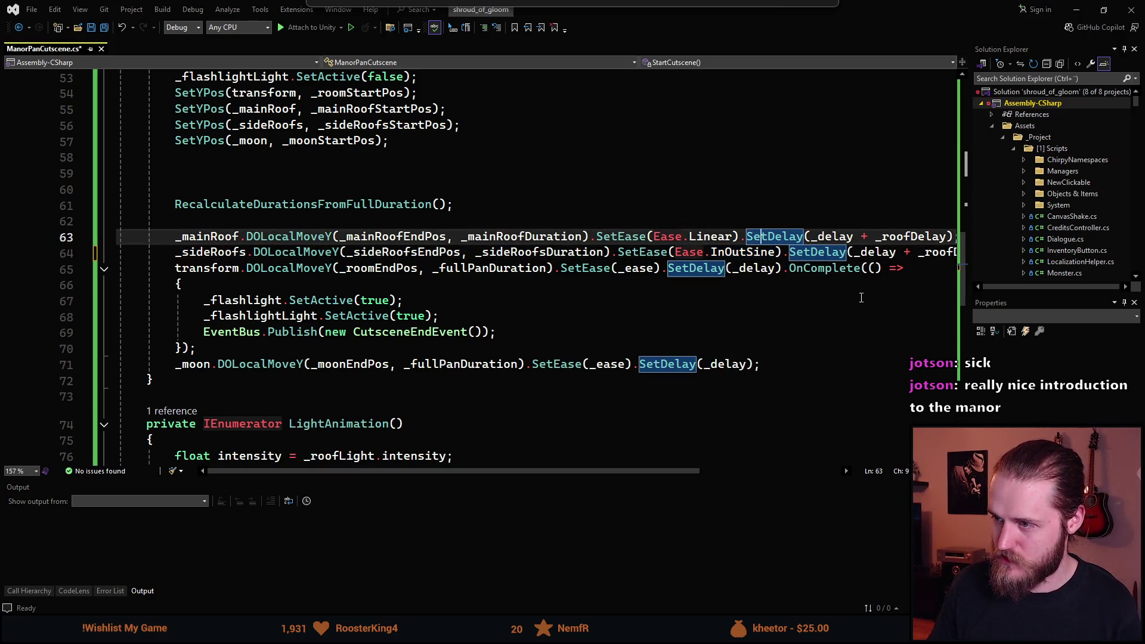
{"action": "key", "text": "ctrl+Left"}
{"action": "key", "text": "ctrl+Left"}
{"action": "key", "text": "ctrl+Left"}
{"action": "key", "text": "ctrl+shift+Right"}
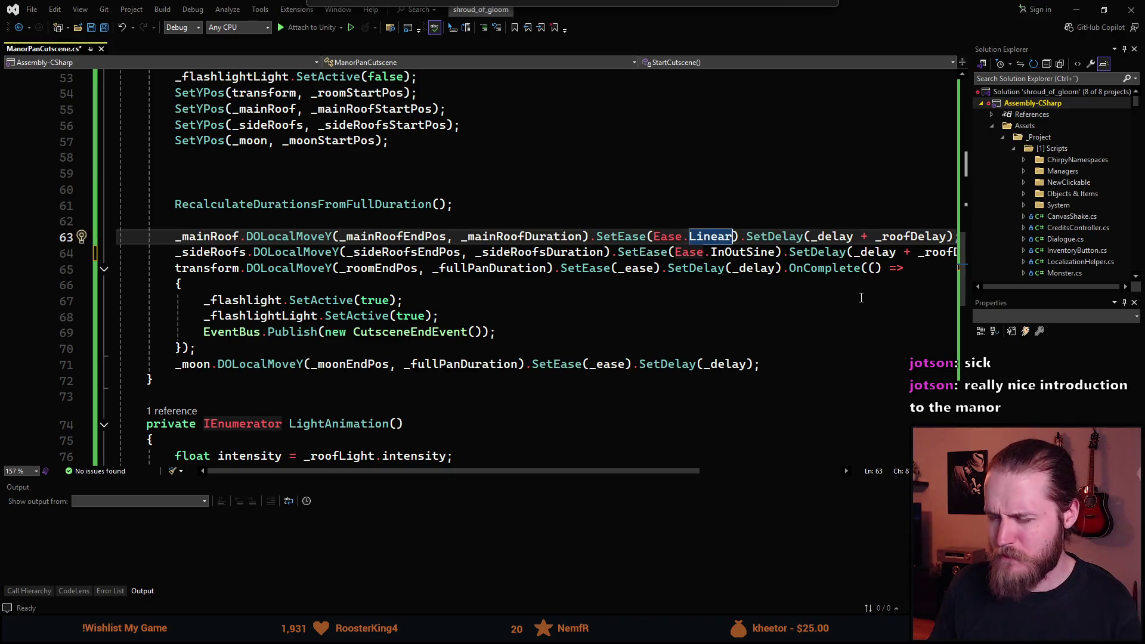
{"action": "type", "text": "In"}
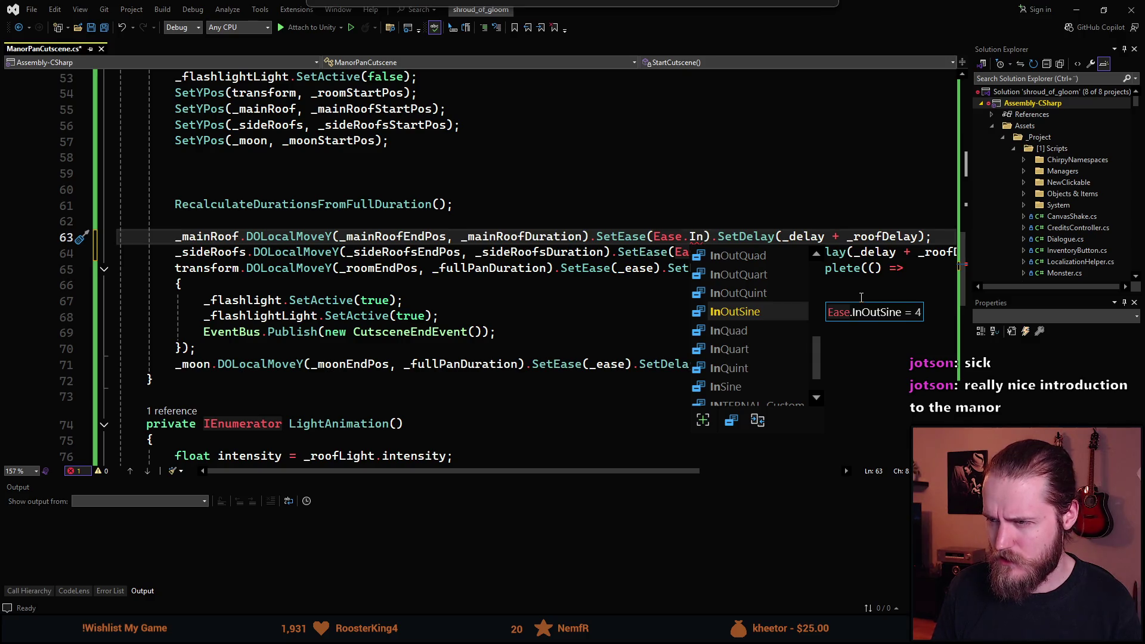
{"action": "type", "text": "Cub"}
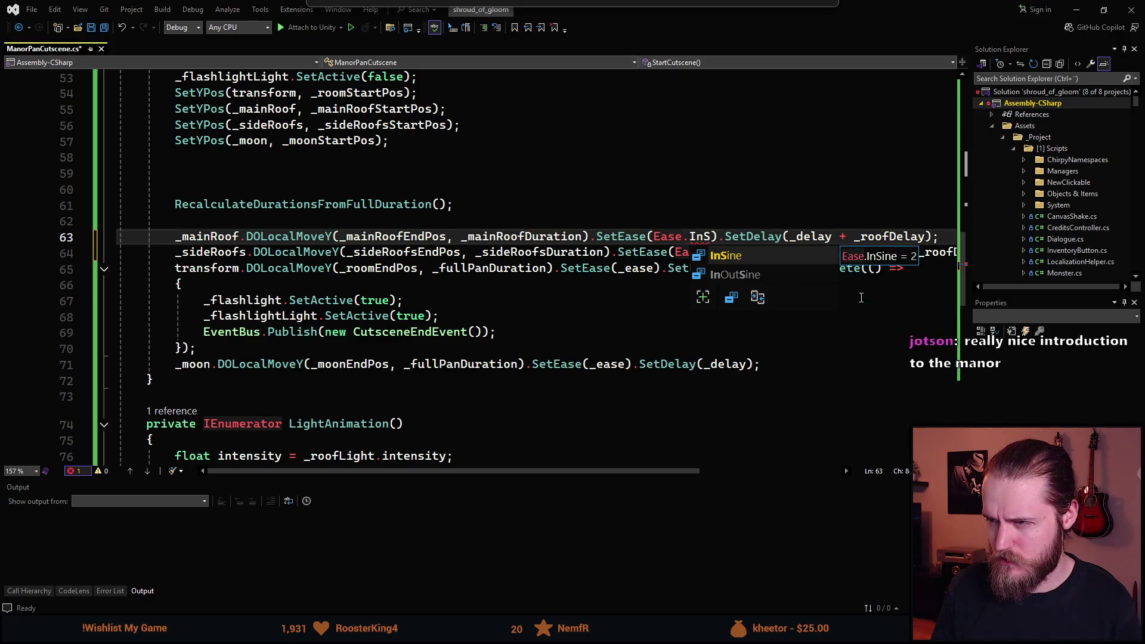
{"action": "key", "text": "Tab"}
{"action": "key", "text": "Down"}
{"action": "key", "text": "ctrl+shift+Right"}
{"action": "key", "text": "BackSpace"}
{"action": "type", "text": "InCub).SetDelay(_delay + _roofDelay"}
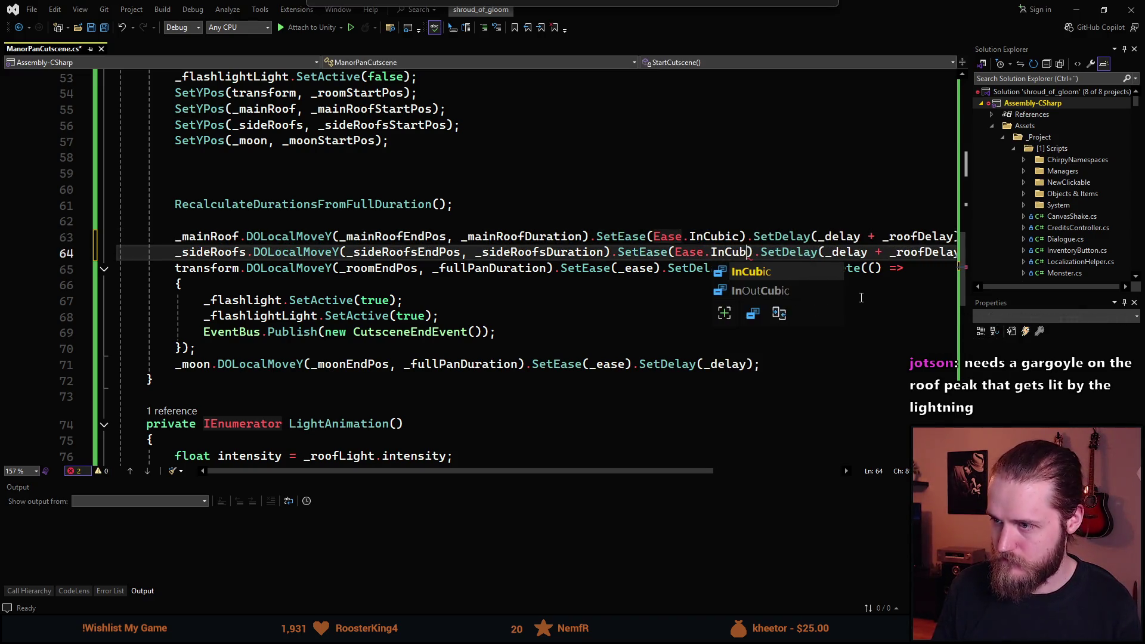
{"action": "key", "text": "Tab"}
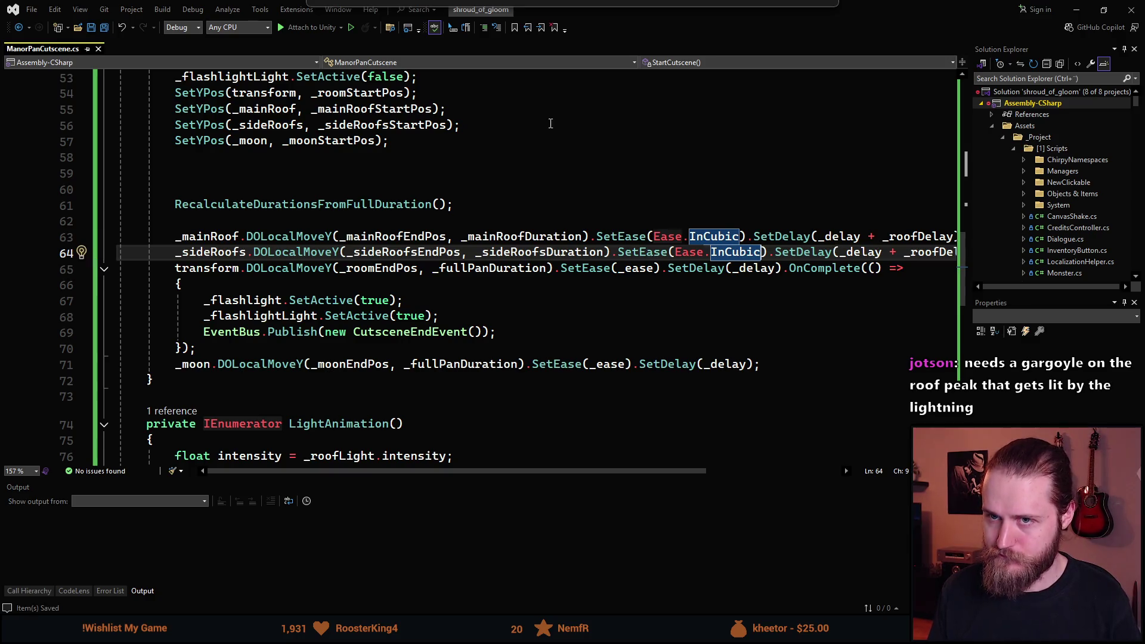
{"action": "key", "text": "alt+Tab"}
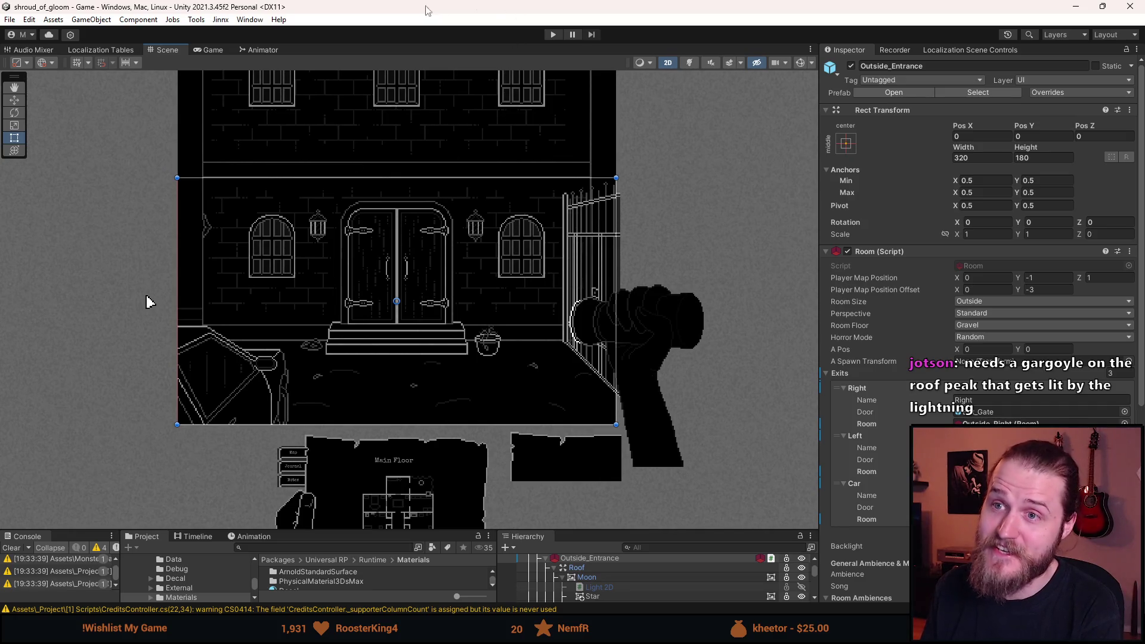
Preview the InCubic cutscene in play mode, stop it, and go back to Visual Studio.
{"action": "left_click", "coordinate": [556, 31]}
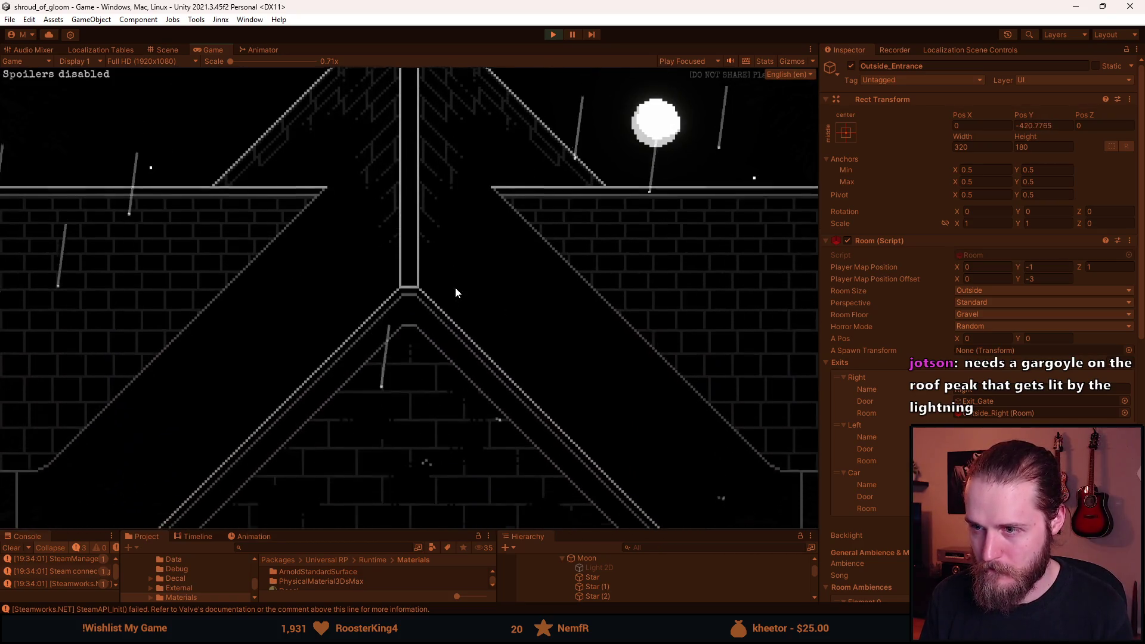
{"action": "left_click", "coordinate": [559, 36]}
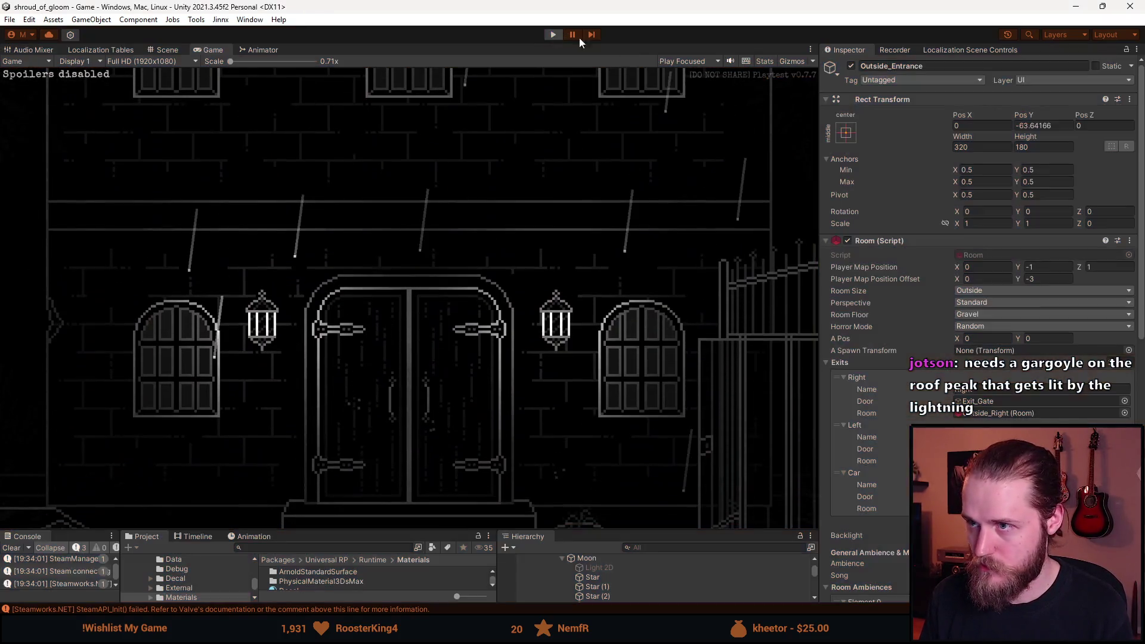
{"action": "key", "text": "alt+Tab"}
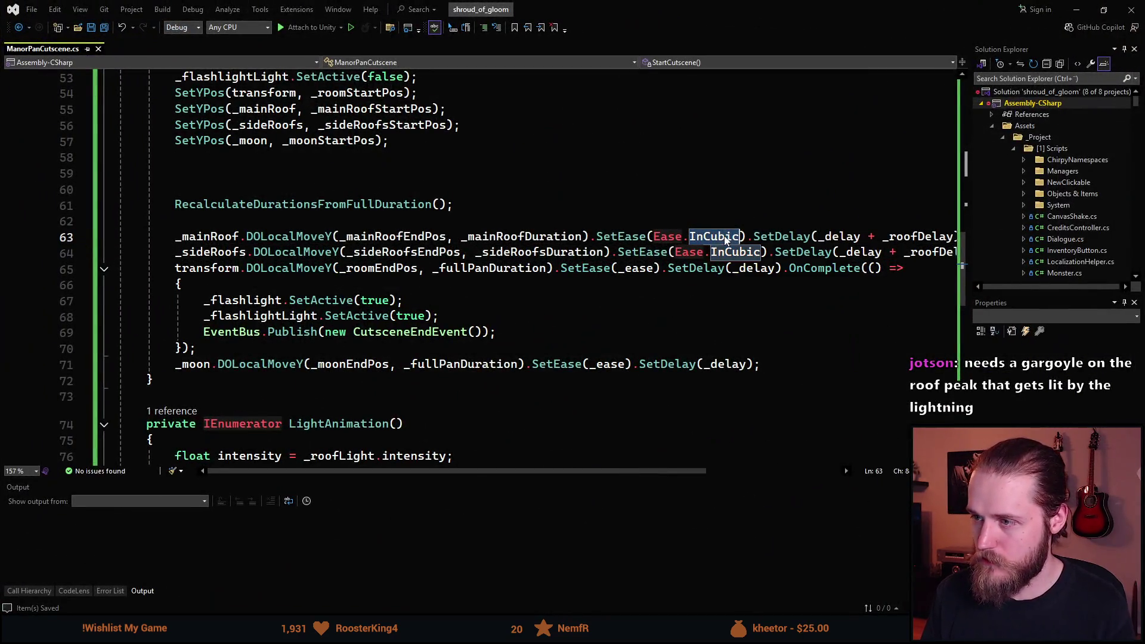
Replace InCubic with InSine on lines 63 and 64, then return to Unity.
{"action": "type", "text": "InSine"}
{"action": "double_click", "coordinate": [718, 251]}
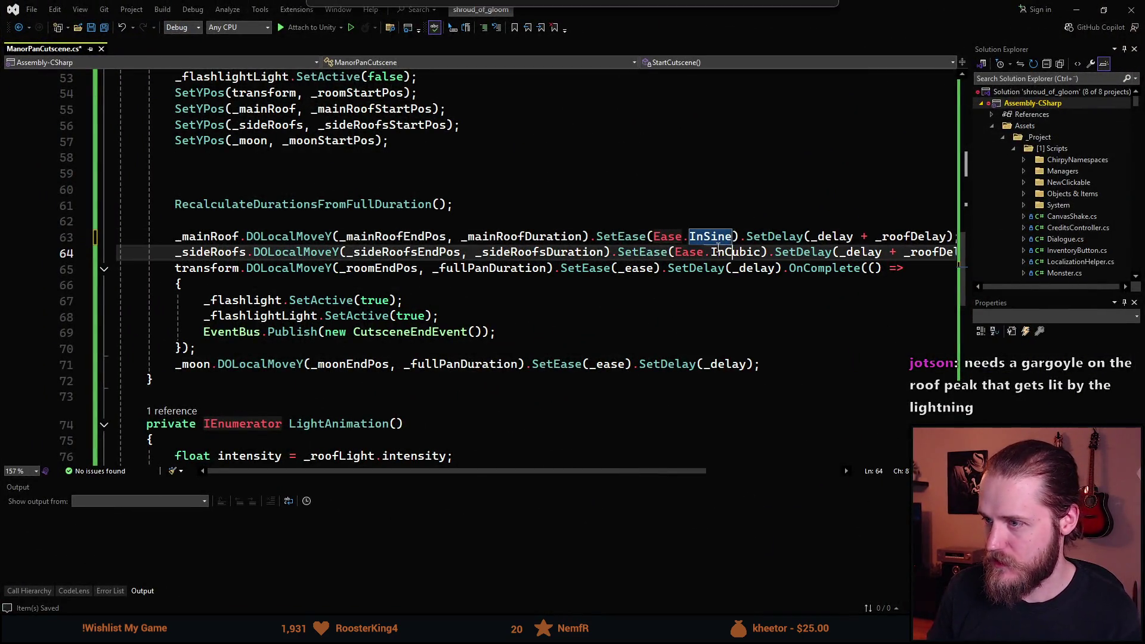
{"action": "type", "text": "InS"}
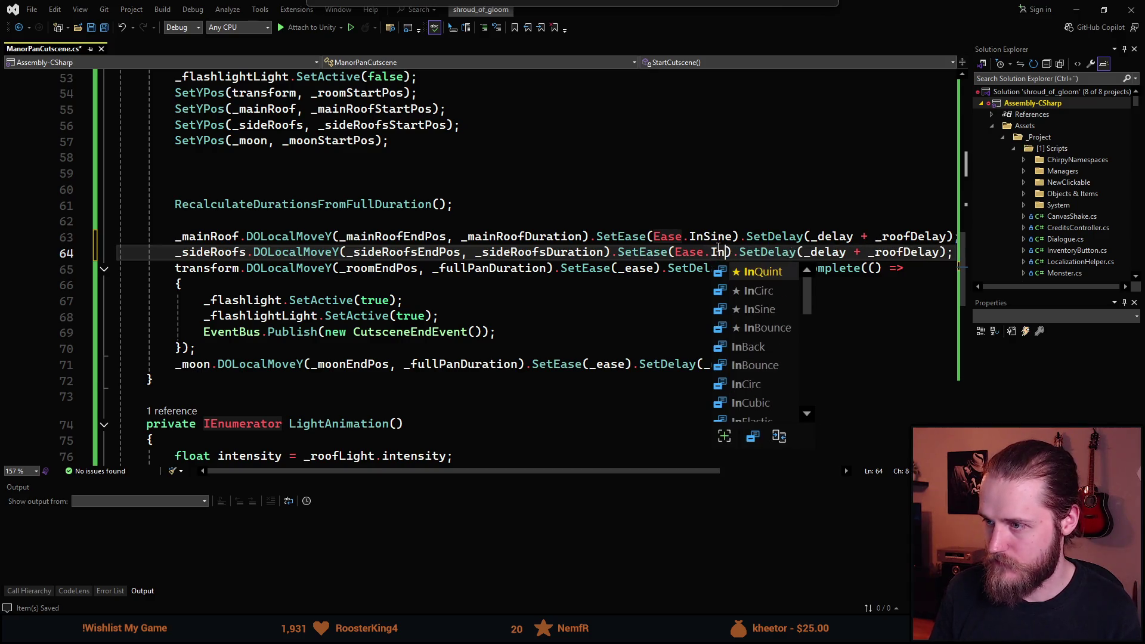
{"action": "key", "text": "Tab"}
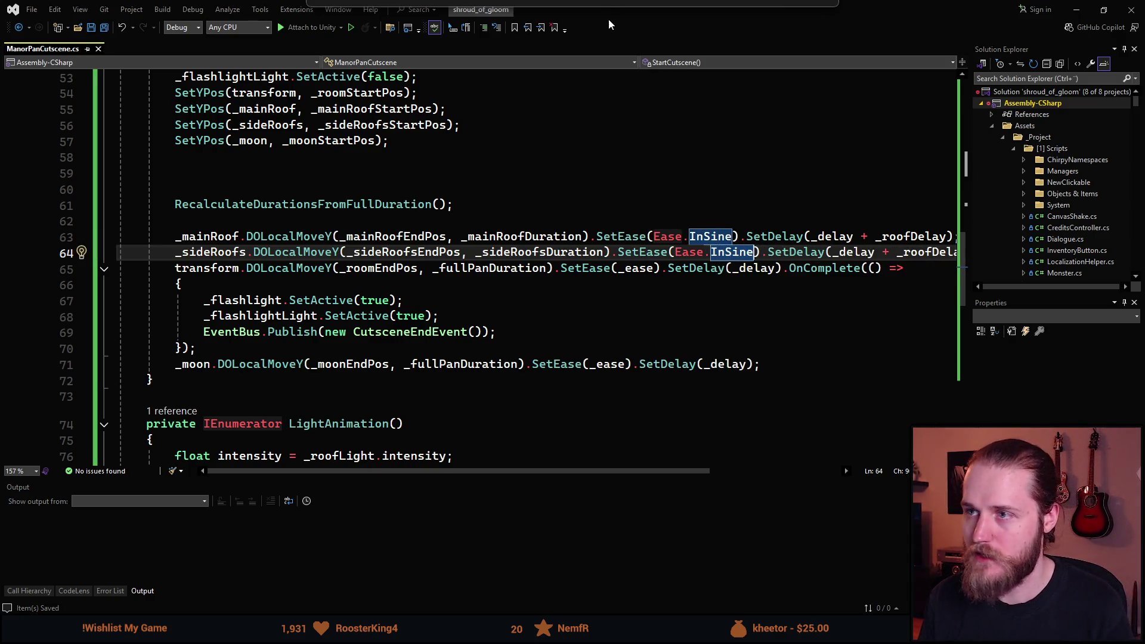
{"action": "key", "text": "alt+Tab"}
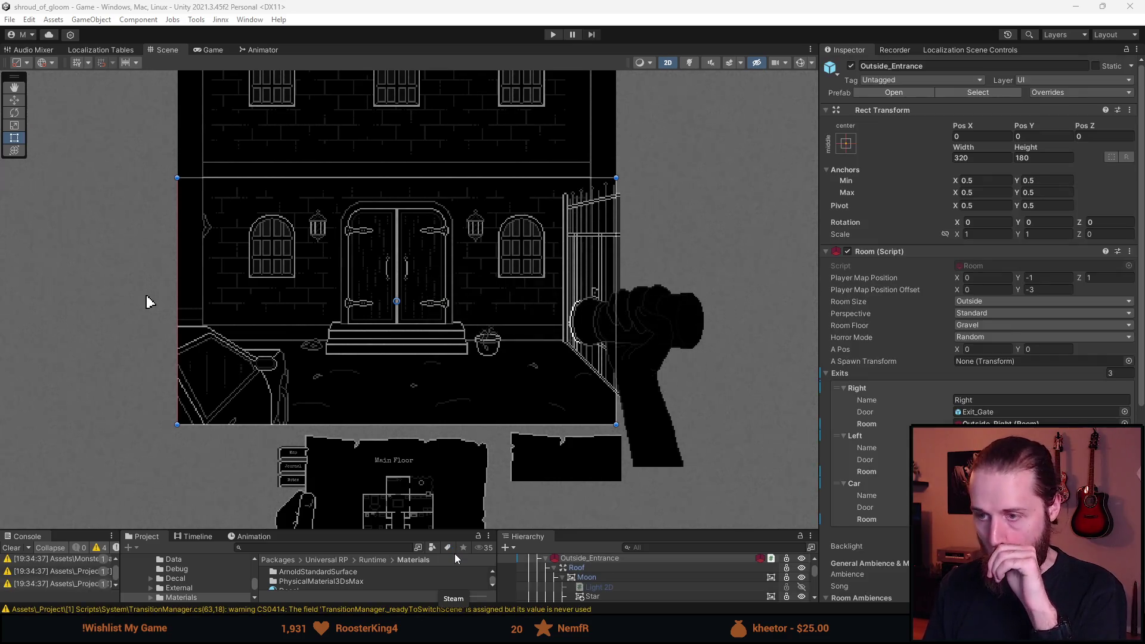
Run the game and replay the InSine roof-to-doors pan three times.
{"action": "left_click", "coordinate": [553, 34]}
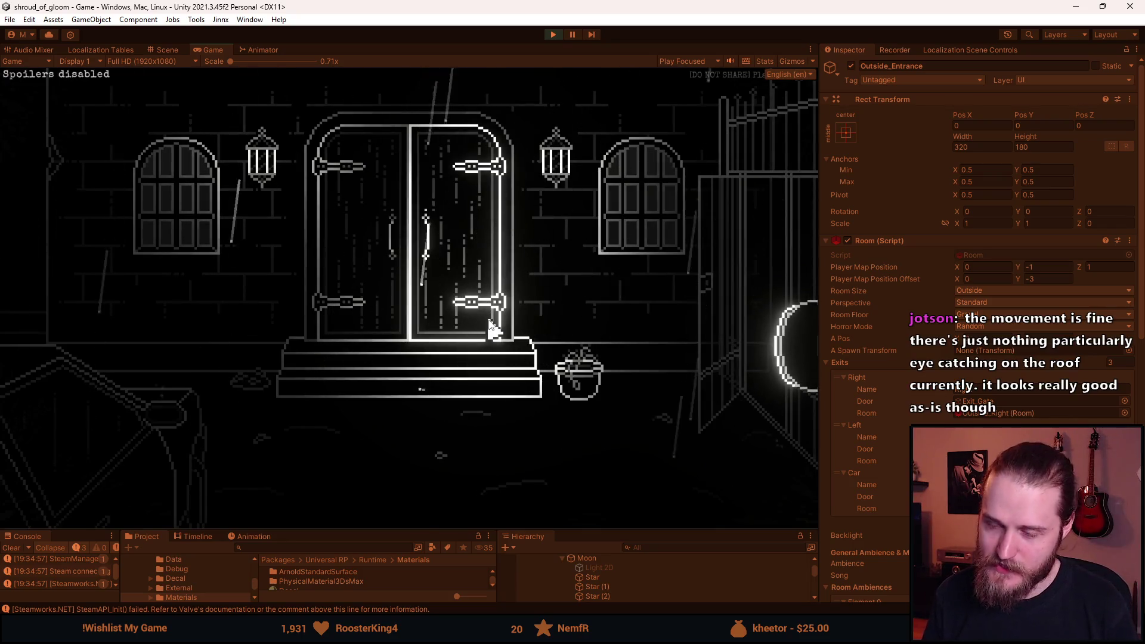
{"action": "left_click", "coordinate": [489, 320]}
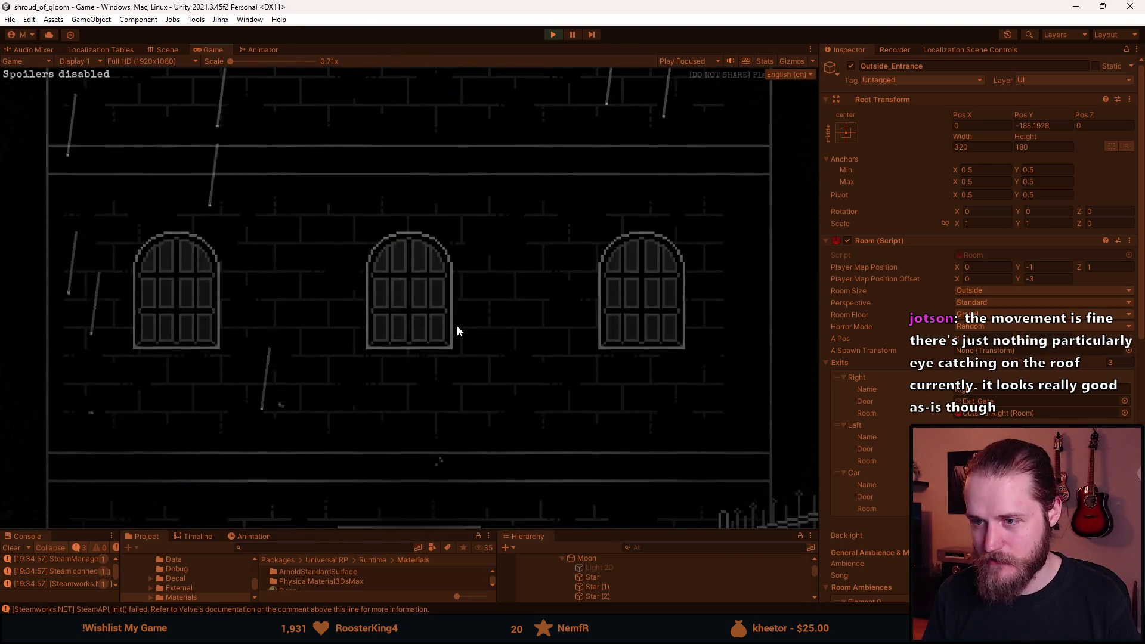
{"action": "left_click", "coordinate": [457, 331]}
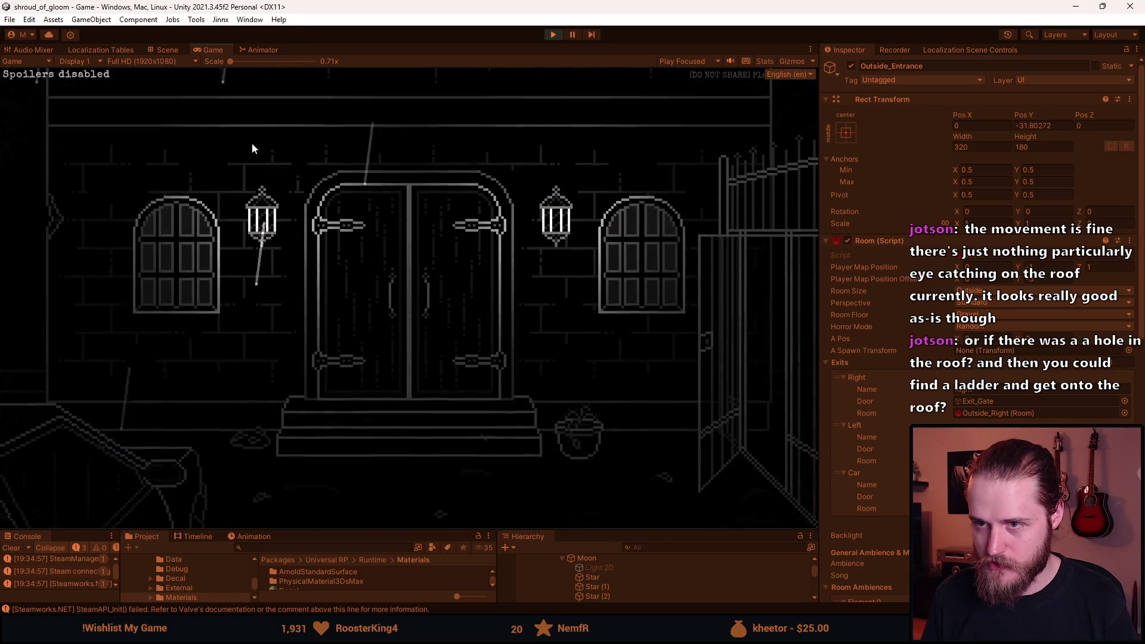
{"action": "left_click", "coordinate": [405, 400]}
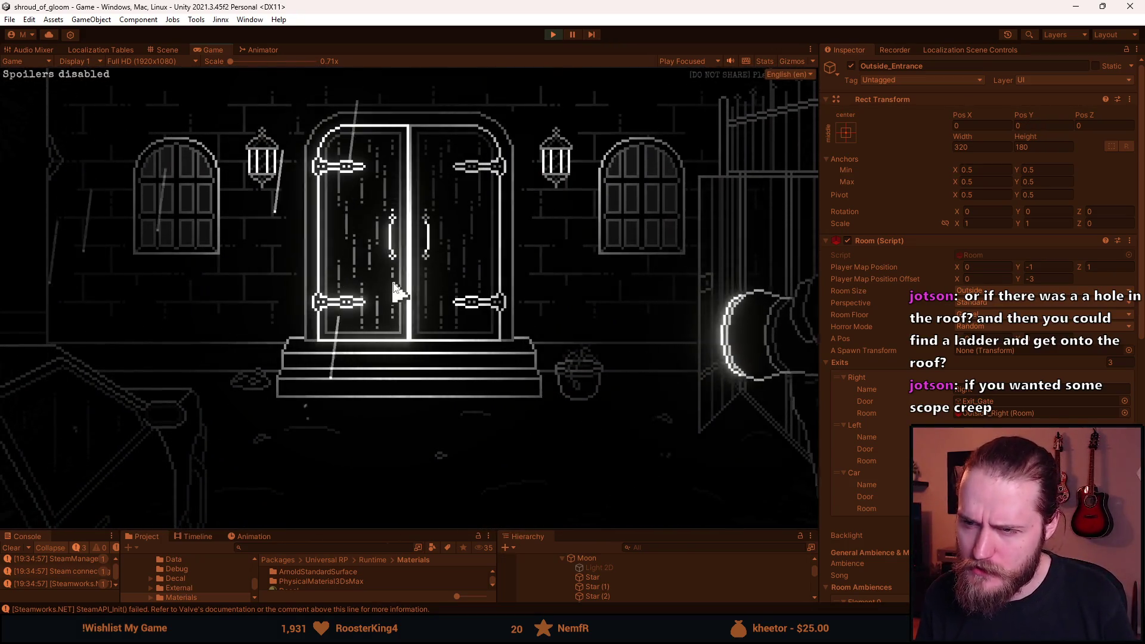
Replay the manor pan cutscene from night sky to doors four times, then return to the gargoyle image search.
{"action": "left_click", "coordinate": [406, 321]}
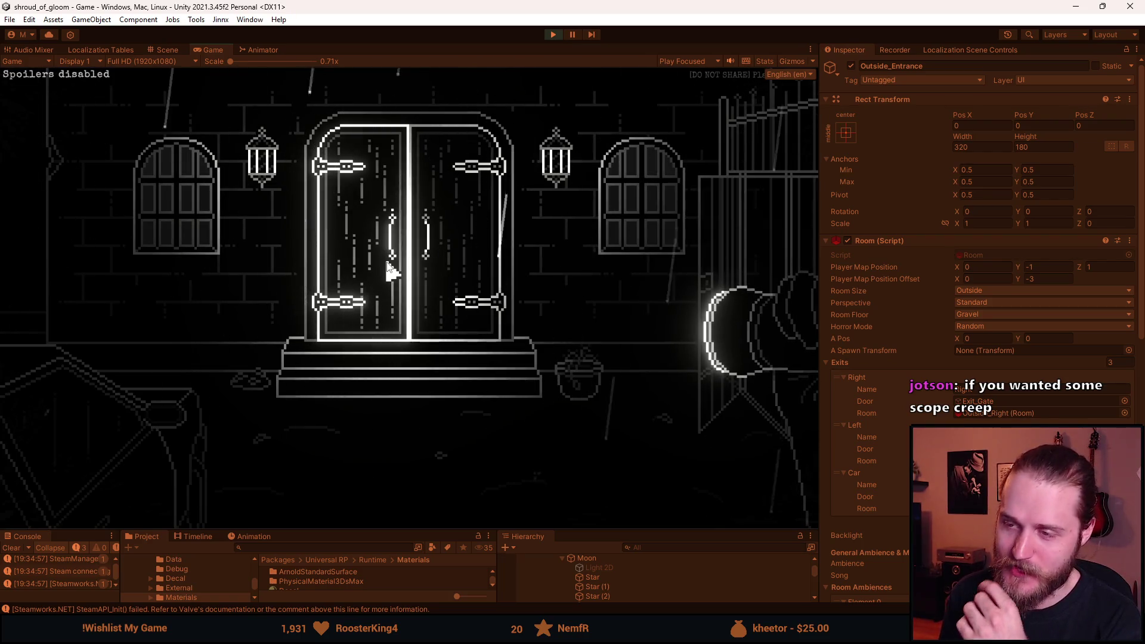
{"action": "left_click", "coordinate": [388, 269]}
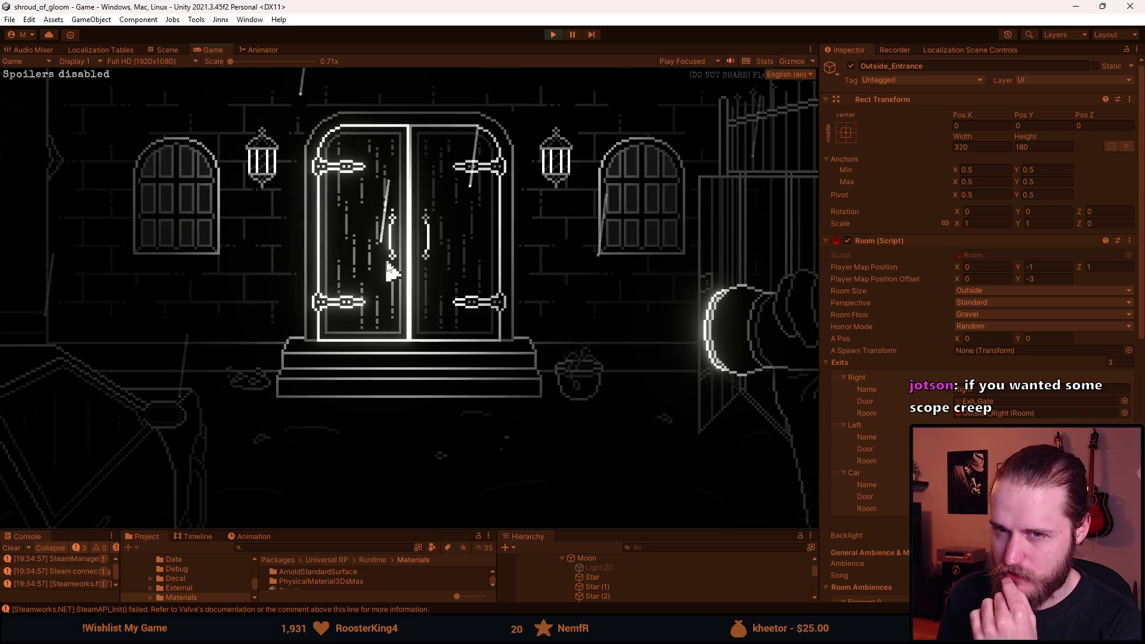
{"action": "left_click", "coordinate": [387, 262]}
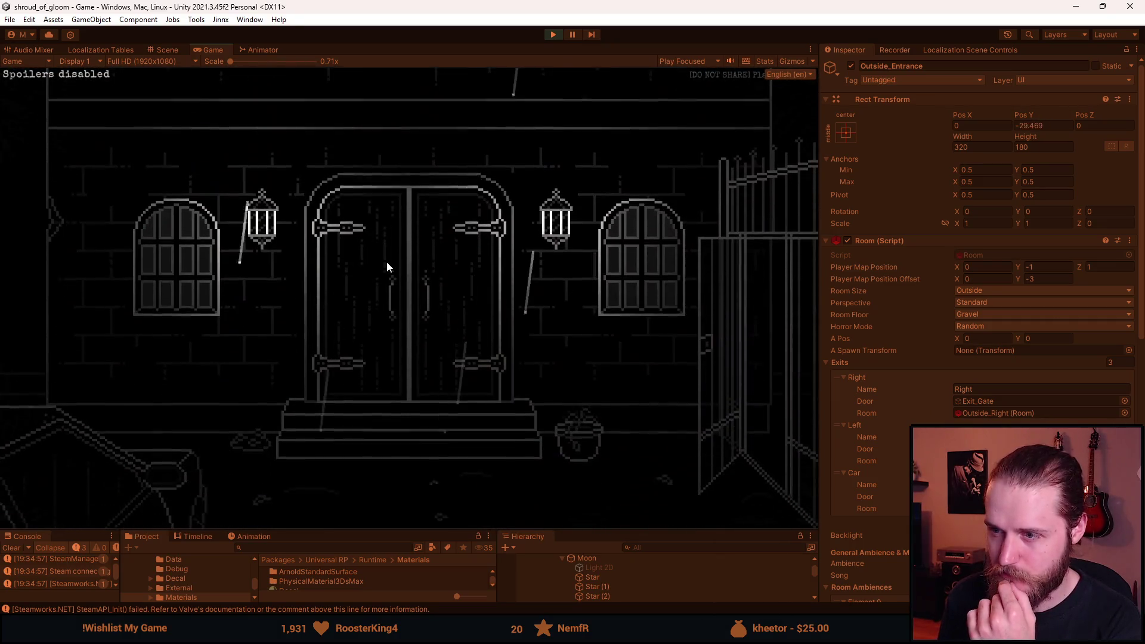
{"action": "left_click", "coordinate": [386, 262]}
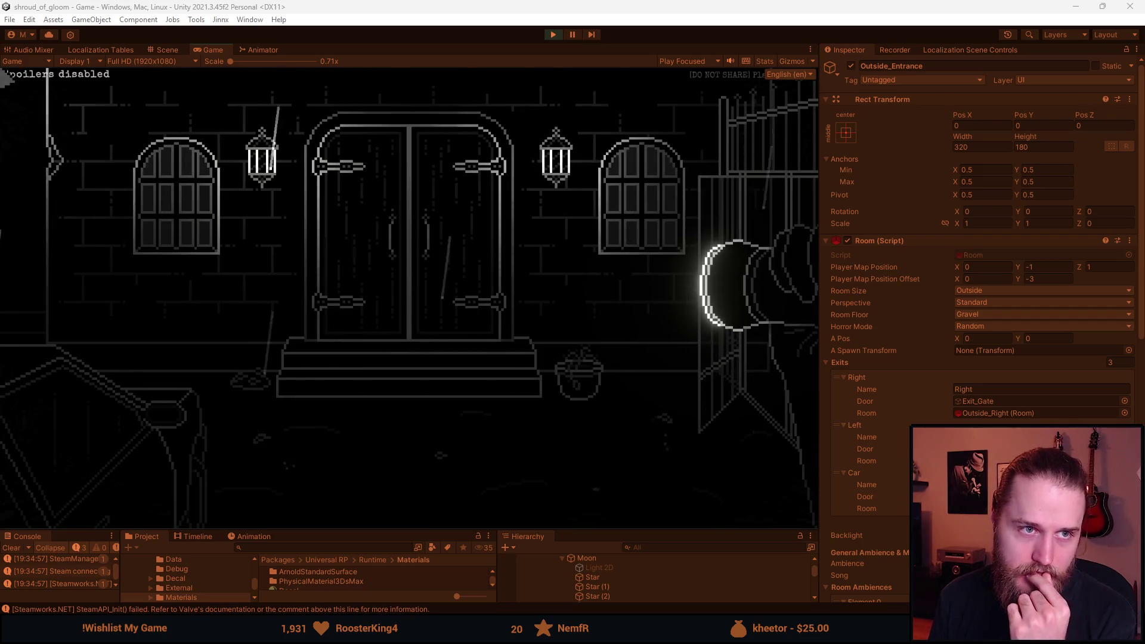
{"action": "key", "text": "alt+Tab"}
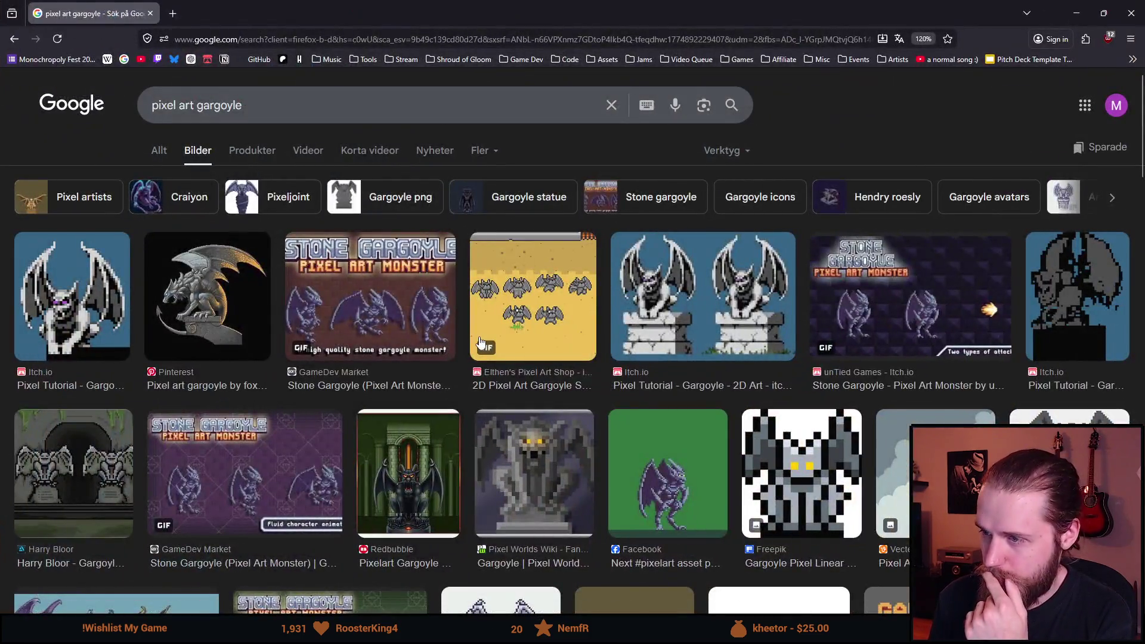
Browse down the pixel-art gargoyle results and open one result in a new tab.
{"action": "scroll", "coordinate": [437, 455], "scroll_direction": "down", "scroll_amount": 5}
{"action": "scroll", "coordinate": [438, 455], "scroll_direction": "down", "scroll_amount": 3}
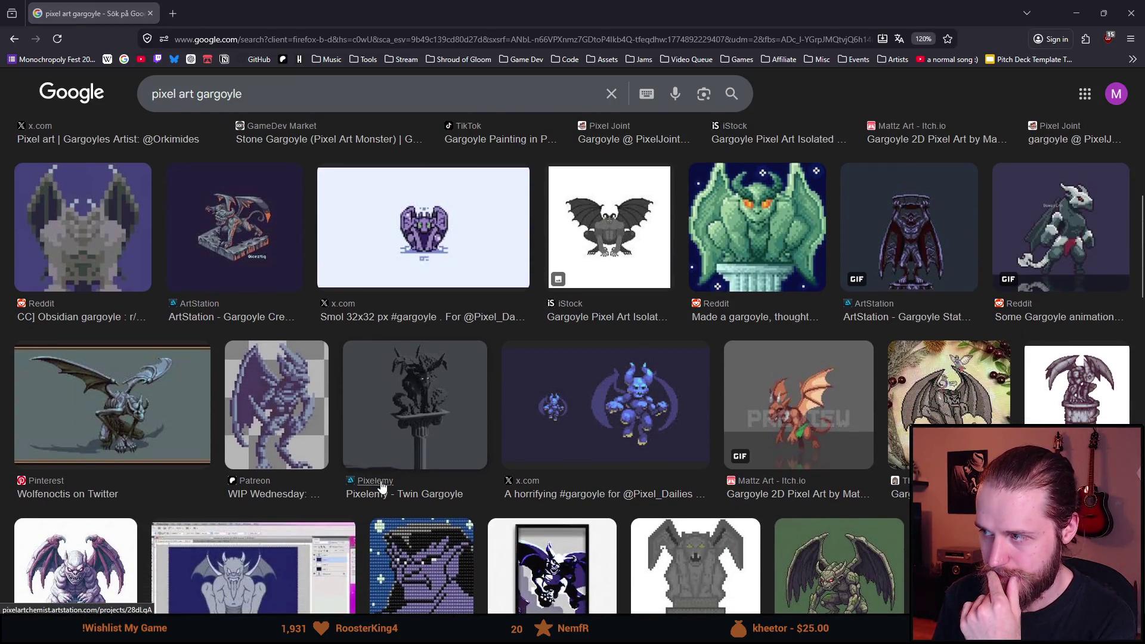
{"action": "scroll", "coordinate": [382, 487], "scroll_direction": "down", "scroll_amount": 3}
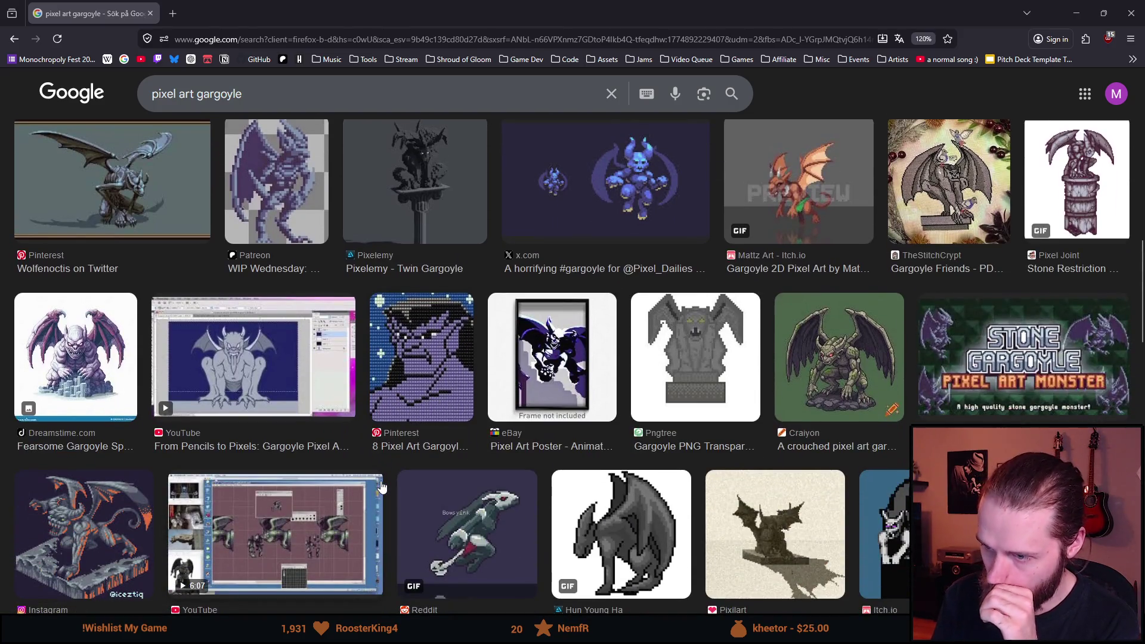
{"action": "scroll", "coordinate": [380, 487], "scroll_direction": "down", "scroll_amount": 4}
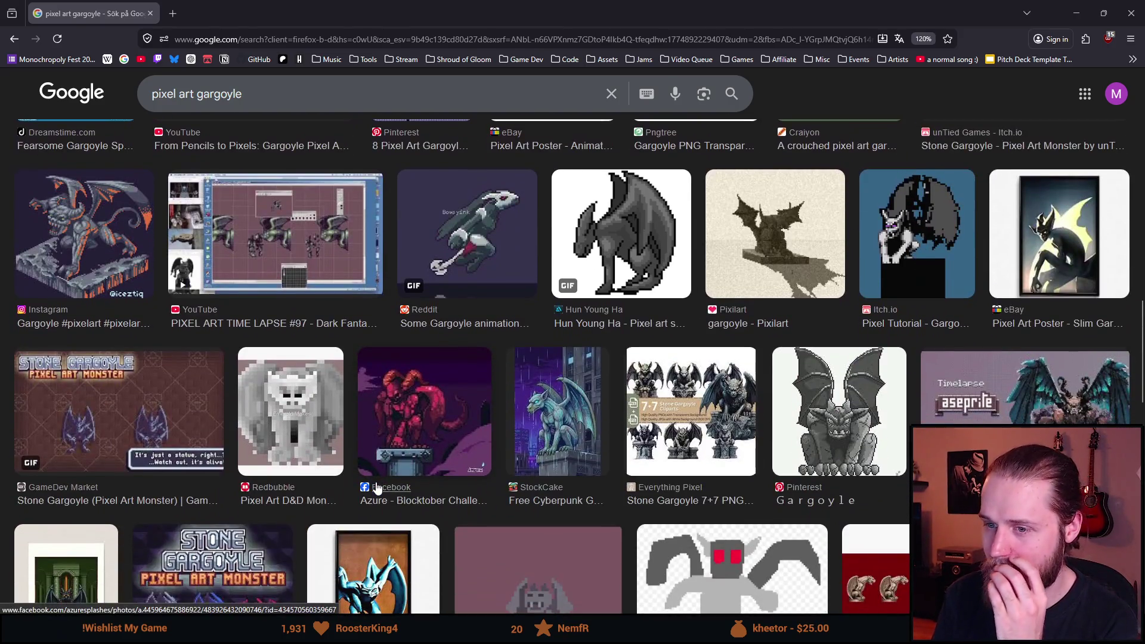
{"action": "scroll", "coordinate": [377, 487], "scroll_direction": "down", "scroll_amount": 4}
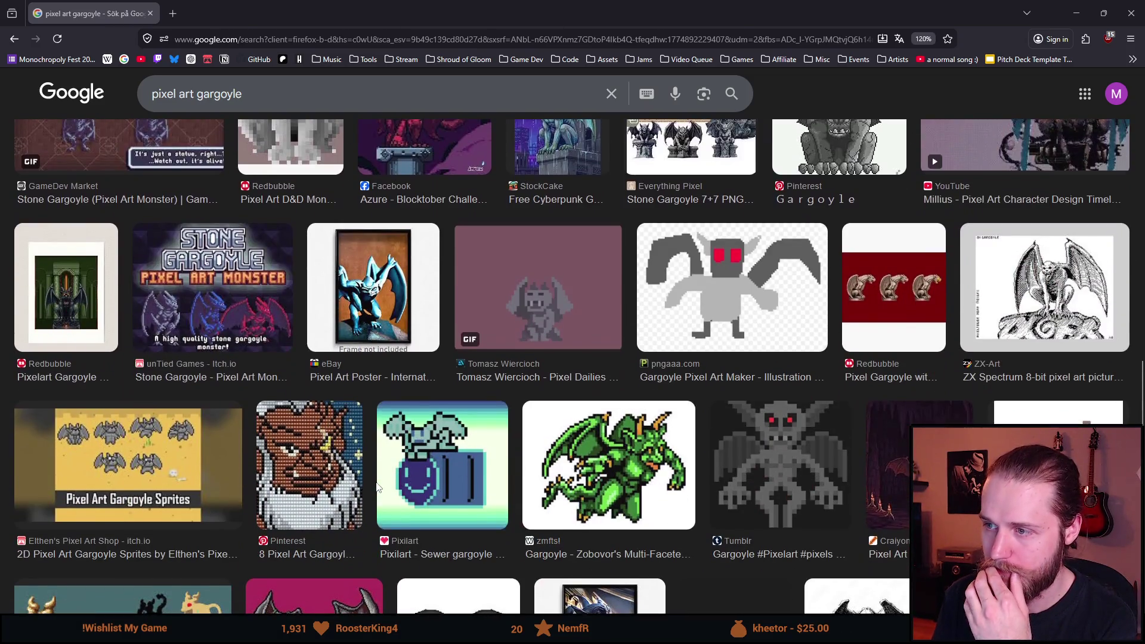
{"action": "scroll", "coordinate": [377, 487], "scroll_direction": "down", "scroll_amount": 5}
{"action": "scroll", "coordinate": [376, 486], "scroll_direction": "down", "scroll_amount": 3}
{"action": "scroll", "coordinate": [377, 487], "scroll_direction": "down", "scroll_amount": 5}
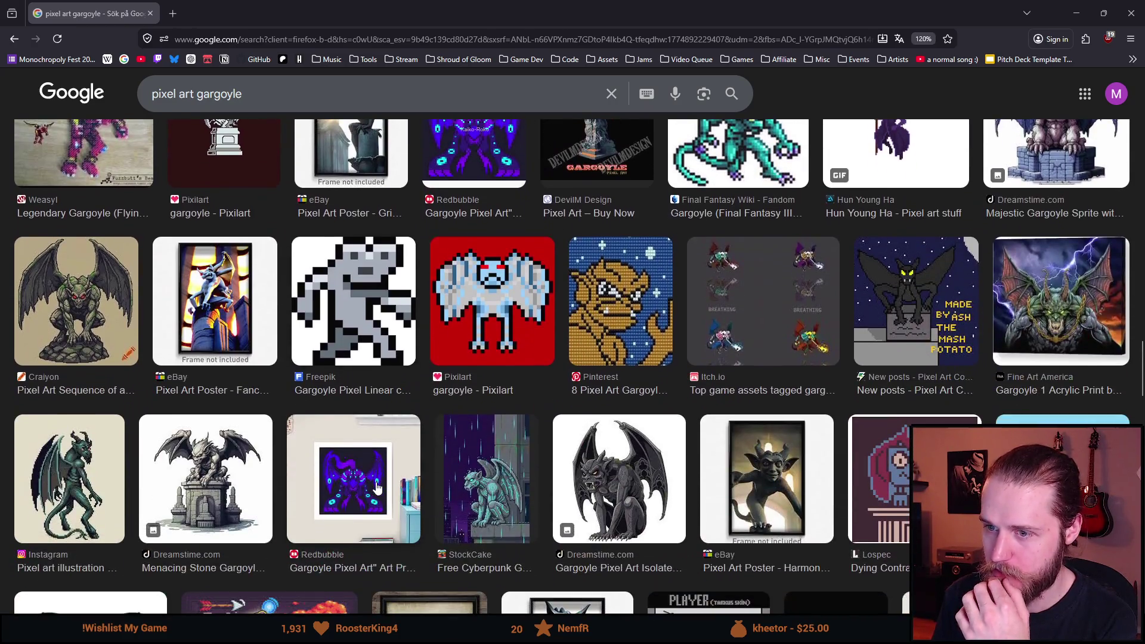
{"action": "scroll", "coordinate": [381, 489], "scroll_direction": "down", "scroll_amount": 3}
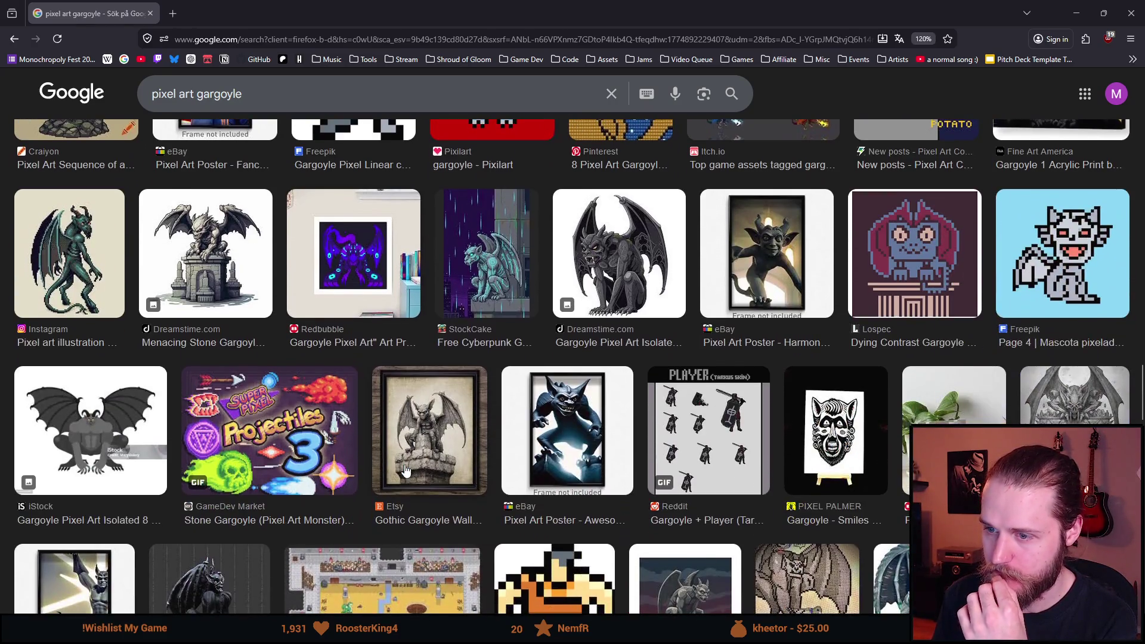
{"action": "scroll", "coordinate": [405, 471], "scroll_direction": "down", "scroll_amount": 5}
{"action": "scroll", "coordinate": [405, 471], "scroll_direction": "down", "scroll_amount": 3}
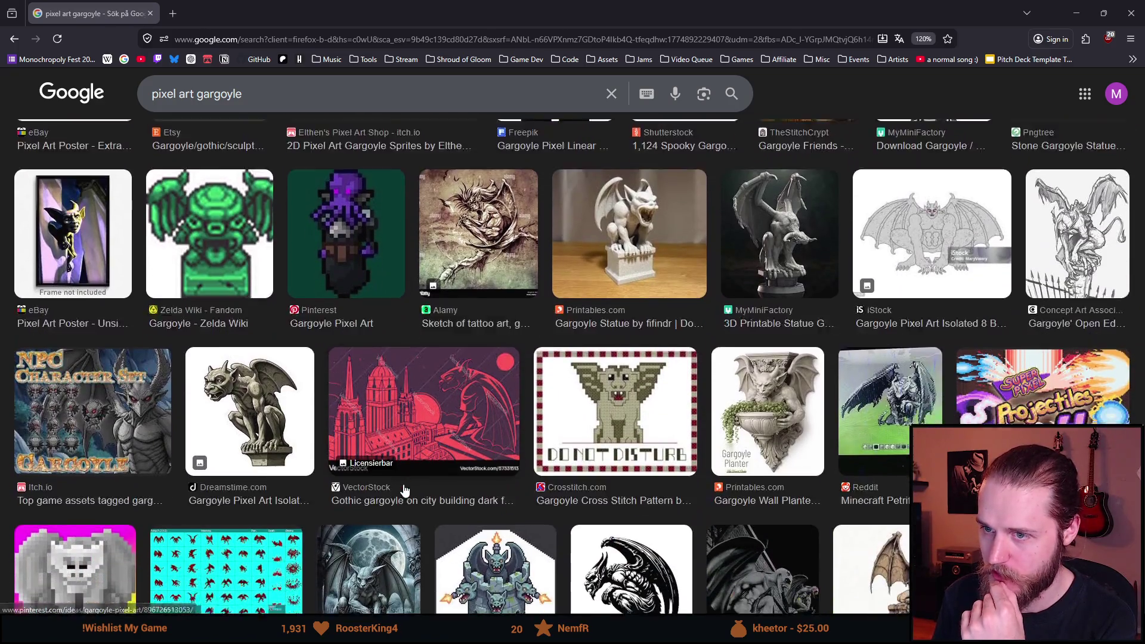
{"action": "scroll", "coordinate": [403, 489], "scroll_direction": "up", "scroll_amount": 3}
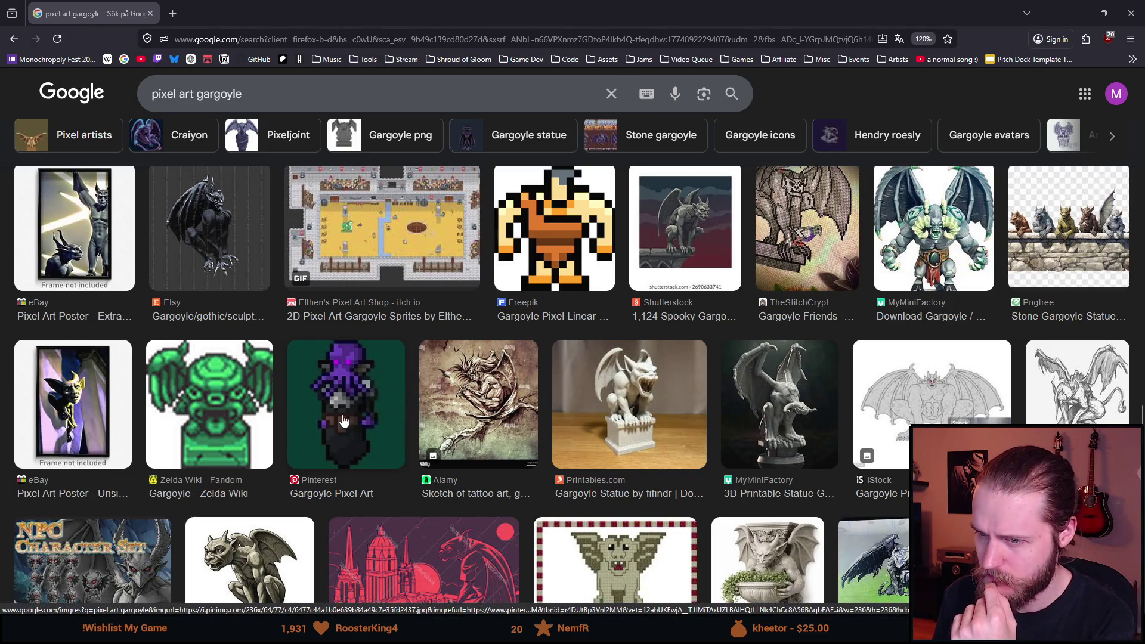
{"action": "scroll", "coordinate": [352, 403], "scroll_direction": "down", "scroll_amount": 1}
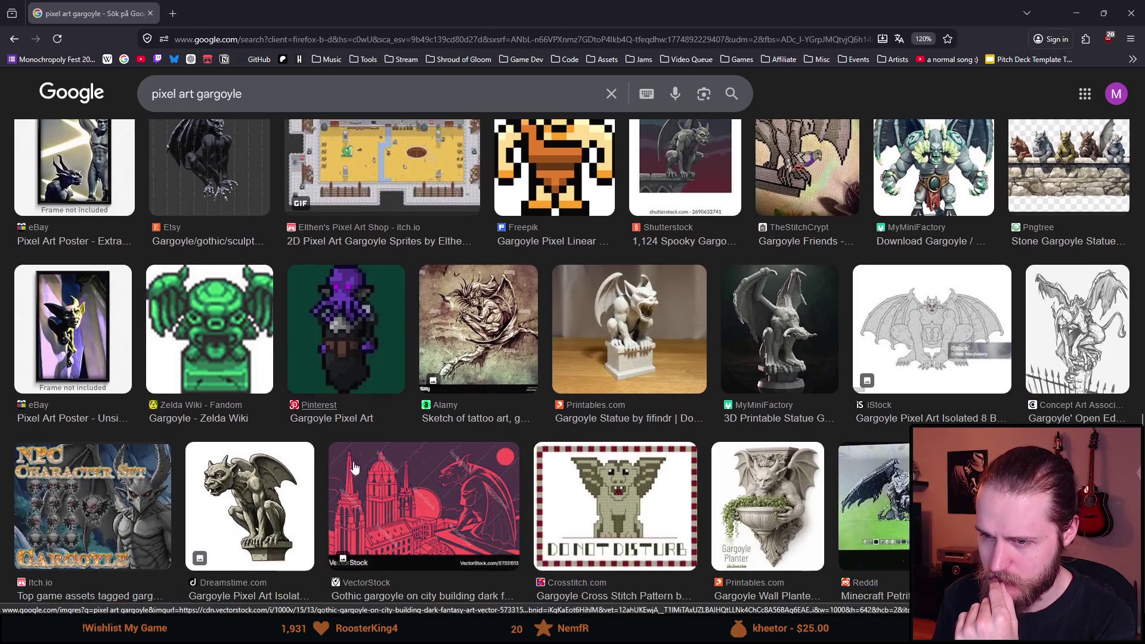
{"action": "scroll", "coordinate": [352, 426], "scroll_direction": "down", "scroll_amount": 7}
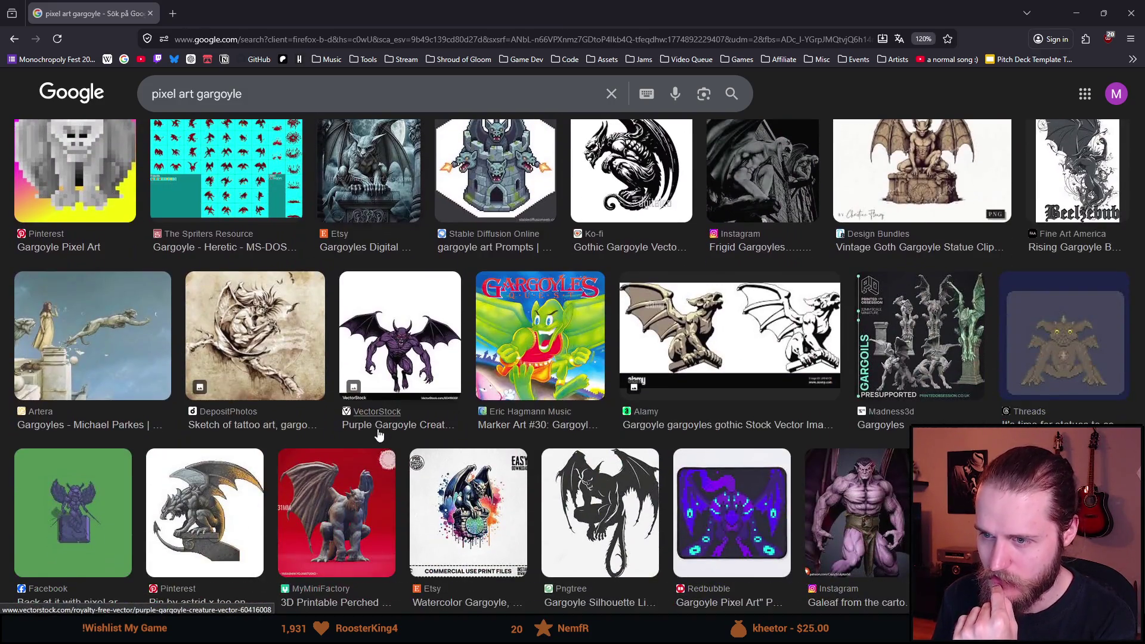
{"action": "scroll", "coordinate": [379, 434], "scroll_direction": "down", "scroll_amount": 2}
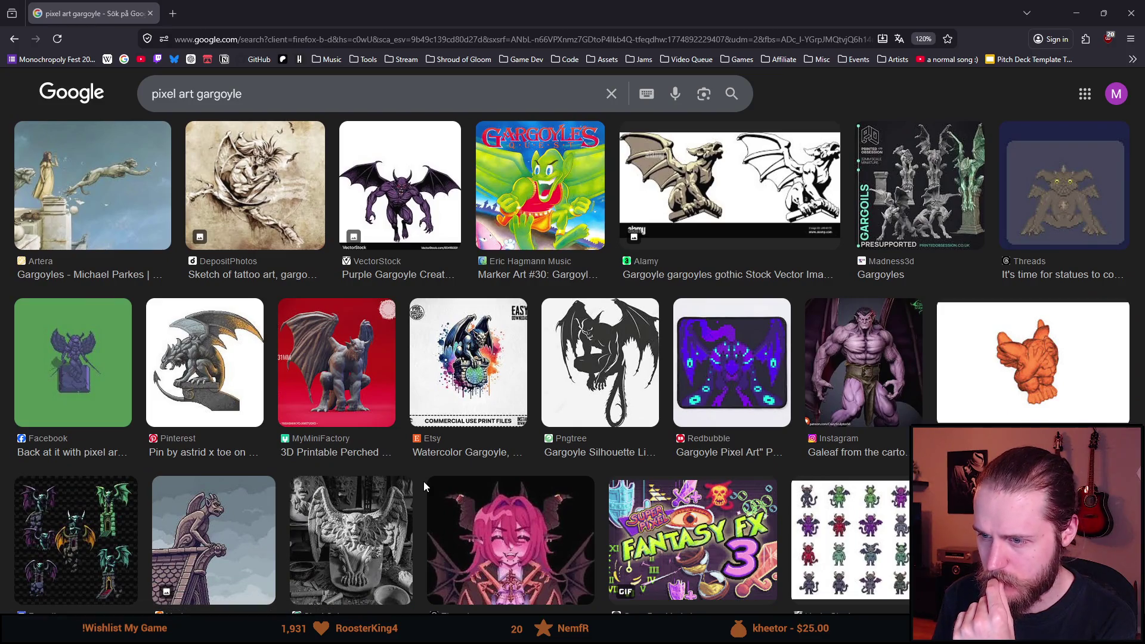
{"action": "scroll", "coordinate": [424, 482], "scroll_direction": "down", "scroll_amount": 3}
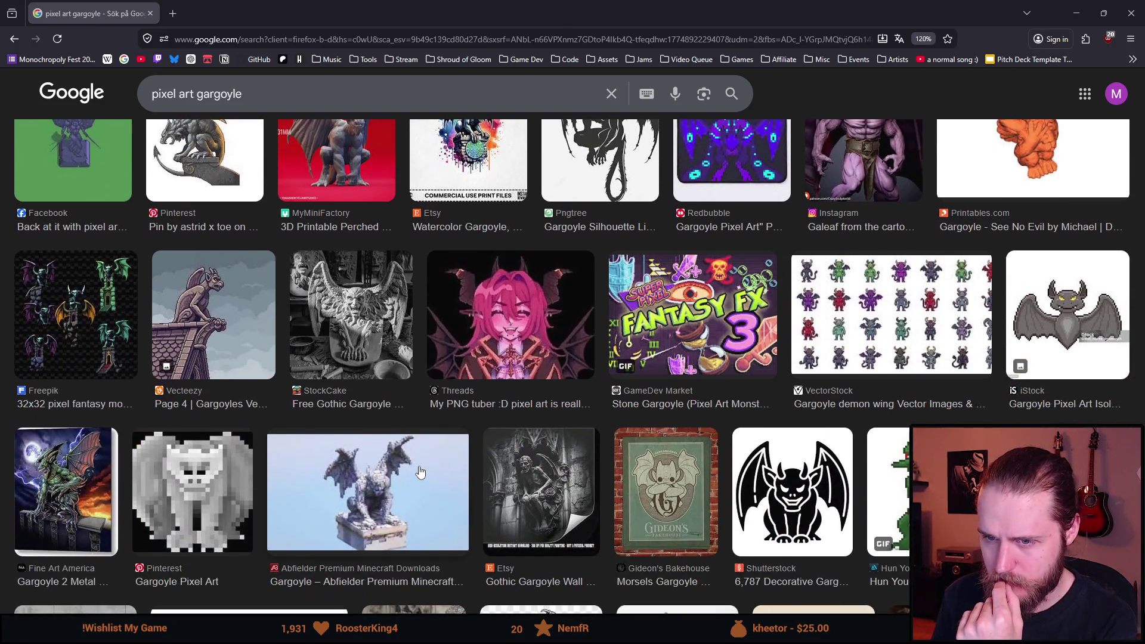
{"action": "middle_click", "coordinate": [475, 495]}
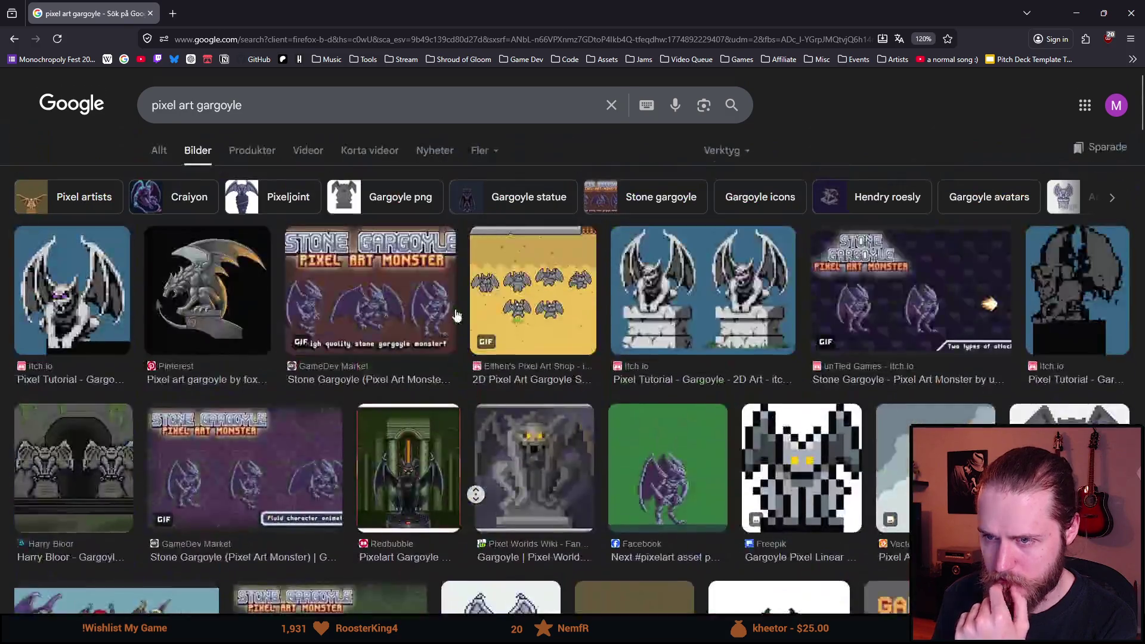
Search Google for plain 'gargoyle', glance at its images, then move to the Wikipedia Gargoyle tab.
{"action": "left_click", "coordinate": [216, 41]}
{"action": "type", "text": "gargoy"}
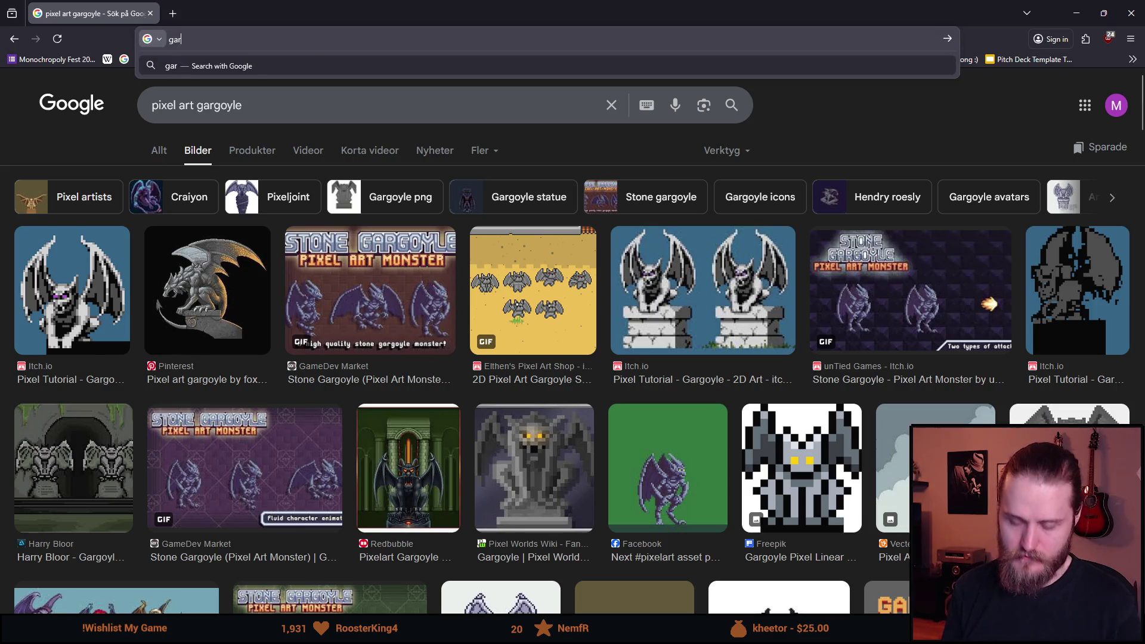
{"action": "type", "text": "le"}
{"action": "key", "text": "Return"}
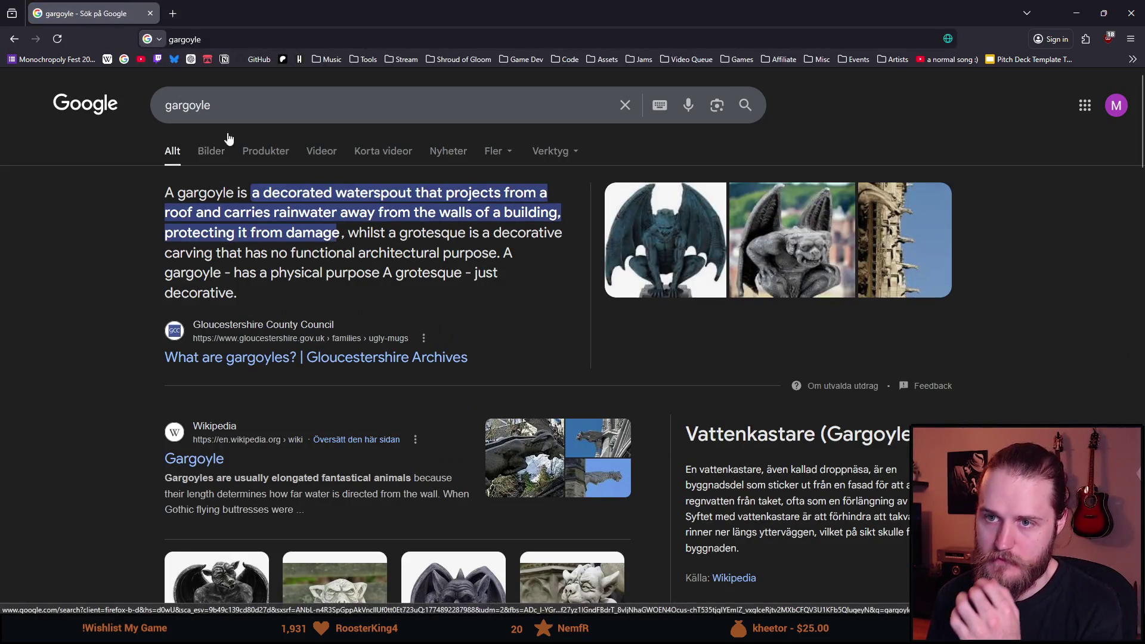
{"action": "left_click", "coordinate": [204, 154]}
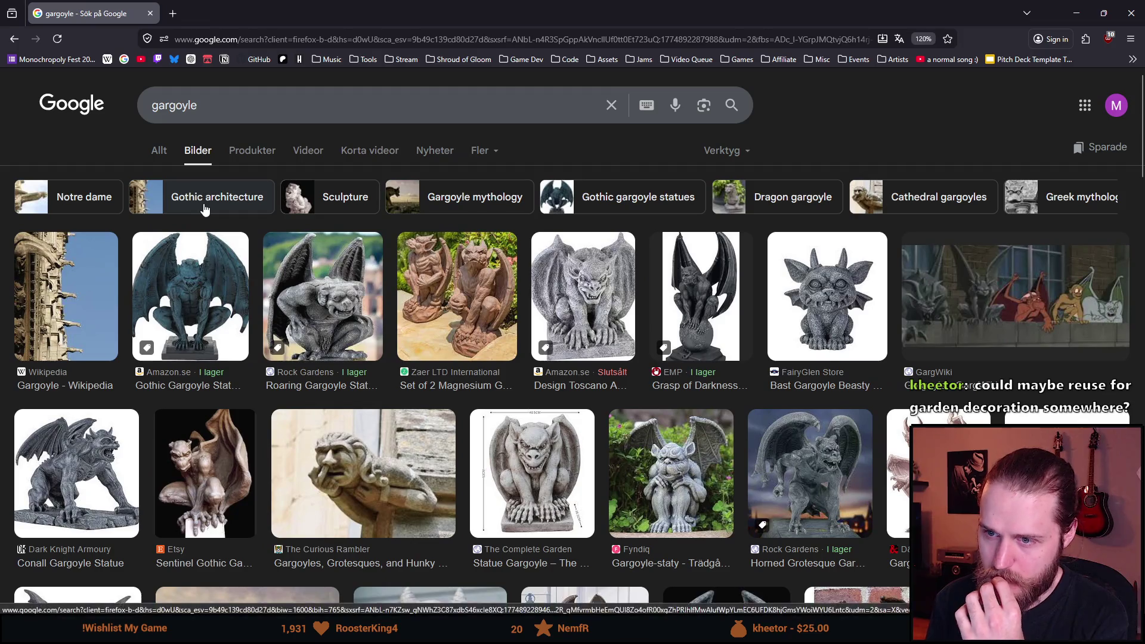
{"action": "scroll", "coordinate": [205, 206], "scroll_direction": "down", "scroll_amount": 2}
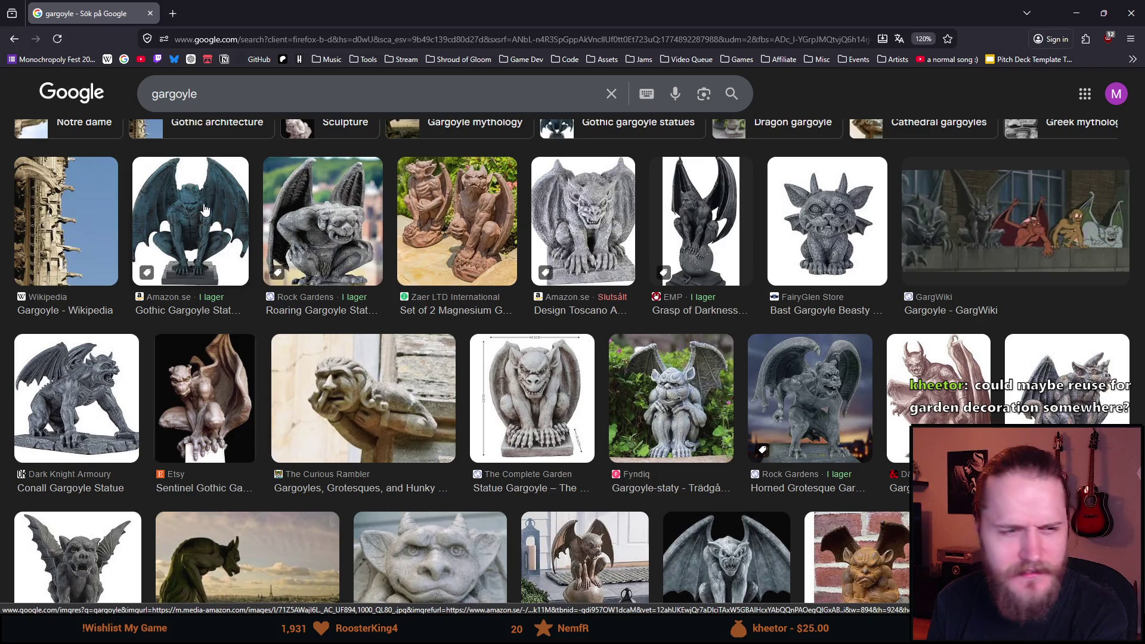
{"action": "key", "text": "alt+Left"}
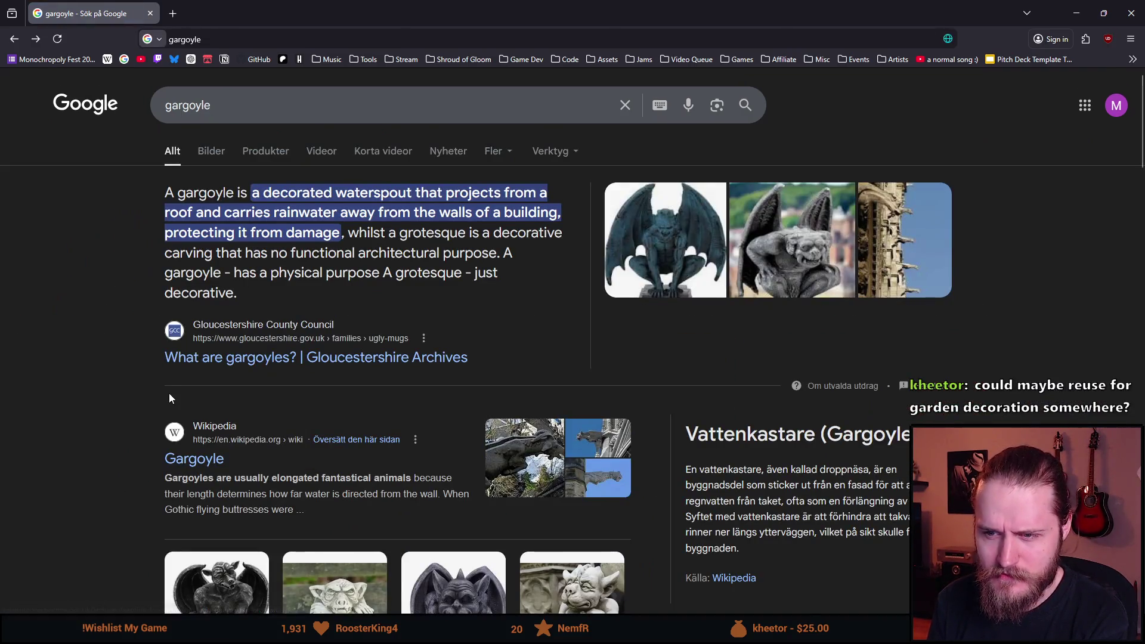
{"action": "scroll", "coordinate": [144, 389], "scroll_direction": "down", "scroll_amount": 2}
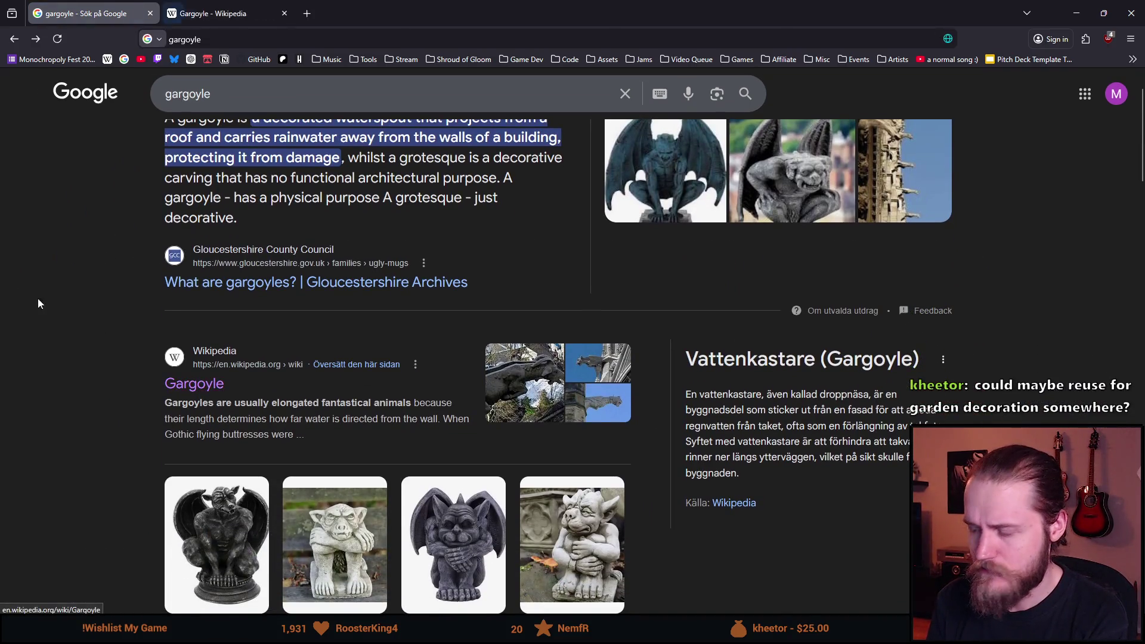
{"action": "key", "text": "ctrl+Tab"}
{"action": "scroll", "coordinate": [209, 303], "scroll_direction": "down", "scroll_amount": 2}
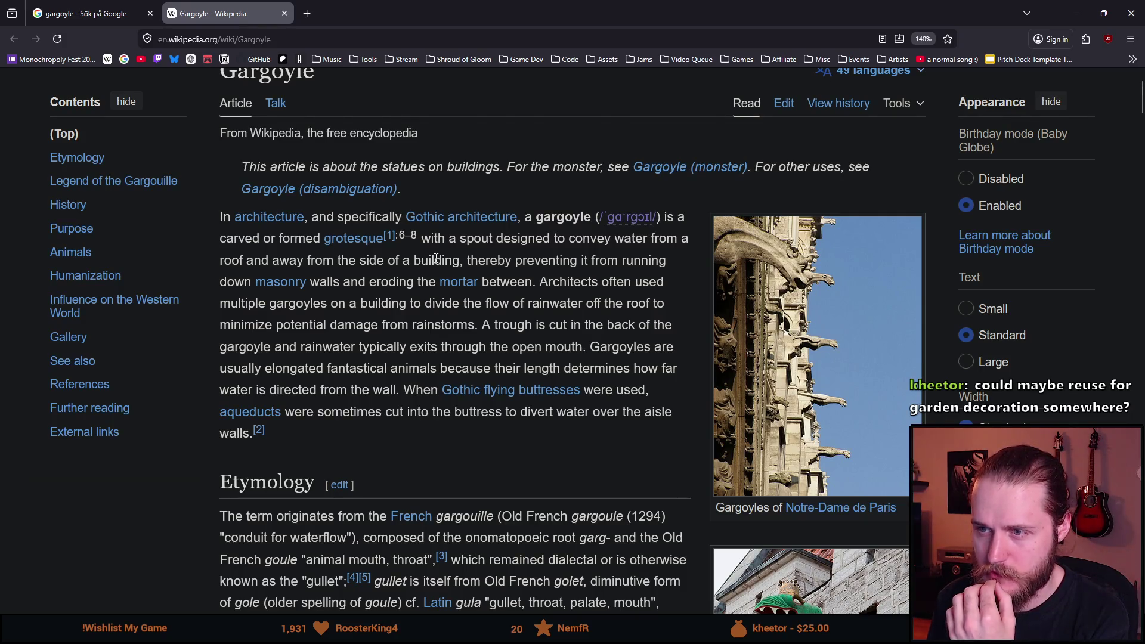
Highlight the passages about the spout design and eroding mortar, then clear the highlight.
{"action": "left_click_drag", "start_coordinate": [449, 239], "coordinate": [533, 252]}
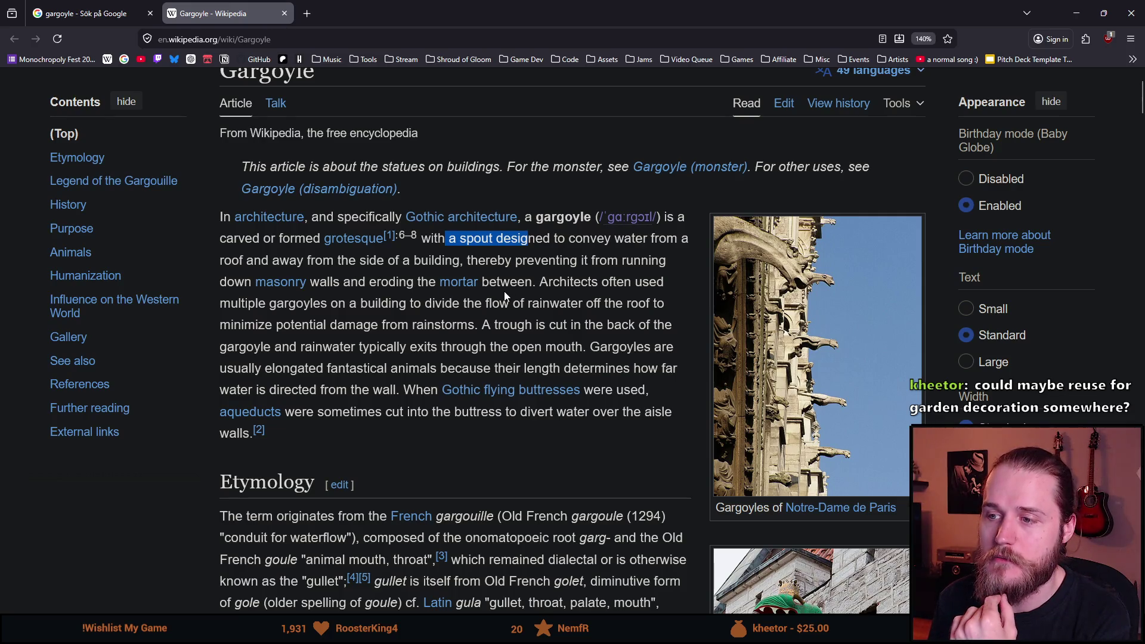
{"action": "left_click_drag", "start_coordinate": [539, 285], "coordinate": [473, 239]}
{"action": "left_click", "coordinate": [501, 268]}
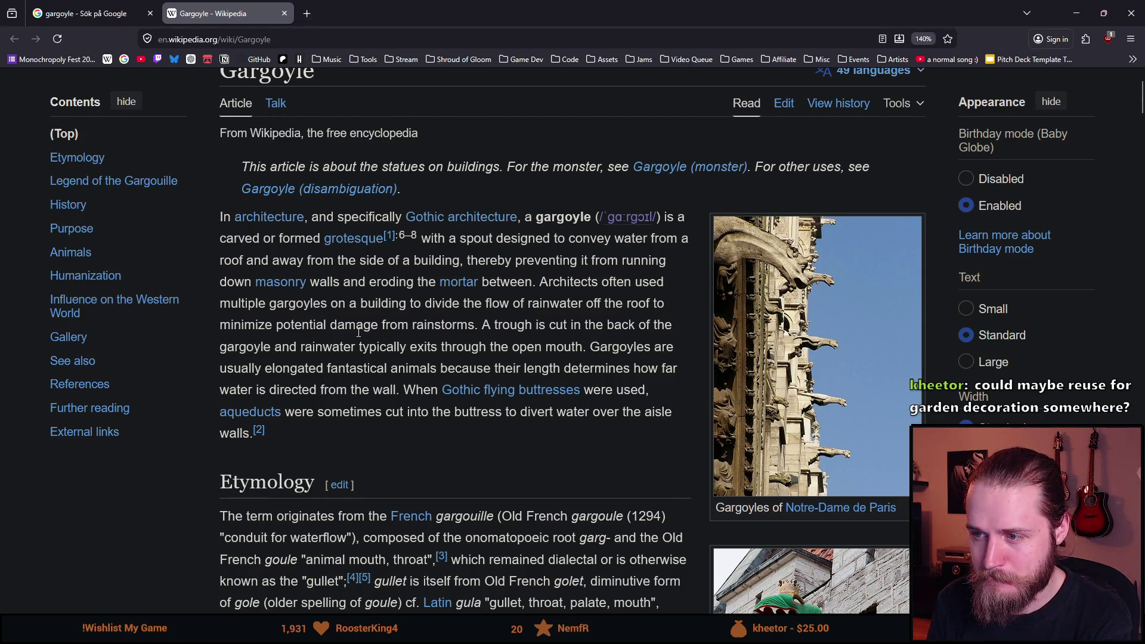
Read through the Etymology and legend sections, then restore the browser window over Unity.
{"action": "scroll", "coordinate": [358, 332], "scroll_direction": "down", "scroll_amount": 2}
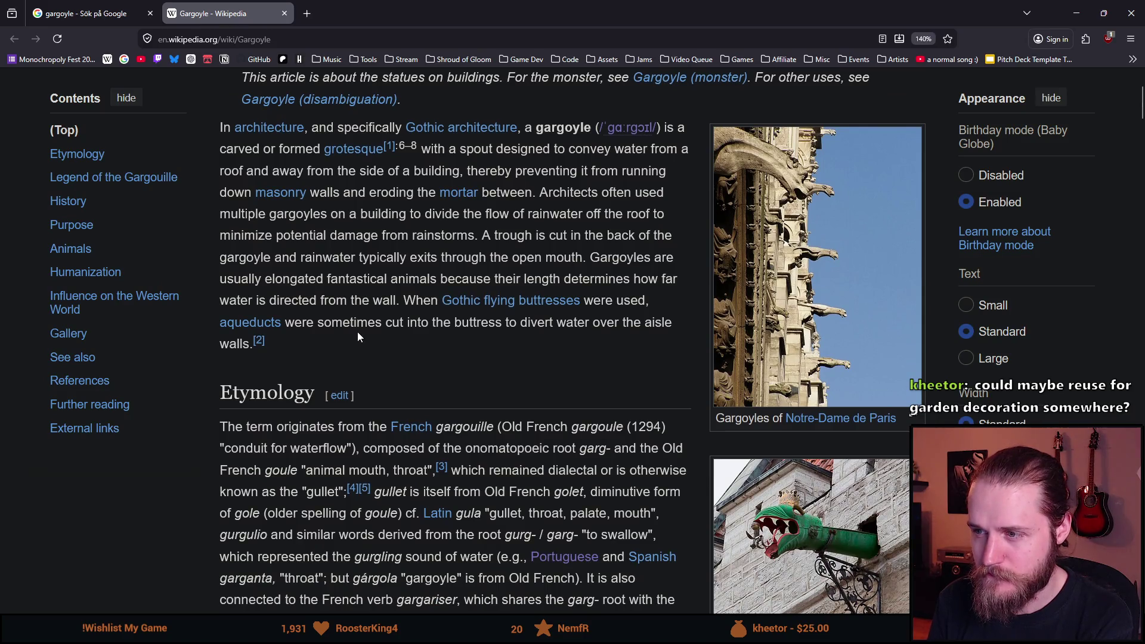
{"action": "scroll", "coordinate": [358, 333], "scroll_direction": "down", "scroll_amount": 2}
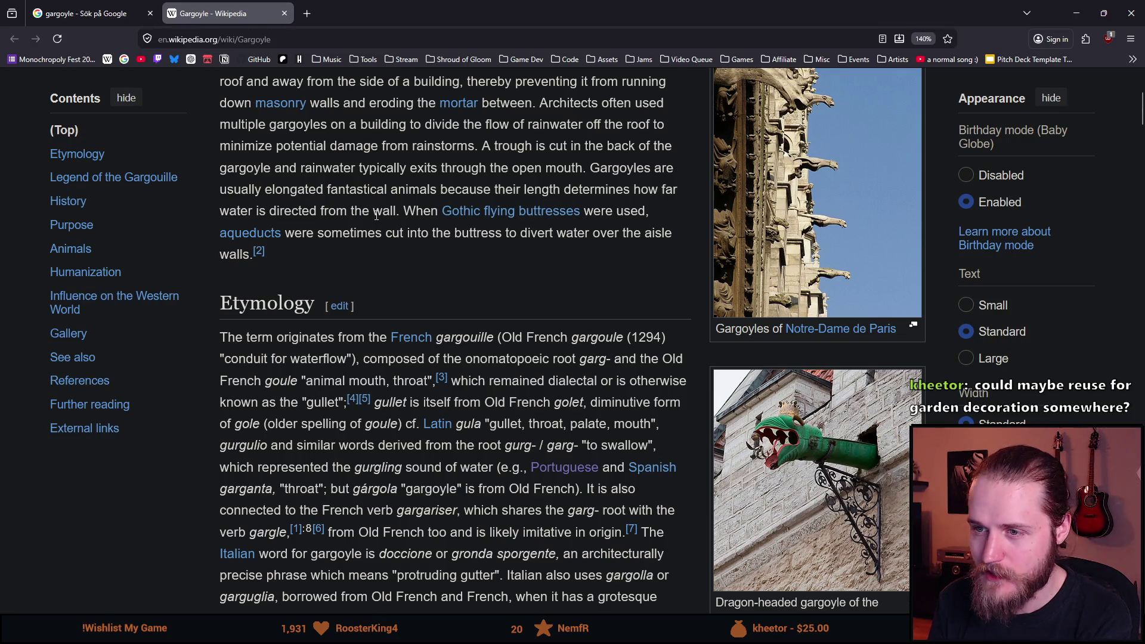
{"action": "scroll", "coordinate": [377, 216], "scroll_direction": "up", "scroll_amount": 5}
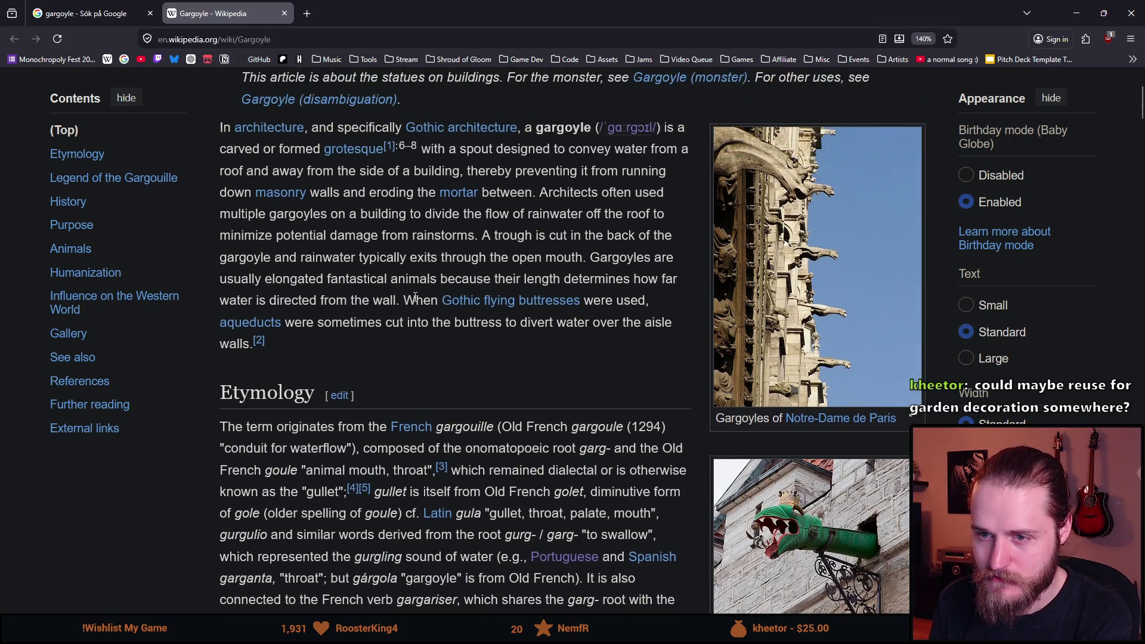
{"action": "scroll", "coordinate": [416, 296], "scroll_direction": "down", "scroll_amount": 8}
{"action": "scroll", "coordinate": [416, 296], "scroll_direction": "down", "scroll_amount": 3}
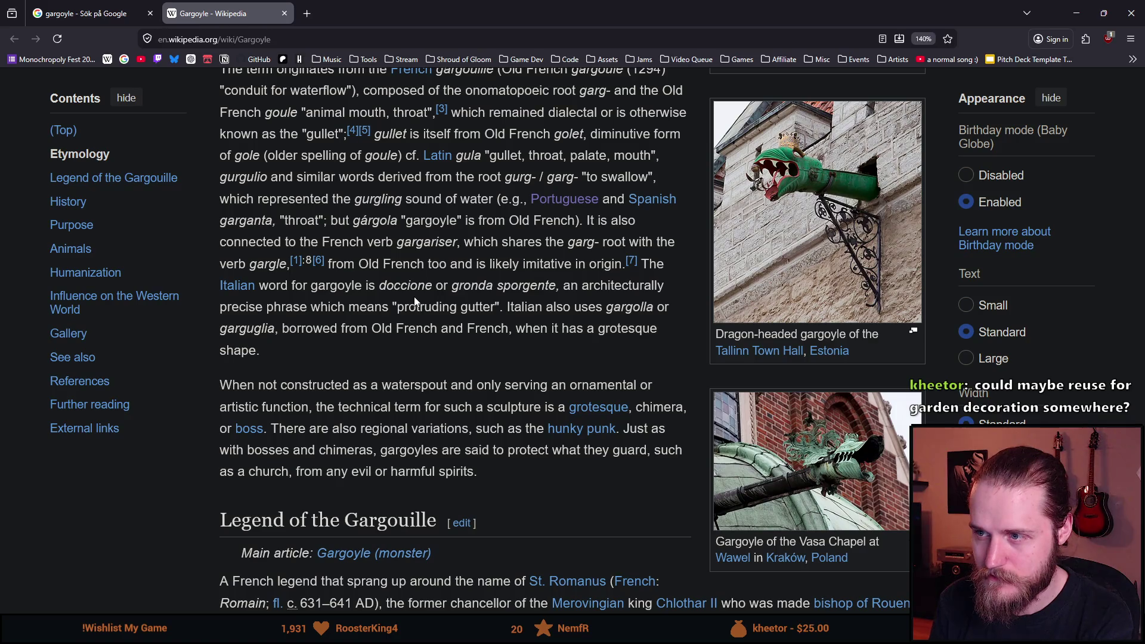
{"action": "scroll", "coordinate": [416, 302], "scroll_direction": "down", "scroll_amount": 7}
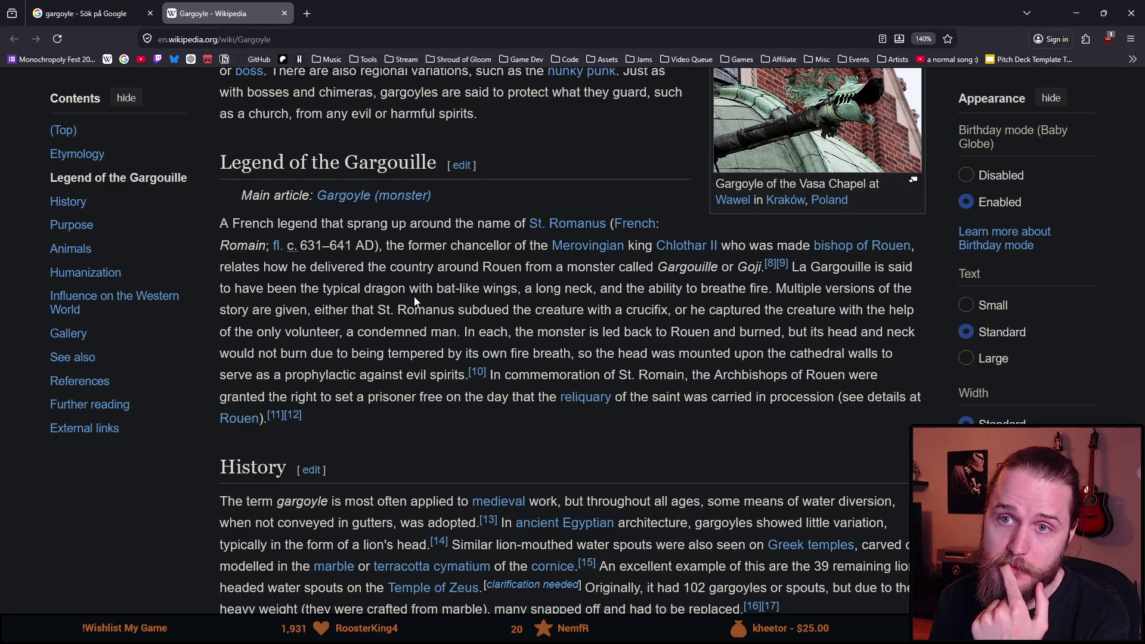
{"action": "left_click_drag", "start_coordinate": [521, 6], "coordinate": [463, 507]}
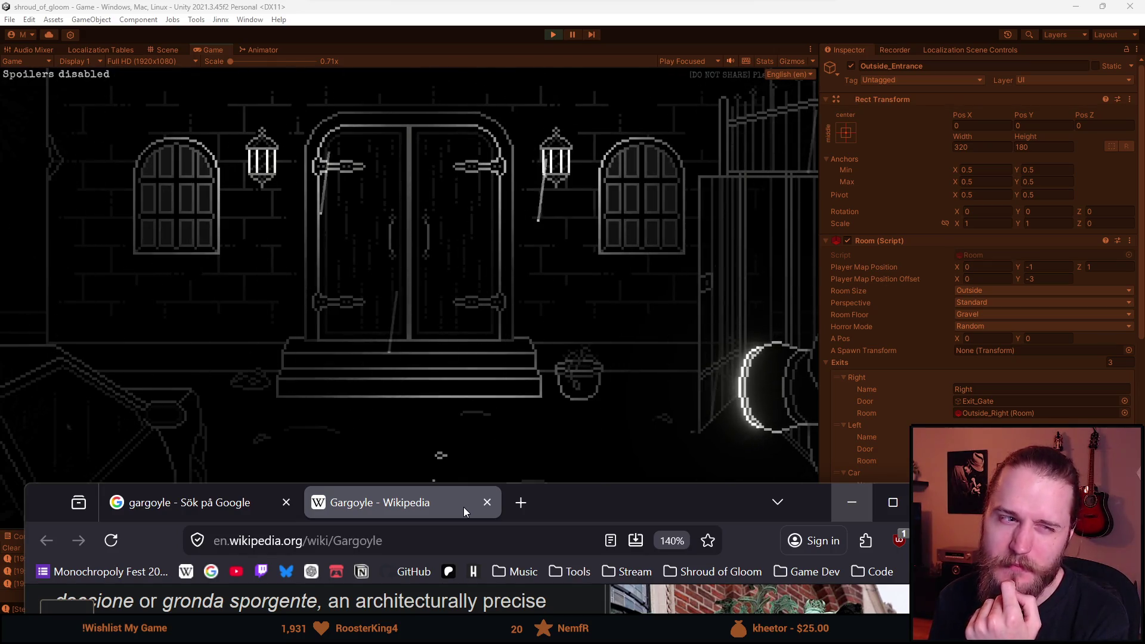
Walk left through the barrel and garage rooms, back to the entrance, enter the doors, then return to Google.
{"action": "mouse_move", "coordinate": [463, 507]}
{"action": "left_mouse_down"}
{"action": "mouse_move", "coordinate": [708, 368]}
{"action": "mouse_move", "coordinate": [1105, 306]}
{"action": "mouse_move", "coordinate": [1144, 287]}
{"action": "left_mouse_up"}
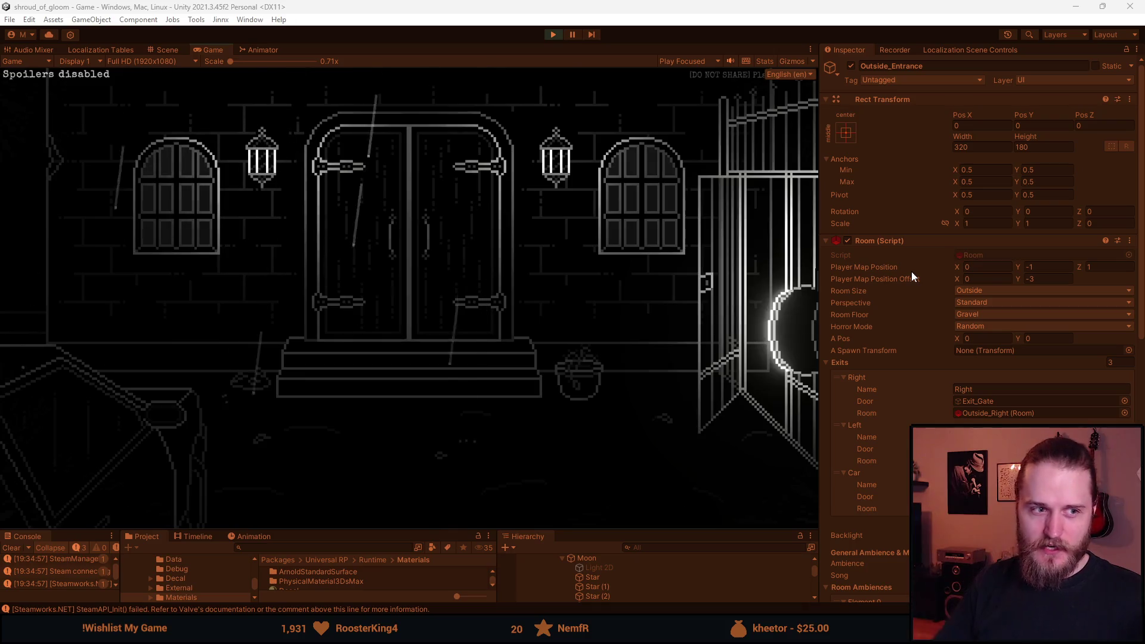
{"action": "left_click", "coordinate": [70, 208]}
{"action": "left_click", "coordinate": [285, 316]}
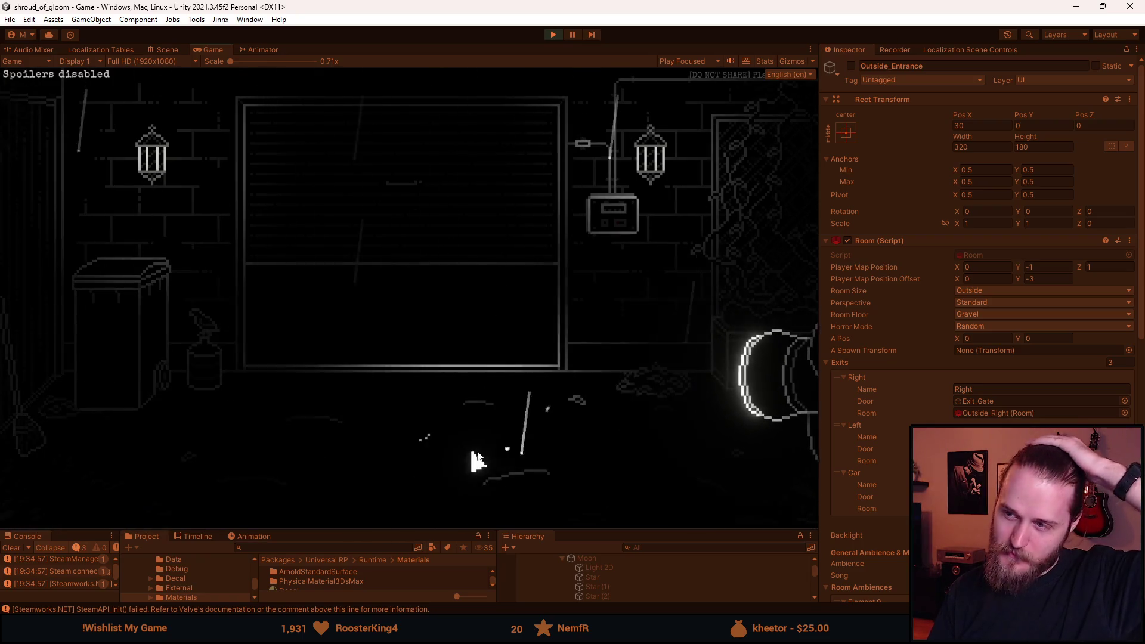
{"action": "left_click", "coordinate": [747, 252]}
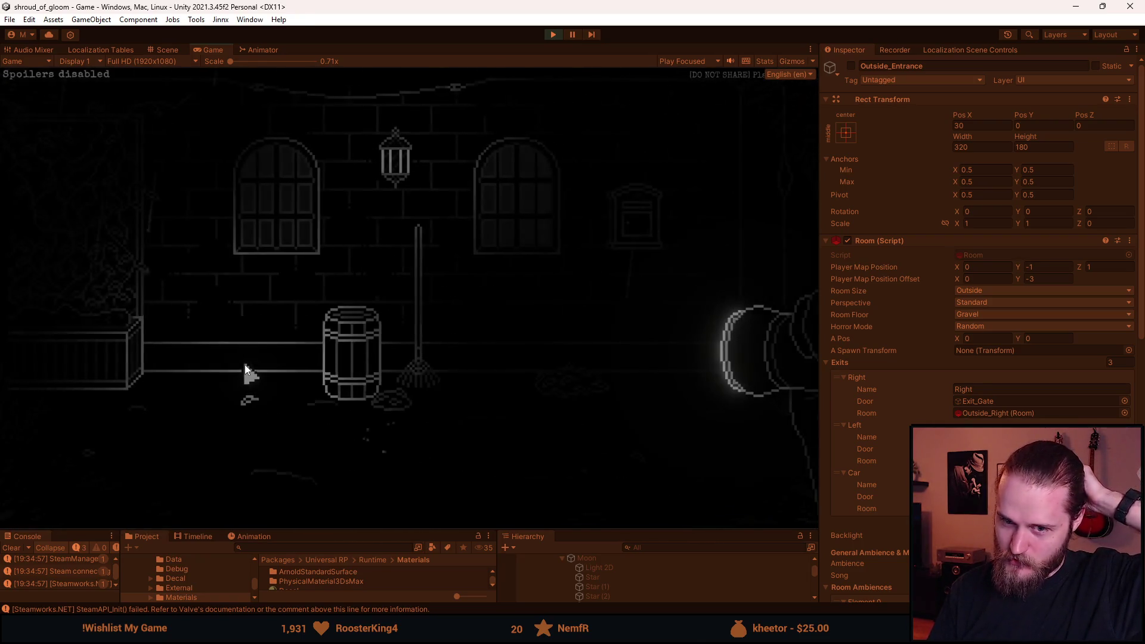
{"action": "left_click", "coordinate": [287, 373]}
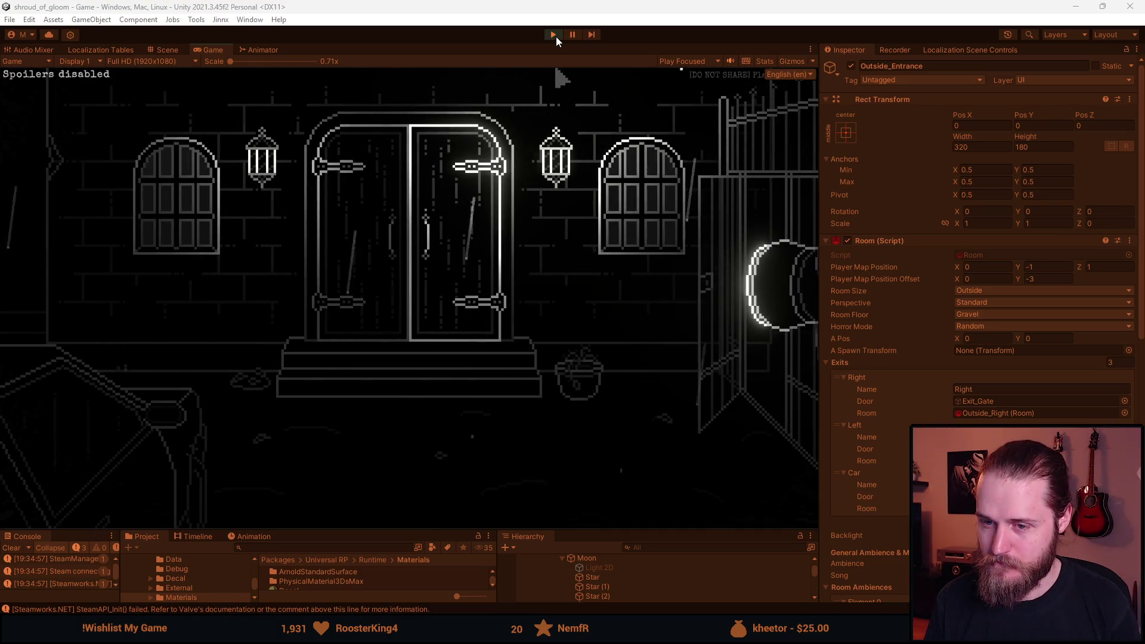
{"action": "left_click", "coordinate": [385, 305]}
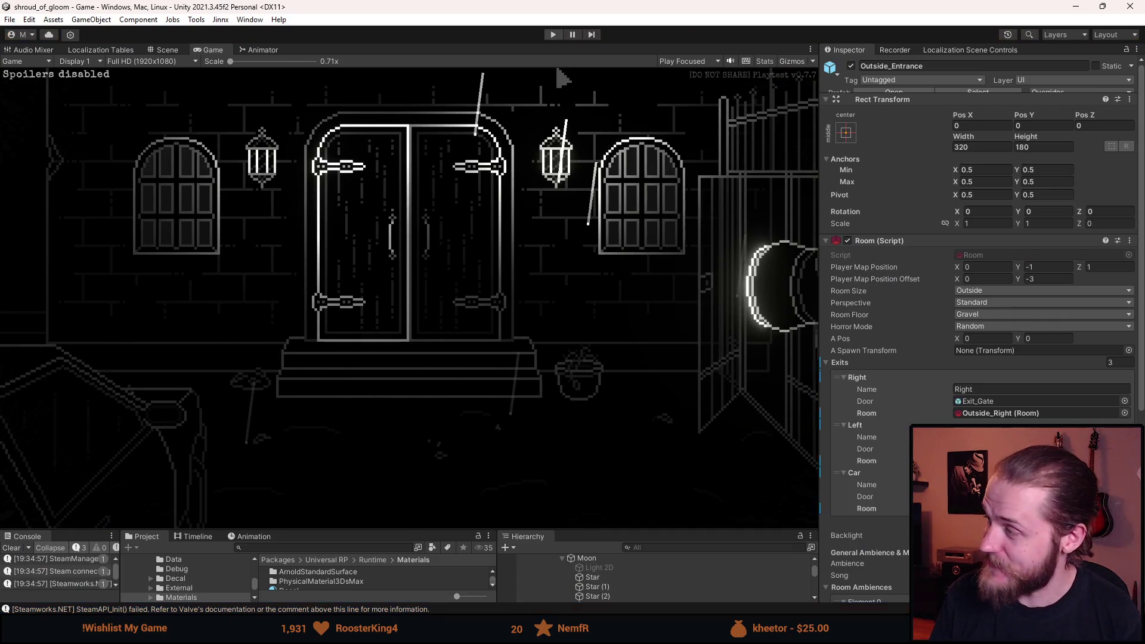
{"action": "key", "text": "alt+Tab"}
{"action": "left_click", "coordinate": [114, 12]}
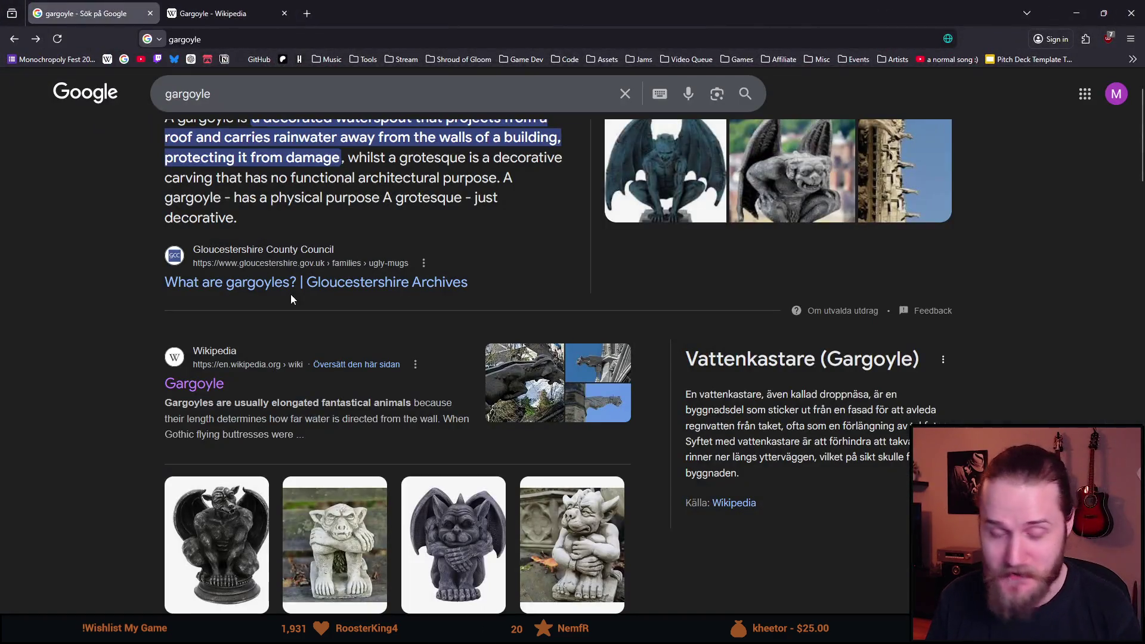
Show gargoyle image results and preview The Curious Rambler and Rock Gardens horned gargoyles.
{"action": "scroll", "coordinate": [291, 298], "scroll_direction": "up", "scroll_amount": 2}
{"action": "left_click", "coordinate": [206, 154]}
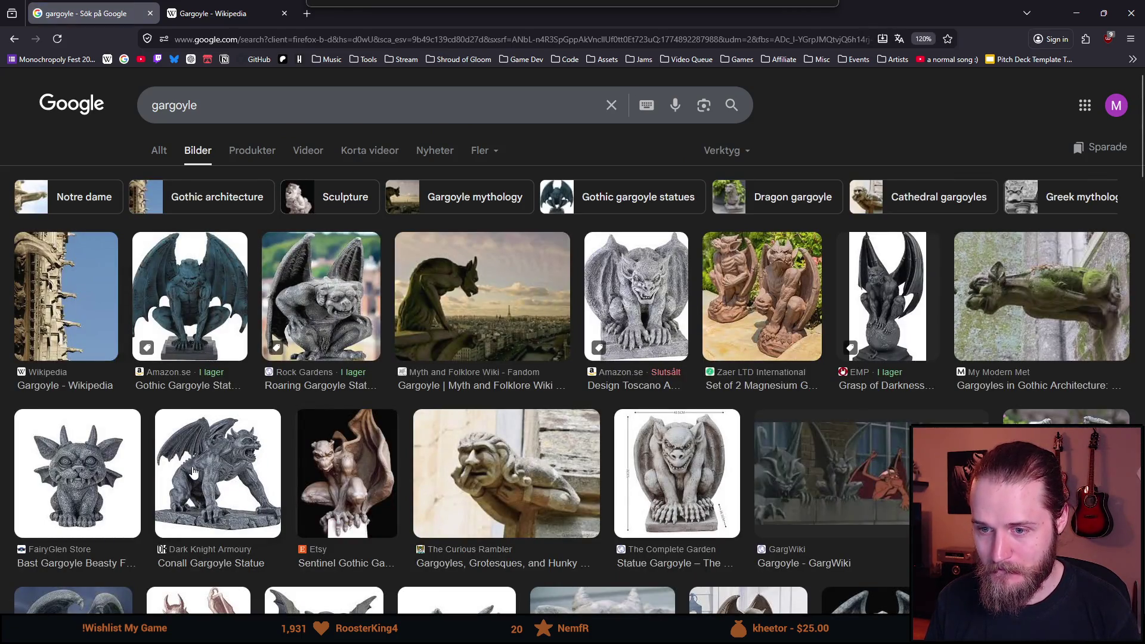
{"action": "scroll", "coordinate": [192, 473], "scroll_direction": "down", "scroll_amount": 2}
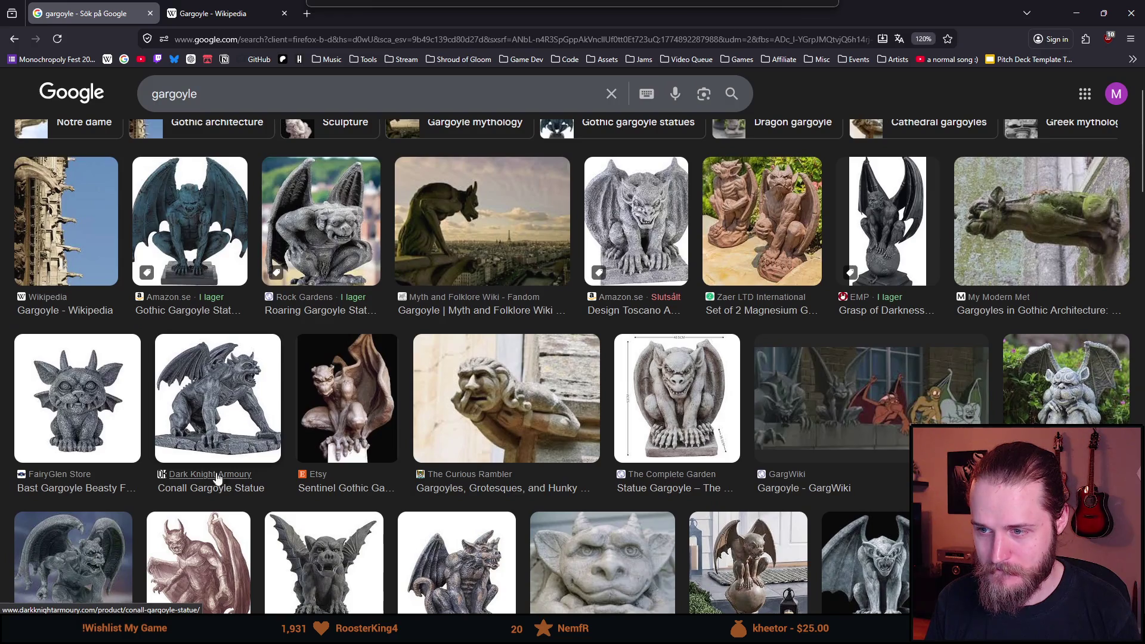
{"action": "left_click", "coordinate": [463, 432]}
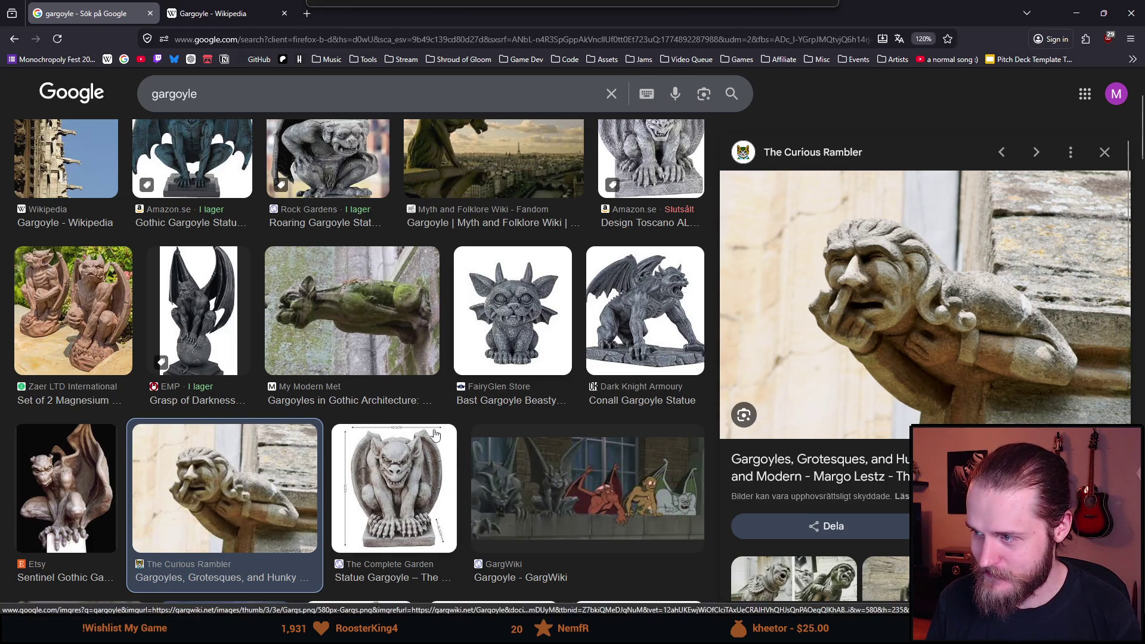
{"action": "scroll", "coordinate": [278, 411], "scroll_direction": "down", "scroll_amount": 6}
{"action": "scroll", "coordinate": [277, 412], "scroll_direction": "up", "scroll_amount": 1}
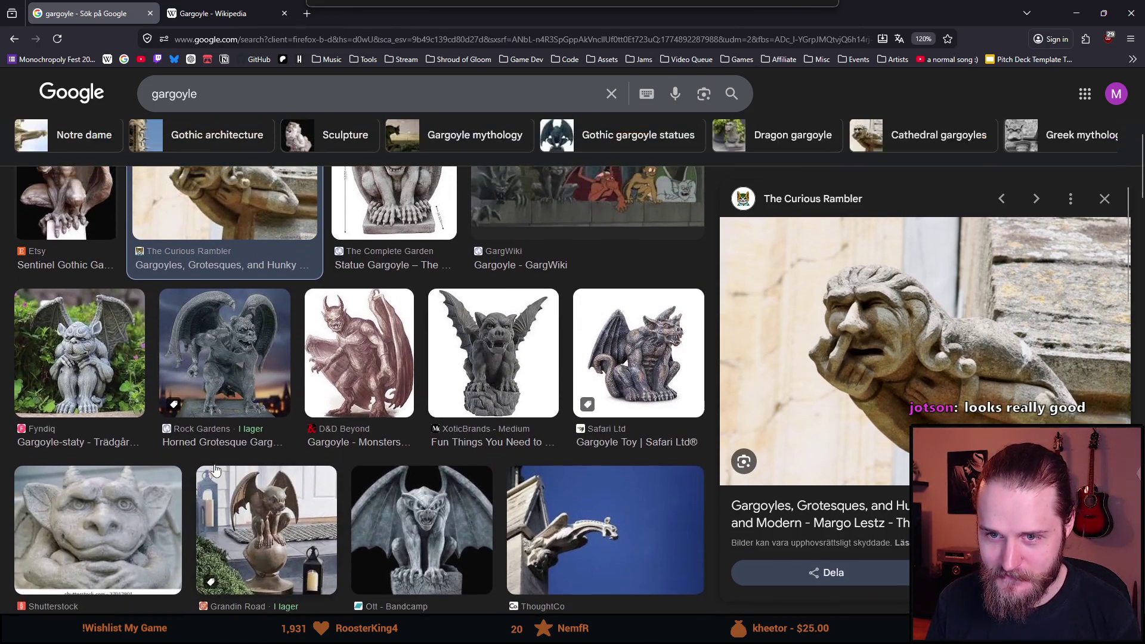
{"action": "left_click", "coordinate": [222, 397]}
View the seated, winged and Gothic gargoyle statues in detail, then go back to Aseprite.
{"action": "scroll", "coordinate": [332, 450], "scroll_direction": "down", "scroll_amount": 2}
{"action": "scroll", "coordinate": [332, 450], "scroll_direction": "down", "scroll_amount": 5}
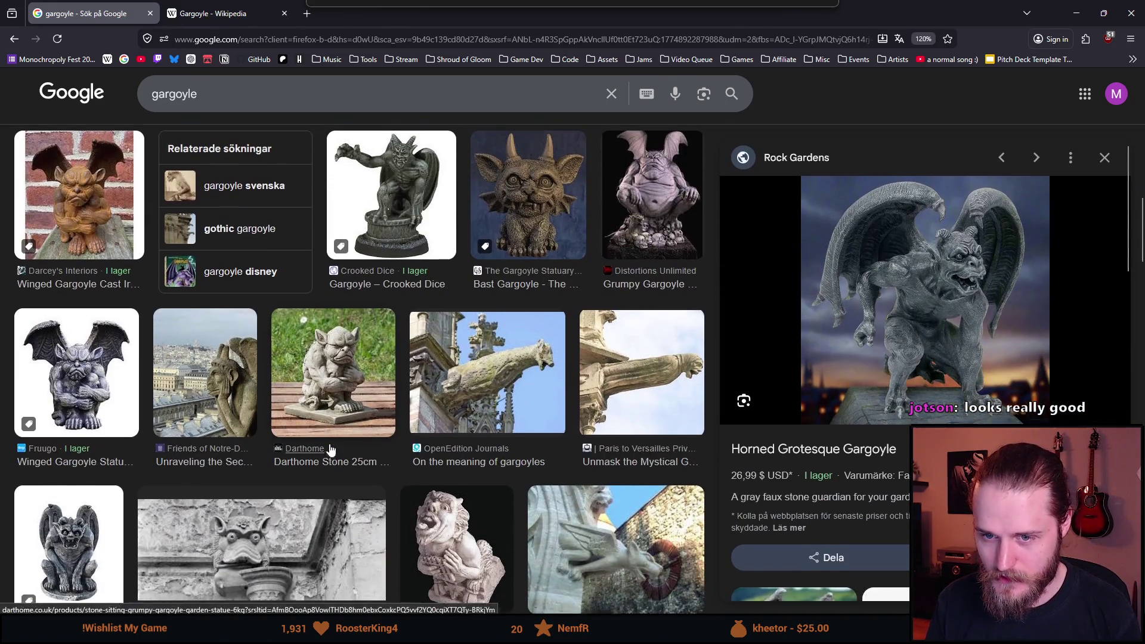
{"action": "scroll", "coordinate": [331, 450], "scroll_direction": "down", "scroll_amount": 3}
{"action": "scroll", "coordinate": [79, 381], "scroll_direction": "up", "scroll_amount": 2}
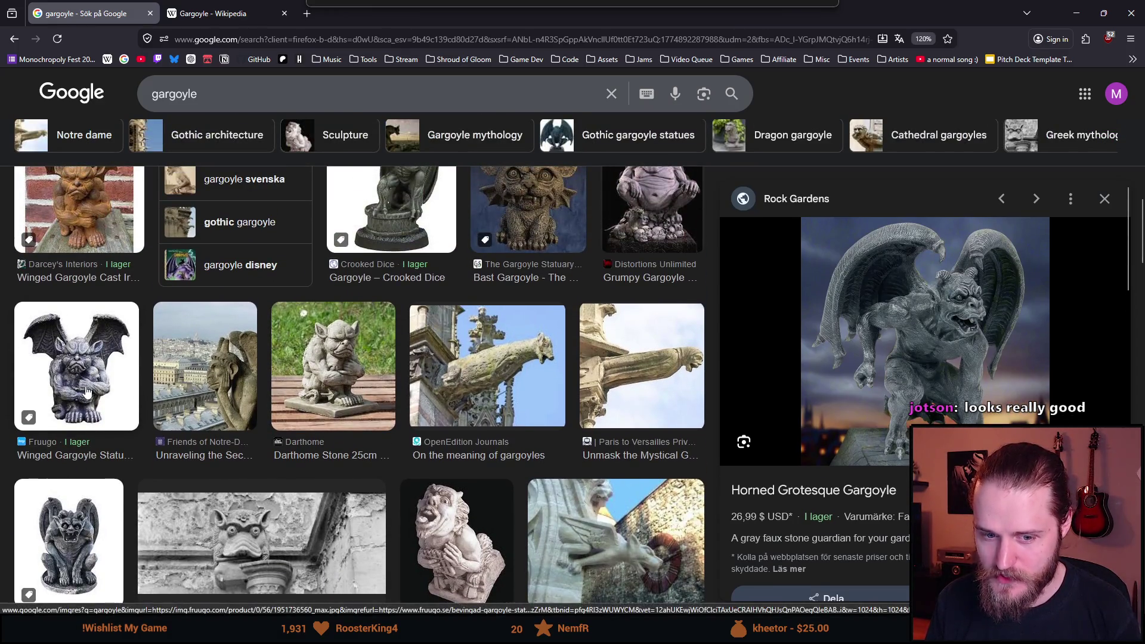
{"action": "scroll", "coordinate": [105, 418], "scroll_direction": "down", "scroll_amount": 5}
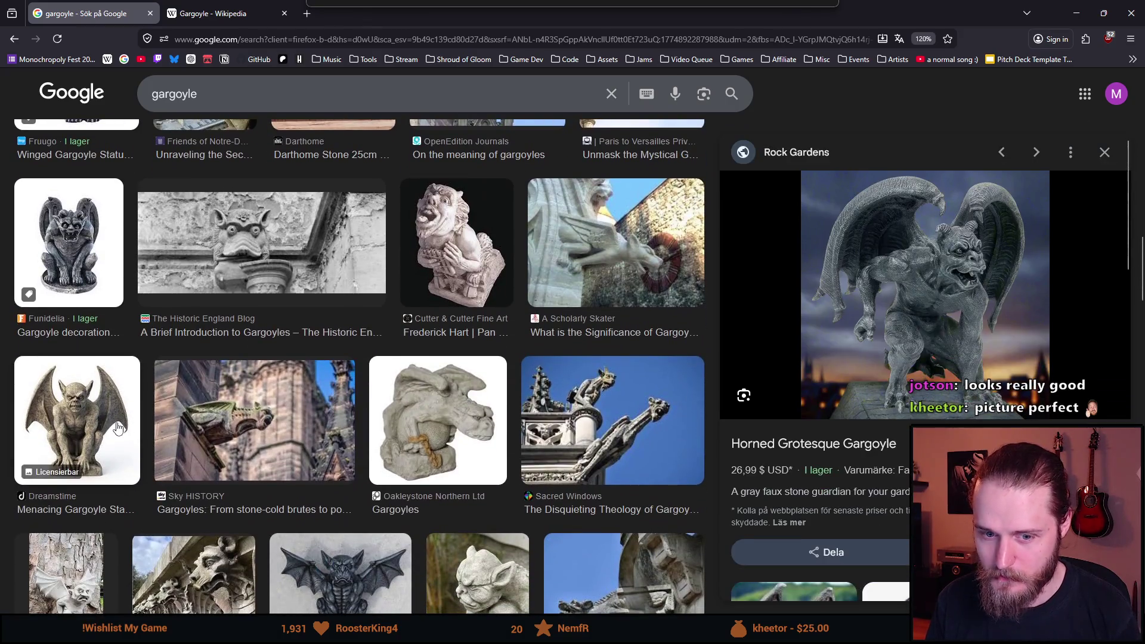
{"action": "scroll", "coordinate": [117, 428], "scroll_direction": "down", "scroll_amount": 4}
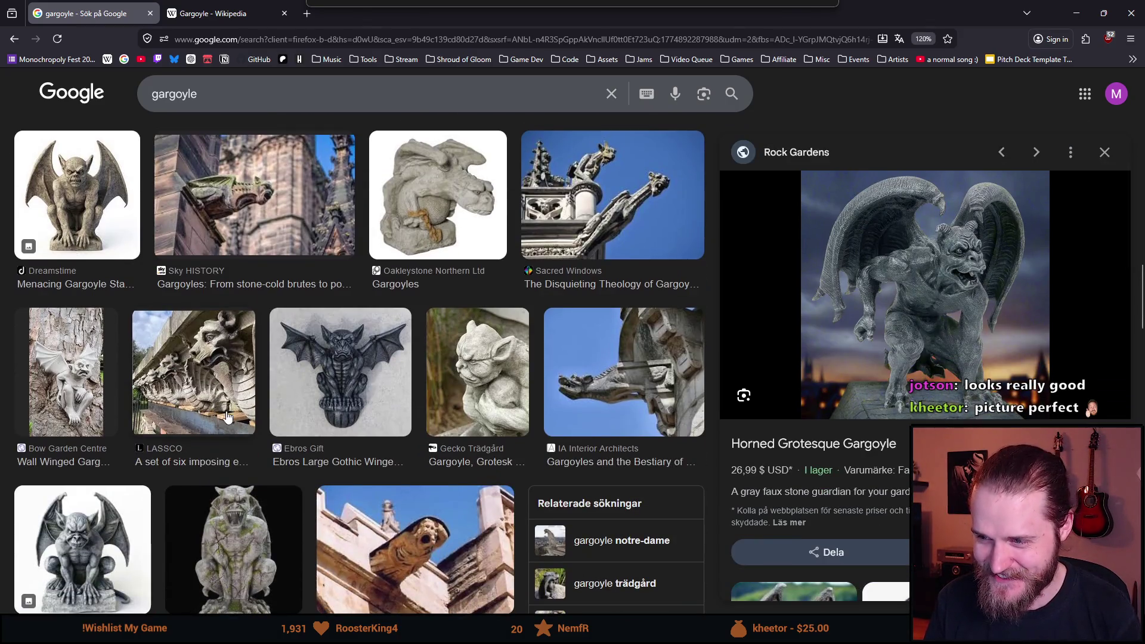
{"action": "scroll", "coordinate": [320, 429], "scroll_direction": "up", "scroll_amount": 5}
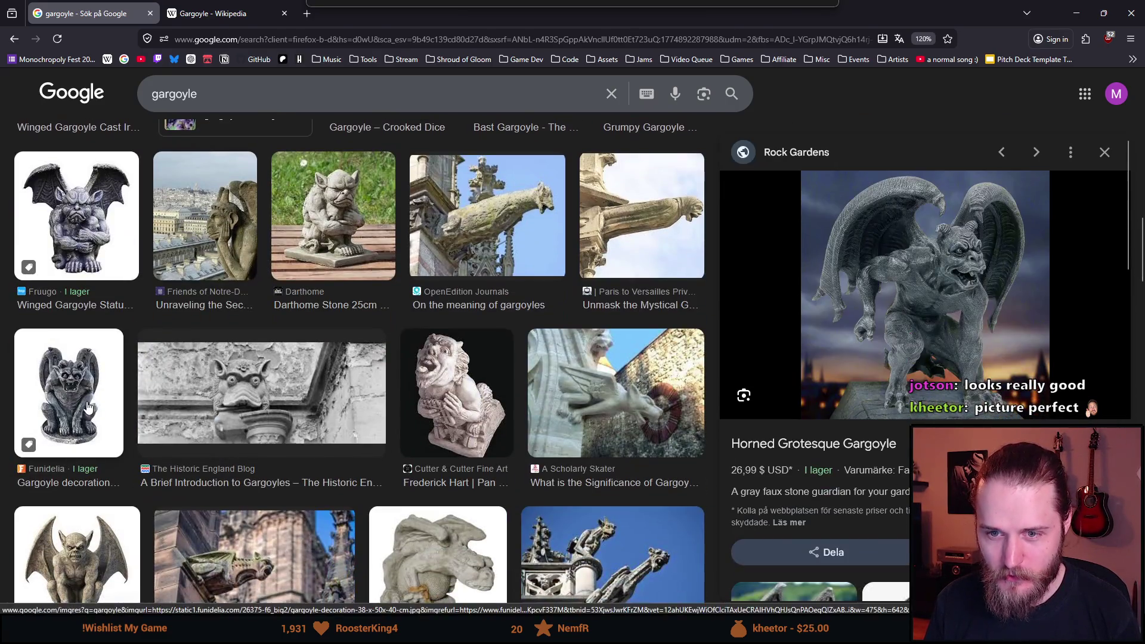
{"action": "left_click", "coordinate": [88, 407]}
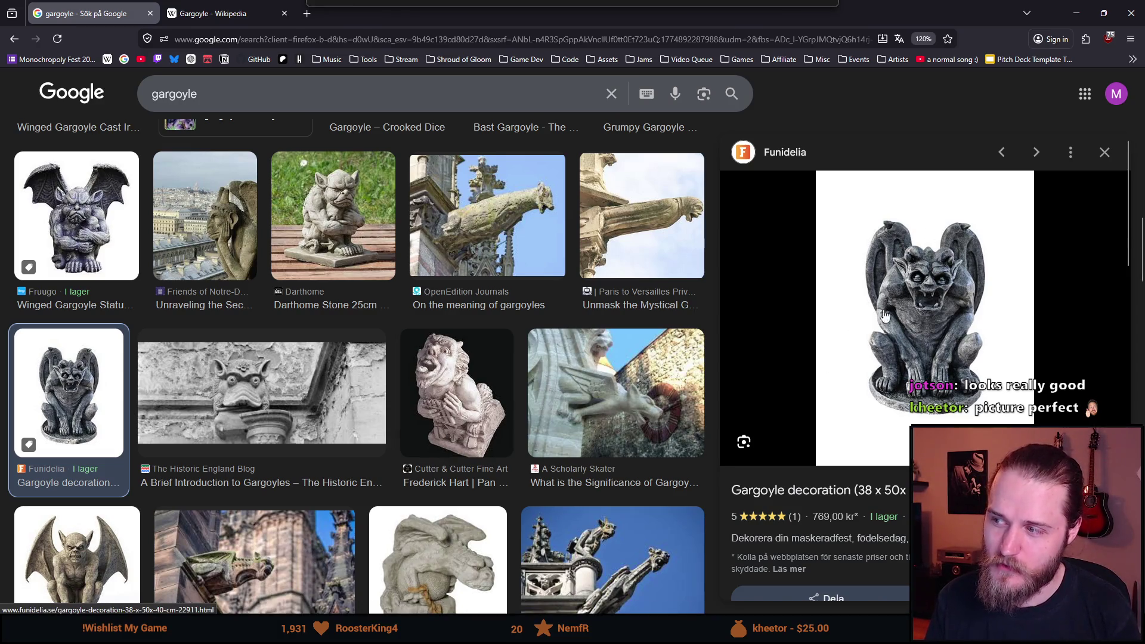
{"action": "scroll", "coordinate": [253, 394], "scroll_direction": "up", "scroll_amount": 1}
{"action": "scroll", "coordinate": [252, 389], "scroll_direction": "up", "scroll_amount": 3}
{"action": "left_click", "coordinate": [66, 516]}
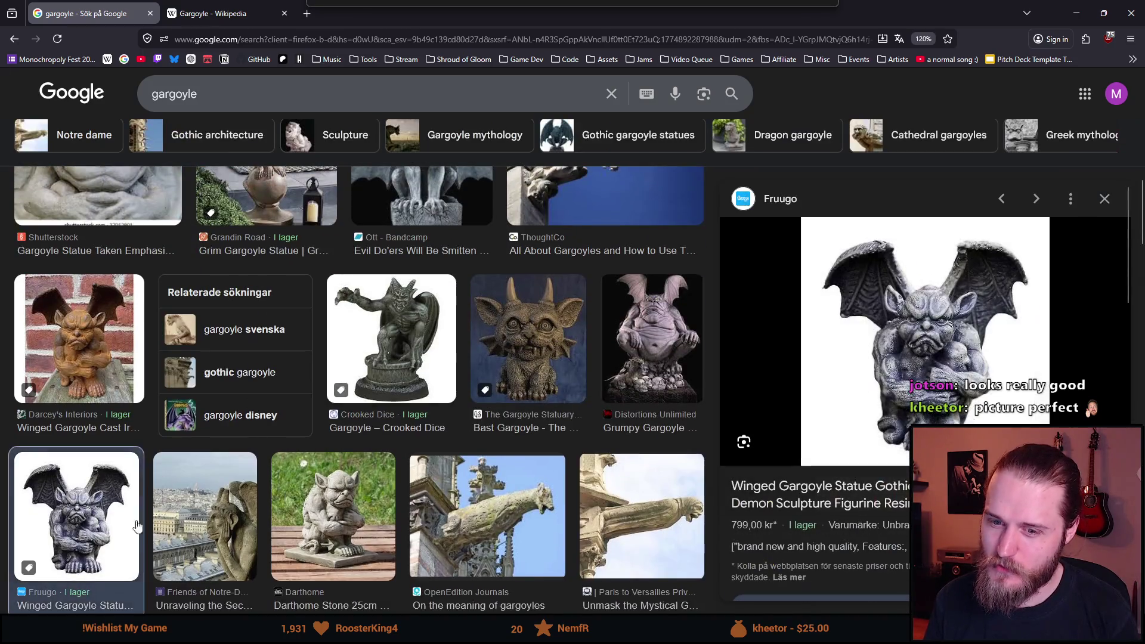
{"action": "scroll", "coordinate": [420, 449], "scroll_direction": "up", "scroll_amount": 6}
{"action": "scroll", "coordinate": [420, 448], "scroll_direction": "up", "scroll_amount": 6}
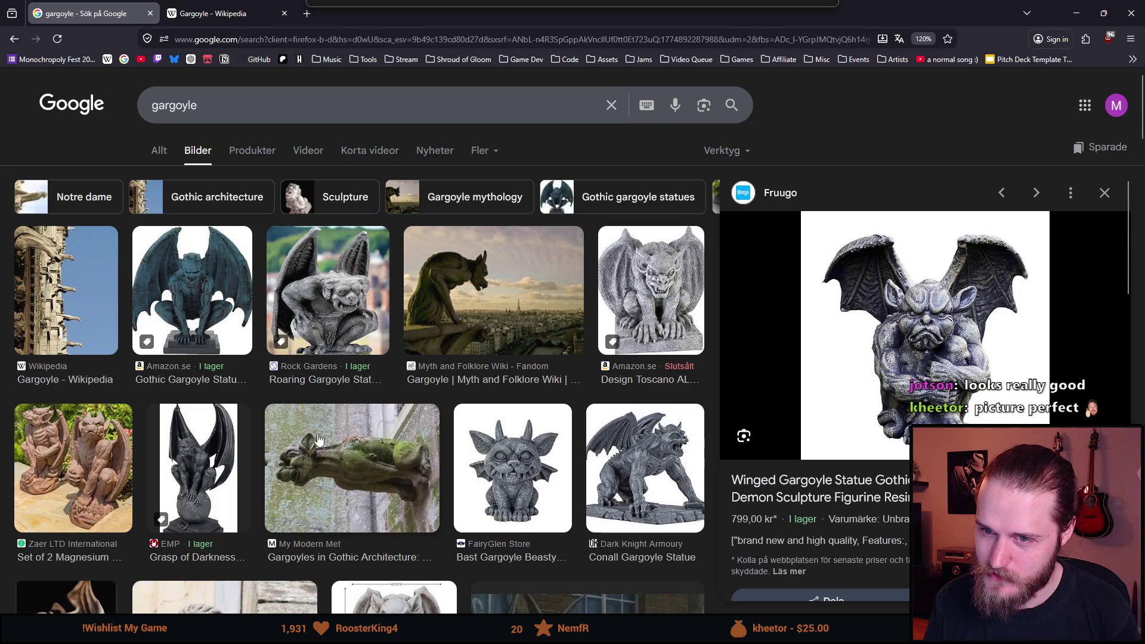
{"action": "left_click", "coordinate": [193, 305]}
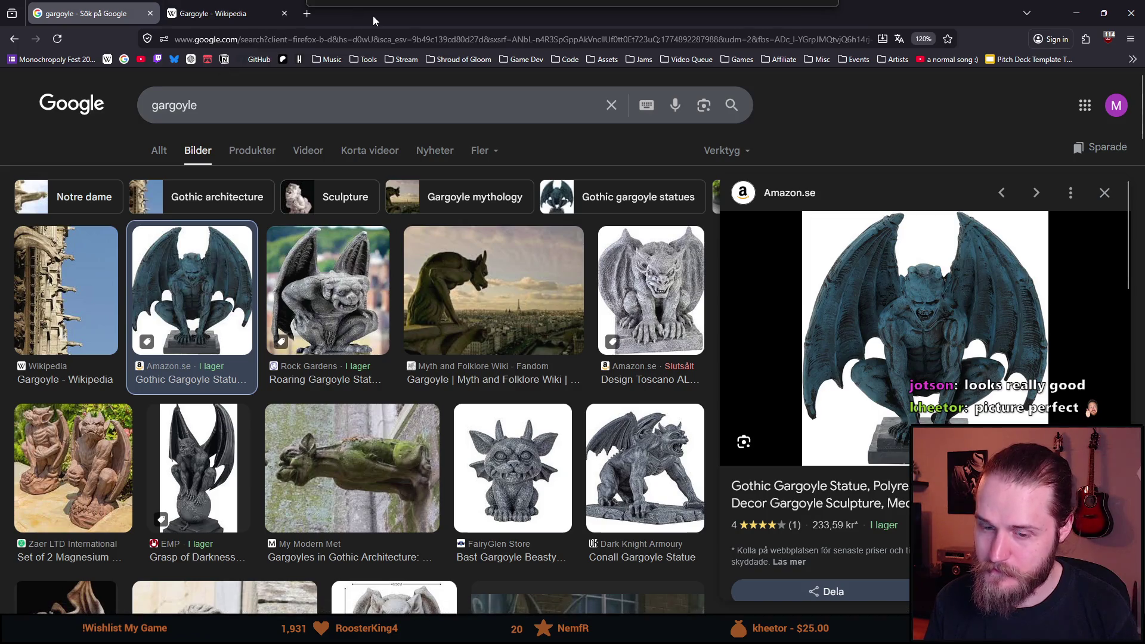
{"action": "key", "text": "alt+Tab"}
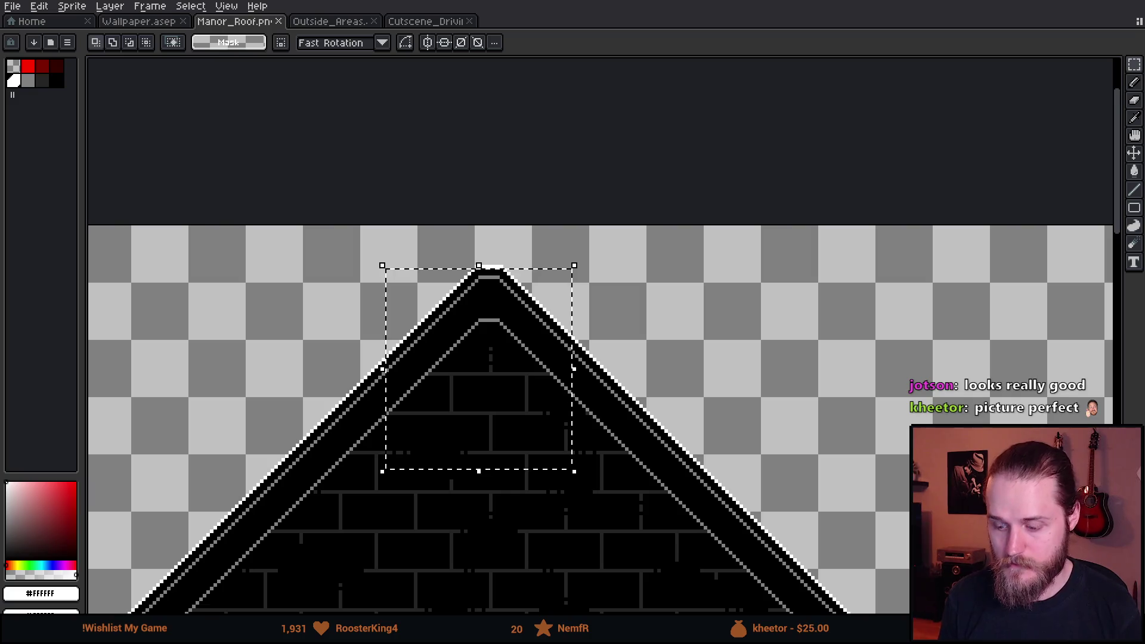
Bring the roof apex into view, place the selection just above it, and switch to the pencil.
{"action": "left_click_drag", "start_coordinate": [619, 481], "coordinate": [506, 305]}
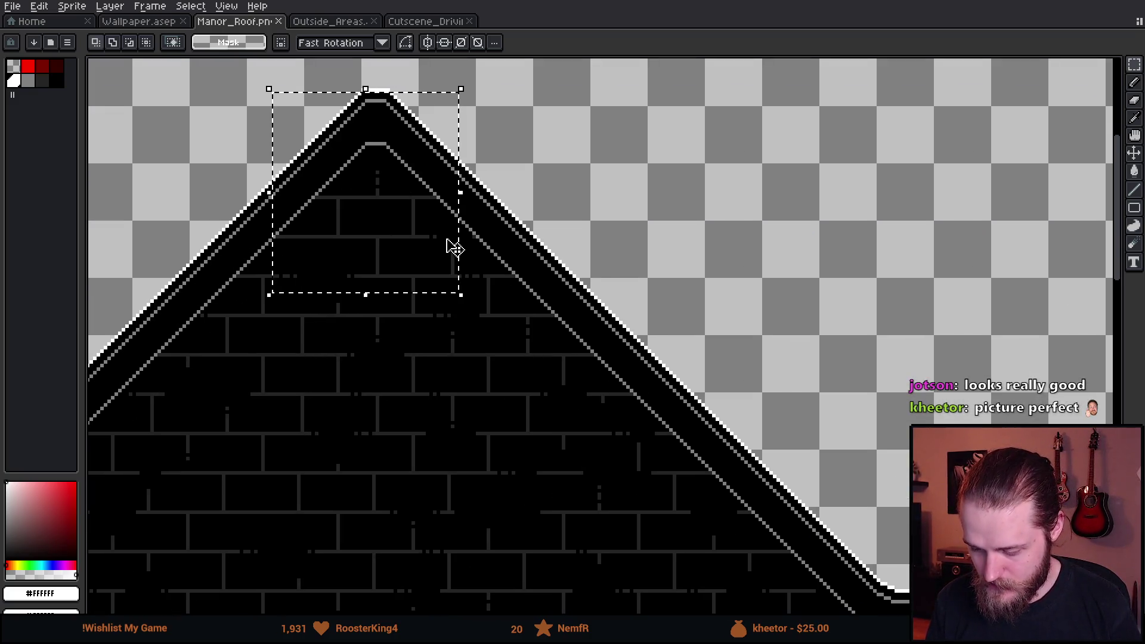
{"action": "mouse_move", "coordinate": [463, 261]}
{"action": "left_mouse_down"}
{"action": "mouse_move", "coordinate": [478, 314]}
{"action": "mouse_move", "coordinate": [466, 268]}
{"action": "mouse_move", "coordinate": [474, 243]}
{"action": "mouse_move", "coordinate": [634, 336]}
{"action": "mouse_move", "coordinate": [690, 311]}
{"action": "mouse_move", "coordinate": [575, 302]}
{"action": "left_mouse_up"}
{"action": "scroll", "coordinate": [476, 312], "scroll_direction": "down", "scroll_amount": 3}
{"action": "scroll", "coordinate": [545, 266], "scroll_direction": "up", "scroll_amount": 5}
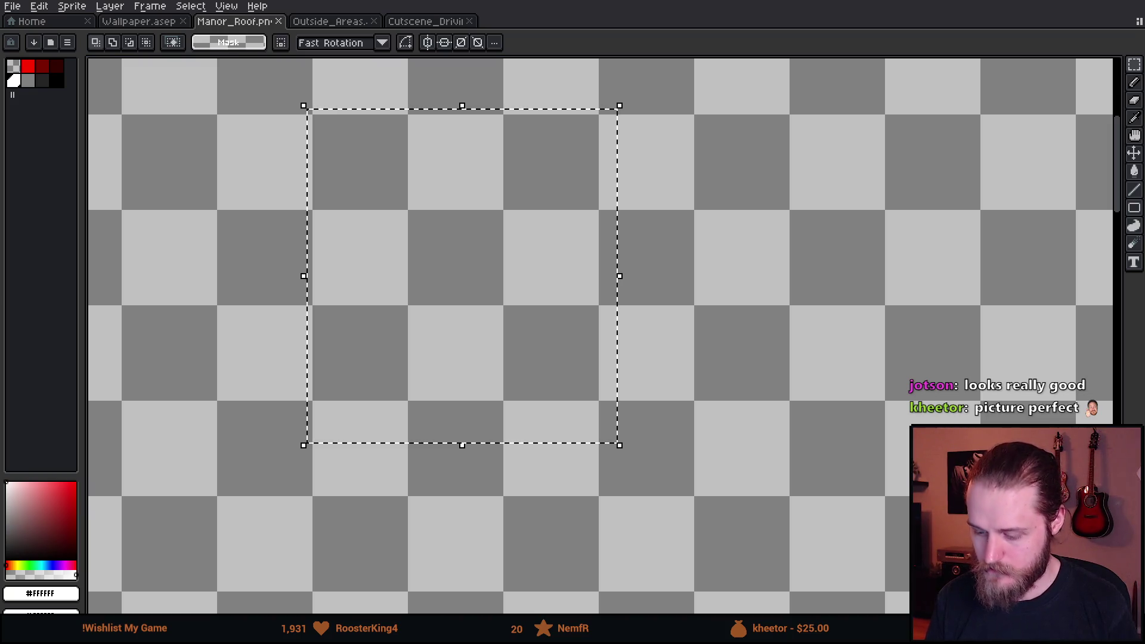
{"action": "key", "text": "b"}
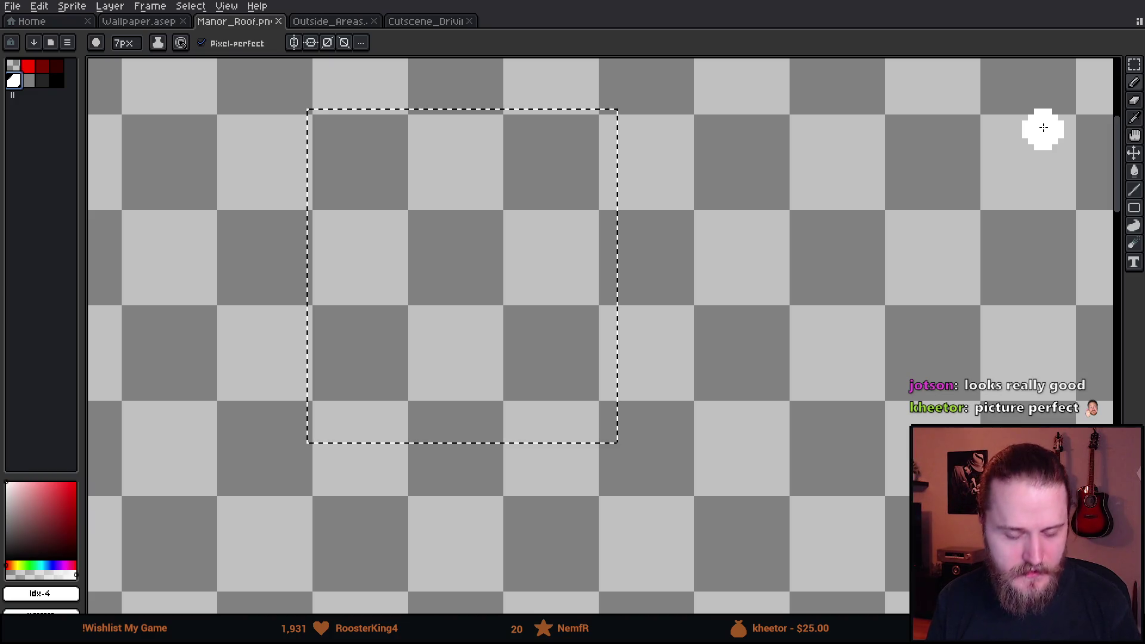
Paint a white blob in the sky above the manor roof on Layer 3.
{"action": "key", "text": "Tab"}
{"action": "key", "text": "Tab"}
{"action": "key", "text": "Tab"}
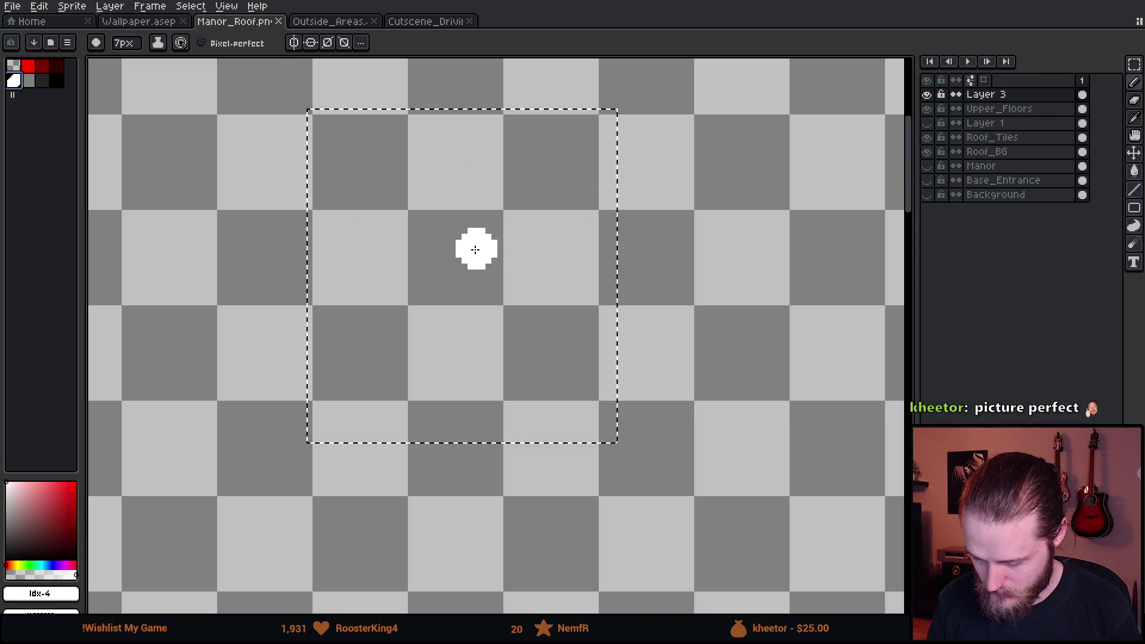
{"action": "scroll", "coordinate": [462, 256], "scroll_direction": "down", "scroll_amount": 3}
{"action": "scroll", "coordinate": [396, 248], "scroll_direction": "left", "scroll_amount": 3}
{"action": "scroll", "coordinate": [288, 225], "scroll_direction": "up", "scroll_amount": 6}
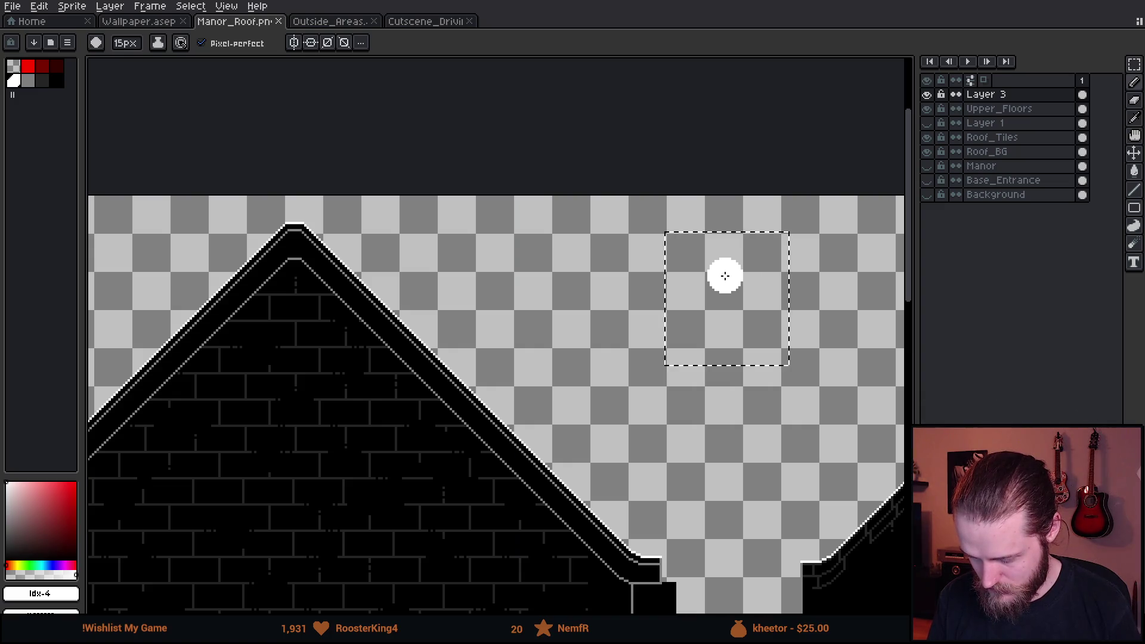
{"action": "left_click", "coordinate": [724, 275]}
{"action": "key", "text": "minus"}
{"action": "left_click_drag", "start_coordinate": [766, 253], "coordinate": [543, 262]}
{"action": "scroll", "coordinate": [533, 267], "scroll_direction": "up", "scroll_amount": 6}
Erase the blob's interior with a smaller eraser to leave a white ring.
{"action": "key", "text": "minus"}
{"action": "key", "text": "minus"}
{"action": "key", "text": "minus"}
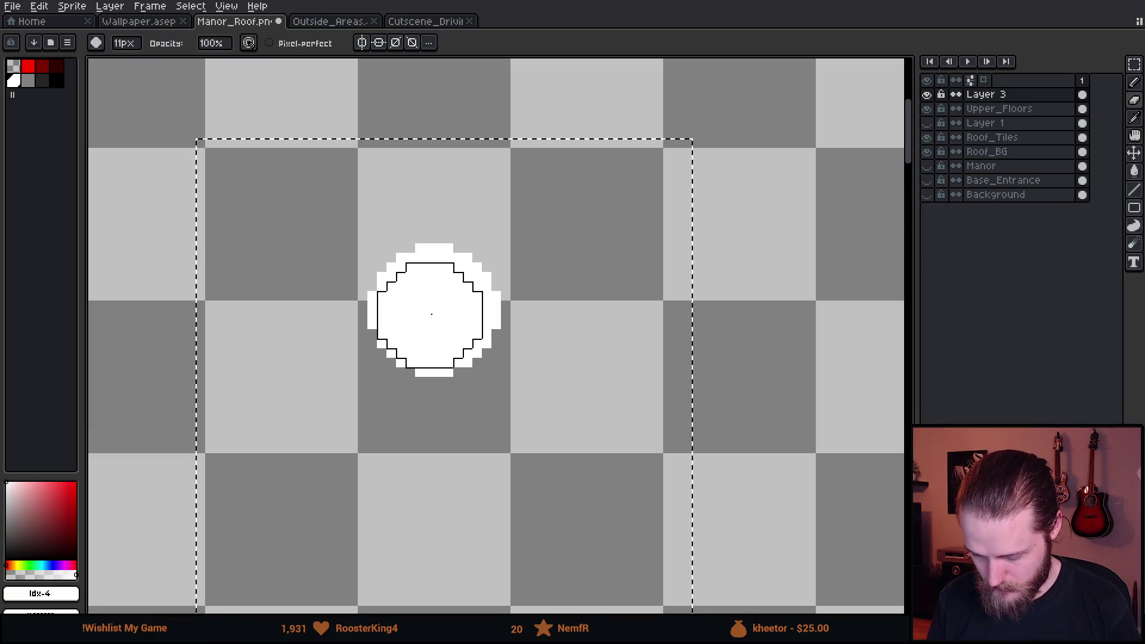
{"action": "key", "text": "minus"}
{"action": "key", "text": "minus"}
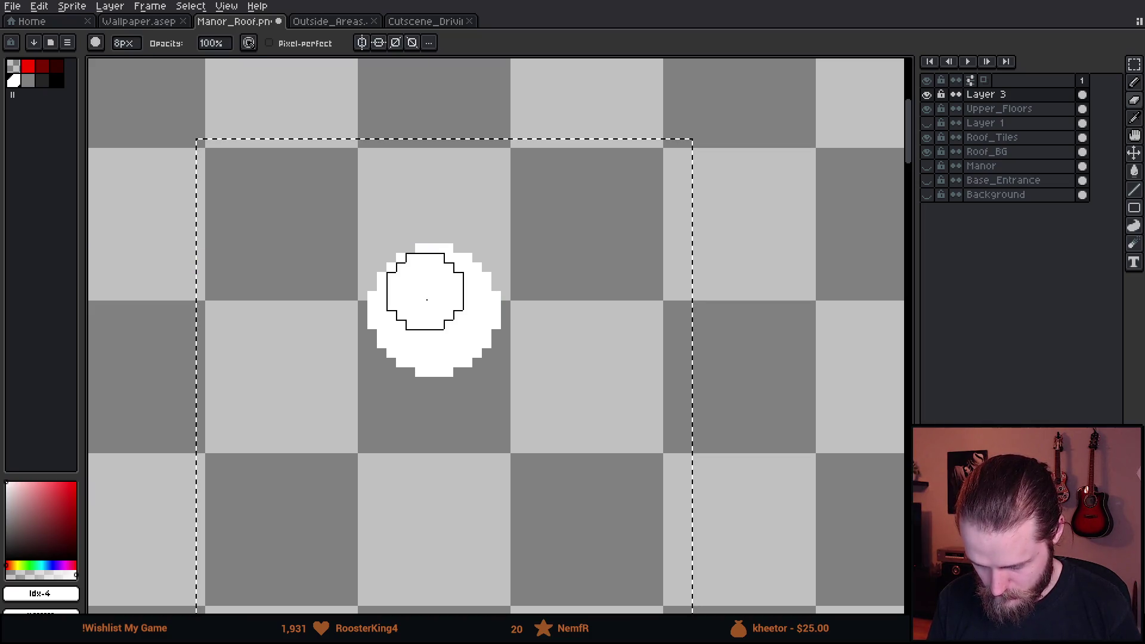
{"action": "key", "text": "minus"}
{"action": "key", "text": "minus"}
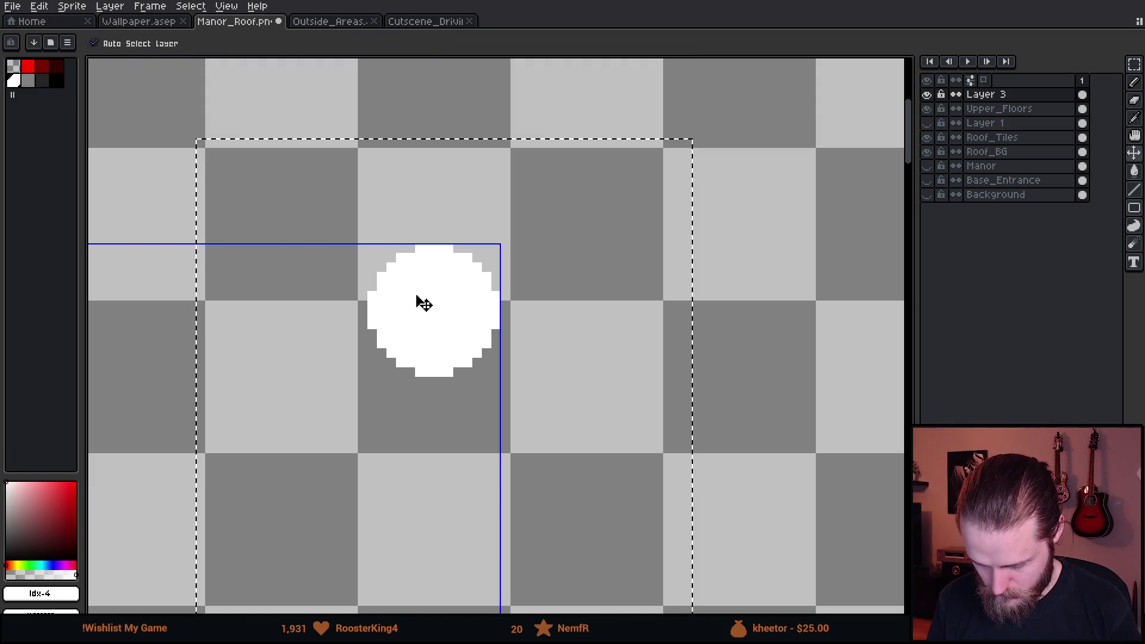
{"action": "key", "text": "minus"}
{"action": "left_click", "coordinate": [411, 287]}
{"action": "mouse_move", "coordinate": [455, 282]}
{"action": "left_mouse_down"}
{"action": "mouse_move", "coordinate": [458, 334]}
{"action": "mouse_move", "coordinate": [409, 327]}
{"action": "mouse_move", "coordinate": [434, 308]}
{"action": "mouse_move", "coordinate": [406, 283]}
{"action": "mouse_move", "coordinate": [454, 329]}
{"action": "mouse_move", "coordinate": [477, 322]}
{"action": "left_mouse_up"}
{"action": "key", "text": "plus"}
{"action": "key", "text": "plus"}
{"action": "key", "text": "plus"}
{"action": "key", "text": "minus"}
{"action": "key", "text": "plus"}
Draw the left ear with a 1px pencil and erase leftover pixels inside it.
{"action": "key", "text": "b"}
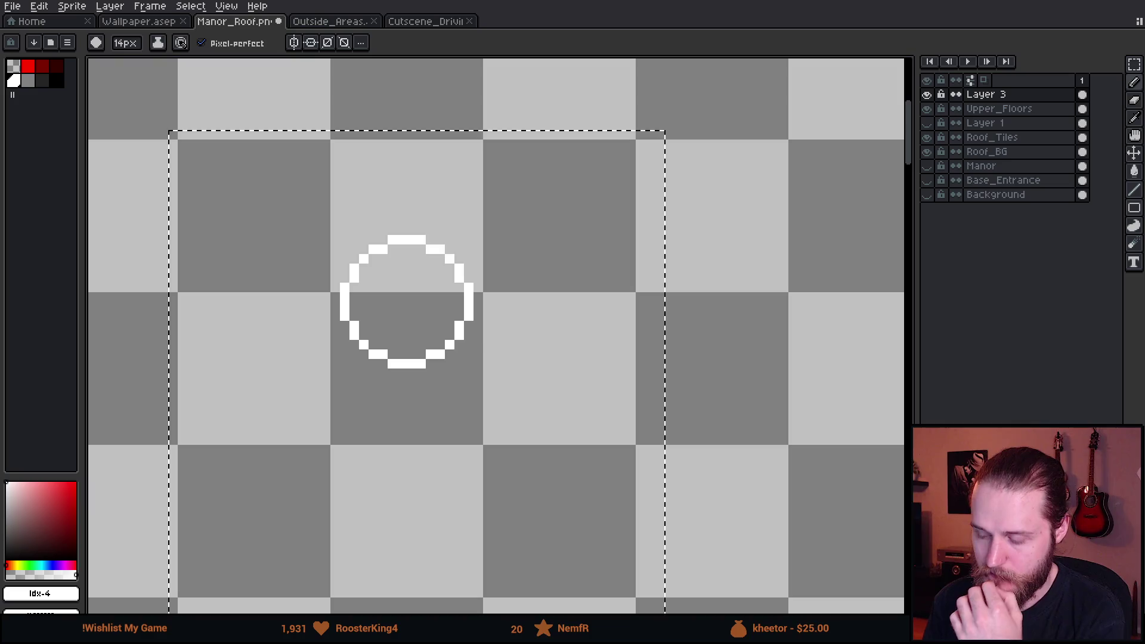
{"action": "key", "text": "minus"}
{"action": "key", "text": "minus"}
{"action": "key", "text": "minus"}
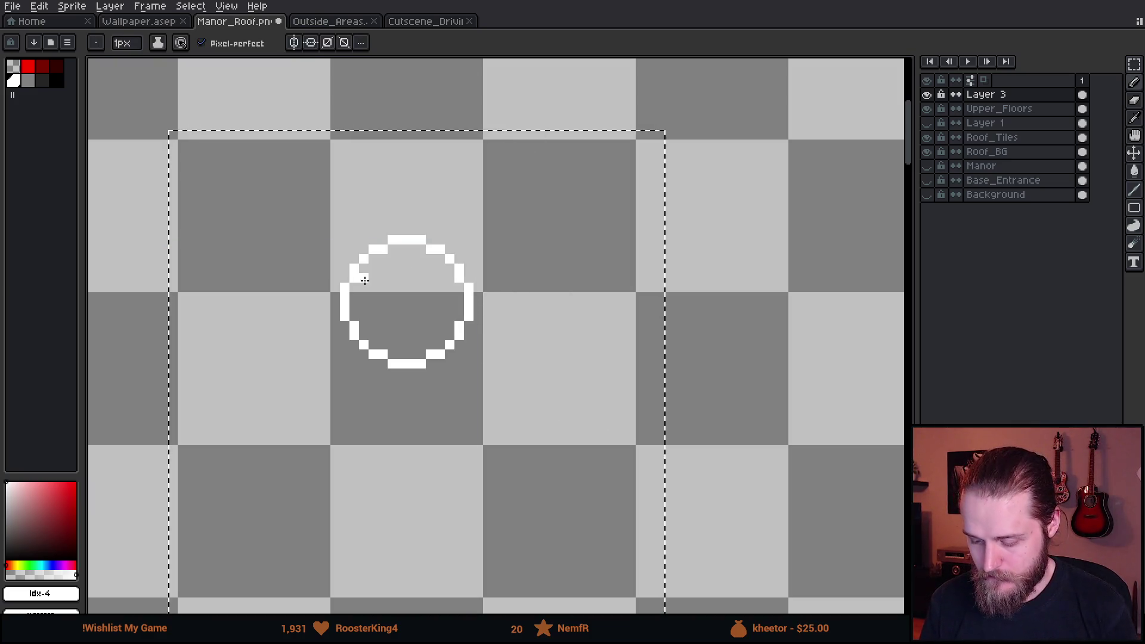
{"action": "scroll", "coordinate": [371, 277], "scroll_direction": "up", "scroll_amount": 1}
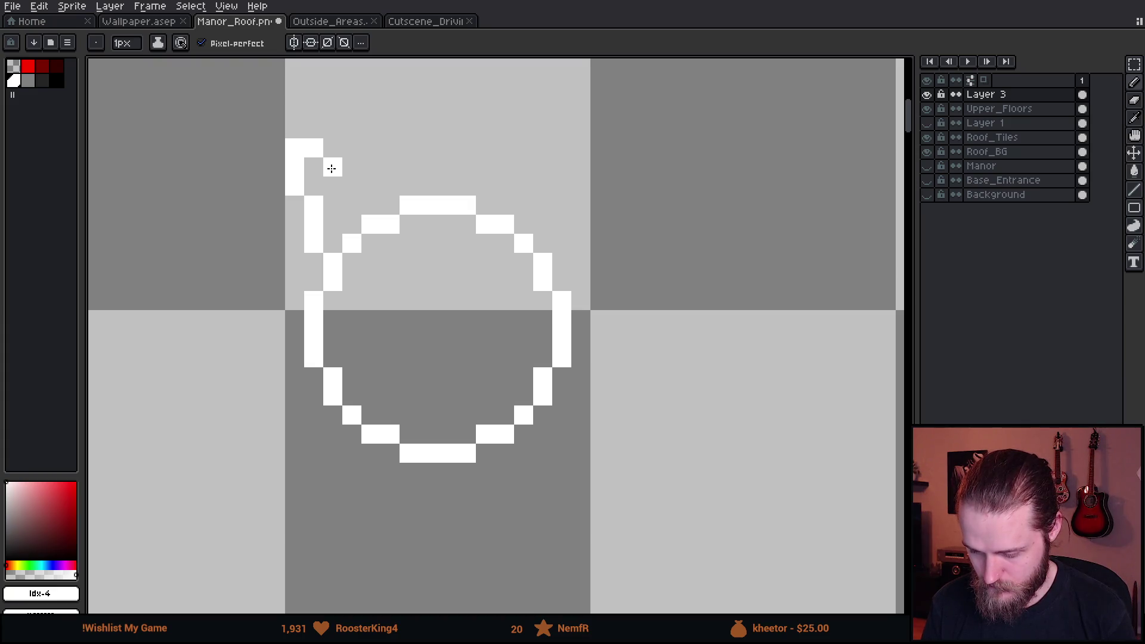
{"action": "left_click_drag", "start_coordinate": [338, 179], "coordinate": [343, 186]}
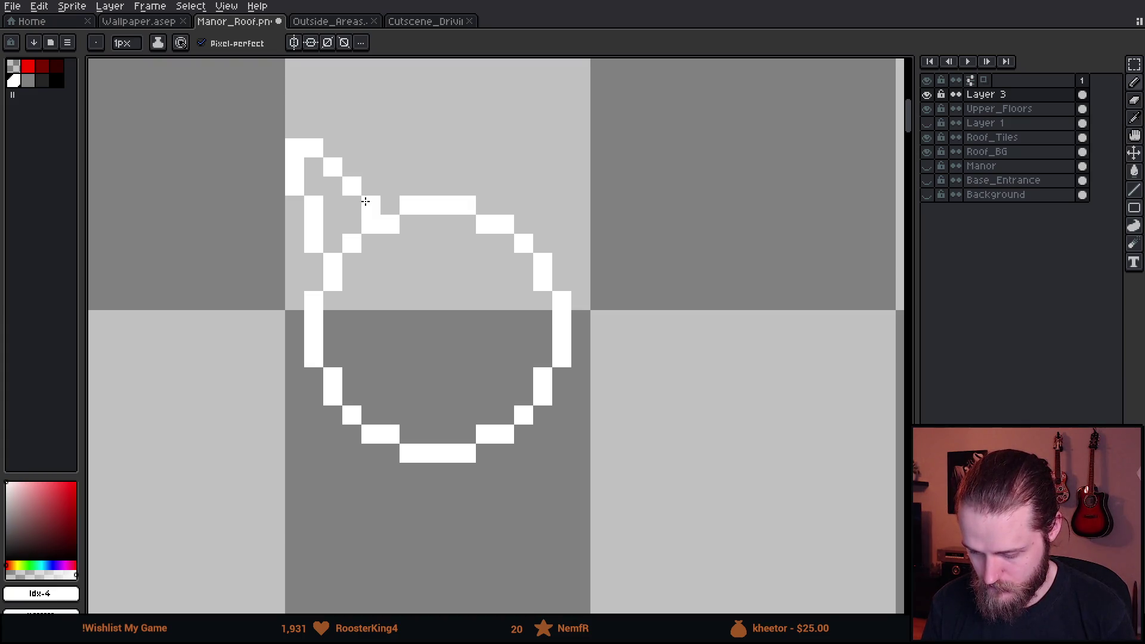
{"action": "scroll", "coordinate": [365, 202], "scroll_direction": "down", "scroll_amount": 3}
{"action": "scroll", "coordinate": [459, 224], "scroll_direction": "up", "scroll_amount": 3}
{"action": "left_click", "coordinate": [394, 265]}
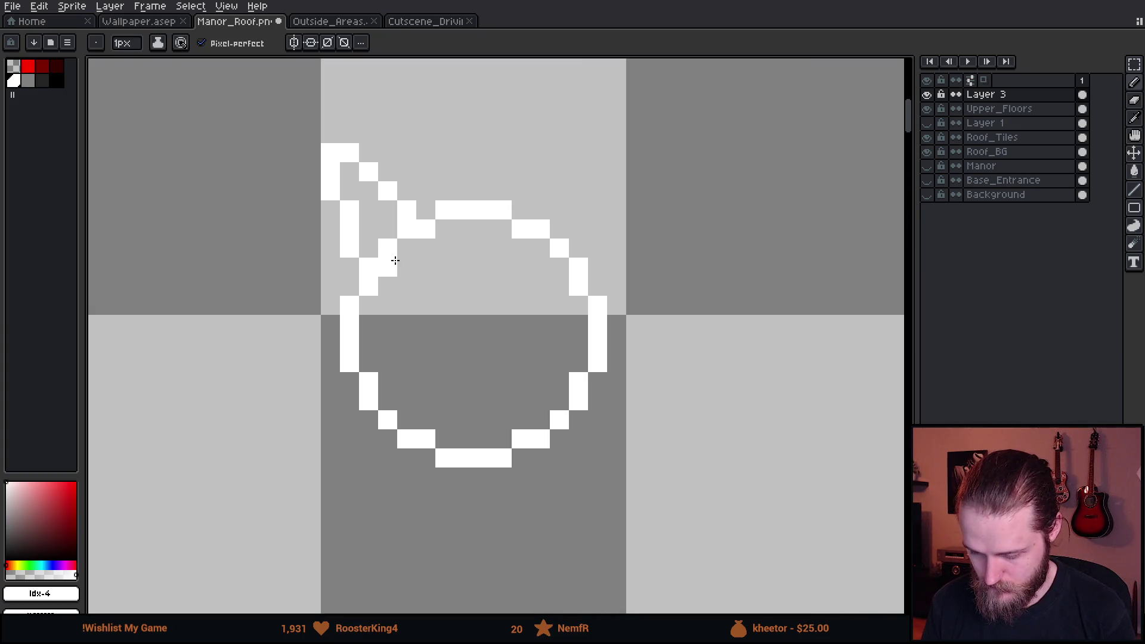
{"action": "key", "text": "e"}
{"action": "left_click", "coordinate": [387, 268]}
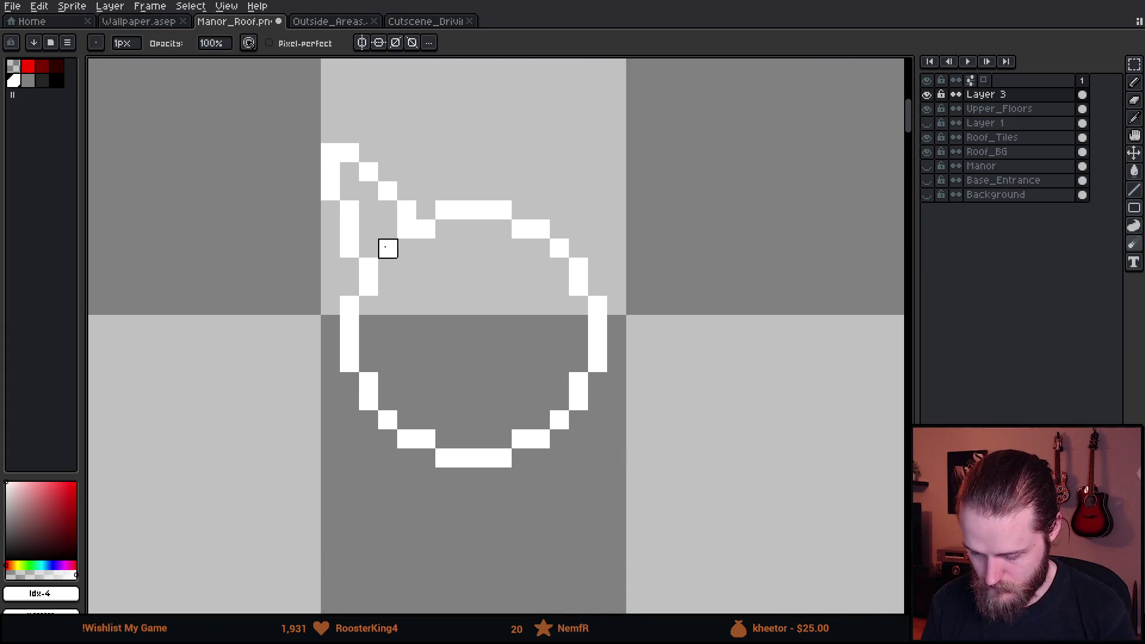
{"action": "scroll", "coordinate": [473, 325], "scroll_direction": "down", "scroll_amount": 3}
{"action": "scroll", "coordinate": [424, 310], "scroll_direction": "up", "scroll_amount": 5}
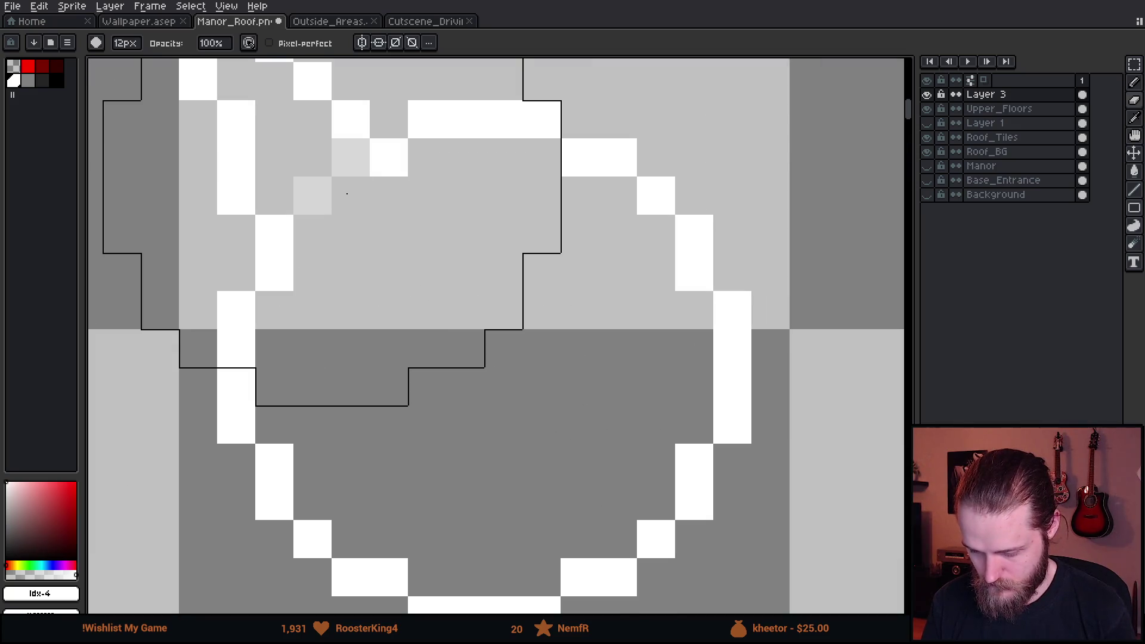
{"action": "left_click", "coordinate": [313, 196]}
{"action": "left_click", "coordinate": [351, 157]}
{"action": "scroll", "coordinate": [460, 314], "scroll_direction": "down", "scroll_amount": 4}
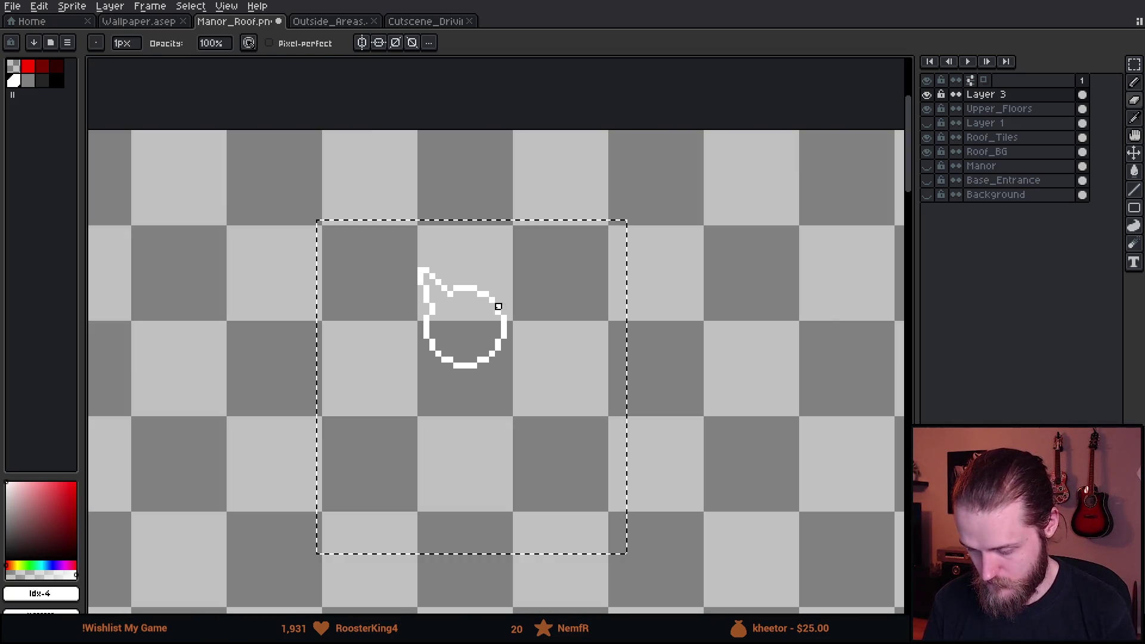
{"action": "scroll", "coordinate": [495, 307], "scroll_direction": "up", "scroll_amount": 4}
{"action": "scroll", "coordinate": [444, 338], "scroll_direction": "up", "scroll_amount": 3}
Draw the right ear's diagonal edge with the 1px pencil.
{"action": "key", "text": "b"}
{"action": "left_click", "coordinate": [591, 288]}
{"action": "mouse_move", "coordinate": [596, 282]}
{"action": "left_mouse_down"}
{"action": "mouse_move", "coordinate": [673, 192]}
{"action": "mouse_move", "coordinate": [703, 197]}
{"action": "mouse_move", "coordinate": [705, 257]}
{"action": "mouse_move", "coordinate": [678, 276]}
{"action": "mouse_move", "coordinate": [682, 345]}
{"action": "mouse_move", "coordinate": [613, 337]}
{"action": "mouse_move", "coordinate": [587, 310]}
{"action": "left_mouse_up"}
{"action": "key", "text": "e"}
{"action": "scroll", "coordinate": [609, 370], "scroll_direction": "down", "scroll_amount": 4}
{"action": "scroll", "coordinate": [599, 350], "scroll_direction": "up", "scroll_amount": 2}
{"action": "key", "text": "b"}
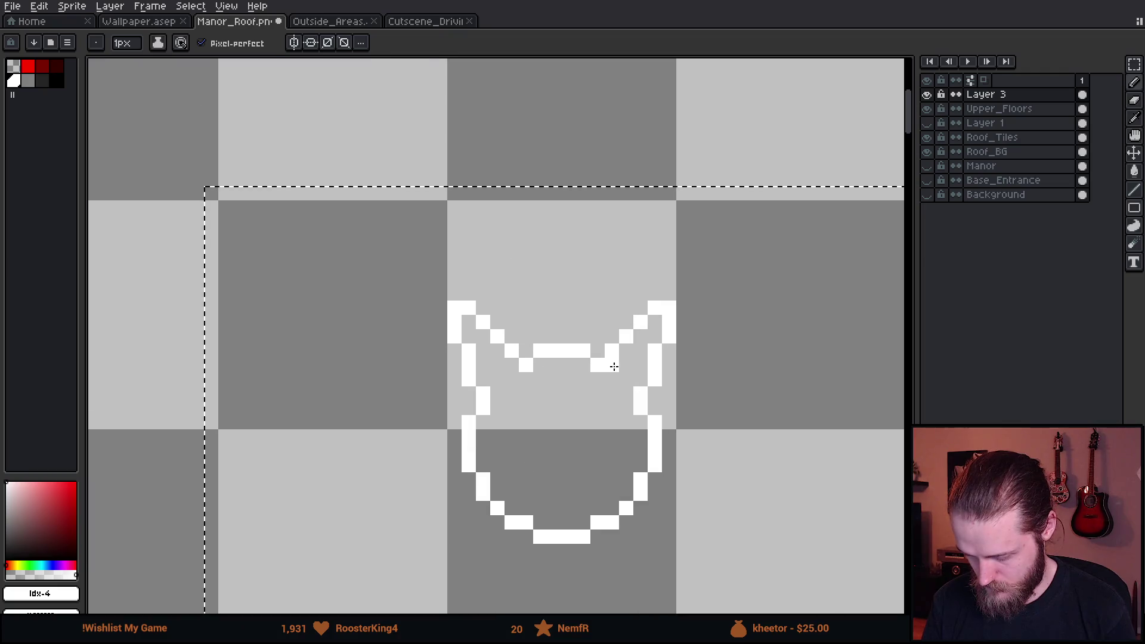
{"action": "scroll", "coordinate": [622, 417], "scroll_direction": "down", "scroll_amount": 1}
{"action": "scroll", "coordinate": [623, 416], "scroll_direction": "down", "scroll_amount": 2}
{"action": "scroll", "coordinate": [596, 394], "scroll_direction": "up", "scroll_amount": 4}
Undo a stray pixel inside the head and erase pixels on its lower-left edge.
{"action": "left_click", "coordinate": [541, 397]}
{"action": "key", "text": "ctrl+z"}
{"action": "scroll", "coordinate": [540, 397], "scroll_direction": "down", "scroll_amount": 5}
{"action": "scroll", "coordinate": [585, 427], "scroll_direction": "down", "scroll_amount": 3}
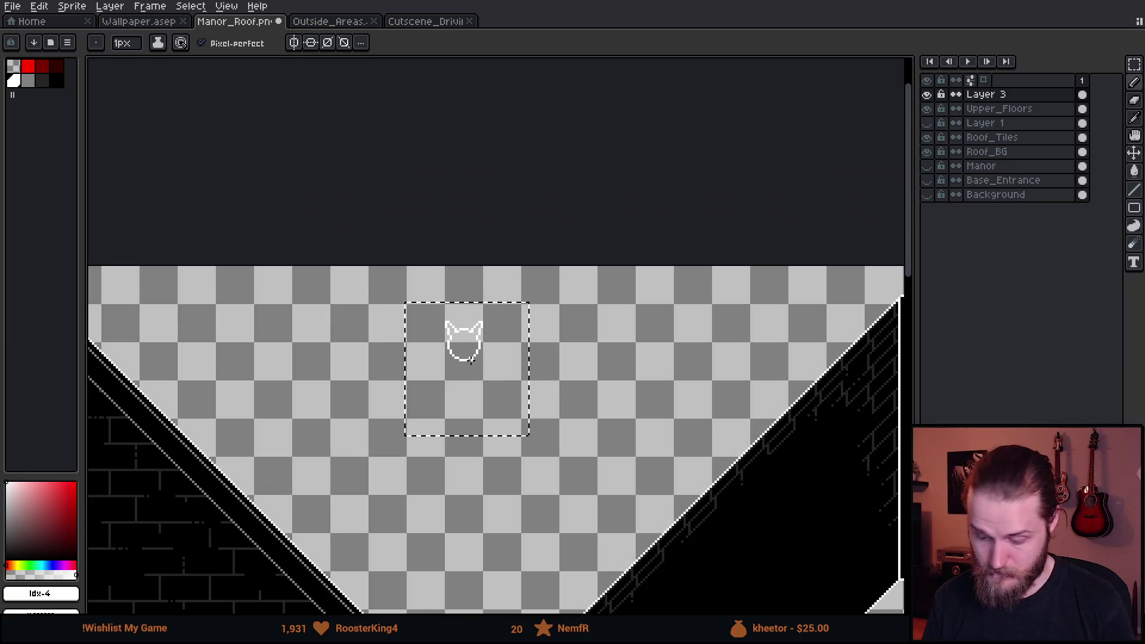
{"action": "scroll", "coordinate": [471, 336], "scroll_direction": "up", "scroll_amount": 4}
{"action": "scroll", "coordinate": [471, 335], "scroll_direction": "up", "scroll_amount": 3}
{"action": "key", "text": "e"}
{"action": "mouse_move", "coordinate": [382, 334]}
{"action": "left_mouse_down"}
{"action": "mouse_move", "coordinate": [376, 272]}
{"action": "mouse_move", "coordinate": [393, 337]}
{"action": "left_mouse_up"}
Shift the head's right edge one column inward and fix its lower-right pixels.
{"action": "key", "text": "b"}
{"action": "left_click_drag", "start_coordinate": [599, 272], "coordinate": [592, 337]}
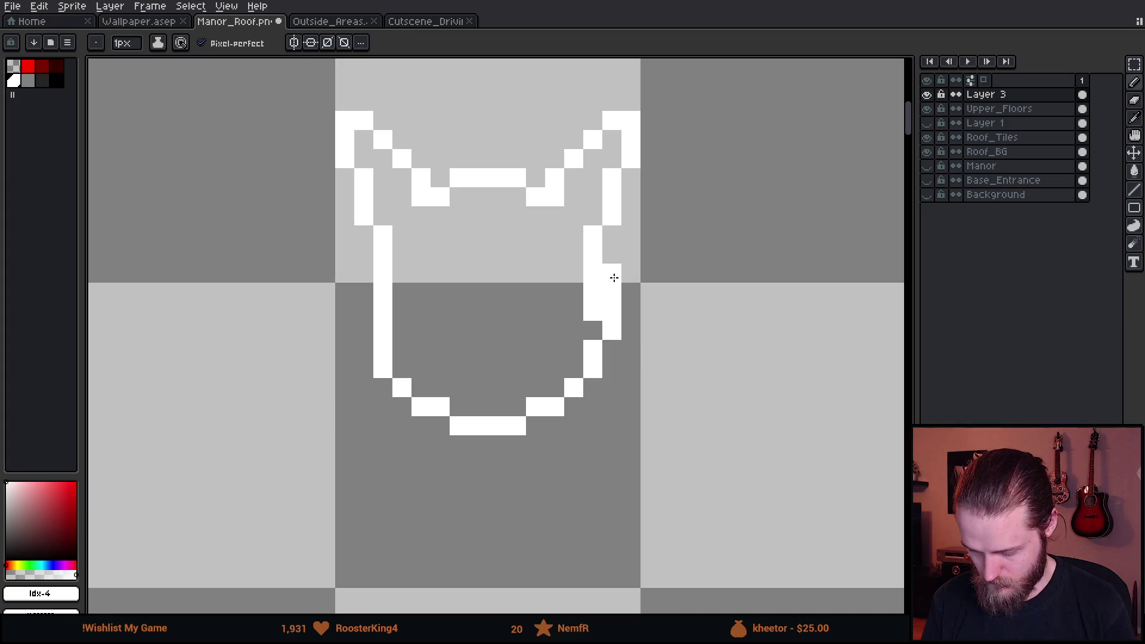
{"action": "key", "text": "e"}
{"action": "mouse_move", "coordinate": [611, 271]}
{"action": "left_mouse_down"}
{"action": "mouse_move", "coordinate": [608, 368]}
{"action": "mouse_move", "coordinate": [593, 350]}
{"action": "left_mouse_up"}
{"action": "key", "text": "b"}
{"action": "left_click", "coordinate": [574, 360]}
{"action": "left_click", "coordinate": [555, 388]}
{"action": "key", "text": "e"}
{"action": "left_click", "coordinate": [554, 407]}
{"action": "scroll", "coordinate": [593, 423], "scroll_direction": "down", "scroll_amount": 4}
{"action": "scroll", "coordinate": [591, 435], "scroll_direction": "up", "scroll_amount": 5}
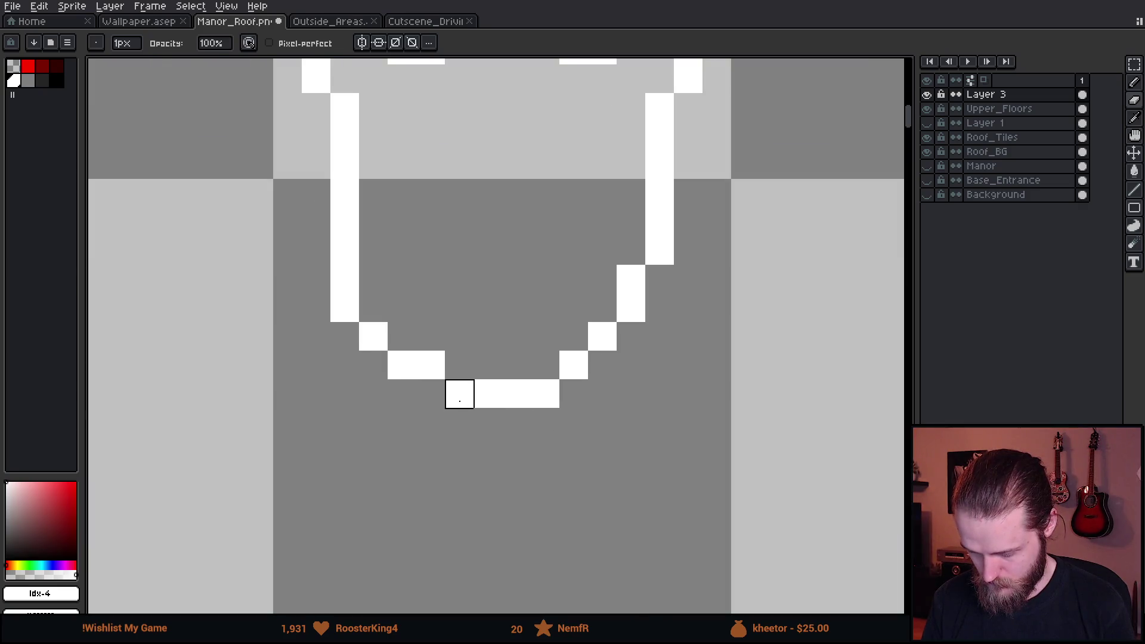
Fill in the head's left edge and tidy the lower-left curve.
{"action": "key", "text": "b"}
{"action": "mouse_move", "coordinate": [378, 302]}
{"action": "left_mouse_down"}
{"action": "mouse_move", "coordinate": [379, 280]}
{"action": "mouse_move", "coordinate": [345, 308]}
{"action": "left_mouse_up"}
{"action": "left_click", "coordinate": [402, 336]}
{"action": "key", "text": "e"}
{"action": "left_click", "coordinate": [373, 336]}
{"action": "left_click", "coordinate": [402, 365]}
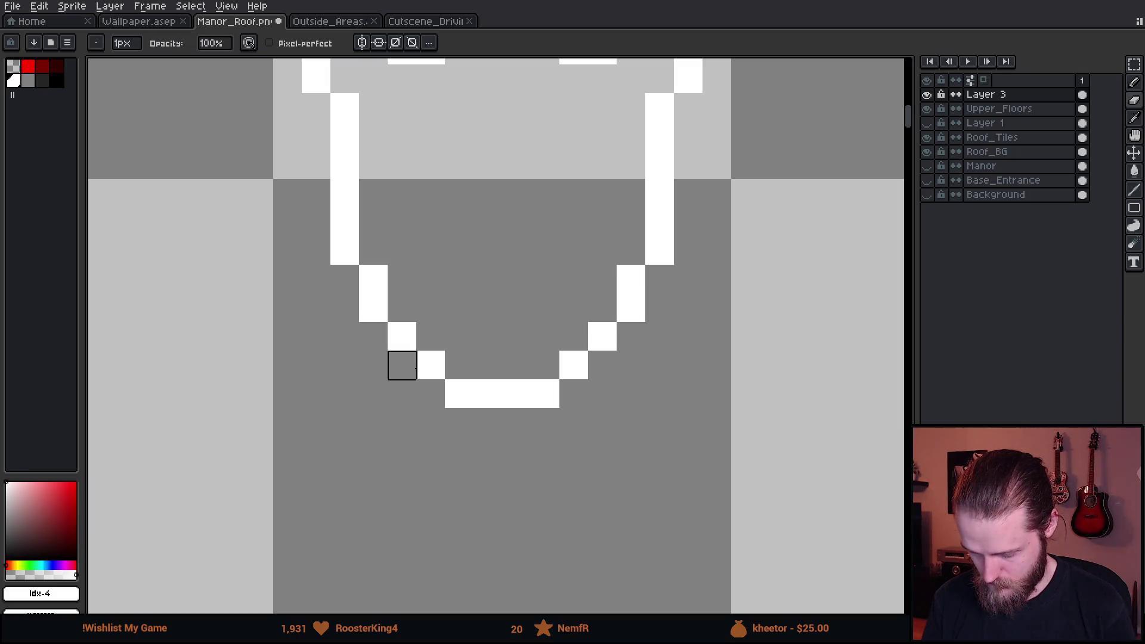
{"action": "scroll", "coordinate": [418, 382], "scroll_direction": "down", "scroll_amount": 3}
{"action": "scroll", "coordinate": [486, 450], "scroll_direction": "up", "scroll_amount": 2}
Move the head outline beside the roof peak and raise its lower half one pixel.
{"action": "key", "text": "m"}
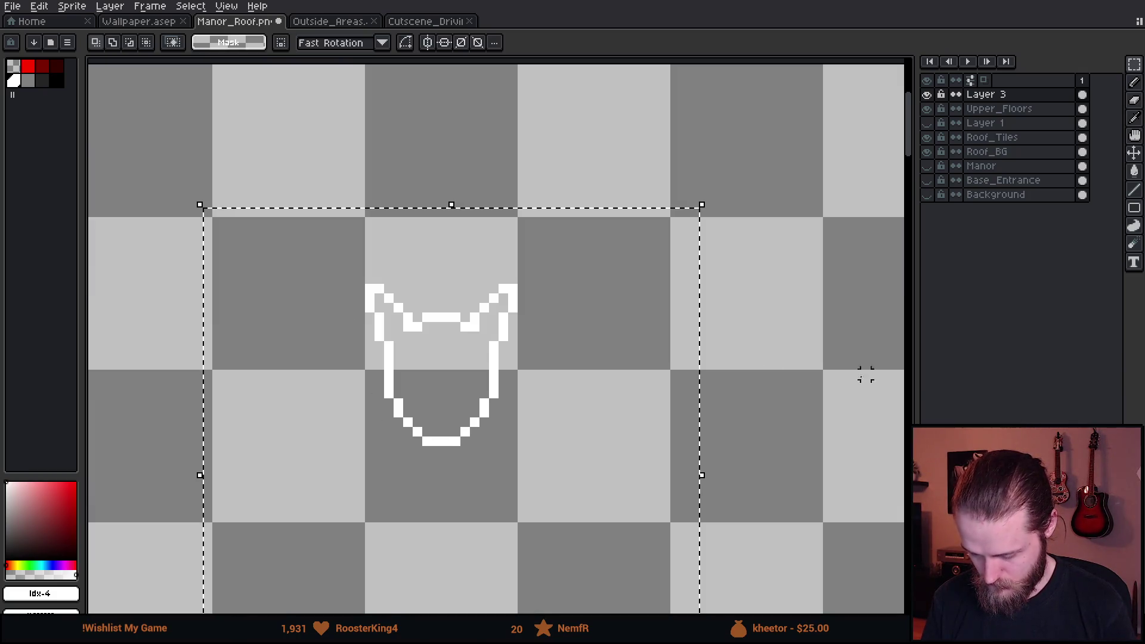
{"action": "scroll", "coordinate": [885, 375], "scroll_direction": "down", "scroll_amount": 3}
{"action": "mouse_move", "coordinate": [792, 430]}
{"action": "left_mouse_down"}
{"action": "mouse_move", "coordinate": [488, 436]}
{"action": "mouse_move", "coordinate": [366, 378]}
{"action": "mouse_move", "coordinate": [823, 417]}
{"action": "mouse_move", "coordinate": [792, 421]}
{"action": "left_mouse_up"}
{"action": "scroll", "coordinate": [792, 422], "scroll_direction": "up", "scroll_amount": 2}
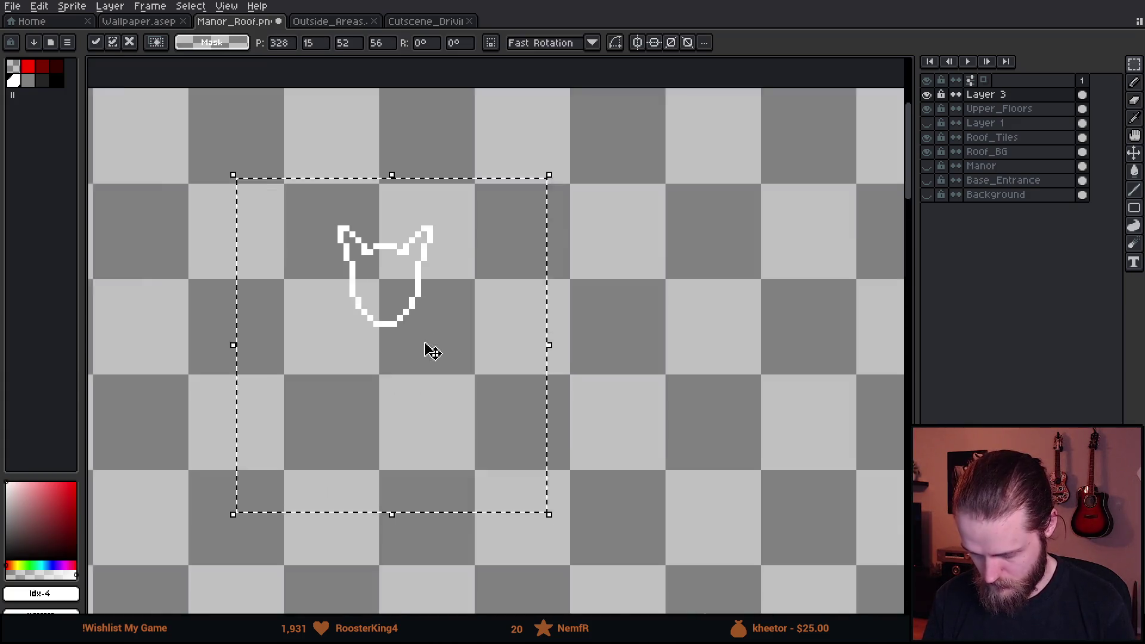
{"action": "scroll", "coordinate": [382, 343], "scroll_direction": "up", "scroll_amount": 4}
{"action": "left_click_drag", "start_coordinate": [286, 222], "coordinate": [677, 414]}
{"action": "left_click_drag", "start_coordinate": [476, 347], "coordinate": [479, 336]}
{"action": "key", "text": "ctrl+d"}
{"action": "scroll", "coordinate": [481, 345], "scroll_direction": "down", "scroll_amount": 3}
{"action": "scroll", "coordinate": [414, 227], "scroll_direction": "up", "scroll_amount": 4}
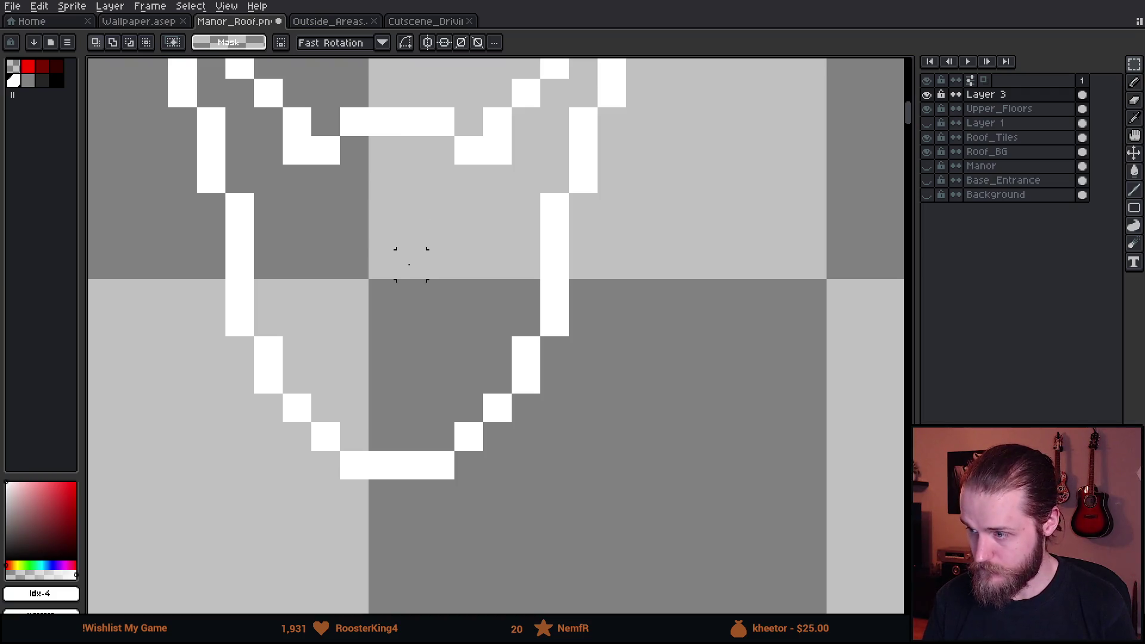
Sketch a mouth line across the face, then shift the face sketch back toward the middle.
{"action": "key", "text": "b"}
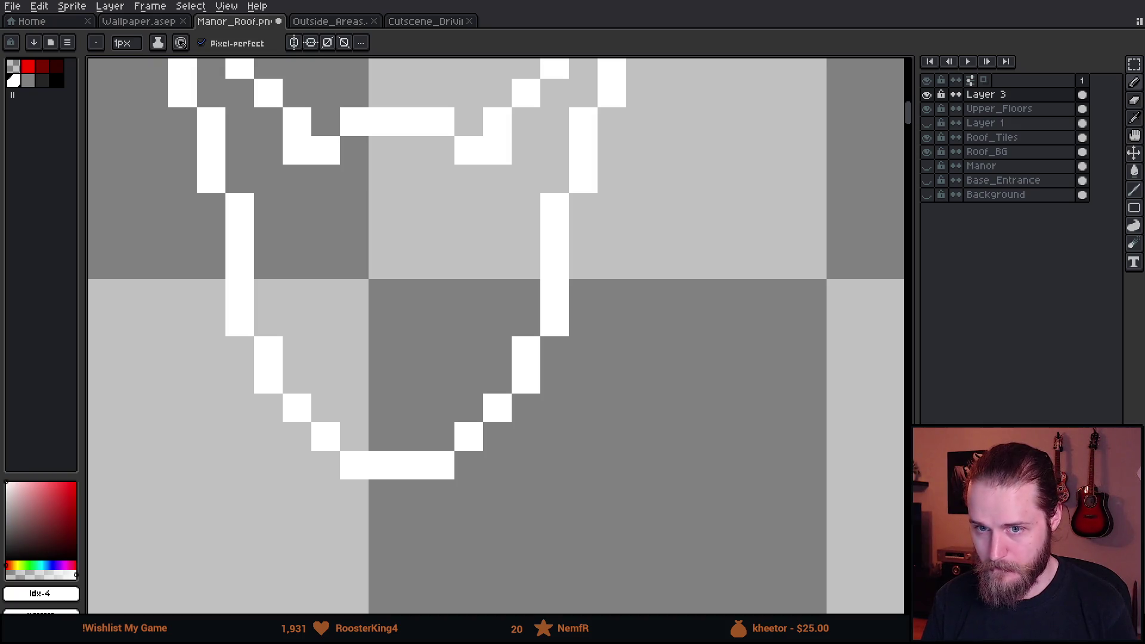
{"action": "mouse_move", "coordinate": [325, 322]}
{"action": "left_mouse_down"}
{"action": "mouse_move", "coordinate": [328, 340]}
{"action": "mouse_move", "coordinate": [367, 352]}
{"action": "mouse_move", "coordinate": [435, 350]}
{"action": "mouse_move", "coordinate": [450, 312]}
{"action": "mouse_move", "coordinate": [465, 327]}
{"action": "left_mouse_up"}
{"action": "scroll", "coordinate": [504, 332], "scroll_direction": "down", "scroll_amount": 8}
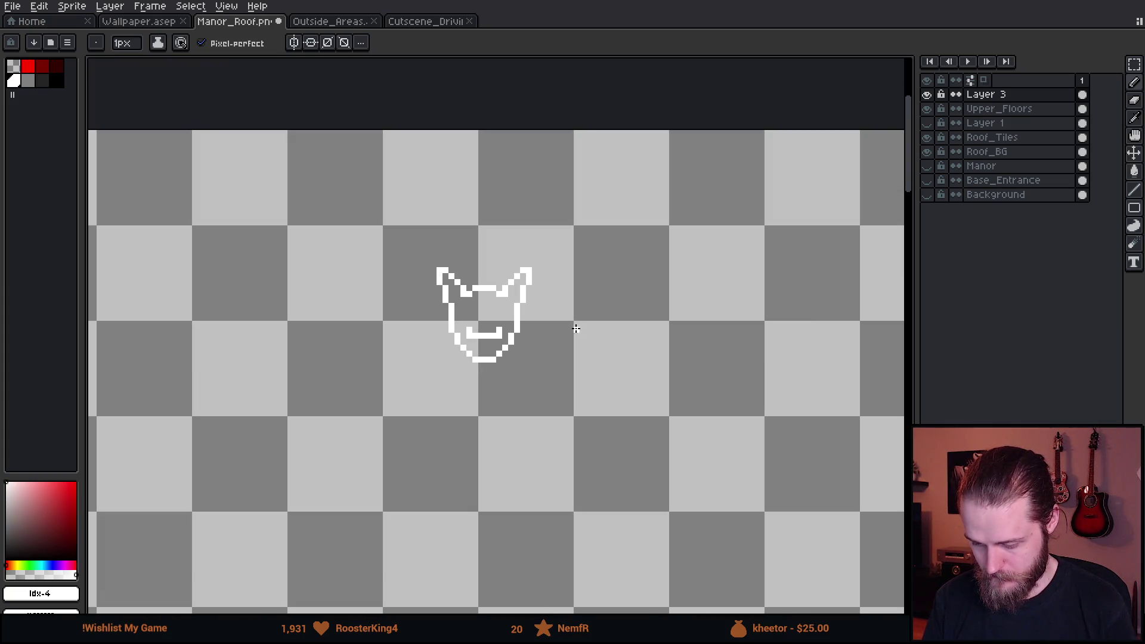
{"action": "scroll", "coordinate": [581, 329], "scroll_direction": "down", "scroll_amount": 1}
{"action": "scroll", "coordinate": [477, 310], "scroll_direction": "up", "scroll_amount": 5}
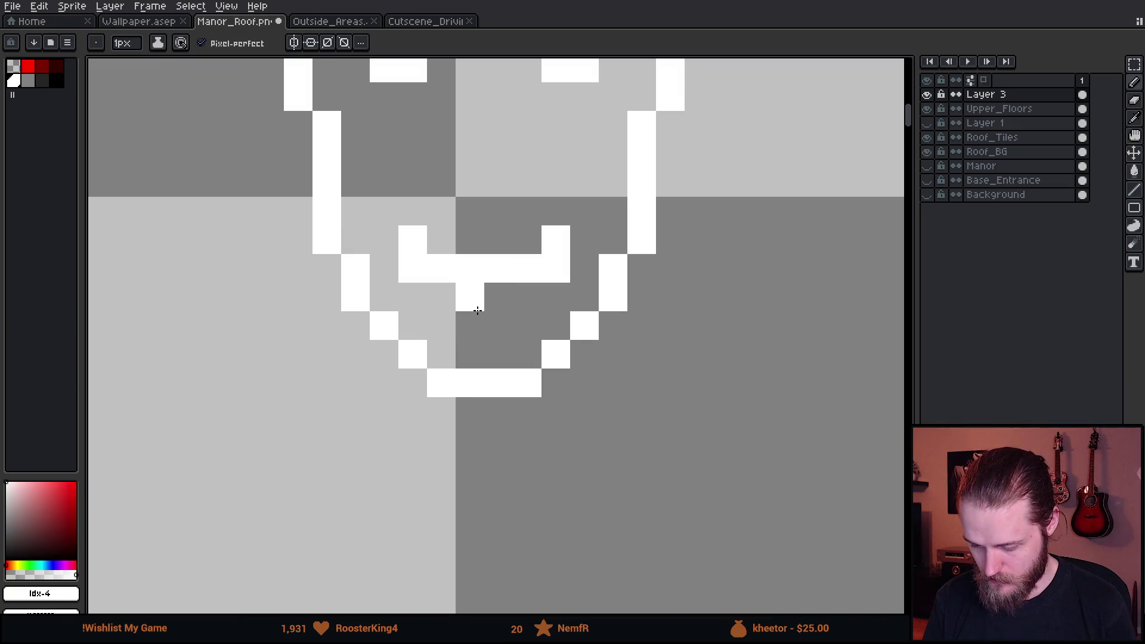
{"action": "scroll", "coordinate": [524, 328], "scroll_direction": "down", "scroll_amount": 5}
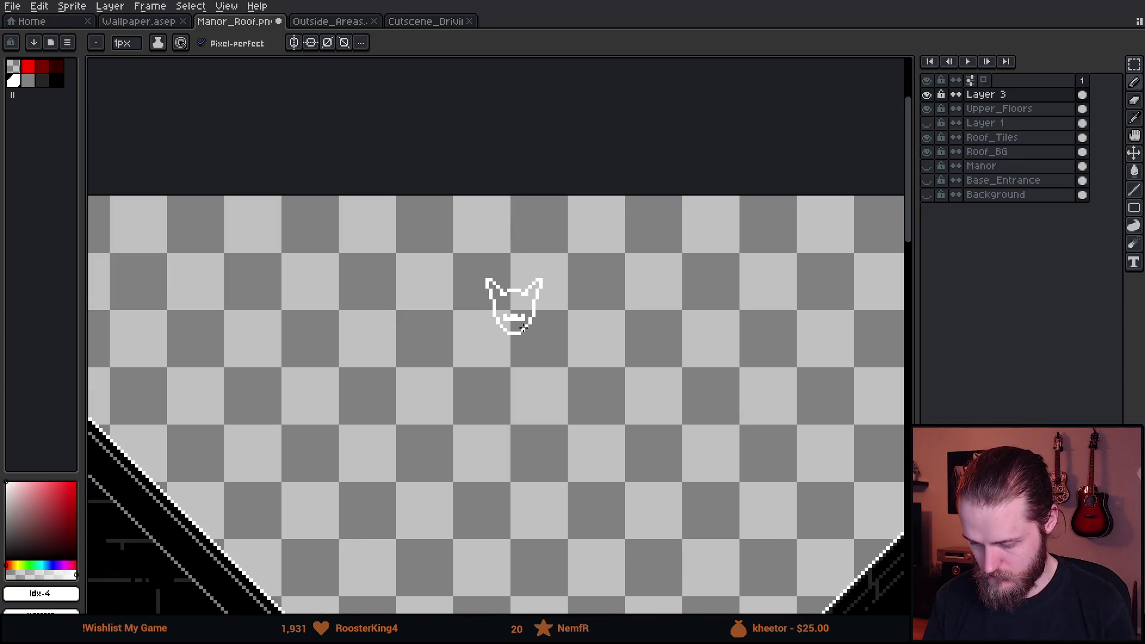
{"action": "scroll", "coordinate": [524, 325], "scroll_direction": "up", "scroll_amount": 4}
{"action": "scroll", "coordinate": [524, 314], "scroll_direction": "down", "scroll_amount": 4}
{"action": "scroll", "coordinate": [479, 204], "scroll_direction": "up", "scroll_amount": 4}
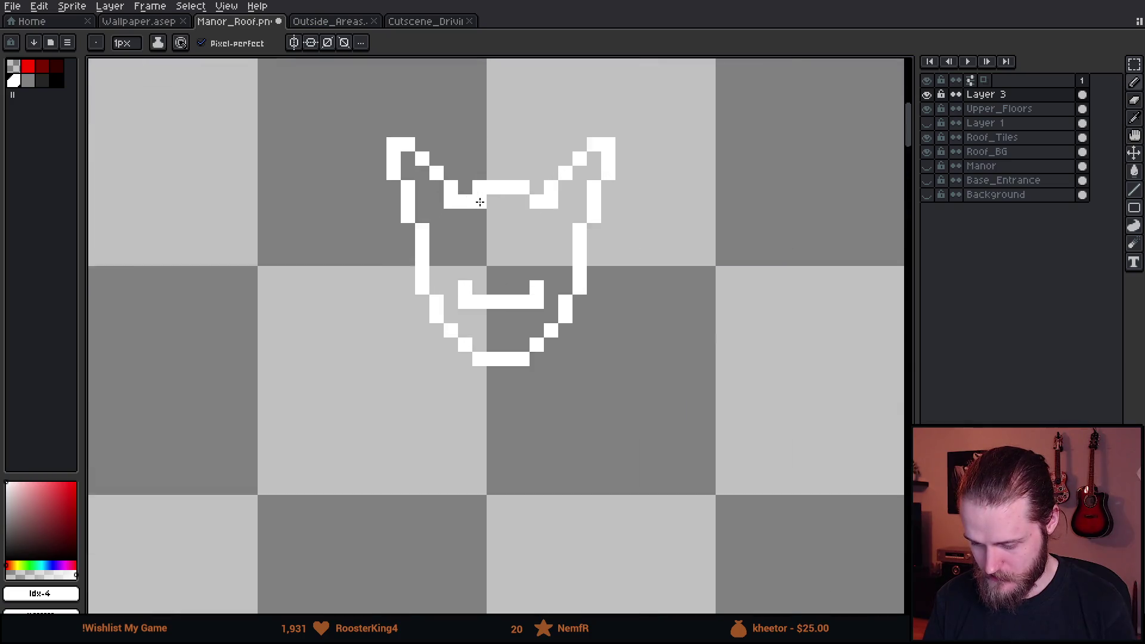
{"action": "scroll", "coordinate": [480, 202], "scroll_direction": "up", "scroll_amount": 3}
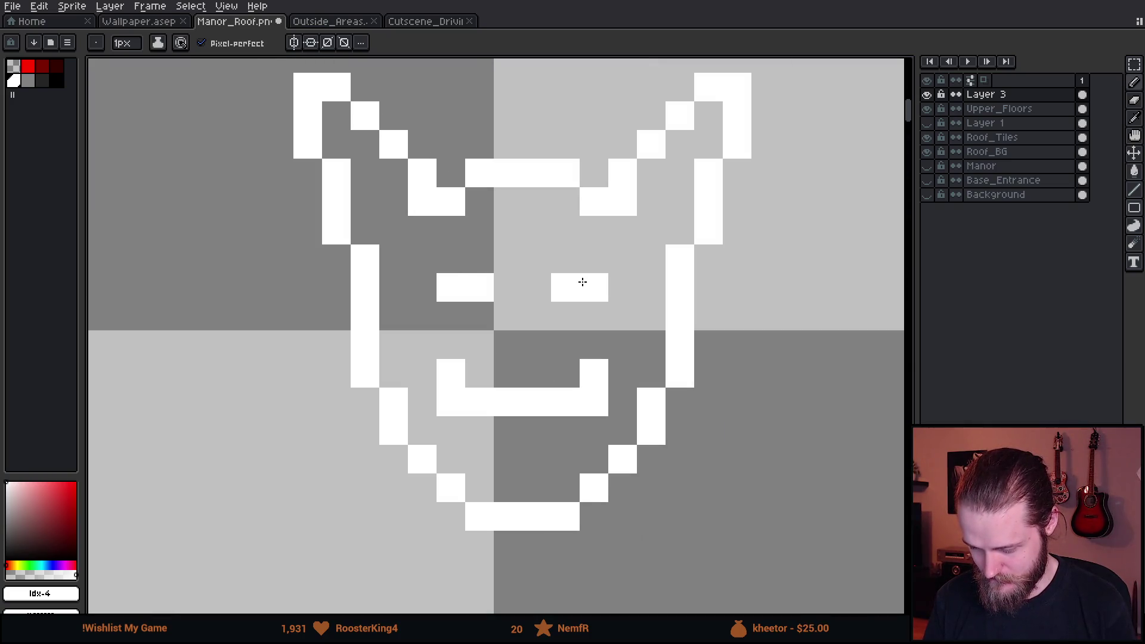
{"action": "scroll", "coordinate": [583, 281], "scroll_direction": "down", "scroll_amount": 5}
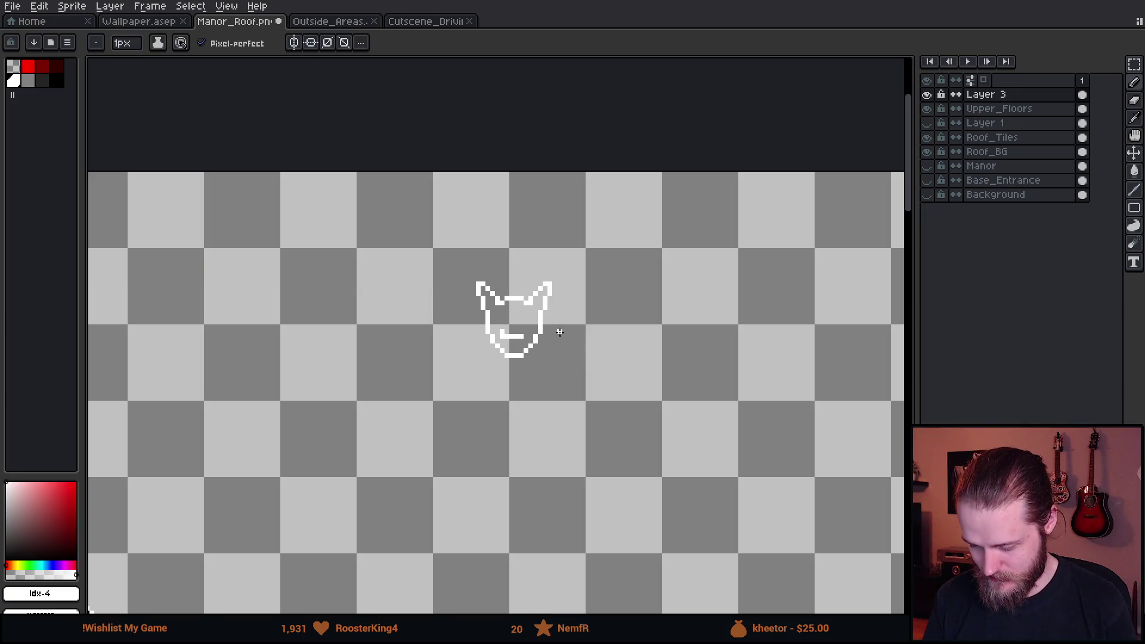
{"action": "scroll", "coordinate": [563, 332], "scroll_direction": "up", "scroll_amount": 4}
{"action": "scroll", "coordinate": [375, 298], "scroll_direction": "down", "scroll_amount": 4}
{"action": "scroll", "coordinate": [374, 295], "scroll_direction": "up", "scroll_amount": 3}
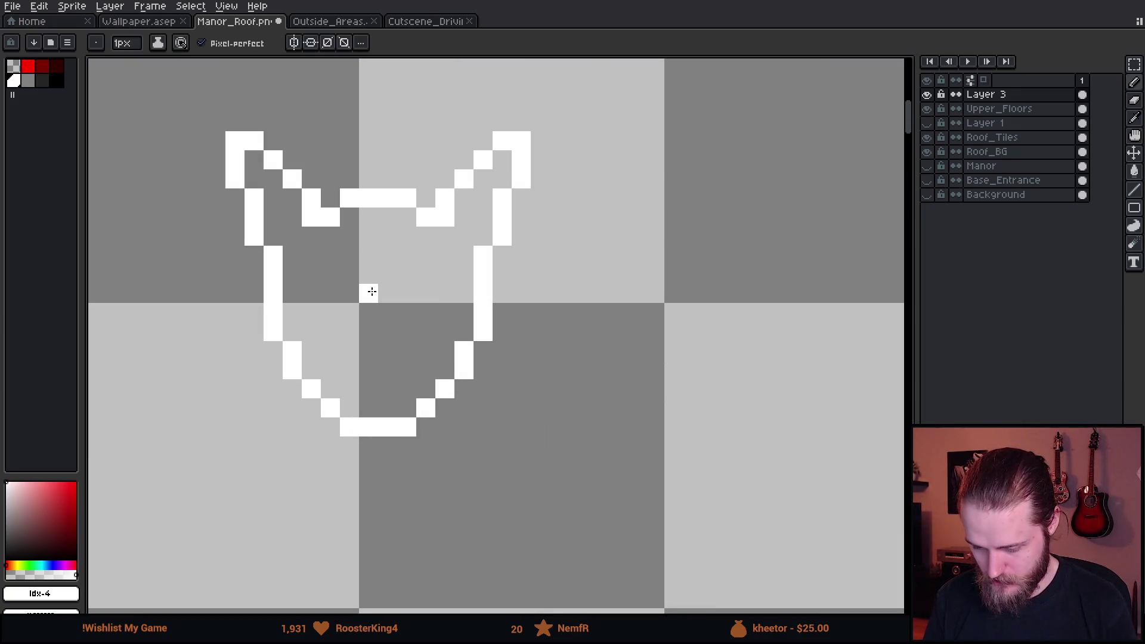
{"action": "scroll", "coordinate": [364, 274], "scroll_direction": "down", "scroll_amount": 4}
{"action": "left_click_drag", "start_coordinate": [352, 245], "coordinate": [388, 266]}
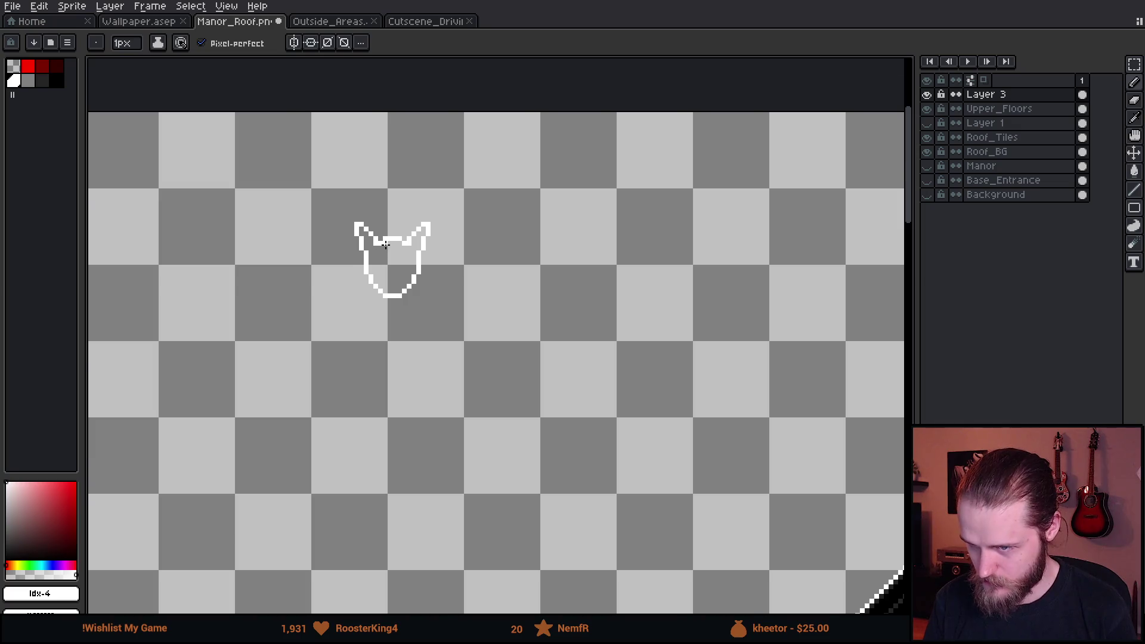
{"action": "scroll", "coordinate": [386, 244], "scroll_direction": "up", "scroll_amount": 3}
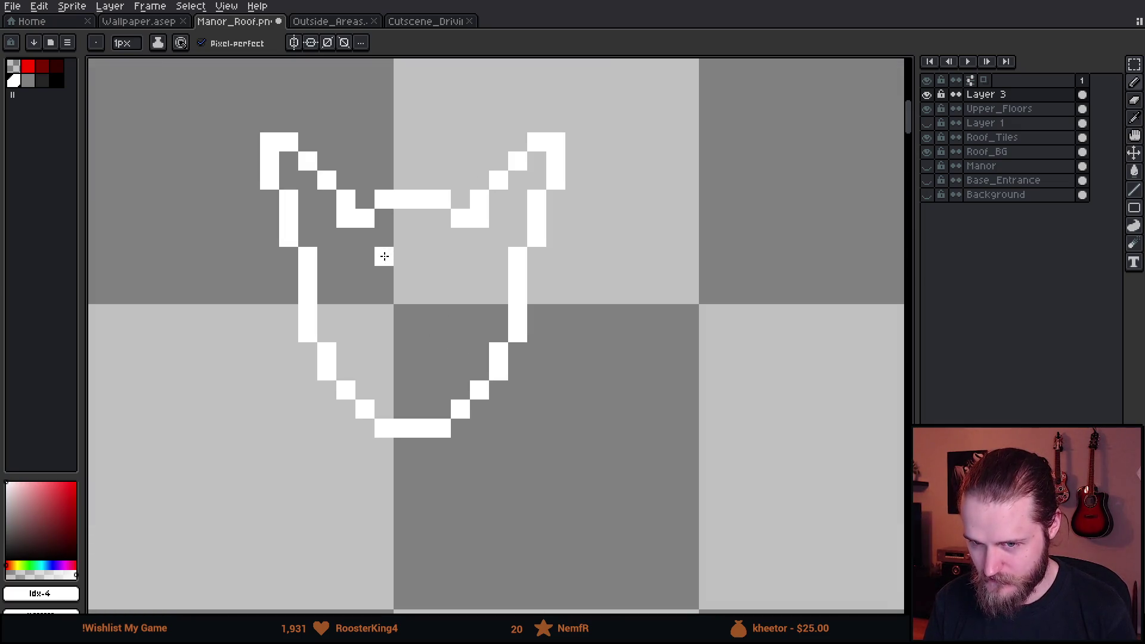
{"action": "scroll", "coordinate": [384, 257], "scroll_direction": "down", "scroll_amount": 2}
{"action": "scroll", "coordinate": [385, 256], "scroll_direction": "up", "scroll_amount": 2}
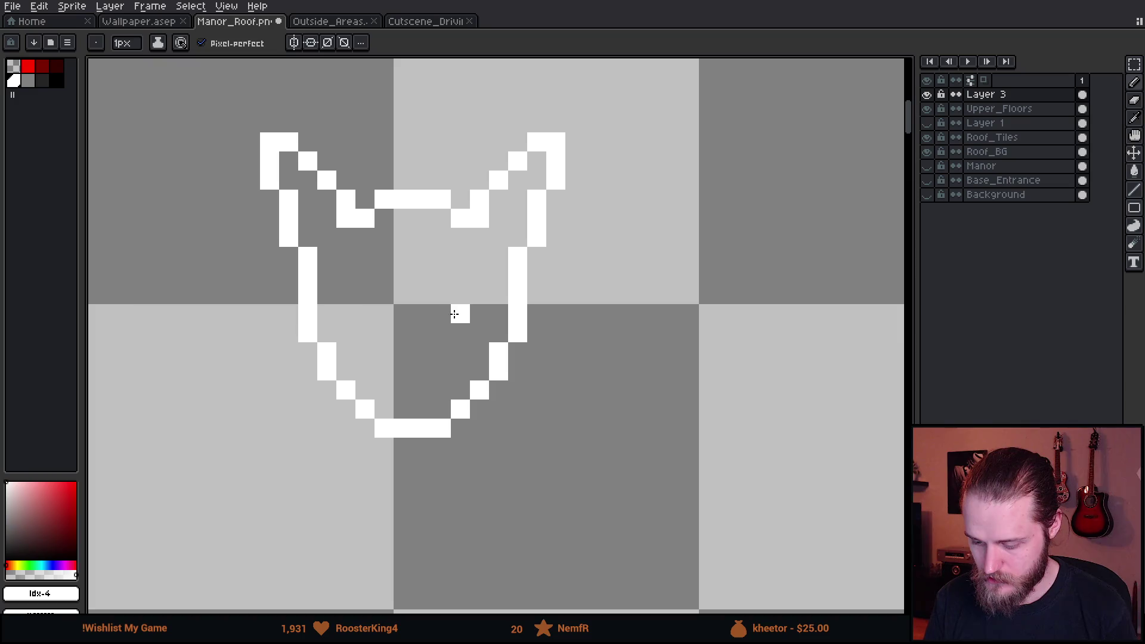
{"action": "scroll", "coordinate": [417, 361], "scroll_direction": "down", "scroll_amount": 1}
{"action": "scroll", "coordinate": [457, 313], "scroll_direction": "down", "scroll_amount": 1}
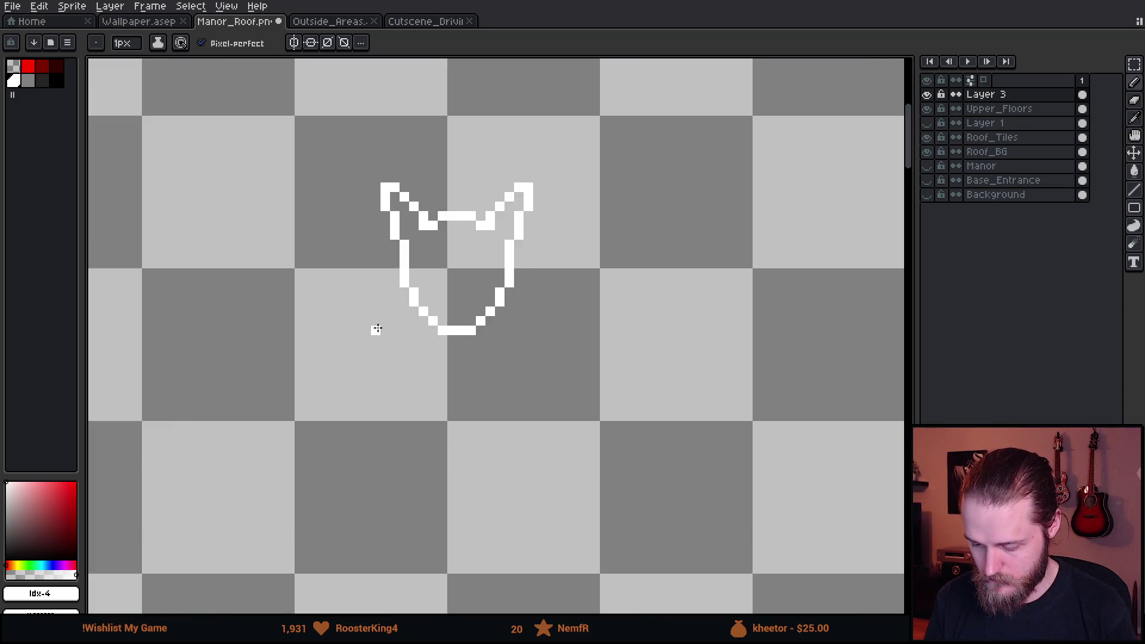
Enable vertical symmetry and place its mirror axis through the head's centre.
{"action": "left_click", "coordinate": [294, 43]}
{"action": "scroll", "coordinate": [473, 182], "scroll_direction": "down", "scroll_amount": 5}
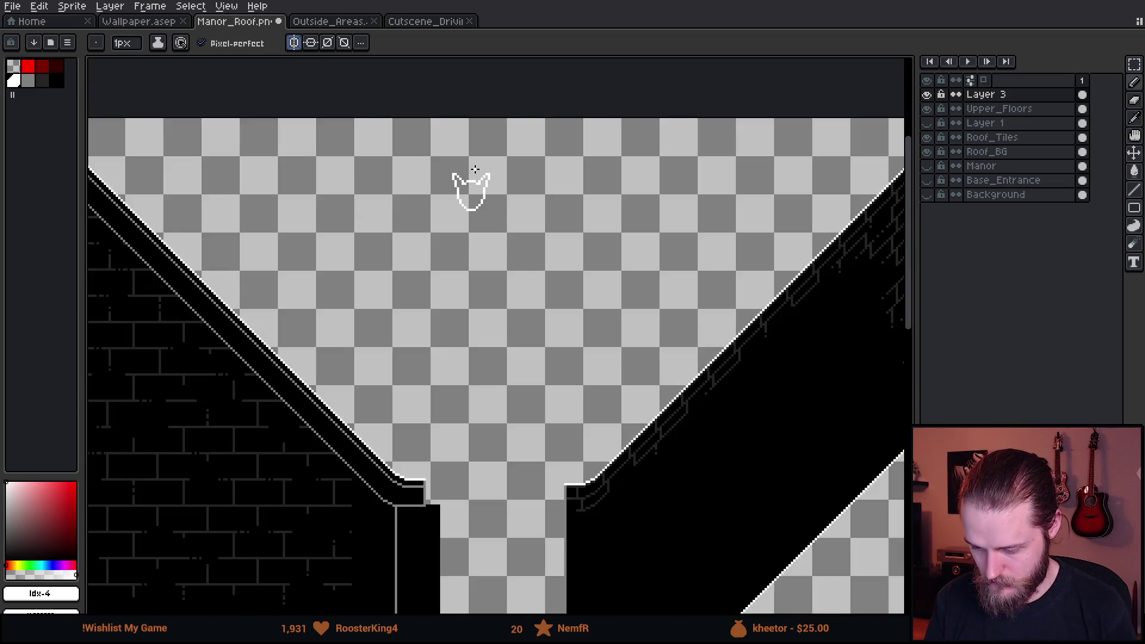
{"action": "left_click_drag", "start_coordinate": [359, 151], "coordinate": [480, 150]}
{"action": "scroll", "coordinate": [473, 169], "scroll_direction": "up", "scroll_amount": 6}
{"action": "left_click_drag", "start_coordinate": [533, 421], "coordinate": [524, 248]}
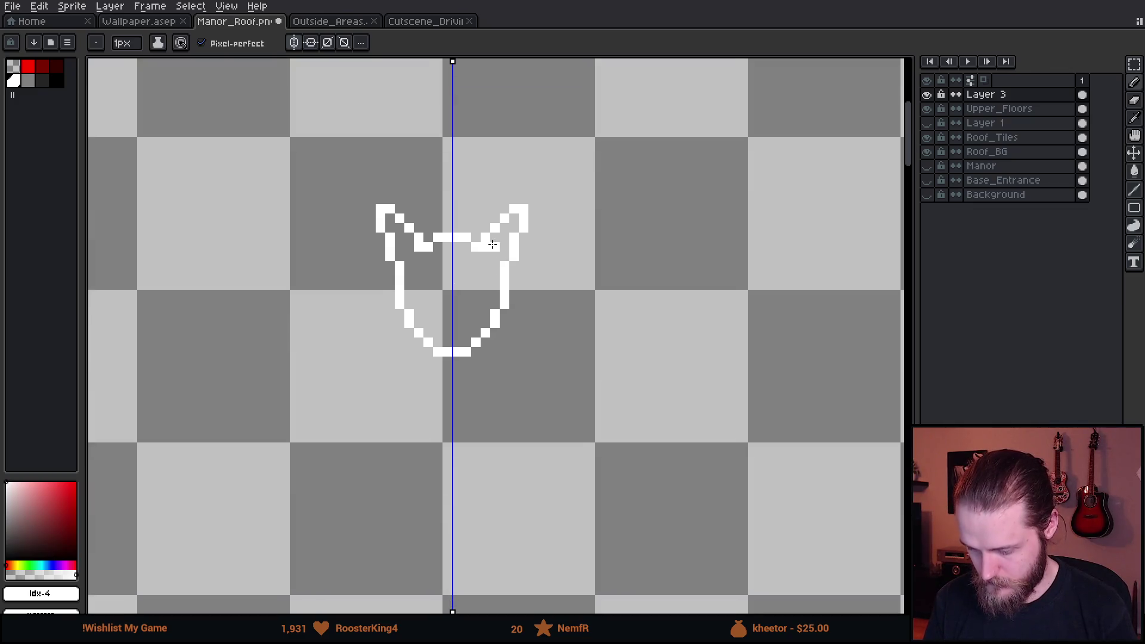
Erase the tops of both ears and redraw their tips.
{"action": "scroll", "coordinate": [473, 248], "scroll_direction": "up", "scroll_amount": 1}
{"action": "key", "text": "e"}
{"action": "left_click_drag", "start_coordinate": [283, 163], "coordinate": [302, 163]}
{"action": "key", "text": "b"}
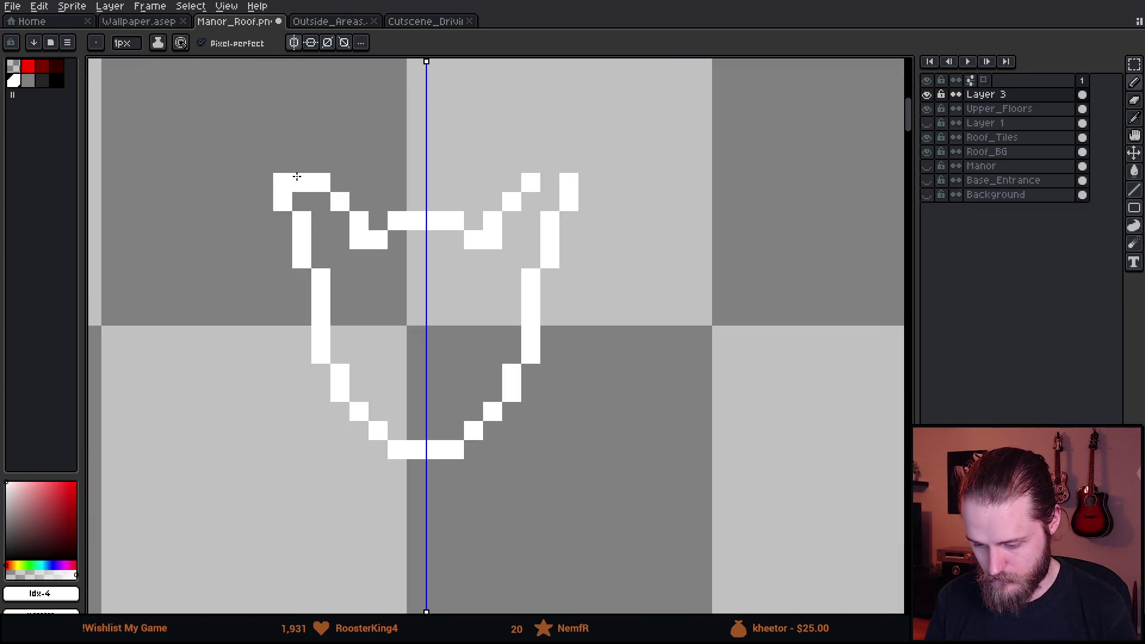
{"action": "scroll", "coordinate": [502, 309], "scroll_direction": "down", "scroll_amount": 4}
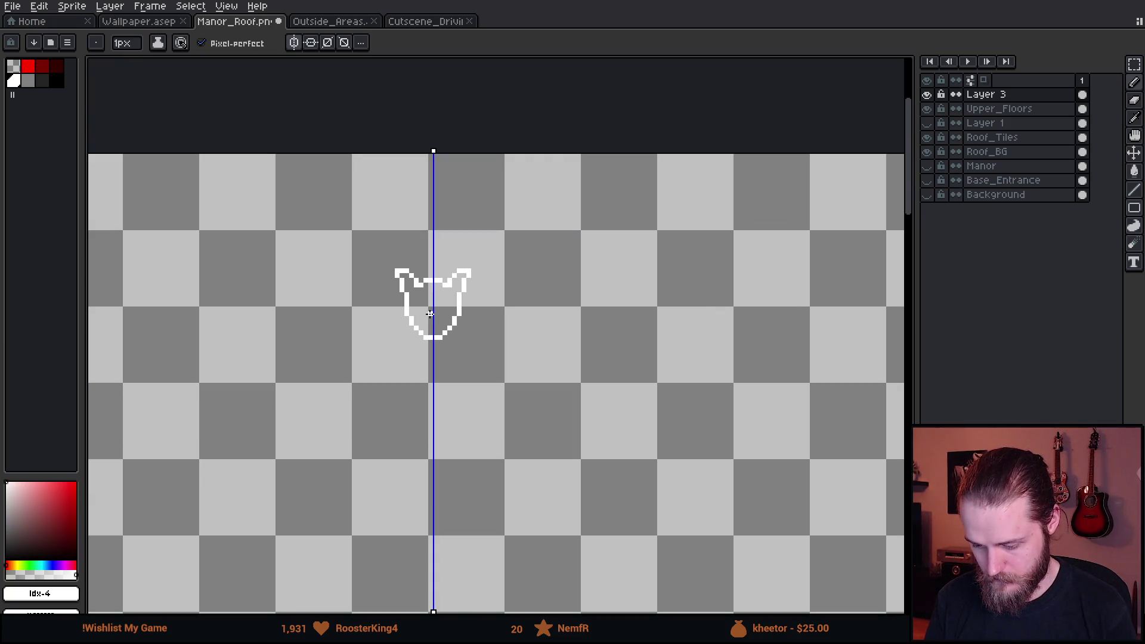
{"action": "left_click", "coordinate": [469, 265]}
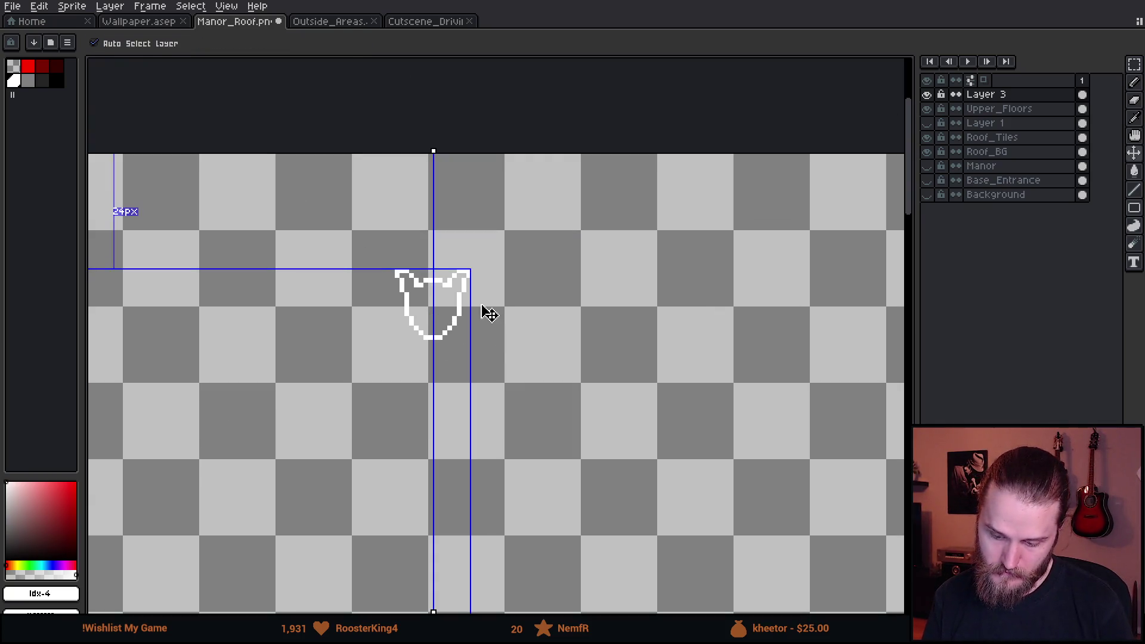
{"action": "key", "text": "b"}
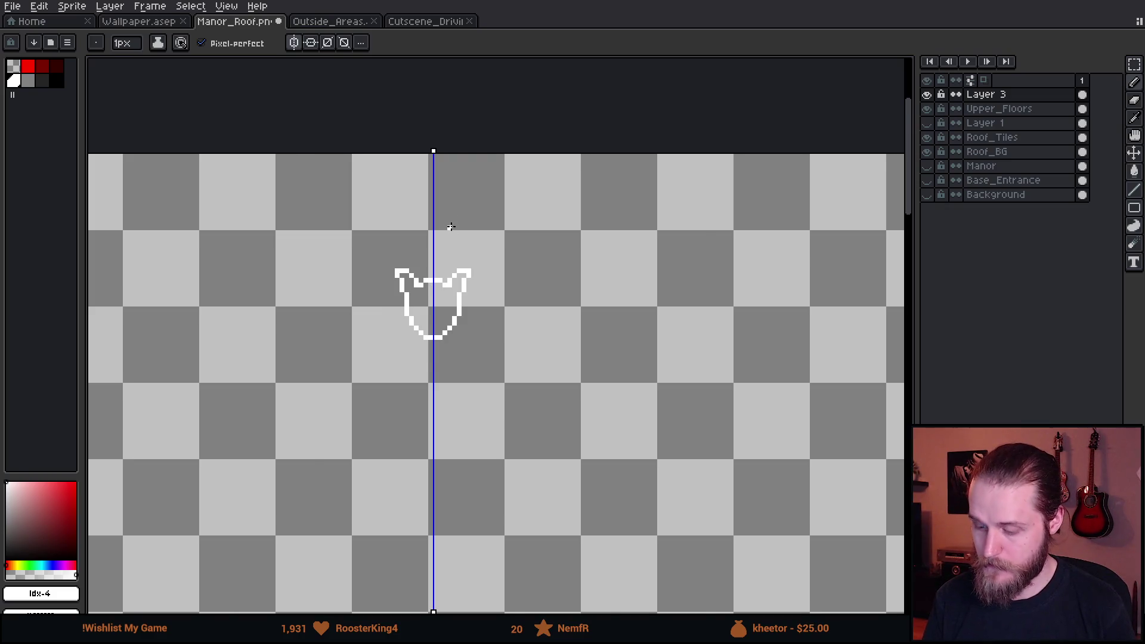
{"action": "scroll", "coordinate": [449, 223], "scroll_direction": "up", "scroll_amount": 5}
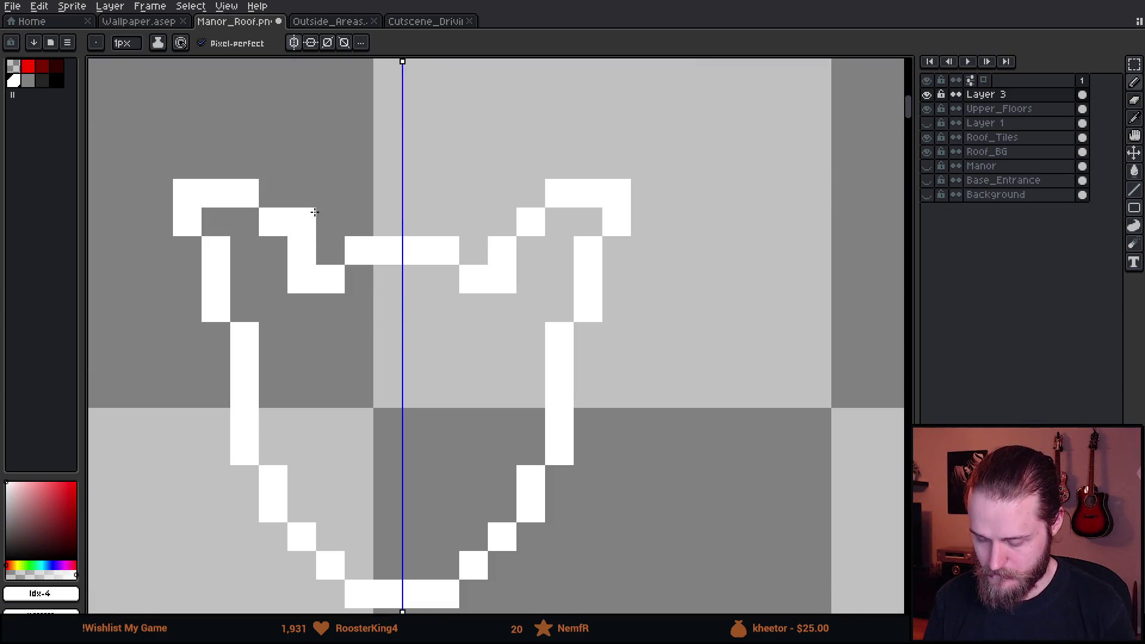
{"action": "scroll", "coordinate": [317, 208], "scroll_direction": "down", "scroll_amount": 3}
{"action": "scroll", "coordinate": [370, 262], "scroll_direction": "up", "scroll_amount": 2}
With mirroring off, select the left ear and rotate it into a curled horn.
{"action": "key", "text": "m"}
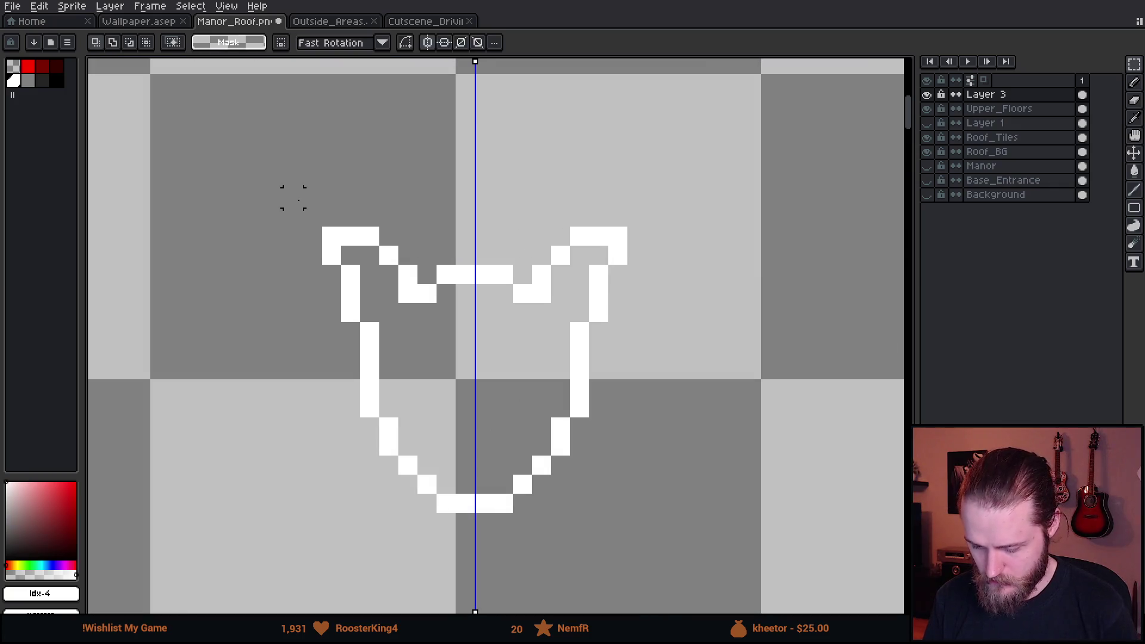
{"action": "left_click_drag", "start_coordinate": [293, 198], "coordinate": [409, 309]}
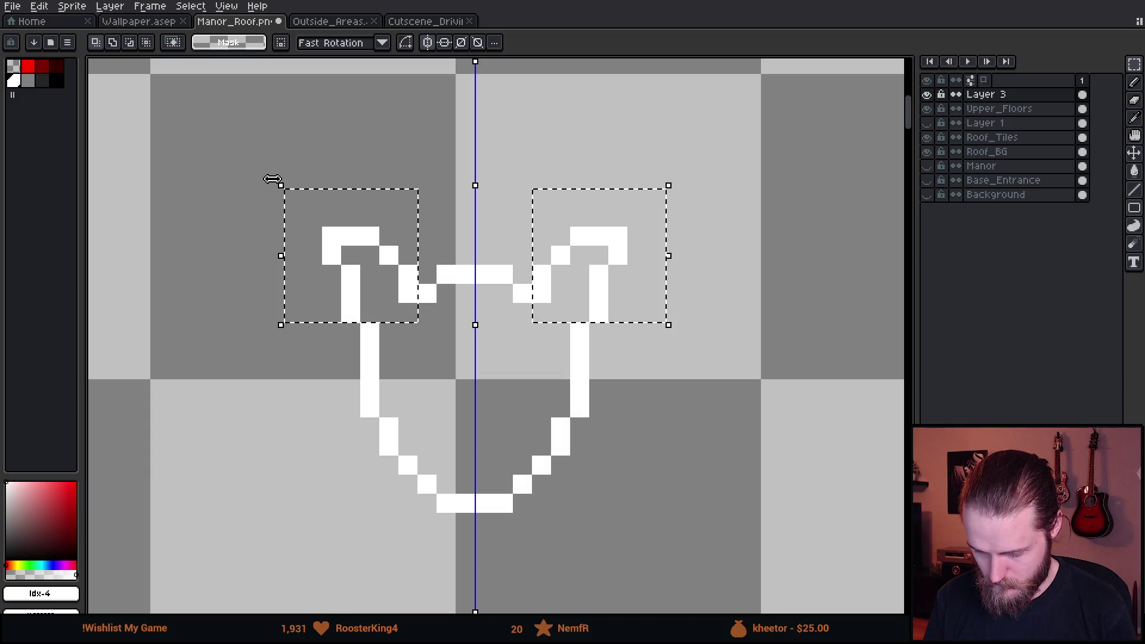
{"action": "left_click_drag", "start_coordinate": [266, 174], "coordinate": [243, 225]}
{"action": "key", "text": "Escape"}
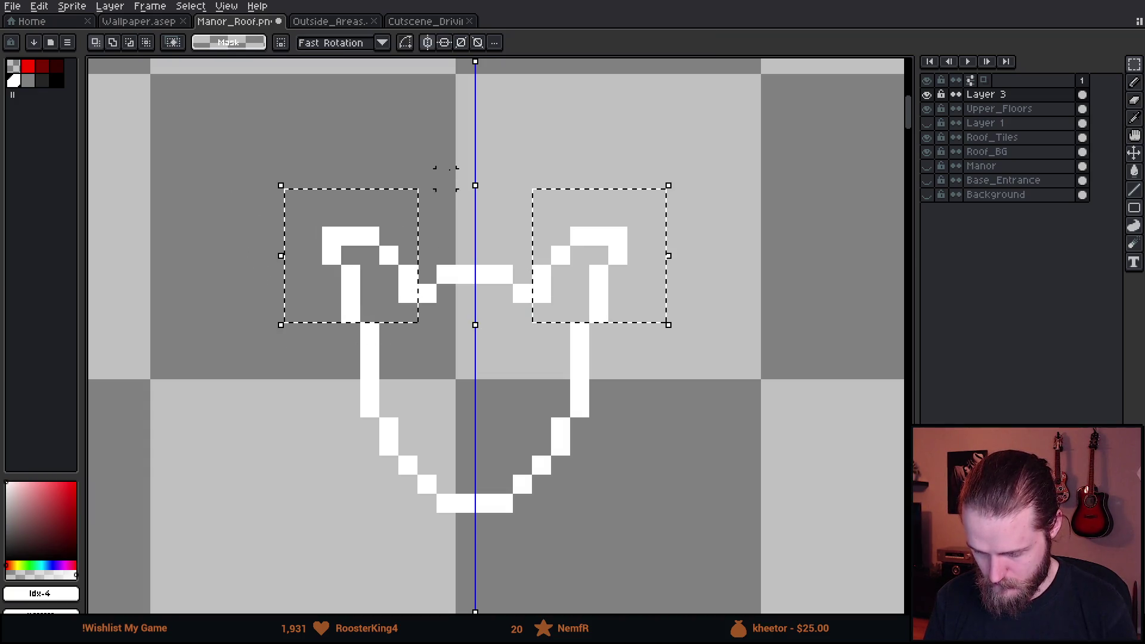
{"action": "left_click", "coordinate": [427, 43]}
{"action": "key", "text": "ctrl+d"}
{"action": "left_click_drag", "start_coordinate": [266, 189], "coordinate": [416, 305]}
{"action": "left_click_drag", "start_coordinate": [364, 342], "coordinate": [376, 328]}
{"action": "mouse_move", "coordinate": [255, 179]}
{"action": "left_mouse_down"}
{"action": "mouse_move", "coordinate": [187, 309]}
{"action": "mouse_move", "coordinate": [184, 425]}
{"action": "left_mouse_up"}
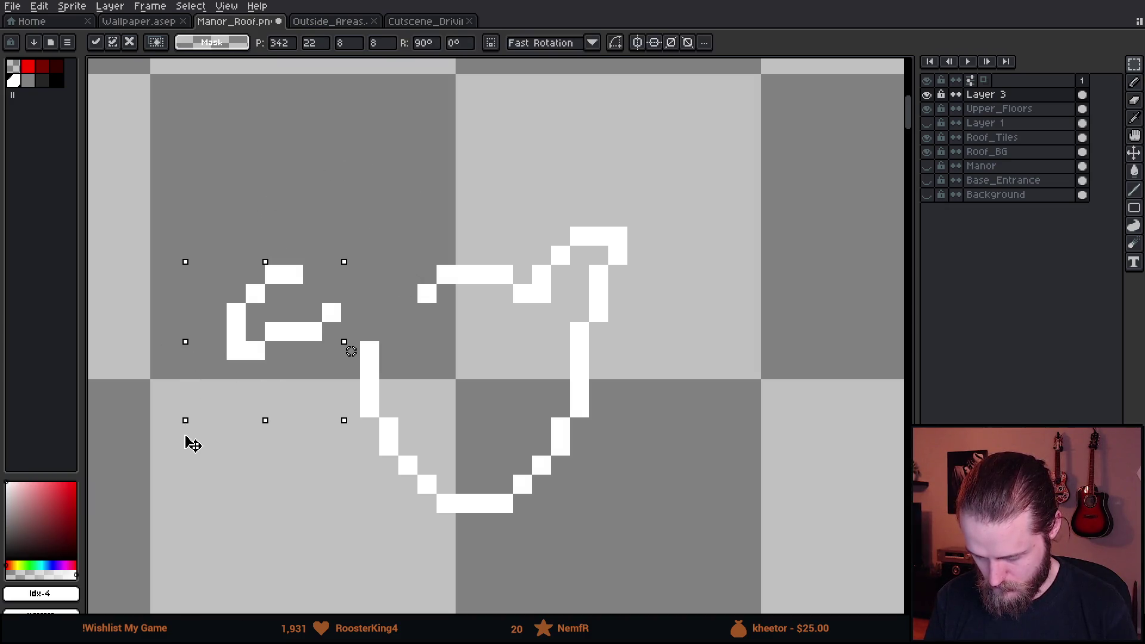
{"action": "mouse_move", "coordinate": [325, 378]}
{"action": "left_mouse_down"}
{"action": "mouse_move", "coordinate": [410, 400]}
{"action": "mouse_move", "coordinate": [373, 399]}
{"action": "mouse_move", "coordinate": [395, 395]}
{"action": "left_mouse_up"}
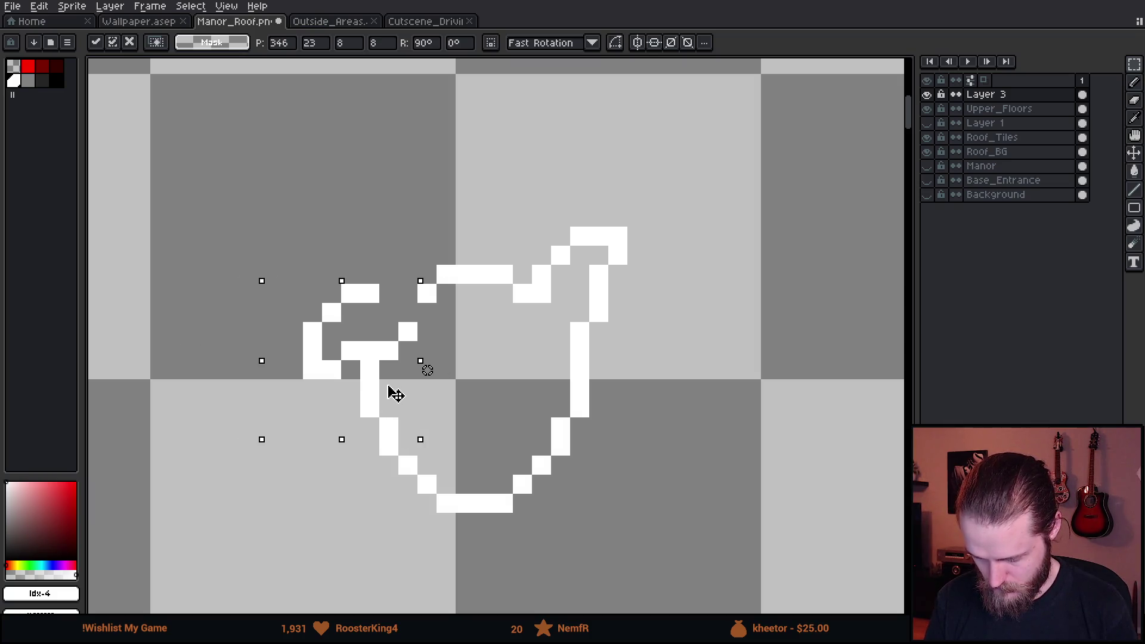
{"action": "key", "text": "Return"}
Erase the right ear and redraw it as a mirrored horn using vertical symmetry.
{"action": "scroll", "coordinate": [590, 400], "scroll_direction": "down", "scroll_amount": 3}
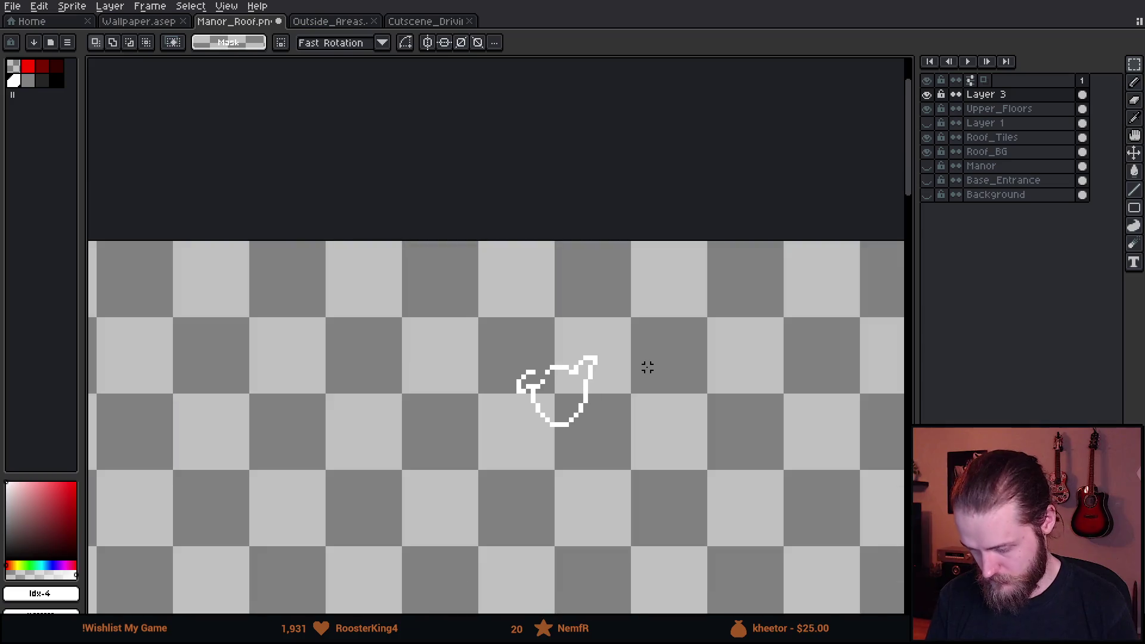
{"action": "scroll", "coordinate": [495, 382], "scroll_direction": "up", "scroll_amount": 5}
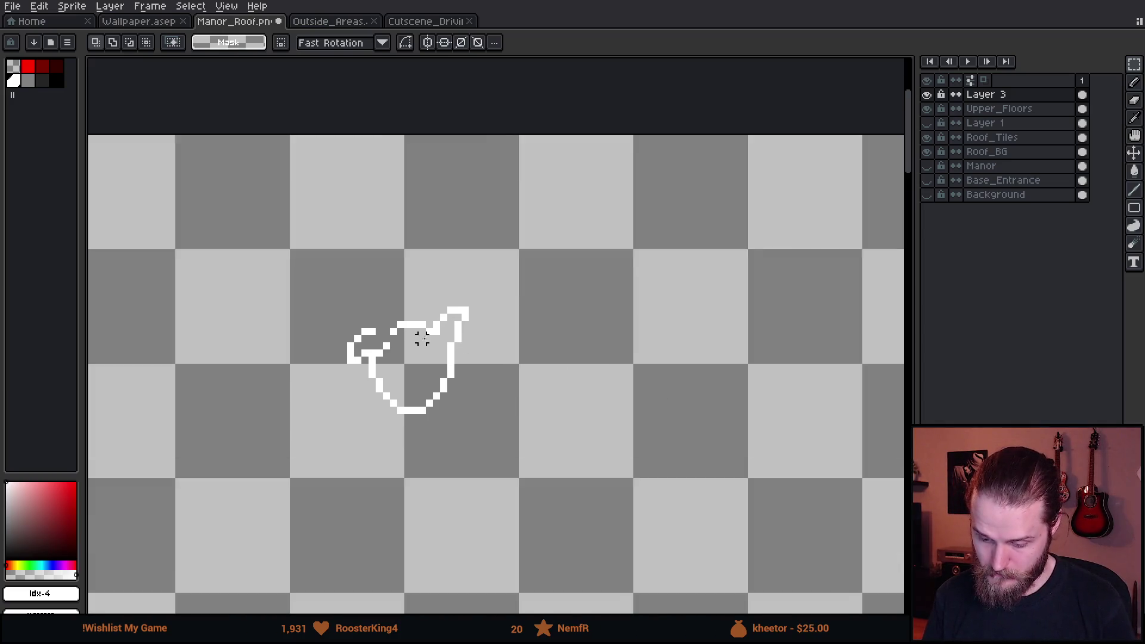
{"action": "key", "text": "b"}
{"action": "left_click_drag", "start_coordinate": [602, 358], "coordinate": [662, 312]}
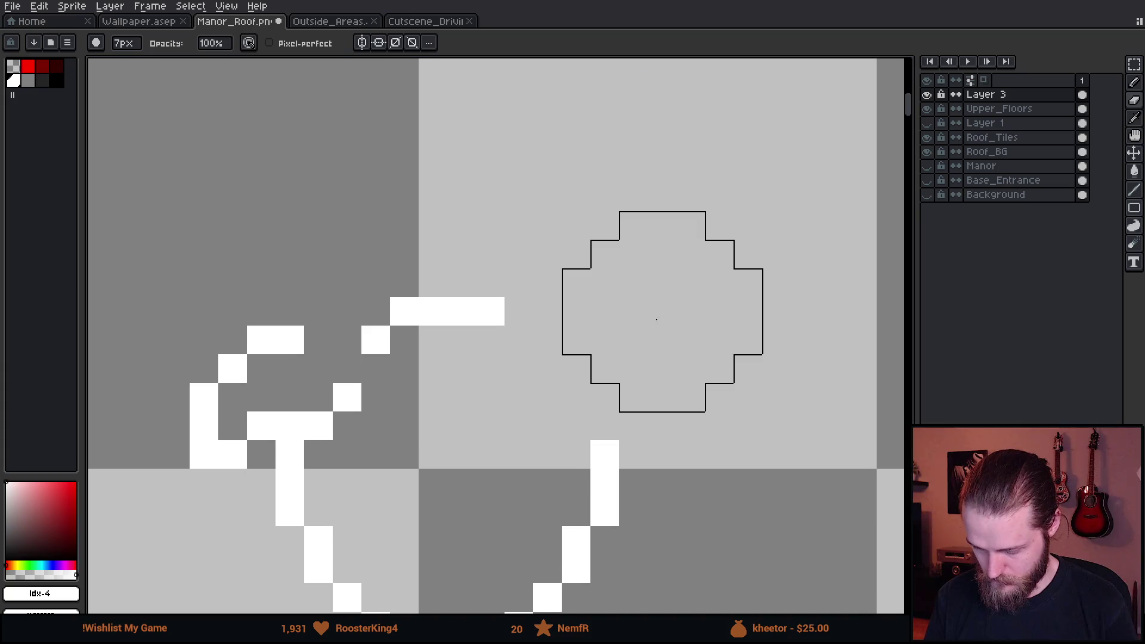
{"action": "key", "text": "b"}
{"action": "left_click", "coordinate": [294, 42]}
{"action": "mouse_move", "coordinate": [290, 340]}
{"action": "left_mouse_down"}
{"action": "mouse_move", "coordinate": [261, 340]}
{"action": "mouse_move", "coordinate": [215, 391]}
{"action": "mouse_move", "coordinate": [206, 458]}
{"action": "left_mouse_up"}
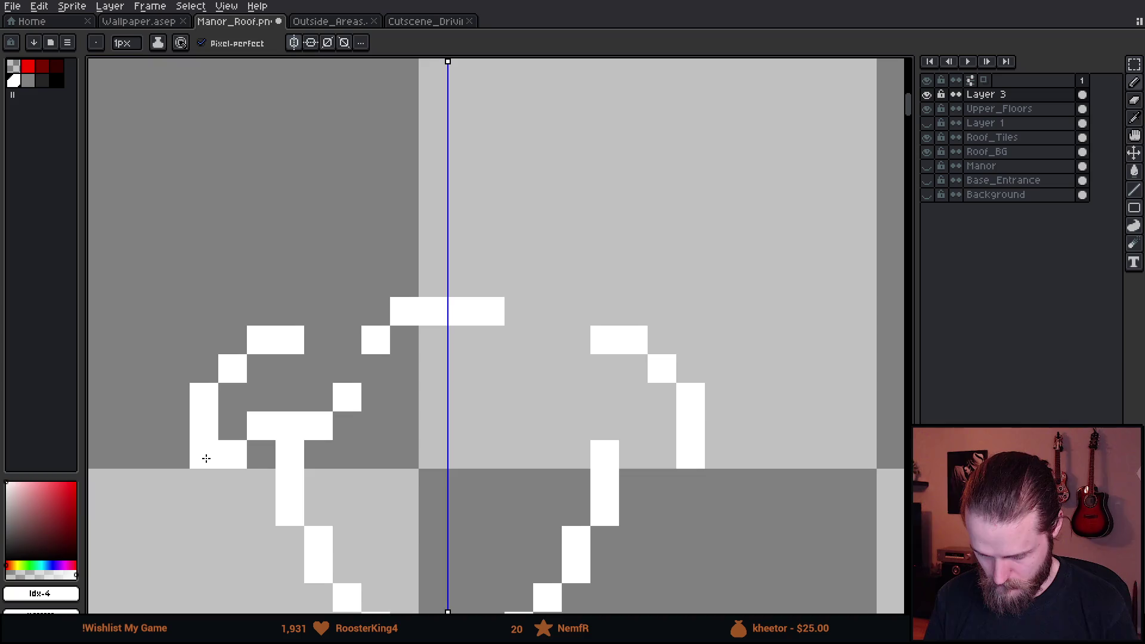
{"action": "left_click_drag", "start_coordinate": [261, 428], "coordinate": [323, 424]}
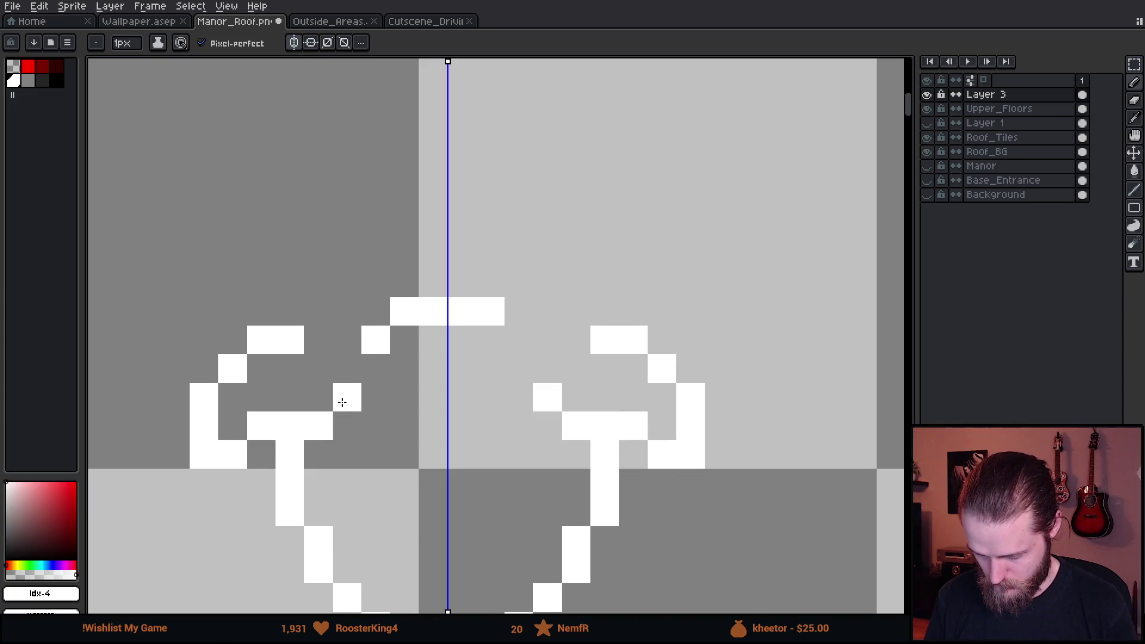
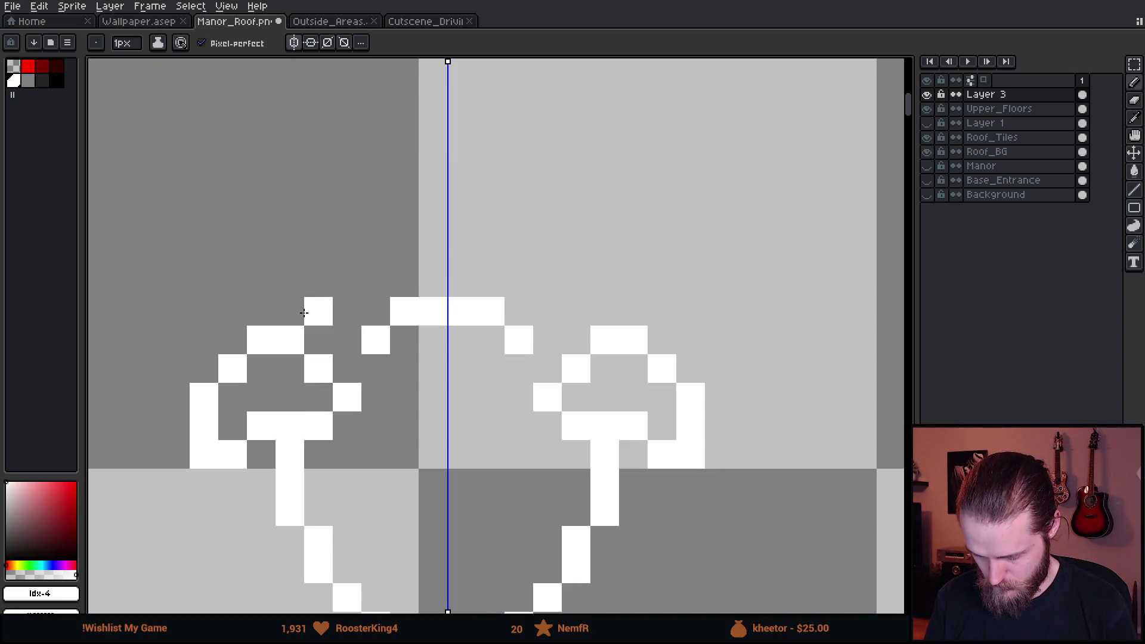
Draw a mirrored vertical outline stroke and add pixels along the horns' inner curve.
{"action": "left_click_drag", "start_coordinate": [260, 310], "coordinate": [263, 262]}
{"action": "mouse_move", "coordinate": [316, 197]}
{"action": "left_mouse_down"}
{"action": "mouse_move", "coordinate": [336, 195]}
{"action": "mouse_move", "coordinate": [341, 235]}
{"action": "left_mouse_up"}
{"action": "left_click", "coordinate": [316, 264]}
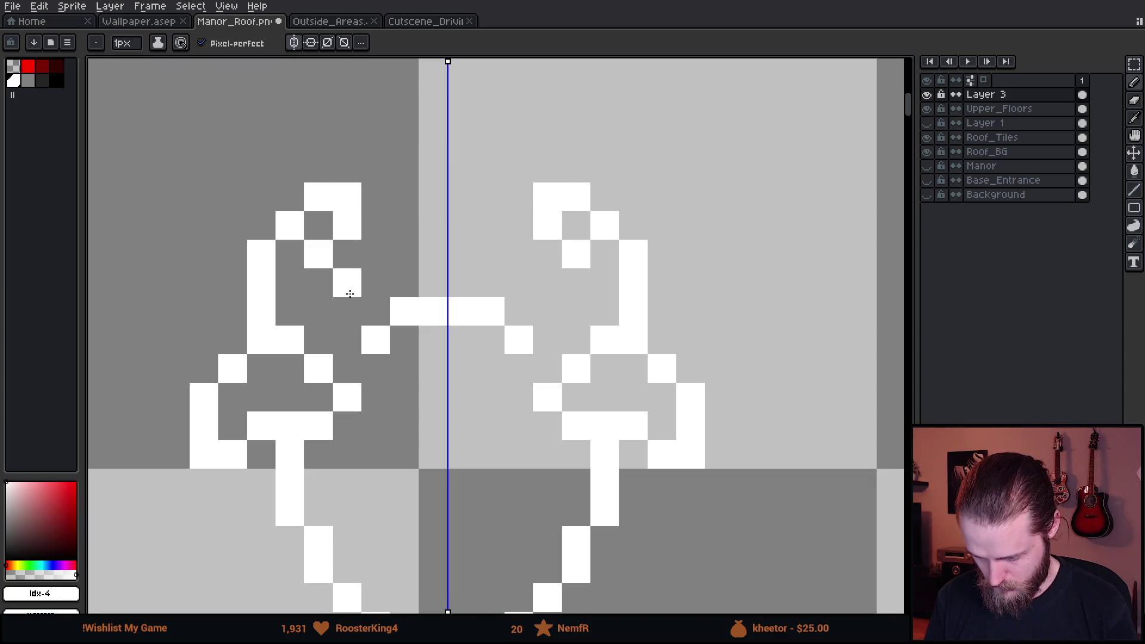
{"action": "left_click", "coordinate": [350, 294]}
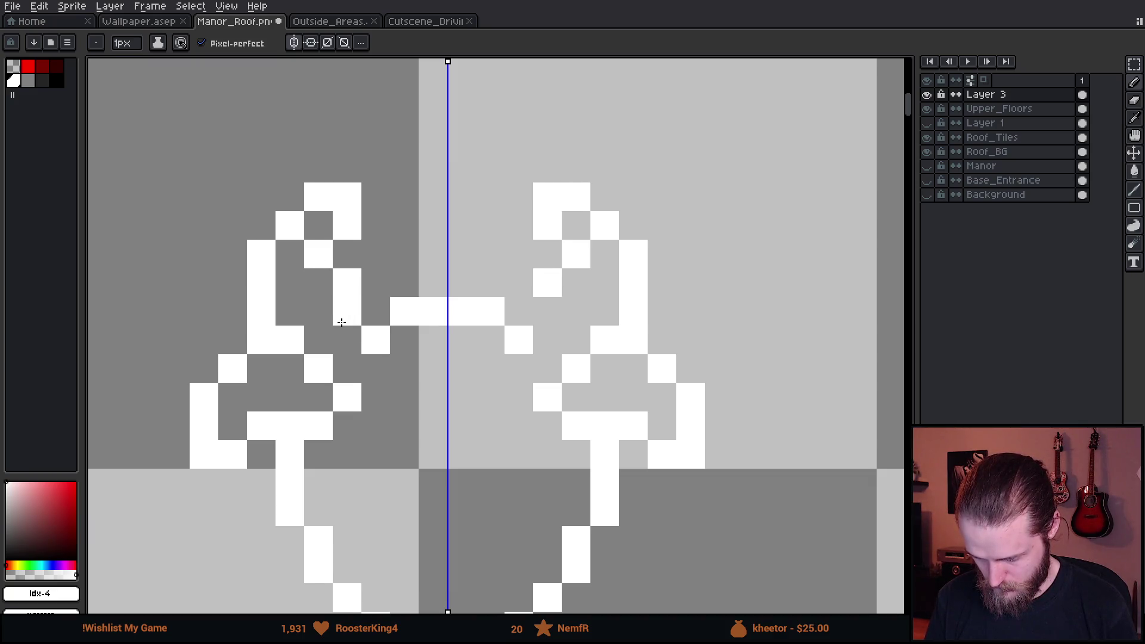
{"action": "scroll", "coordinate": [342, 322], "scroll_direction": "down", "scroll_amount": 3}
{"action": "scroll", "coordinate": [342, 322], "scroll_direction": "up", "scroll_amount": 3}
Set a 1px brush and add outline pixels to the lower sides of the face.
{"action": "key", "text": "e"}
{"action": "scroll", "coordinate": [298, 269], "scroll_direction": "down", "scroll_amount": 5}
{"action": "scroll", "coordinate": [258, 237], "scroll_direction": "up", "scroll_amount": 4}
{"action": "scroll", "coordinate": [358, 107], "scroll_direction": "up", "scroll_amount": 2}
{"action": "scroll", "coordinate": [330, 218], "scroll_direction": "up", "scroll_amount": 3}
{"action": "key", "text": "b"}
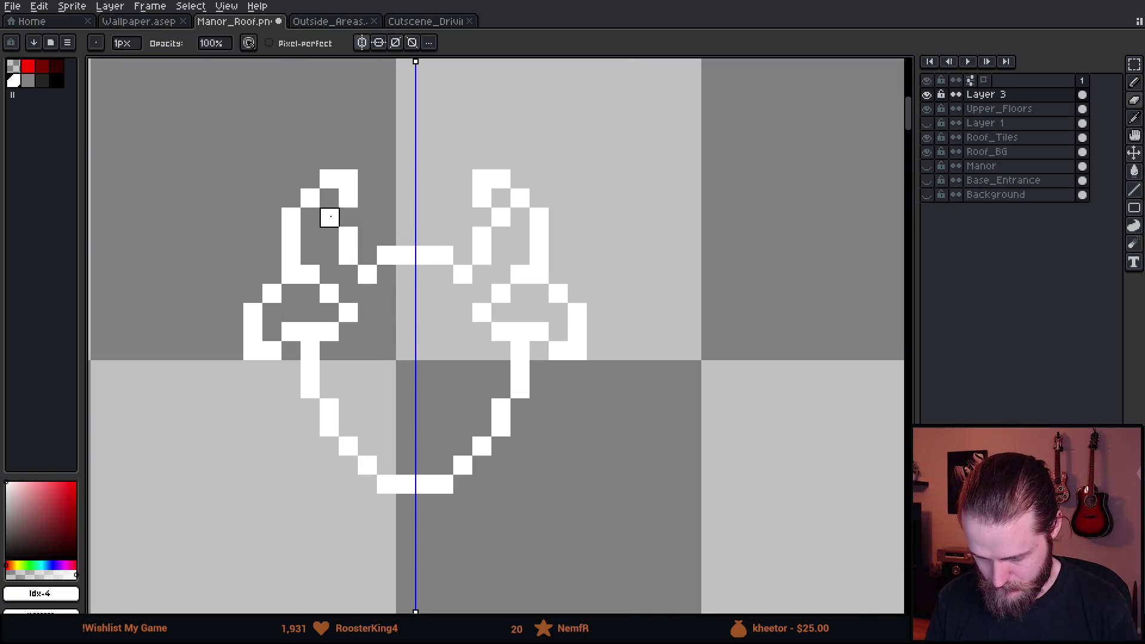
{"action": "key", "text": "e"}
{"action": "scroll", "coordinate": [418, 331], "scroll_direction": "down", "scroll_amount": 3}
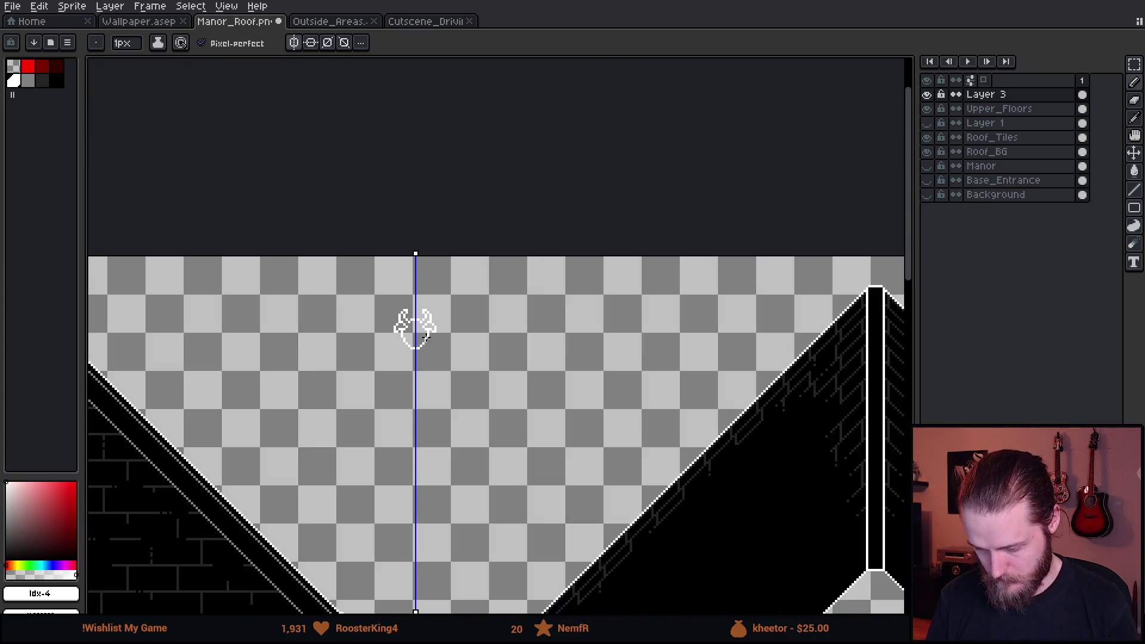
{"action": "scroll", "coordinate": [446, 353], "scroll_direction": "up", "scroll_amount": 3}
{"action": "scroll", "coordinate": [435, 367], "scroll_direction": "down", "scroll_amount": 2}
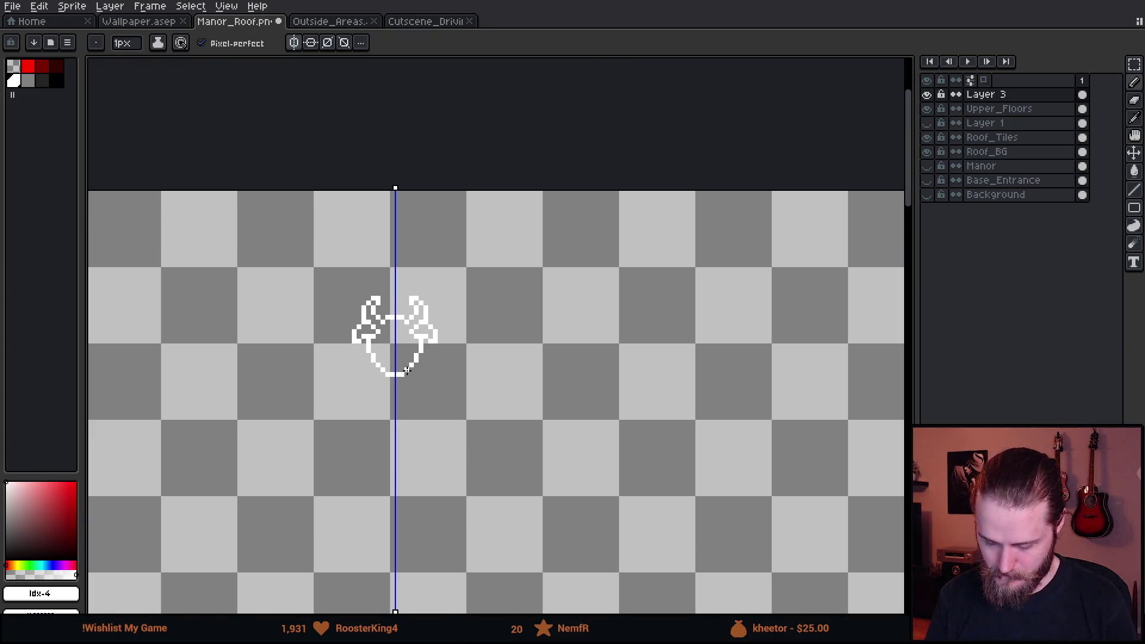
{"action": "scroll", "coordinate": [386, 357], "scroll_direction": "up", "scroll_amount": 5}
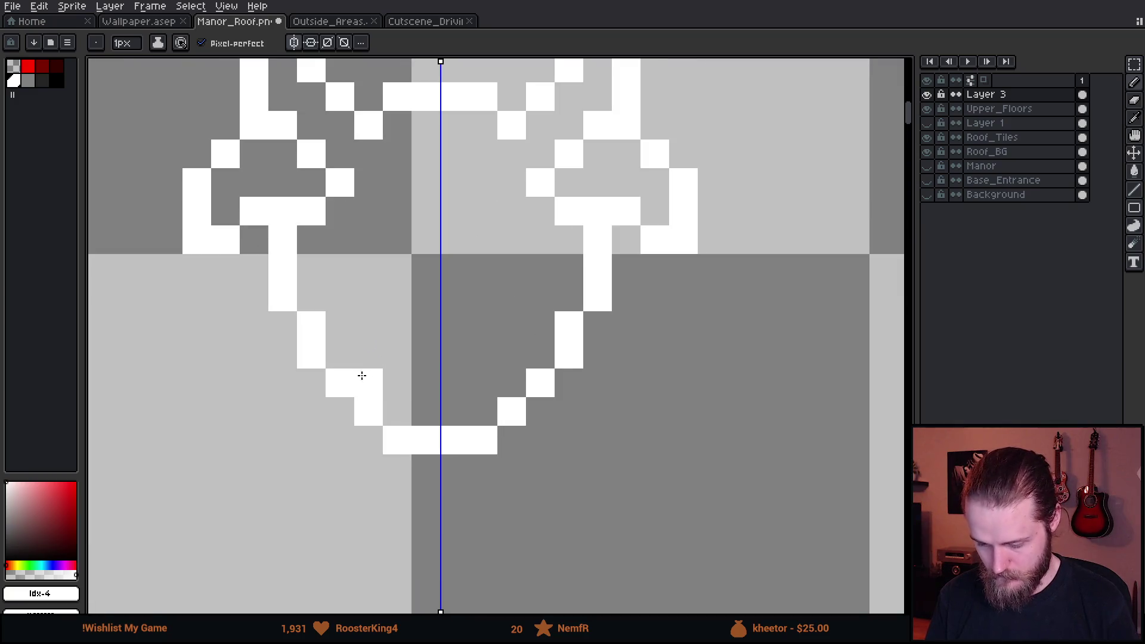
{"action": "left_click_drag", "start_coordinate": [369, 412], "coordinate": [396, 403]}
Erase the inner pixels of the lower diagonals and redraw the face's lower left side.
{"action": "key", "text": "b"}
{"action": "mouse_move", "coordinate": [283, 384]}
{"action": "left_mouse_down"}
{"action": "mouse_move", "coordinate": [309, 352]}
{"action": "mouse_move", "coordinate": [396, 440]}
{"action": "left_mouse_up"}
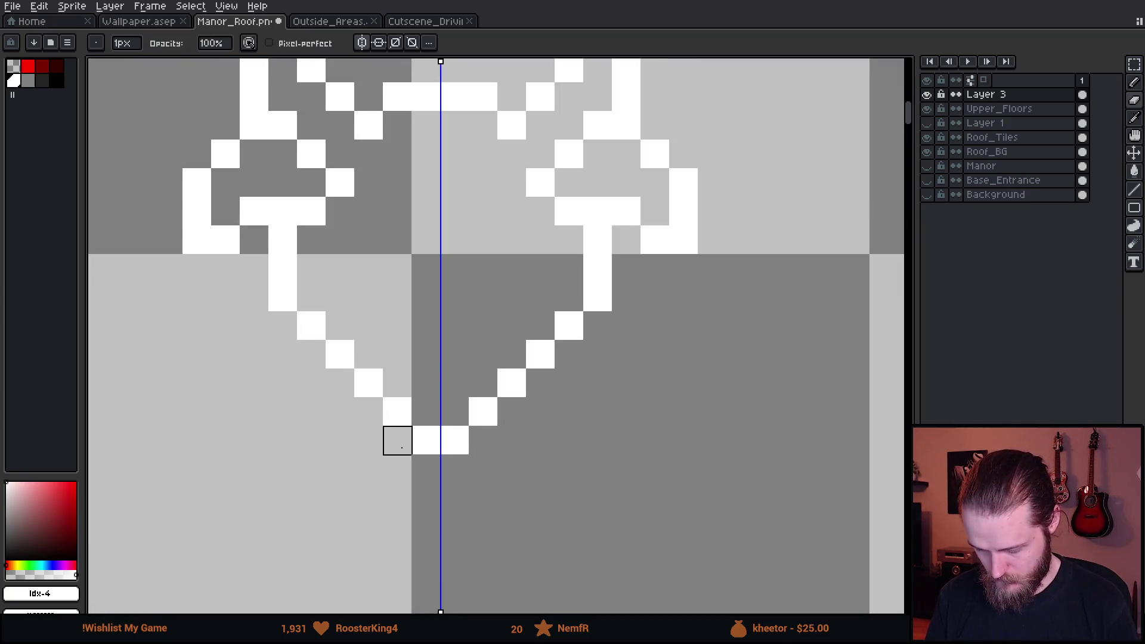
{"action": "scroll", "coordinate": [424, 460], "scroll_direction": "down", "scroll_amount": 4}
{"action": "scroll", "coordinate": [437, 458], "scroll_direction": "up", "scroll_amount": 4}
{"action": "key", "text": "m"}
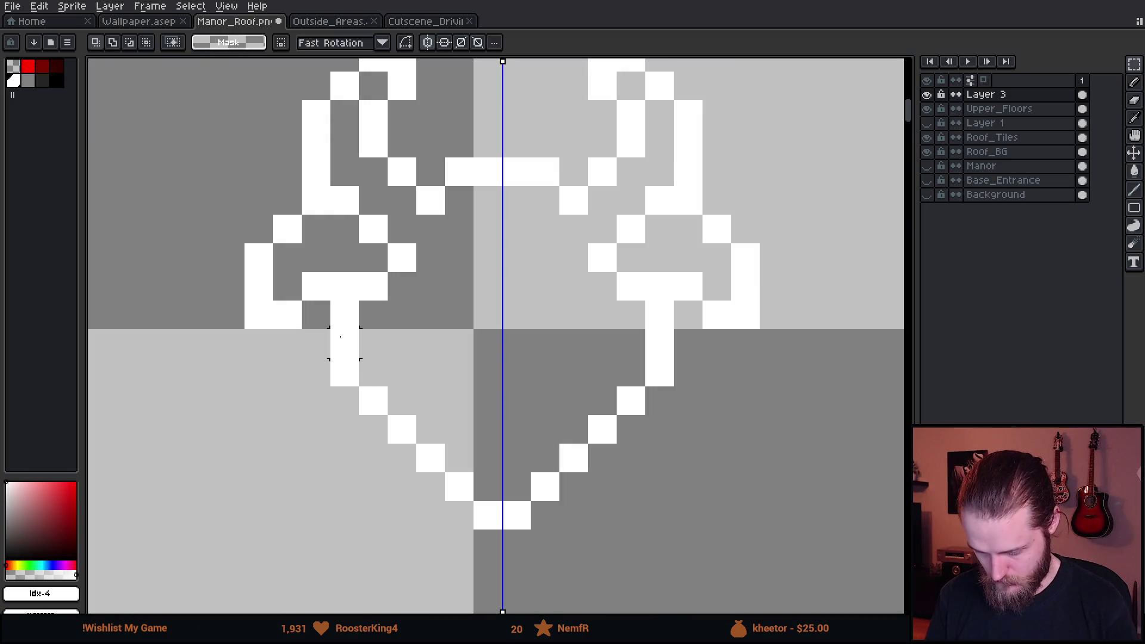
{"action": "key", "text": "b"}
{"action": "left_click_drag", "start_coordinate": [372, 345], "coordinate": [370, 375]}
Erase stray pixels beside the lower side and add one white outline pixel.
{"action": "key", "text": "e"}
{"action": "left_click_drag", "start_coordinate": [345, 312], "coordinate": [346, 403]}
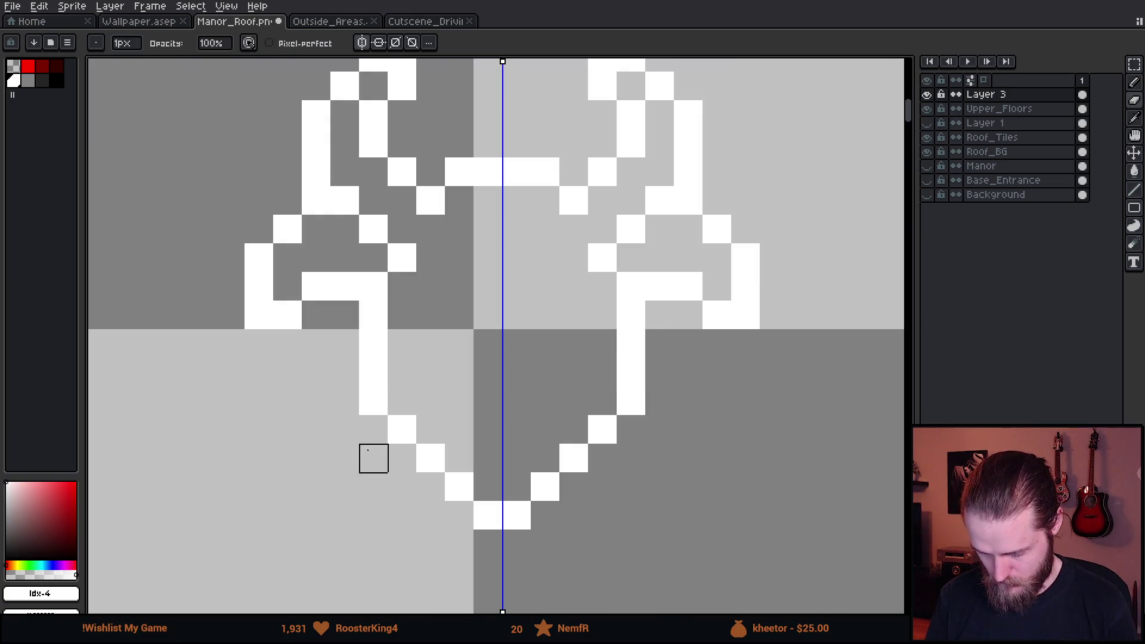
{"action": "left_click", "coordinate": [374, 459]}
{"action": "scroll", "coordinate": [442, 492], "scroll_direction": "down", "scroll_amount": 4}
{"action": "scroll", "coordinate": [442, 492], "scroll_direction": "down", "scroll_amount": 2}
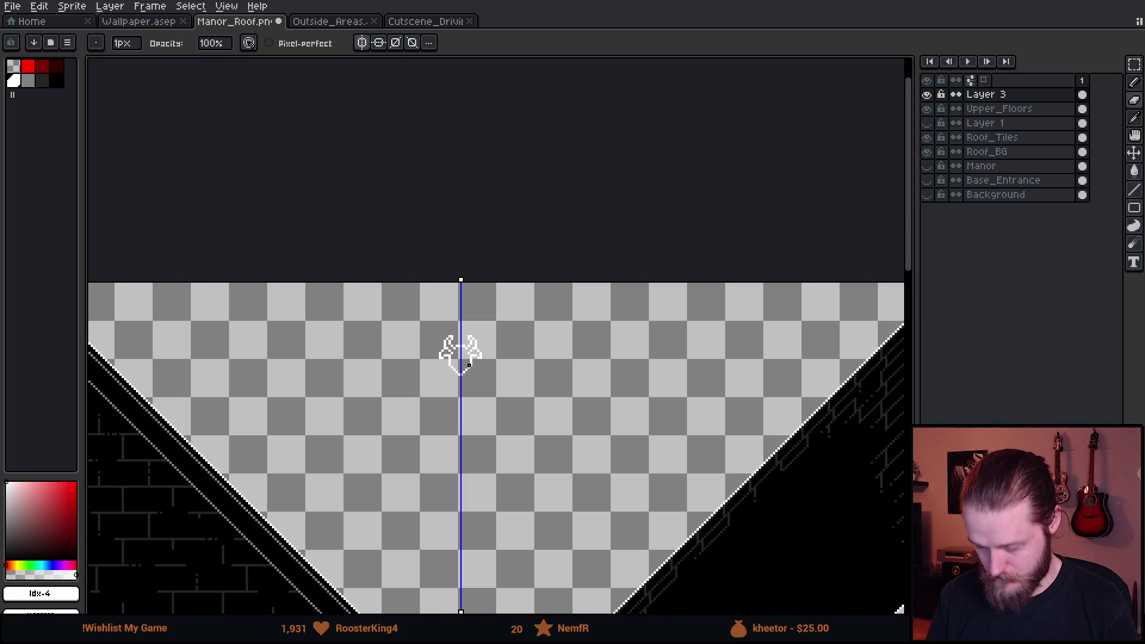
{"action": "scroll", "coordinate": [469, 365], "scroll_direction": "up", "scroll_amount": 5}
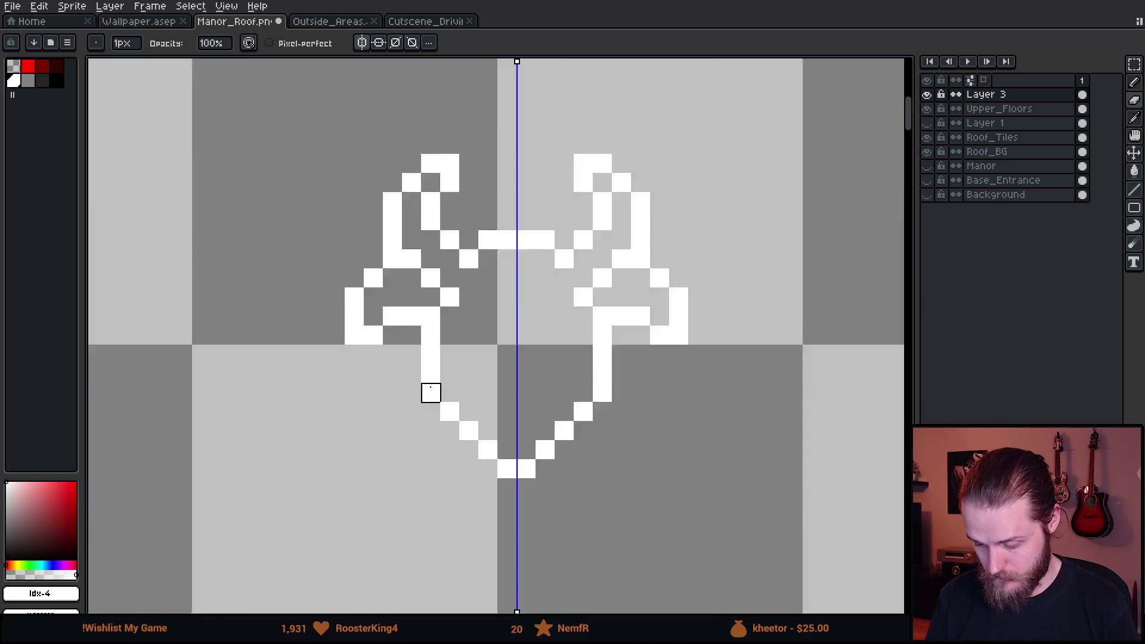
{"action": "key", "text": "b"}
{"action": "left_click", "coordinate": [316, 309]}
{"action": "scroll", "coordinate": [409, 396], "scroll_direction": "down", "scroll_amount": 4}
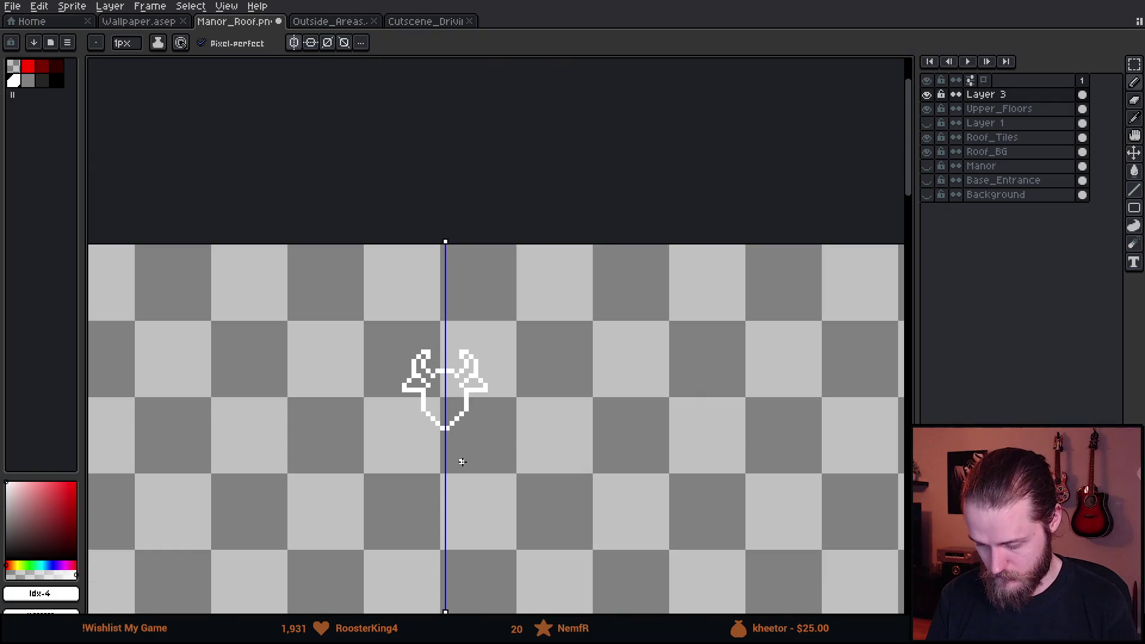
{"action": "scroll", "coordinate": [441, 387], "scroll_direction": "up", "scroll_amount": 3}
{"action": "scroll", "coordinate": [307, 376], "scroll_direction": "up", "scroll_amount": 1}
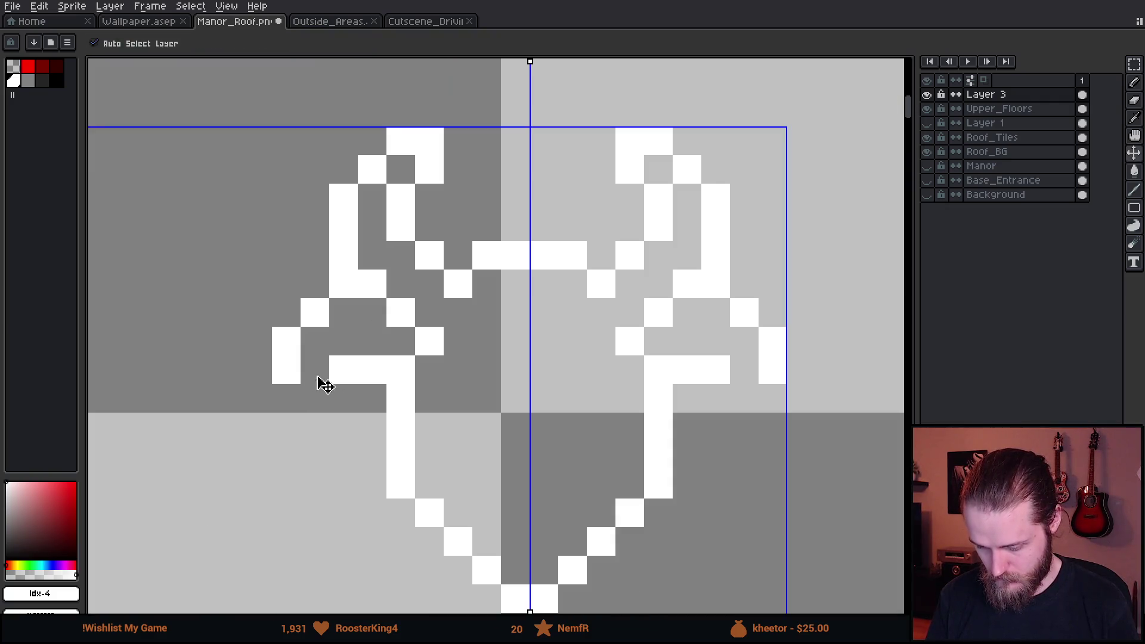
Zoom and pan to recentre the horned-head sketch, then return to the pencil.
{"action": "scroll", "coordinate": [520, 440], "scroll_direction": "down", "scroll_amount": 3}
{"action": "scroll", "coordinate": [507, 440], "scroll_direction": "up", "scroll_amount": 3}
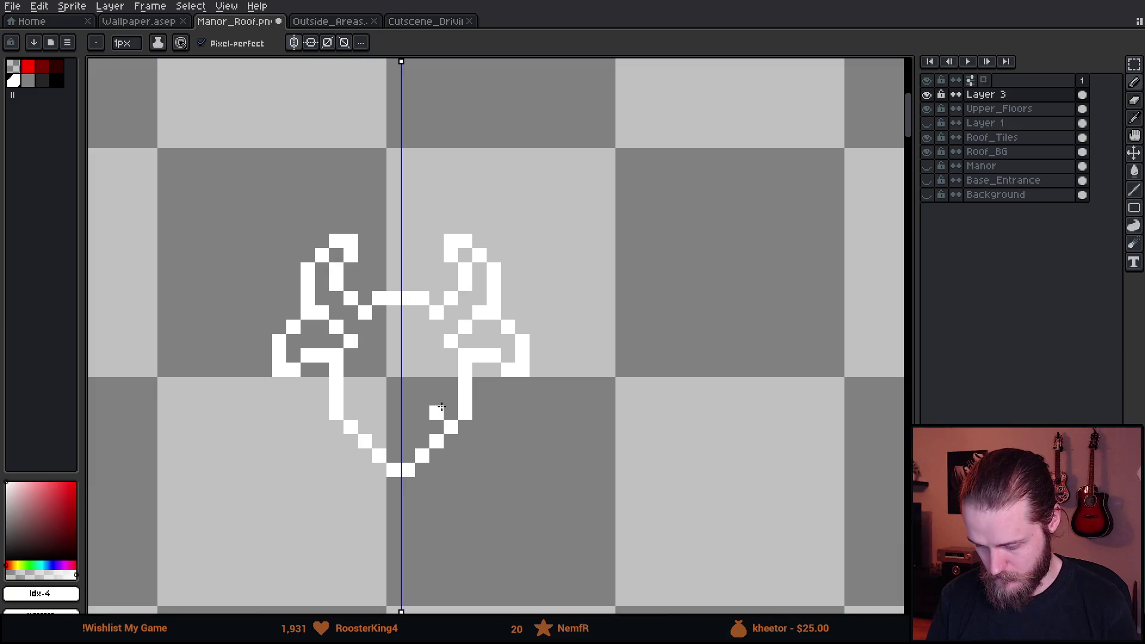
{"action": "scroll", "coordinate": [414, 387], "scroll_direction": "up", "scroll_amount": 1}
{"action": "left_click_drag", "start_coordinate": [370, 442], "coordinate": [427, 393]}
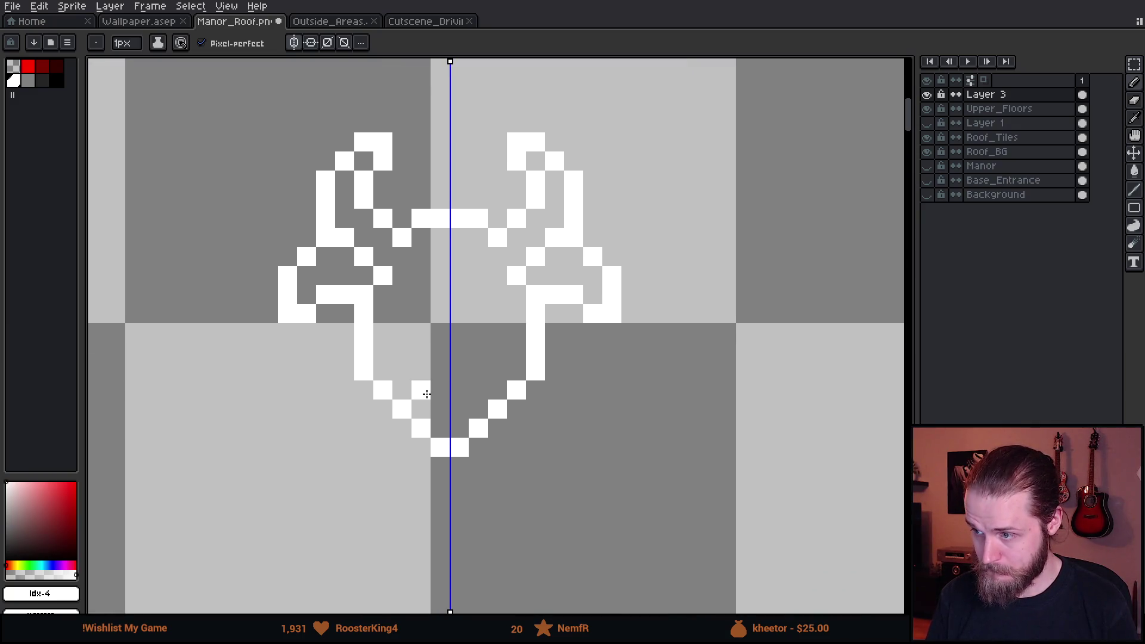
{"action": "scroll", "coordinate": [442, 350], "scroll_direction": "up", "scroll_amount": 2}
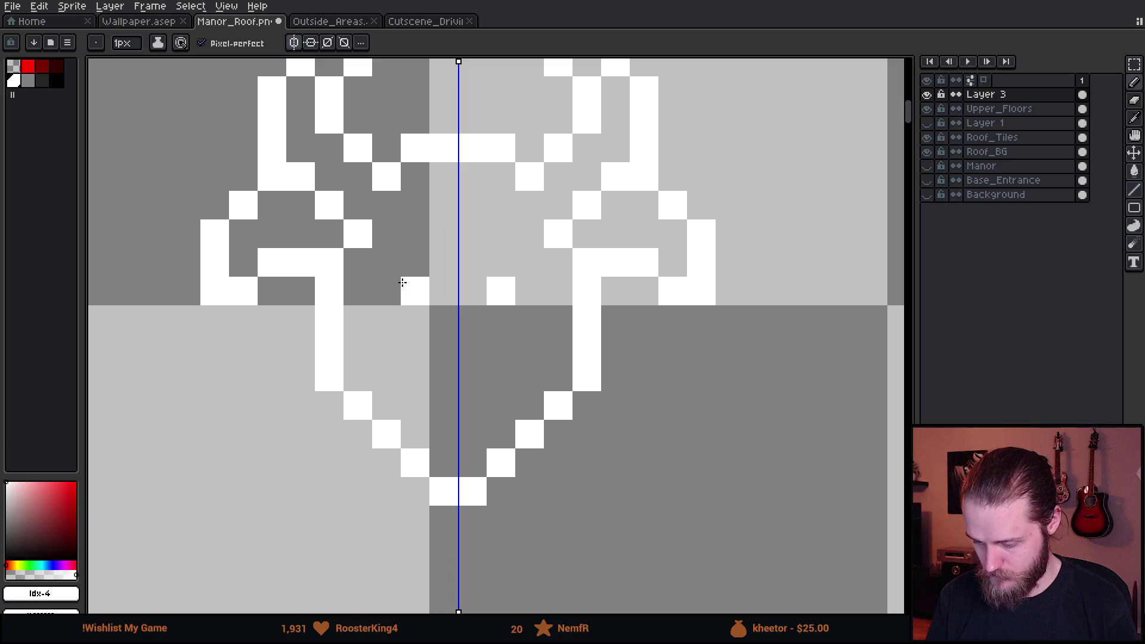
{"action": "scroll", "coordinate": [526, 371], "scroll_direction": "down", "scroll_amount": 7}
{"action": "scroll", "coordinate": [526, 371], "scroll_direction": "up", "scroll_amount": 5}
{"action": "key", "text": "v"}
{"action": "key", "text": "b"}
Draw a trial row of pixels inside the face, then undo it.
{"action": "scroll", "coordinate": [555, 454], "scroll_direction": "down", "scroll_amount": 10}
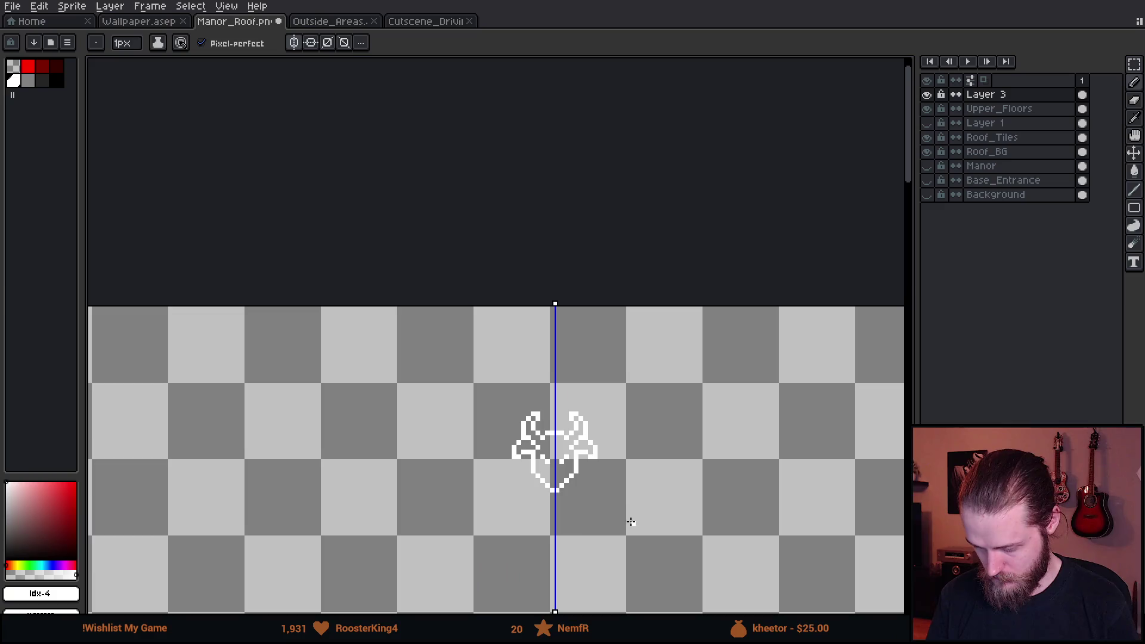
{"action": "left_click_drag", "start_coordinate": [626, 524], "coordinate": [548, 447]}
{"action": "scroll", "coordinate": [549, 448], "scroll_direction": "down", "scroll_amount": 1}
{"action": "scroll", "coordinate": [548, 448], "scroll_direction": "up", "scroll_amount": 7}
{"action": "mouse_move", "coordinate": [439, 473]}
{"action": "left_mouse_down"}
{"action": "mouse_move", "coordinate": [517, 492]}
{"action": "mouse_move", "coordinate": [493, 528]}
{"action": "left_mouse_up"}
{"action": "key", "text": "ctrl+z"}
{"action": "key", "text": "ctrl+z"}
Add a single pixel inside the lower face.
{"action": "scroll", "coordinate": [614, 503], "scroll_direction": "down", "scroll_amount": 5}
{"action": "key", "text": "v"}
{"action": "key", "text": "b"}
{"action": "scroll", "coordinate": [486, 440], "scroll_direction": "up", "scroll_amount": 7}
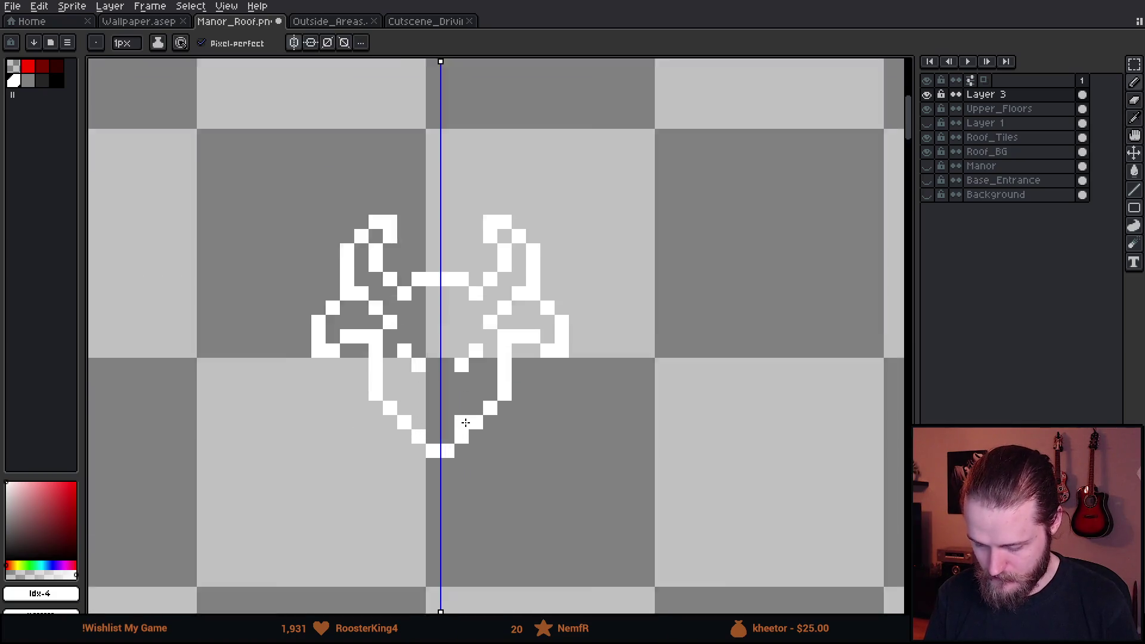
{"action": "left_click", "coordinate": [434, 366]}
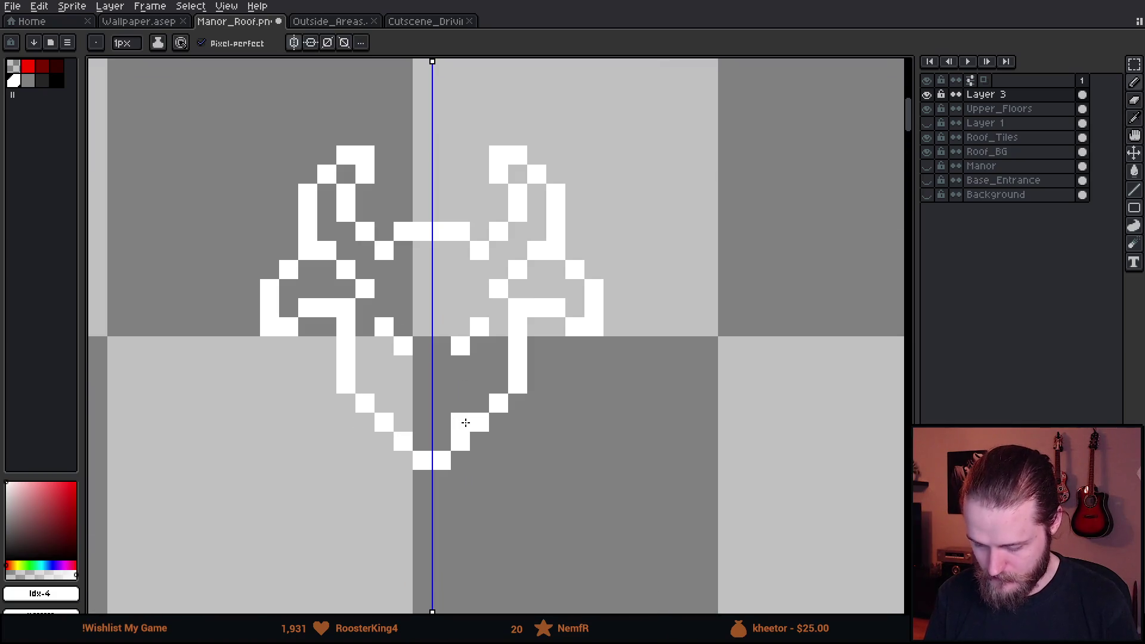
{"action": "scroll", "coordinate": [434, 367], "scroll_direction": "up", "scroll_amount": 2}
{"action": "scroll", "coordinate": [511, 327], "scroll_direction": "down", "scroll_amount": 4}
{"action": "key", "text": "ctrl"}
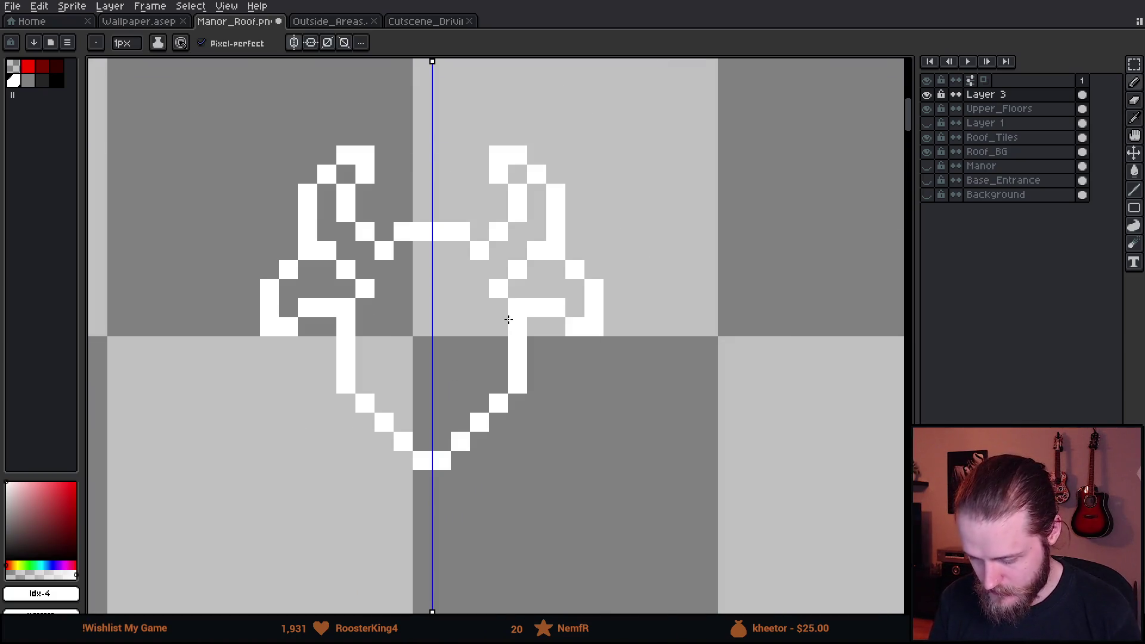
Place three trial detail pixels inside the face.
{"action": "scroll", "coordinate": [508, 319], "scroll_direction": "down", "scroll_amount": 3}
{"action": "scroll", "coordinate": [508, 320], "scroll_direction": "up", "scroll_amount": 2}
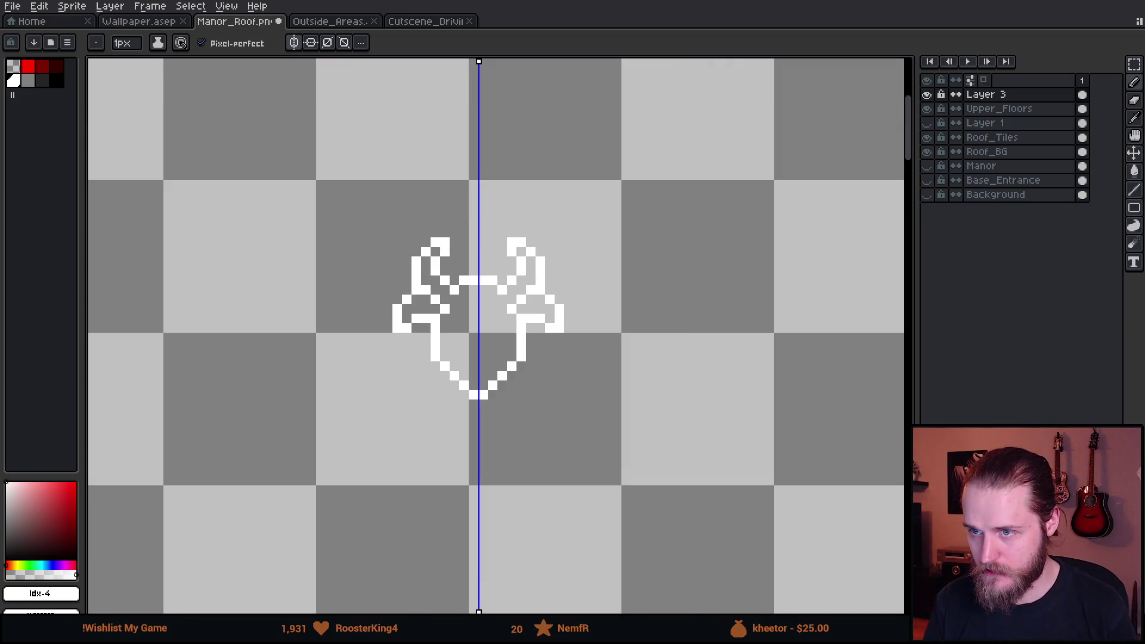
{"action": "scroll", "coordinate": [453, 353], "scroll_direction": "up", "scroll_amount": 5}
{"action": "left_click", "coordinate": [429, 199]}
{"action": "left_click", "coordinate": [478, 202]}
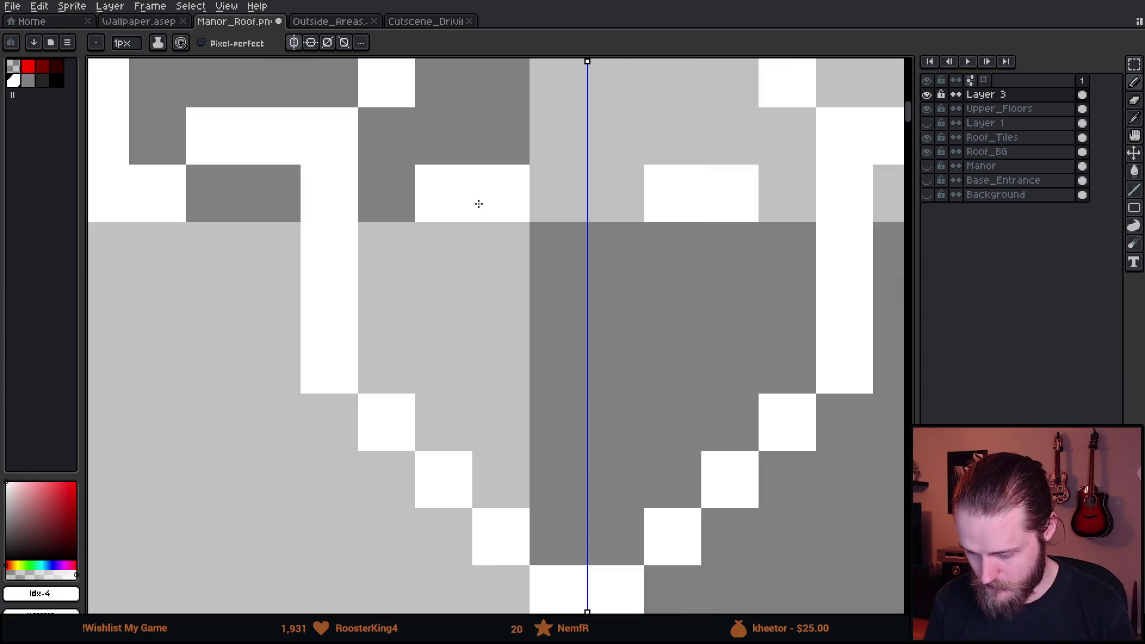
{"action": "left_click", "coordinate": [520, 256]}
{"action": "scroll", "coordinate": [521, 257], "scroll_direction": "down", "scroll_amount": 5}
{"action": "scroll", "coordinate": [437, 248], "scroll_direction": "up", "scroll_amount": 5}
Draw a mirrored face detail, undo the detail pixels, and pan across the sketch.
{"action": "left_click_drag", "start_coordinate": [298, 209], "coordinate": [371, 281]}
{"action": "scroll", "coordinate": [371, 281], "scroll_direction": "down", "scroll_amount": 5}
{"action": "scroll", "coordinate": [371, 283], "scroll_direction": "up", "scroll_amount": 4}
{"action": "key", "text": "ctrl+z"}
{"action": "key", "text": "ctrl+z"}
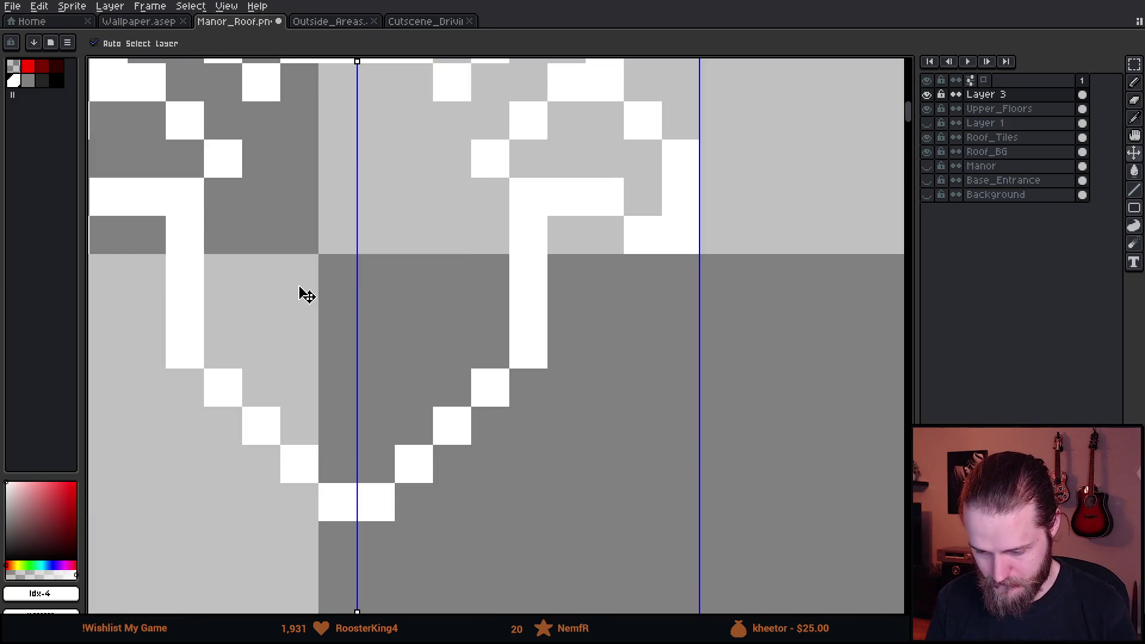
{"action": "scroll", "coordinate": [297, 310], "scroll_direction": "down", "scroll_amount": 6}
{"action": "left_click_drag", "start_coordinate": [336, 324], "coordinate": [406, 336]}
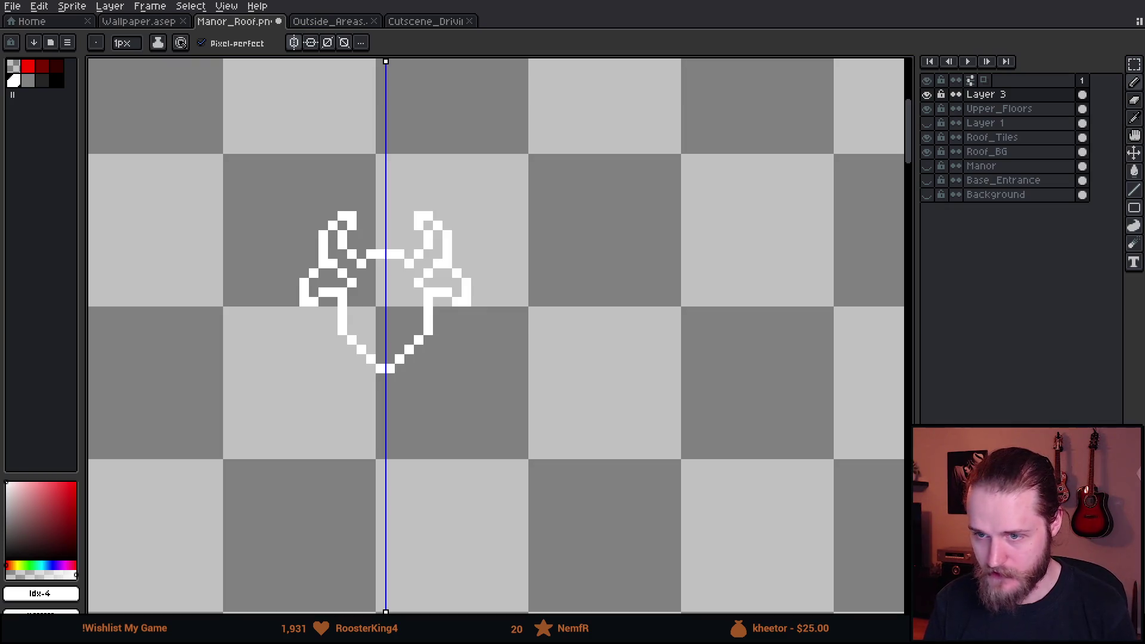
{"action": "scroll", "coordinate": [474, 294], "scroll_direction": "up", "scroll_amount": 6}
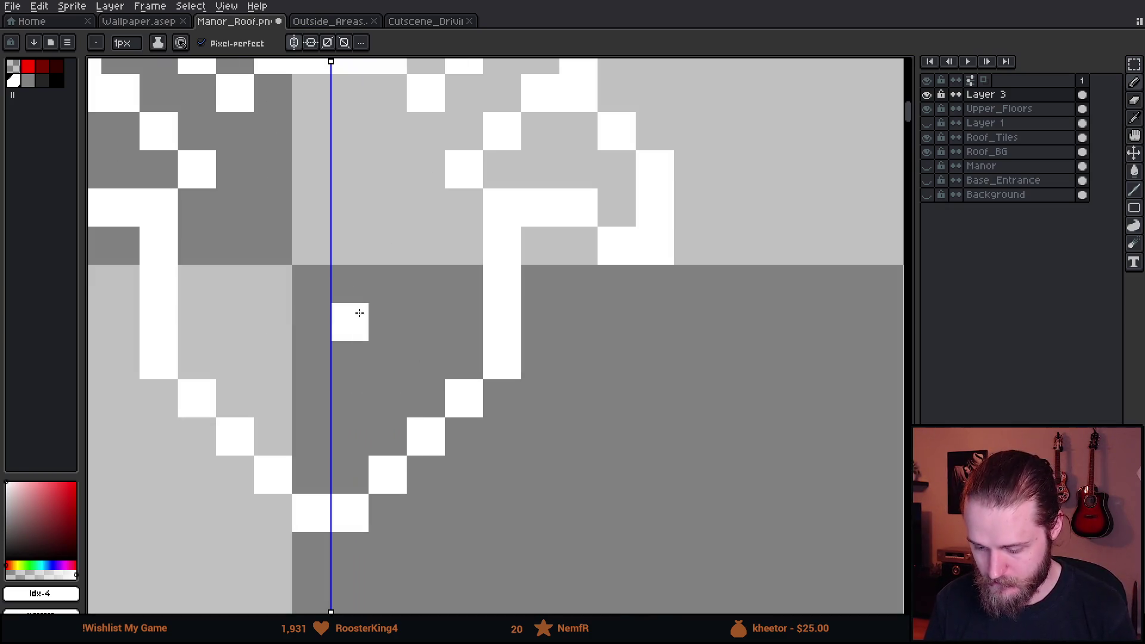
Paint a detail pixel and two mirrored eye pixel pairs, then undo the misplaced pairs.
{"action": "left_click", "coordinate": [274, 286]}
{"action": "left_click_drag", "start_coordinate": [230, 209], "coordinate": [271, 210]}
{"action": "scroll", "coordinate": [317, 338], "scroll_direction": "down", "scroll_amount": 9}
{"action": "scroll", "coordinate": [329, 369], "scroll_direction": "up", "scroll_amount": 2}
{"action": "scroll", "coordinate": [328, 369], "scroll_direction": "up", "scroll_amount": 5}
{"action": "key", "text": "ctrl+z"}
{"action": "key", "text": "ctrl+z"}
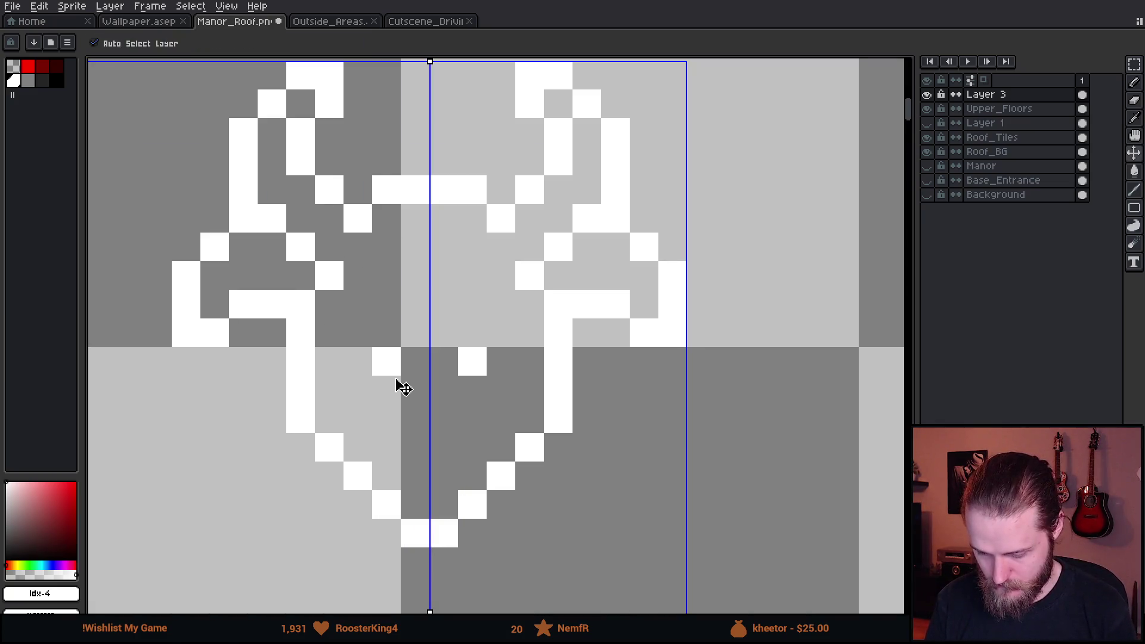
Redraw the mirrored white row one pixel lower and add lower face pixels, zooming to check.
{"action": "left_click_drag", "start_coordinate": [353, 335], "coordinate": [378, 337]}
{"action": "left_click", "coordinate": [397, 390]}
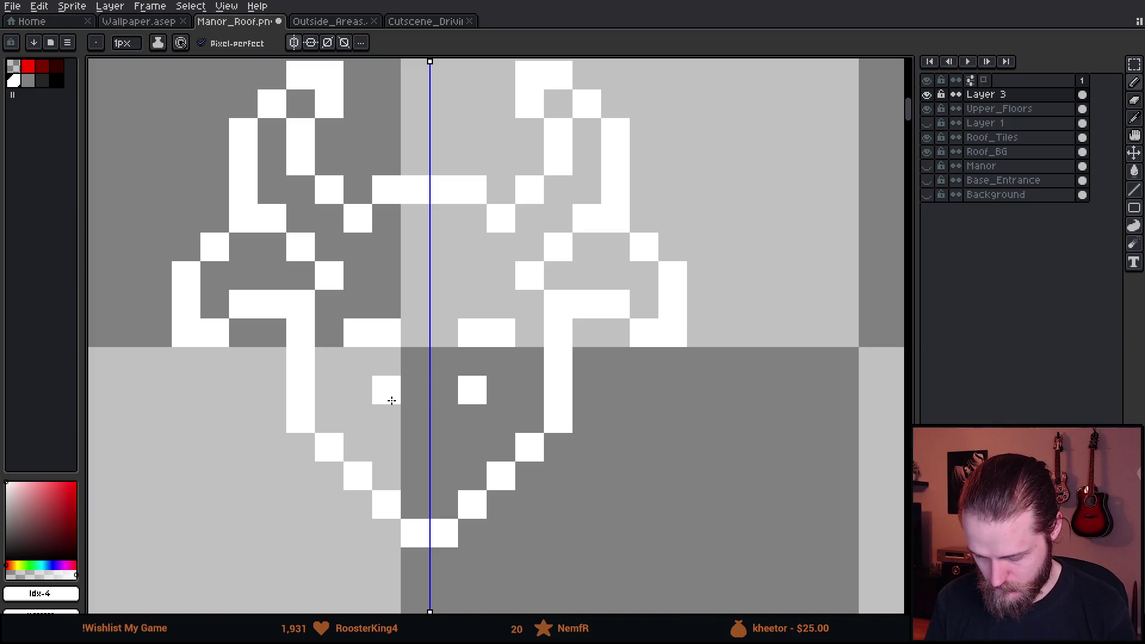
{"action": "left_click", "coordinate": [416, 443]}
{"action": "scroll", "coordinate": [422, 442], "scroll_direction": "down", "scroll_amount": 5}
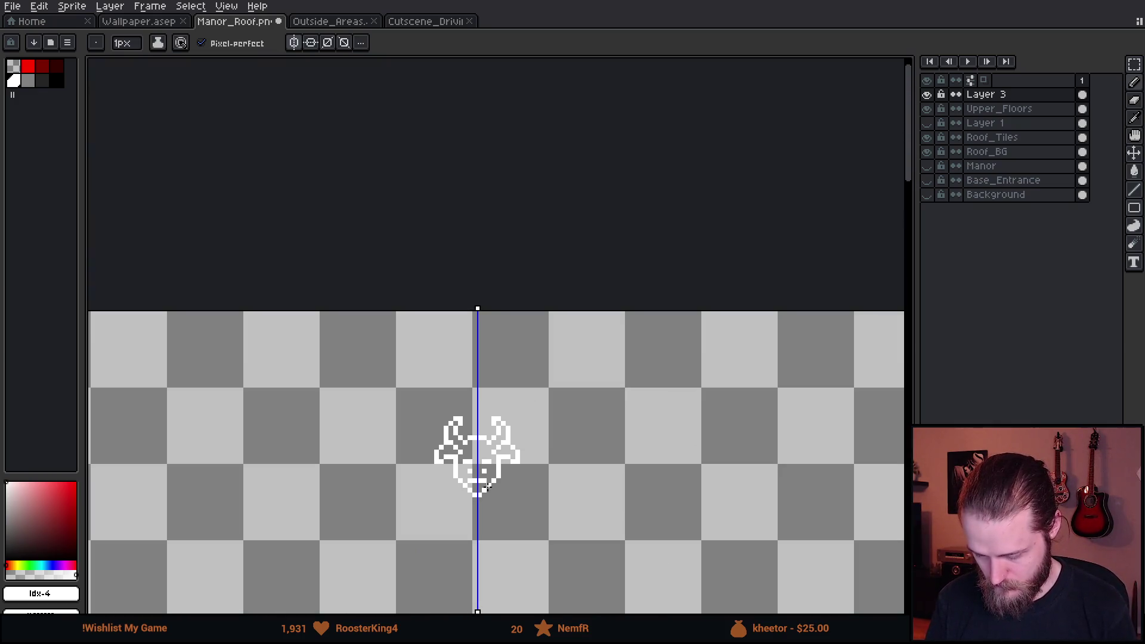
{"action": "scroll", "coordinate": [514, 508], "scroll_direction": "up", "scroll_amount": 5}
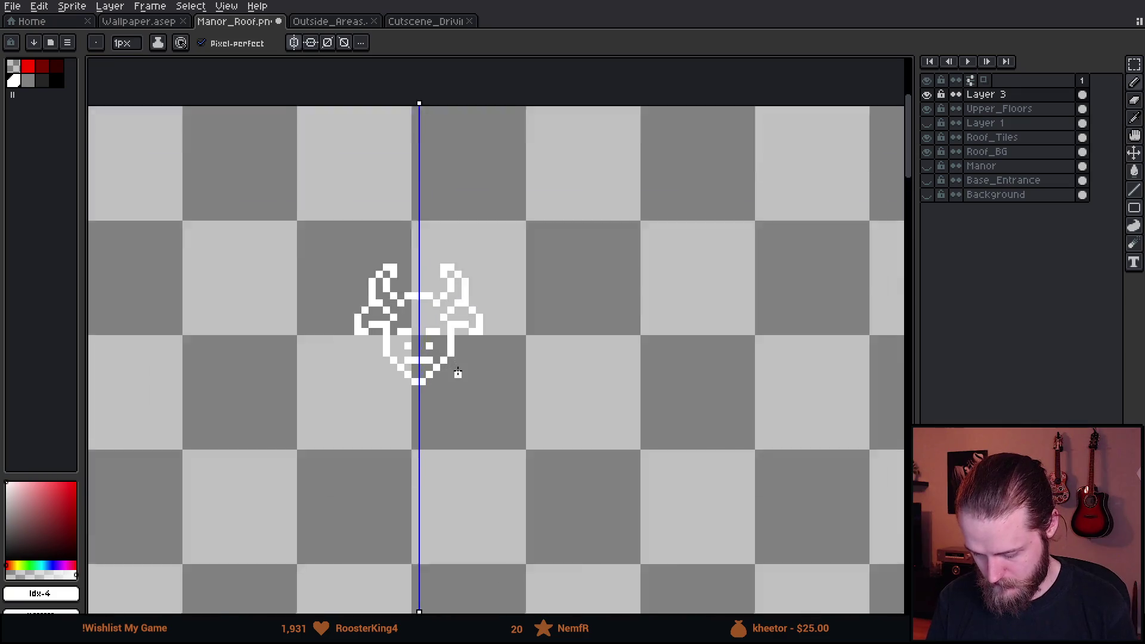
{"action": "scroll", "coordinate": [359, 268], "scroll_direction": "up", "scroll_amount": 2}
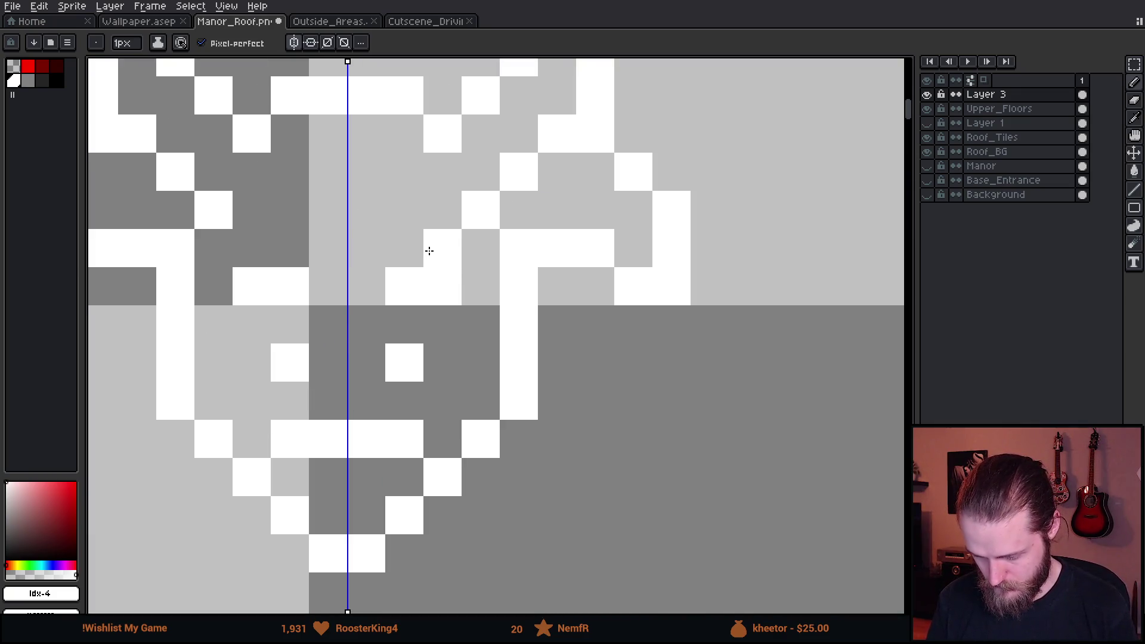
{"action": "scroll", "coordinate": [411, 403], "scroll_direction": "down", "scroll_amount": 7}
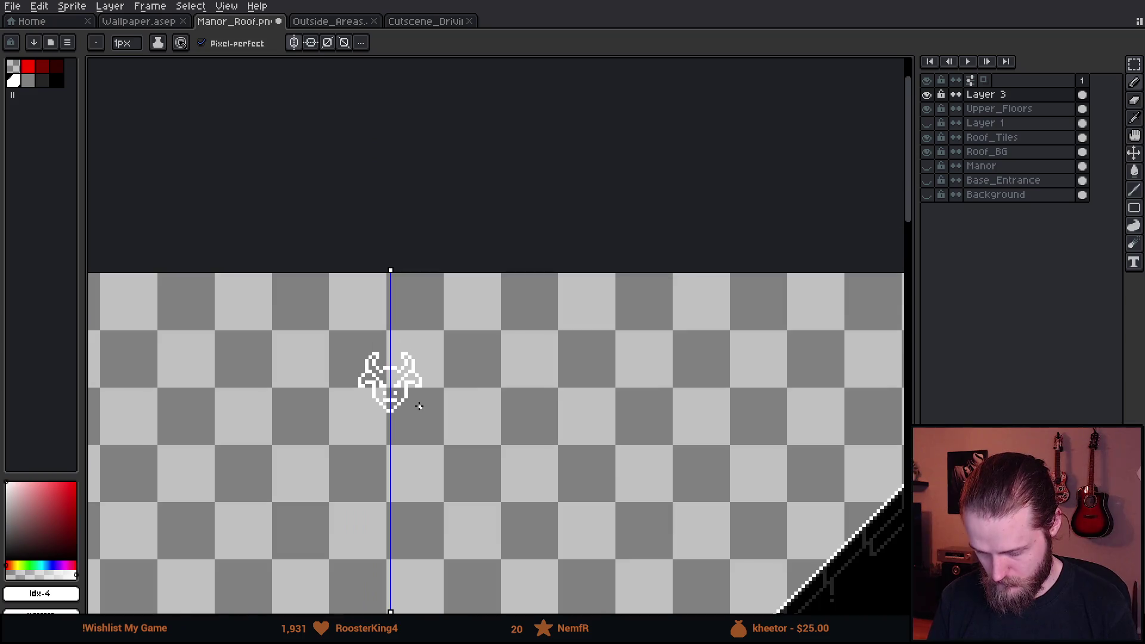
{"action": "scroll", "coordinate": [419, 407], "scroll_direction": "up", "scroll_amount": 4}
{"action": "scroll", "coordinate": [317, 394], "scroll_direction": "up", "scroll_amount": 2}
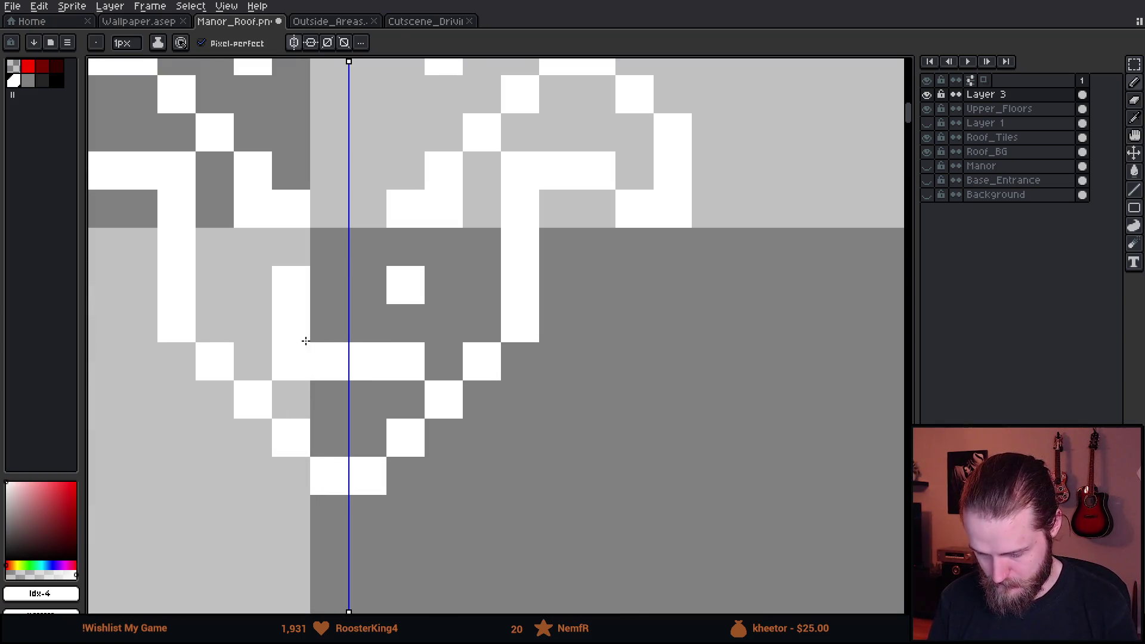
{"action": "scroll", "coordinate": [403, 370], "scroll_direction": "down", "scroll_amount": 8}
{"action": "scroll", "coordinate": [412, 378], "scroll_direction": "up", "scroll_amount": 5}
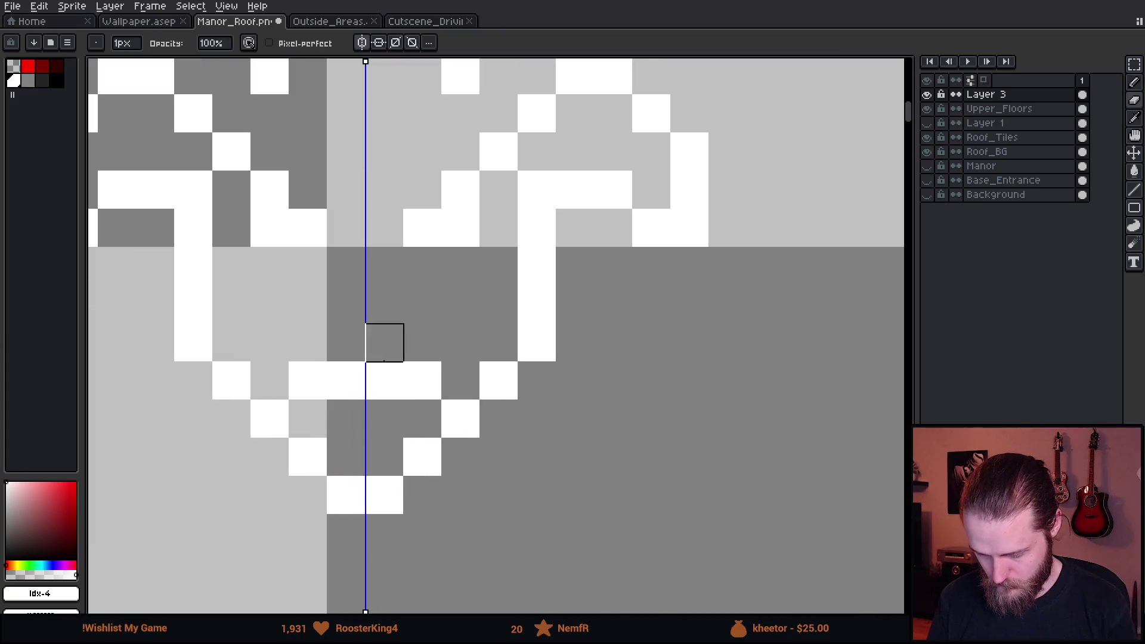
Paint mirrored white snout pixels and erase the two centre pixels.
{"action": "key", "text": "b"}
{"action": "left_click", "coordinate": [348, 343]}
{"action": "left_click", "coordinate": [349, 412]}
{"action": "key", "text": "e"}
{"action": "left_click", "coordinate": [349, 381]}
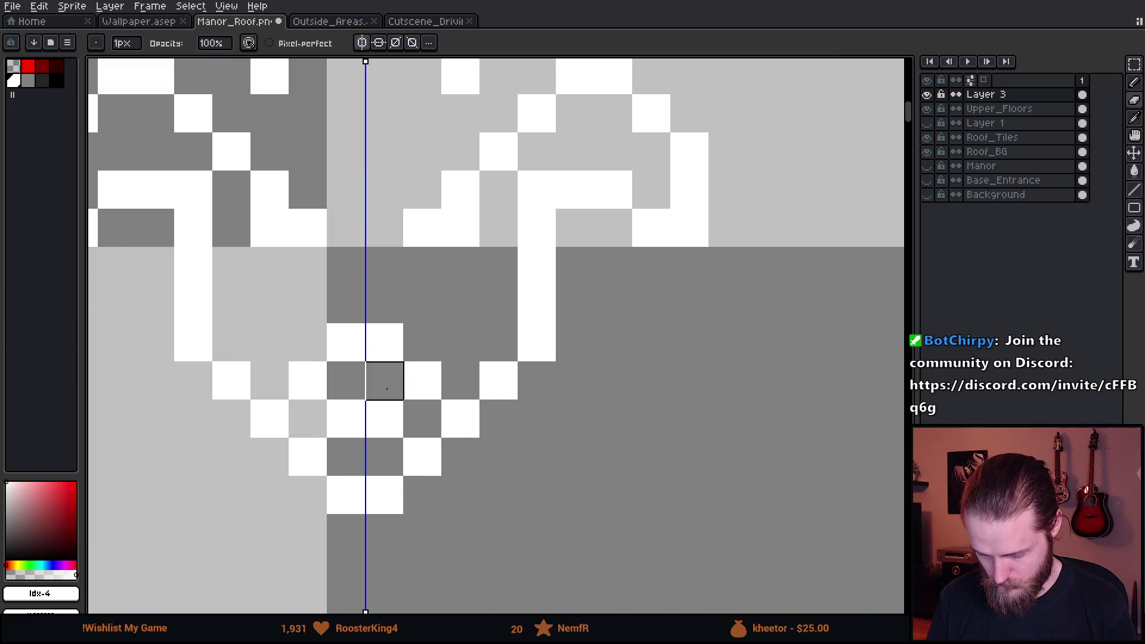
{"action": "scroll", "coordinate": [465, 454], "scroll_direction": "down", "scroll_amount": 6}
{"action": "scroll", "coordinate": [489, 471], "scroll_direction": "up", "scroll_amount": 4}
{"action": "scroll", "coordinate": [480, 465], "scroll_direction": "up", "scroll_amount": 2}
Paint mirrored white pixels beside the symmetry line, then undo the last snout change.
{"action": "key", "text": "b"}
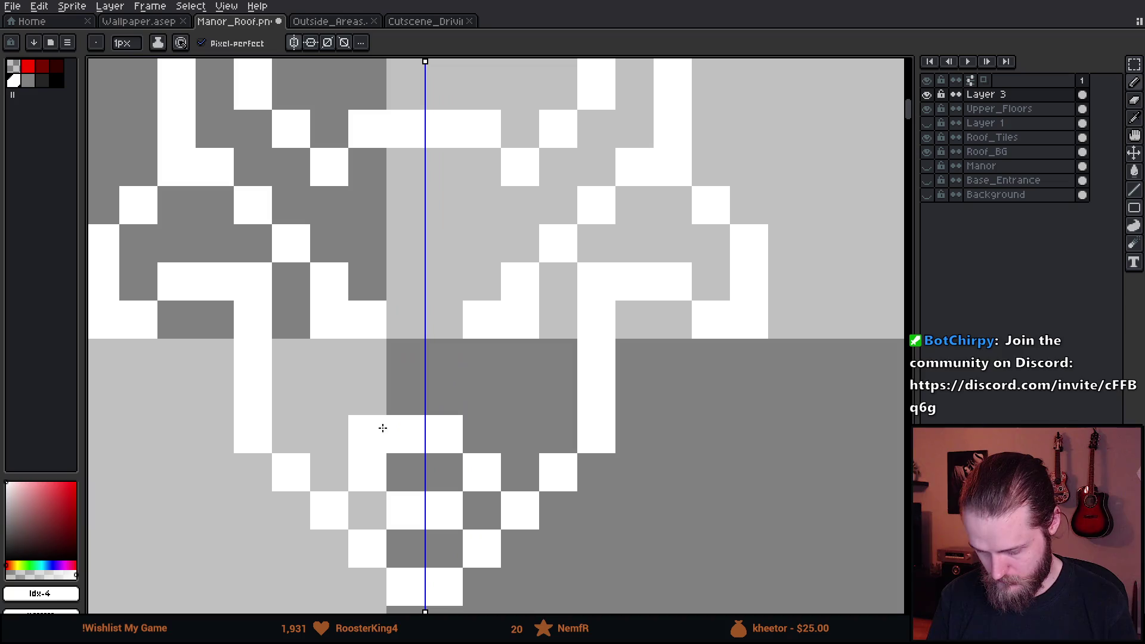
{"action": "left_click", "coordinate": [373, 440]}
{"action": "scroll", "coordinate": [472, 463], "scroll_direction": "down", "scroll_amount": 3}
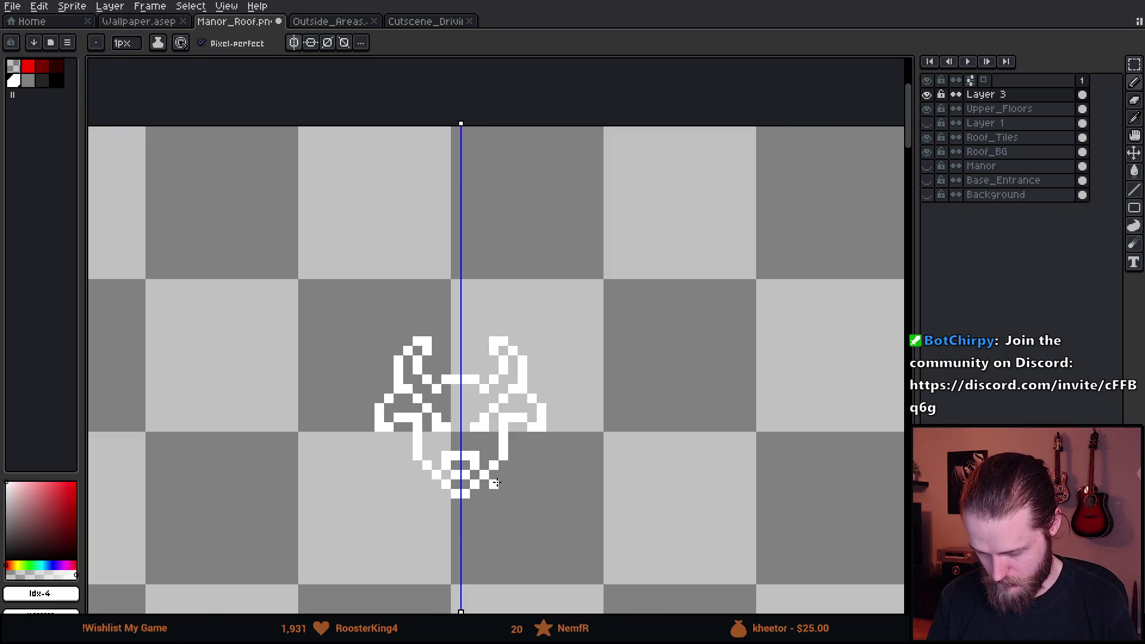
{"action": "scroll", "coordinate": [480, 447], "scroll_direction": "down", "scroll_amount": 2}
{"action": "scroll", "coordinate": [483, 413], "scroll_direction": "up", "scroll_amount": 5}
{"action": "left_click", "coordinate": [370, 371]}
{"action": "scroll", "coordinate": [507, 488], "scroll_direction": "down", "scroll_amount": 4}
{"action": "scroll", "coordinate": [515, 487], "scroll_direction": "up", "scroll_amount": 3}
{"action": "key", "text": "v"}
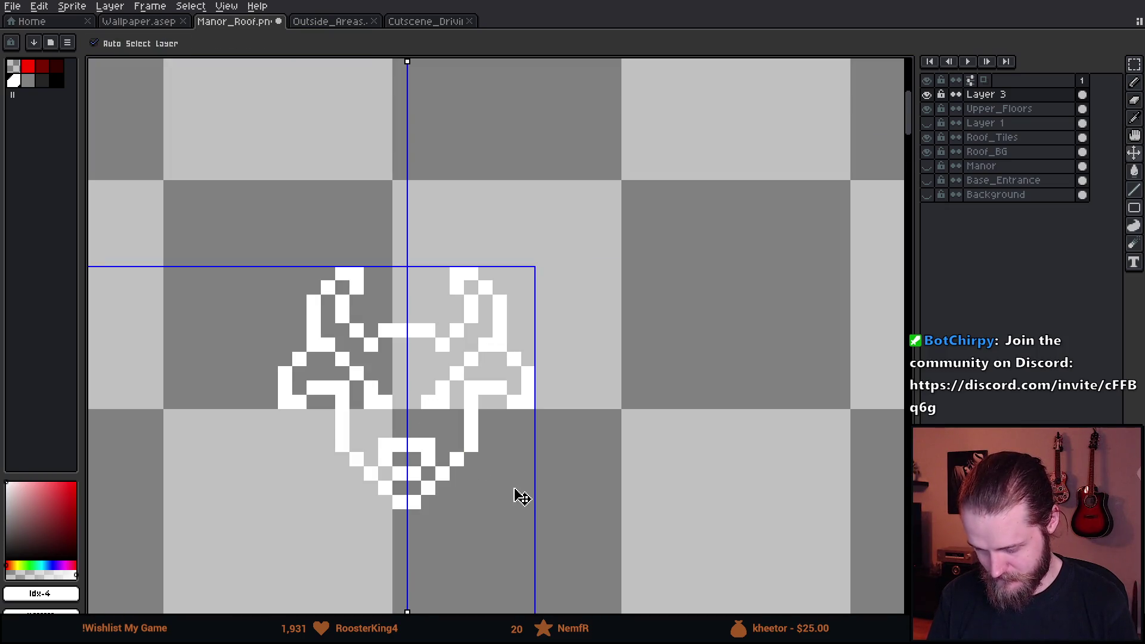
{"action": "key", "text": "ctrl+z"}
{"action": "key", "text": "ctrl+z"}
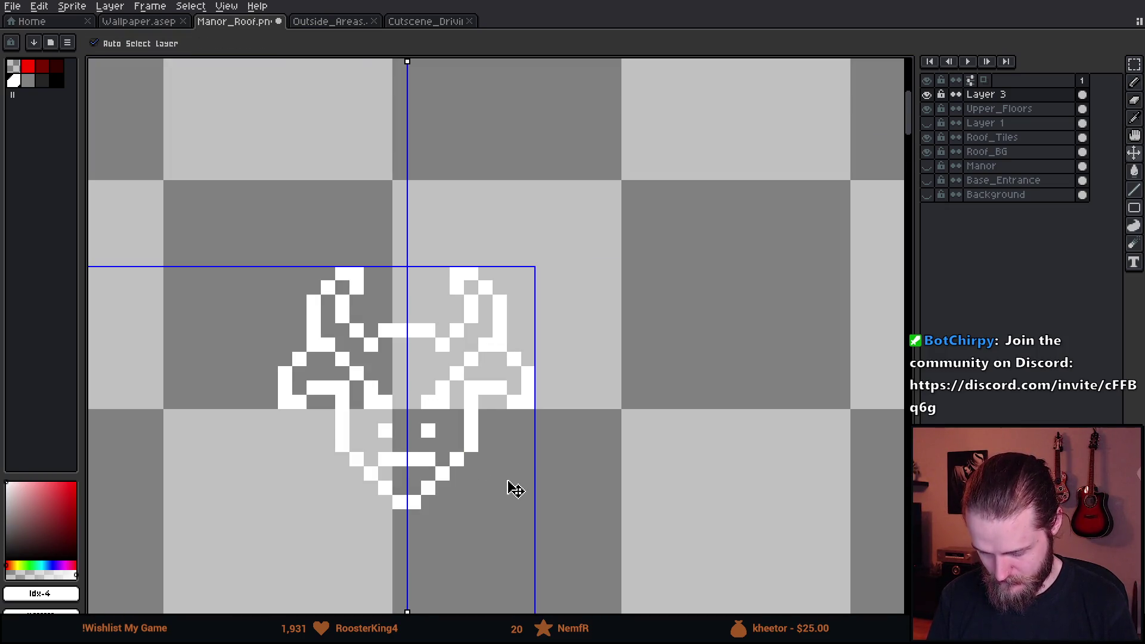
{"action": "scroll", "coordinate": [503, 488], "scroll_direction": "up", "scroll_amount": 3}
Erase a snout pixel pair and paint a two-row mirrored white pair inside the face.
{"action": "key", "text": "b"}
{"action": "scroll", "coordinate": [501, 462], "scroll_direction": "down", "scroll_amount": 5}
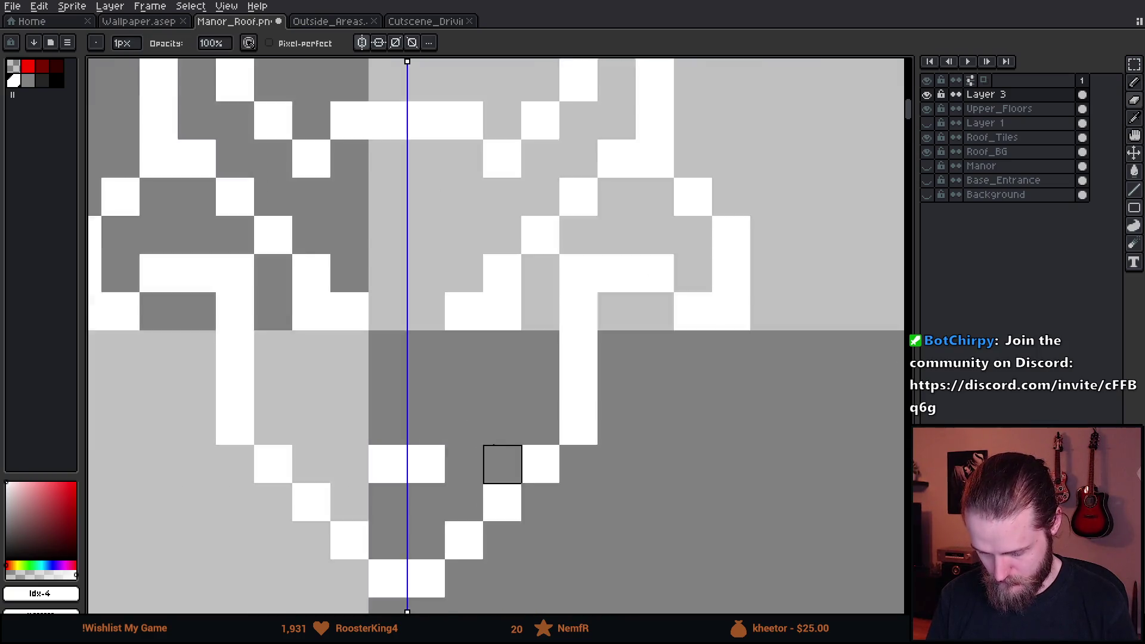
{"action": "scroll", "coordinate": [526, 461], "scroll_direction": "up", "scroll_amount": 3}
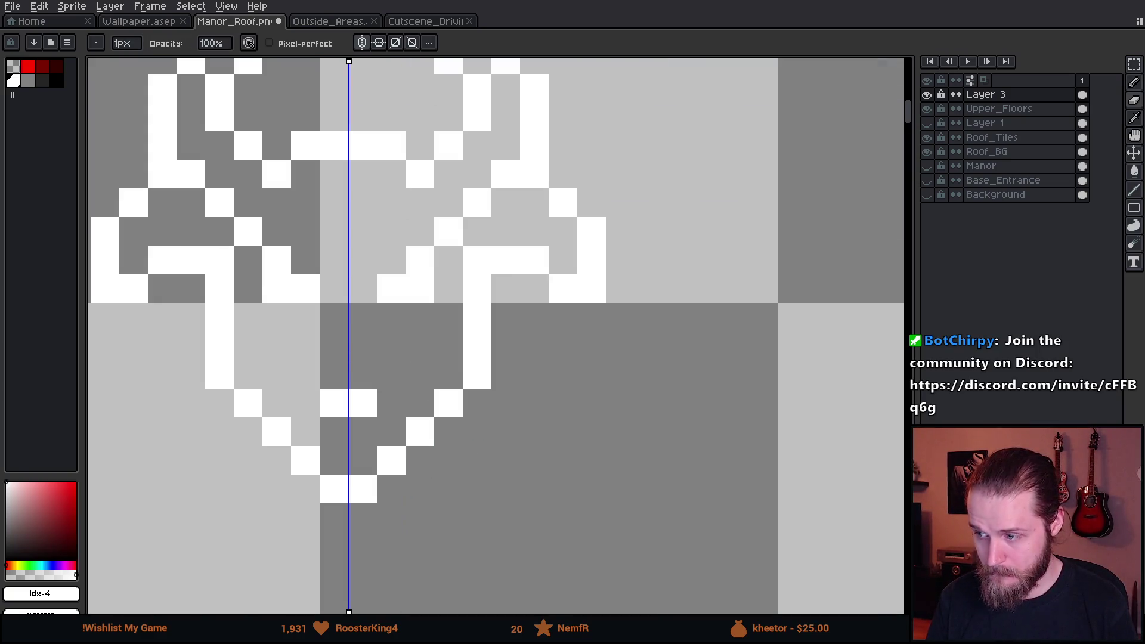
{"action": "right_click", "coordinate": [332, 401]}
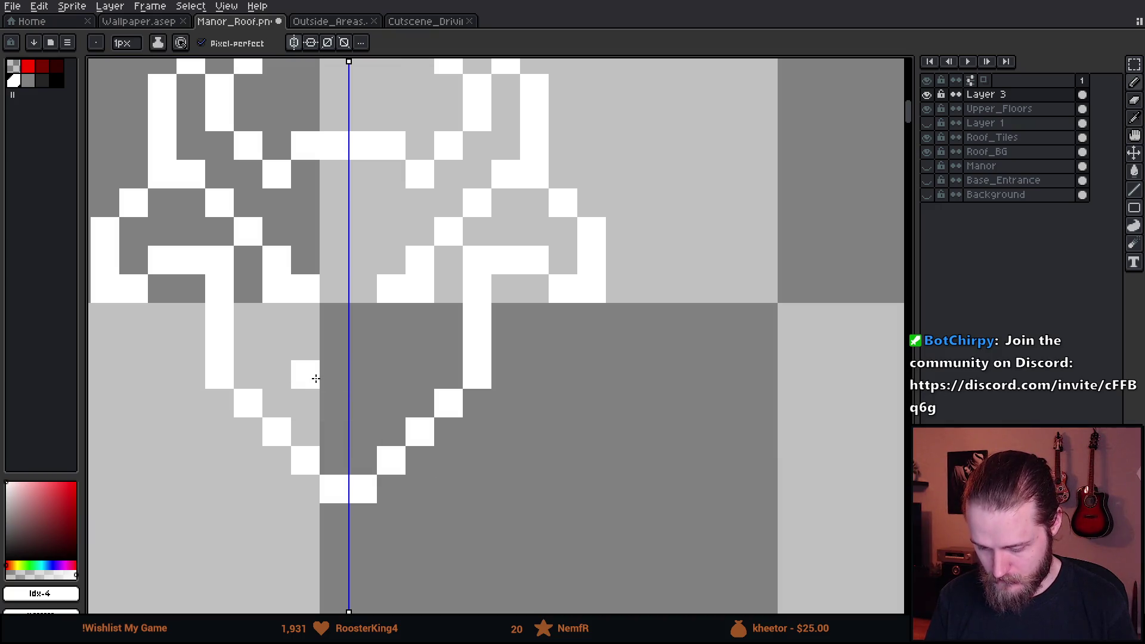
{"action": "left_click", "coordinate": [316, 378]}
{"action": "left_click", "coordinate": [315, 413]}
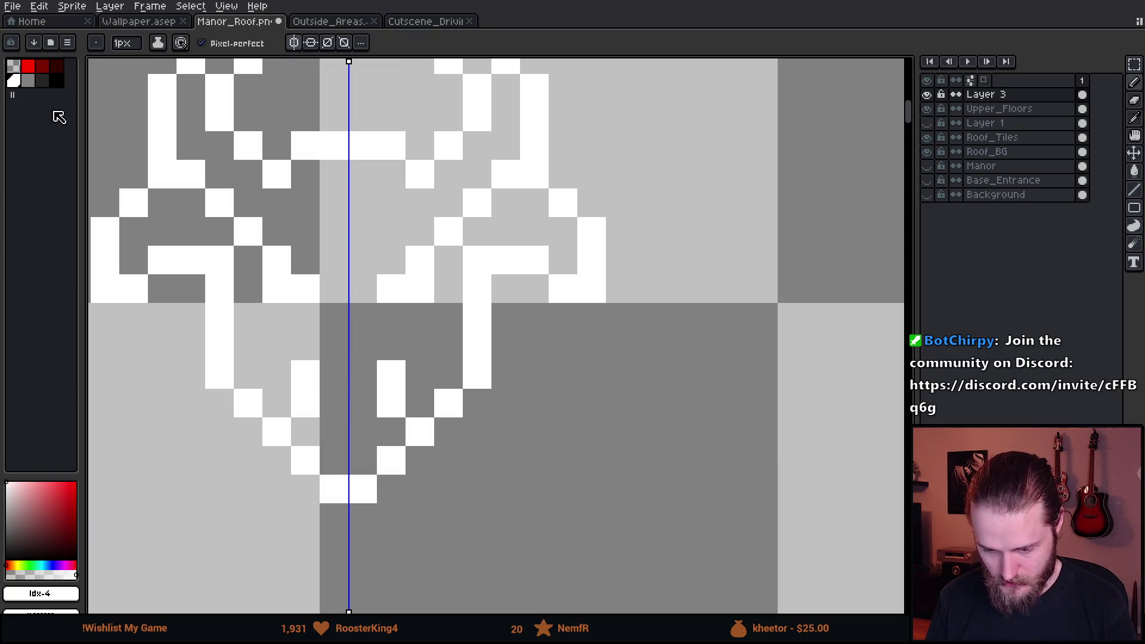
Pick grey from the palette and paint a mirrored pixel grey.
{"action": "left_click", "coordinate": [28, 82]}
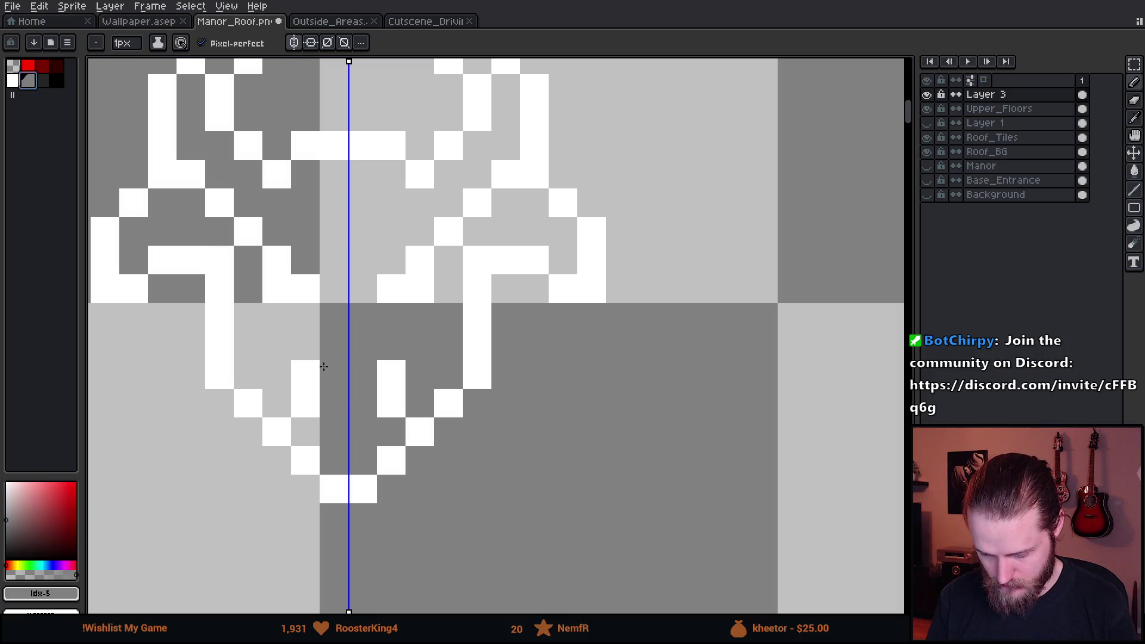
{"action": "scroll", "coordinate": [362, 404], "scroll_direction": "down", "scroll_amount": 3}
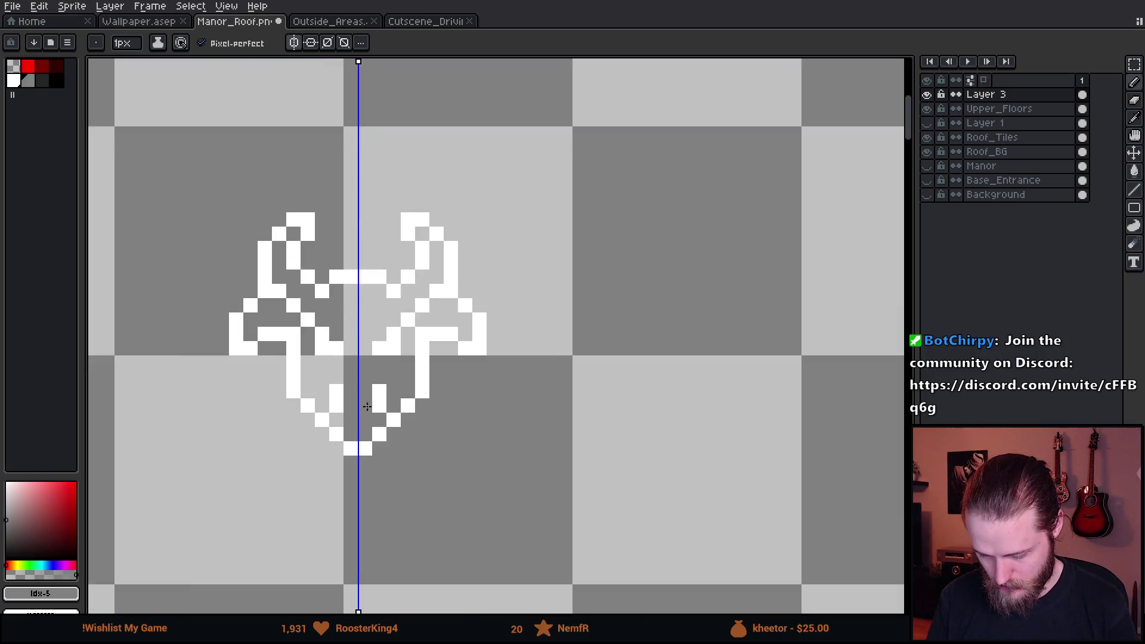
{"action": "scroll", "coordinate": [385, 415], "scroll_direction": "up", "scroll_amount": 4}
{"action": "left_click", "coordinate": [176, 388]}
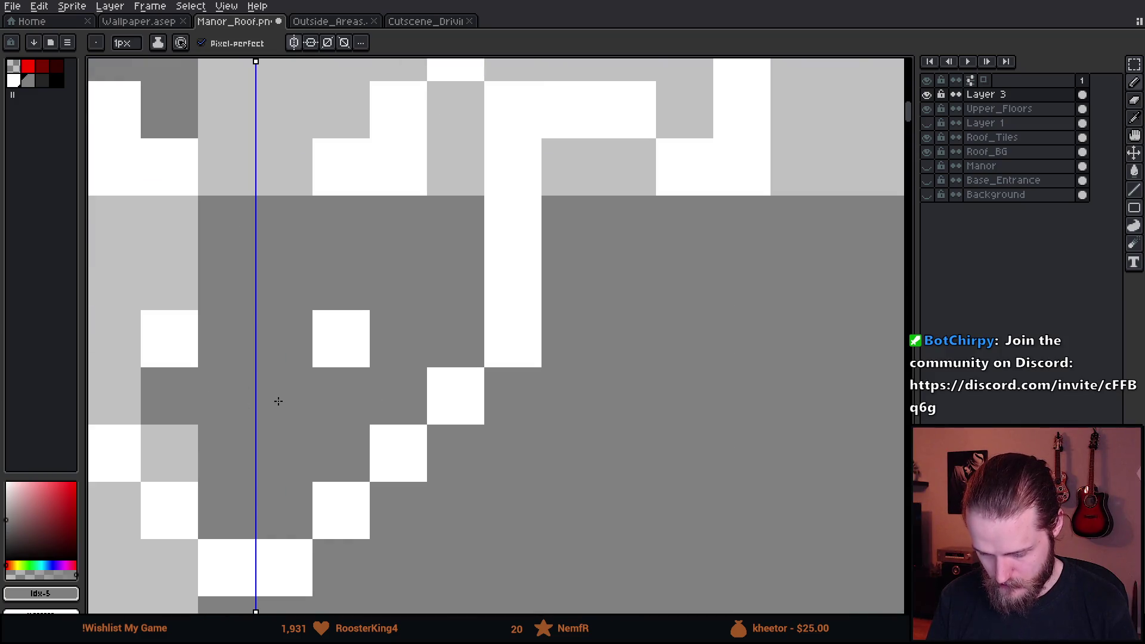
{"action": "scroll", "coordinate": [279, 398], "scroll_direction": "down", "scroll_amount": 5}
{"action": "scroll", "coordinate": [310, 428], "scroll_direction": "up", "scroll_amount": 2}
{"action": "scroll", "coordinate": [310, 428], "scroll_direction": "up", "scroll_amount": 1}
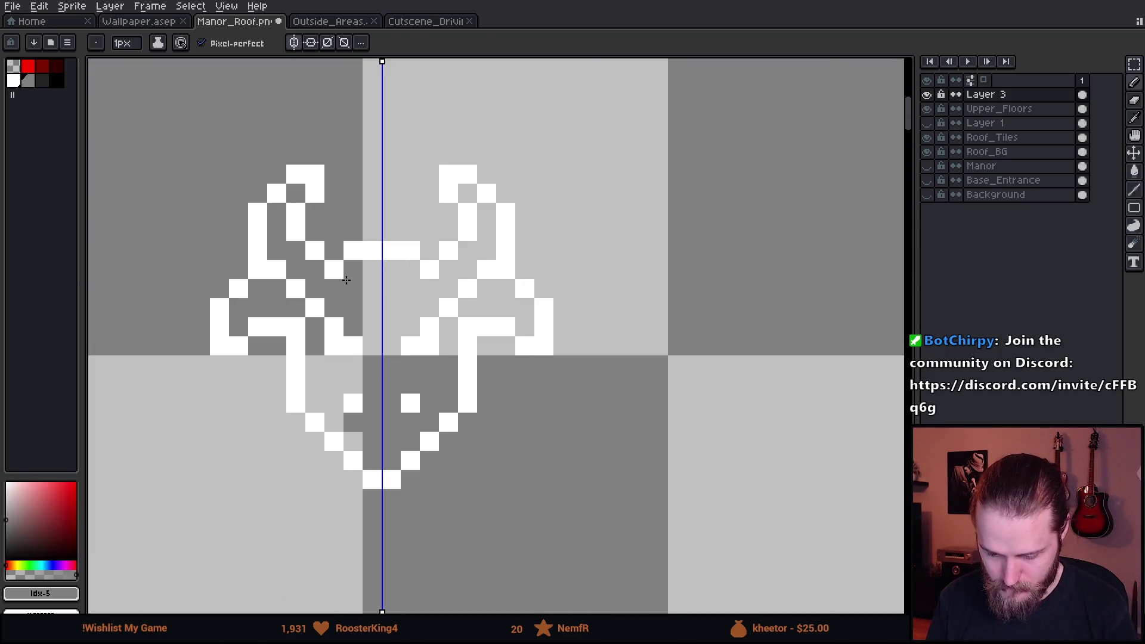
Magic-wand select the empty area around the head and pick black as the colour.
{"action": "key", "text": "w"}
{"action": "left_click", "coordinate": [516, 396]}
{"action": "left_click", "coordinate": [57, 80]}
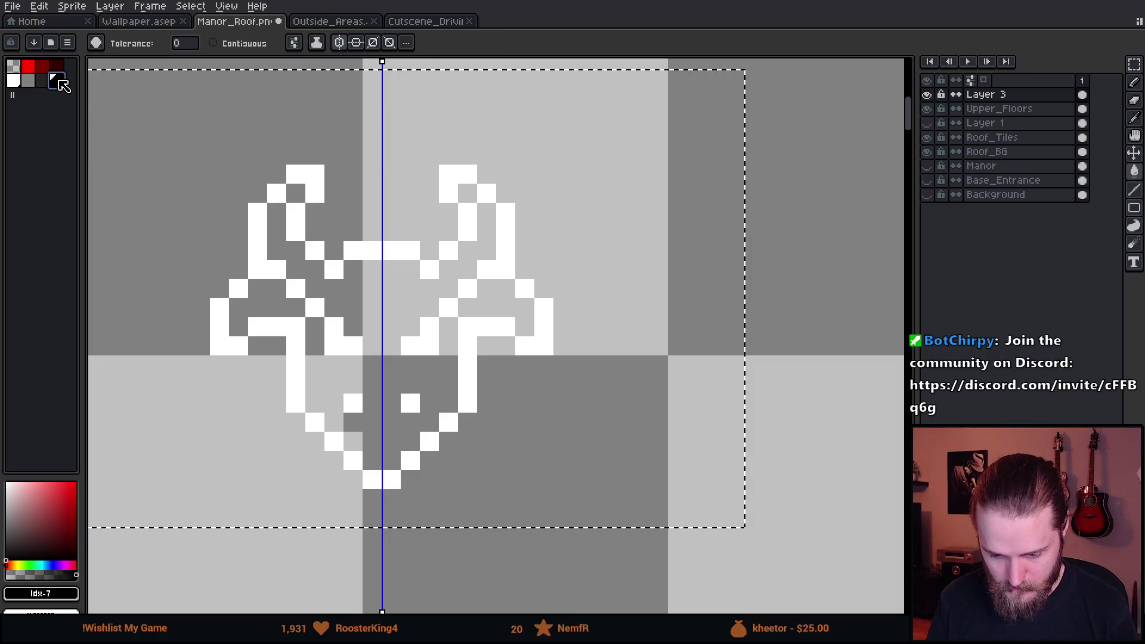
Fill the selected head area with black and remove the fill that spilled outside the head.
{"action": "key", "text": "f"}
{"action": "left_click", "coordinate": [238, 45]}
{"action": "left_click", "coordinate": [294, 42]}
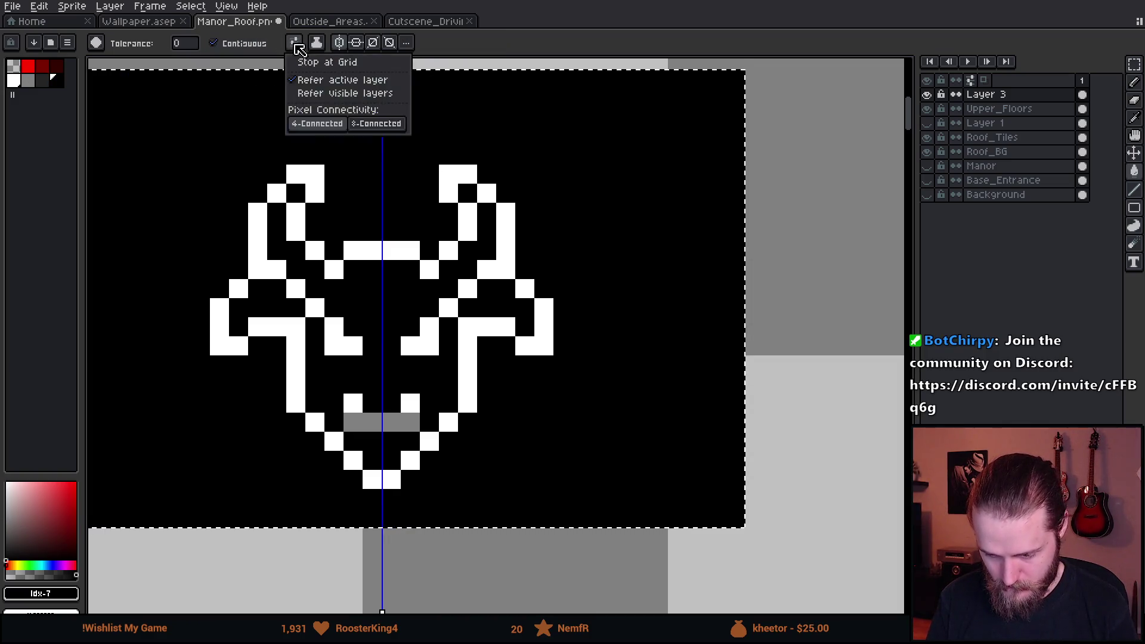
{"action": "left_click", "coordinate": [14, 78]}
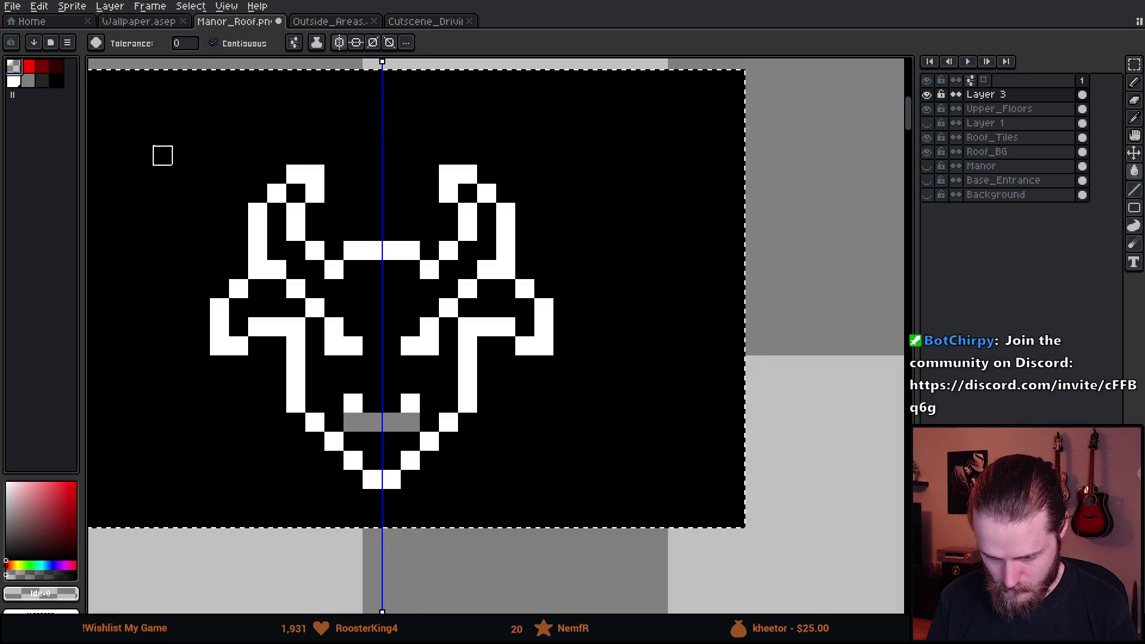
{"action": "key", "text": "Delete"}
{"action": "scroll", "coordinate": [451, 384], "scroll_direction": "down", "scroll_amount": 2}
{"action": "key", "text": "m"}
{"action": "scroll", "coordinate": [365, 313], "scroll_direction": "down", "scroll_amount": 1}
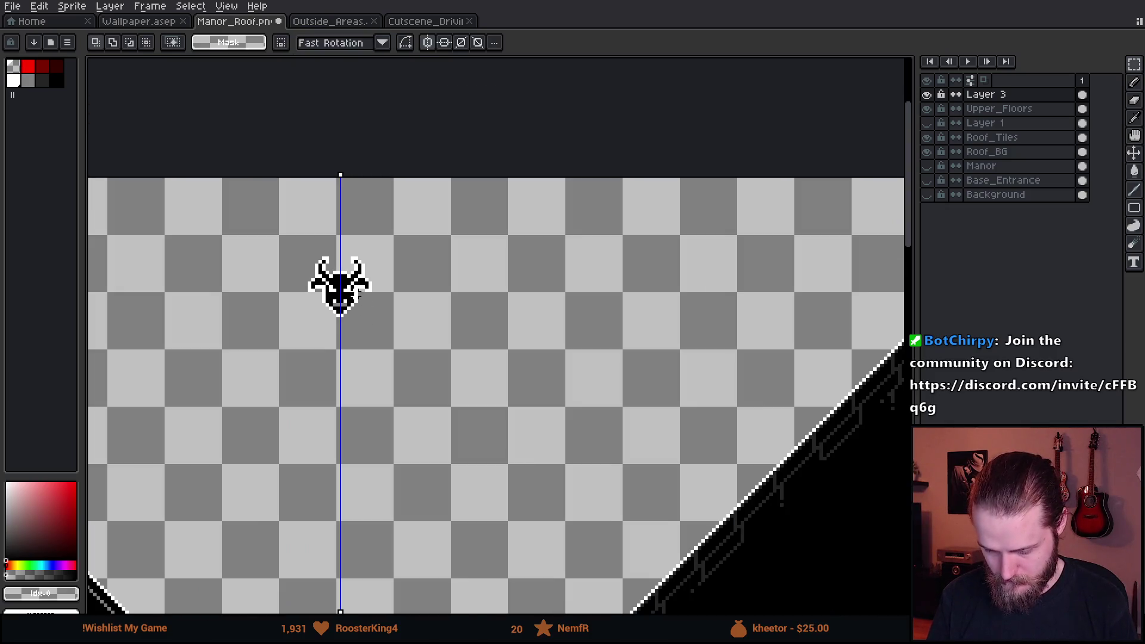
{"action": "scroll", "coordinate": [322, 334], "scroll_direction": "up", "scroll_amount": 5}
Sample the grey from the canvas and paint both eyes grey.
{"action": "key", "text": "i"}
{"action": "left_click", "coordinate": [313, 382]}
{"action": "key", "text": "b"}
{"action": "left_click_drag", "start_coordinate": [319, 278], "coordinate": [351, 277]}
{"action": "left_click", "coordinate": [349, 249]}
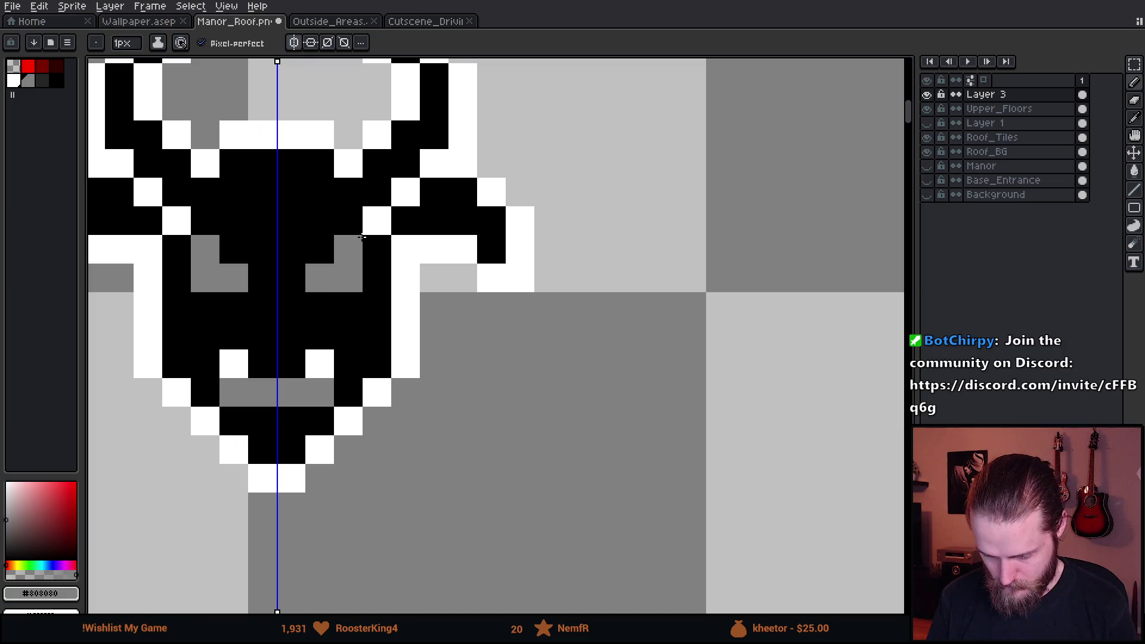
{"action": "scroll", "coordinate": [360, 362], "scroll_direction": "down", "scroll_amount": 5}
{"action": "scroll", "coordinate": [360, 354], "scroll_direction": "up", "scroll_amount": 3}
{"action": "scroll", "coordinate": [360, 354], "scroll_direction": "up", "scroll_amount": 5}
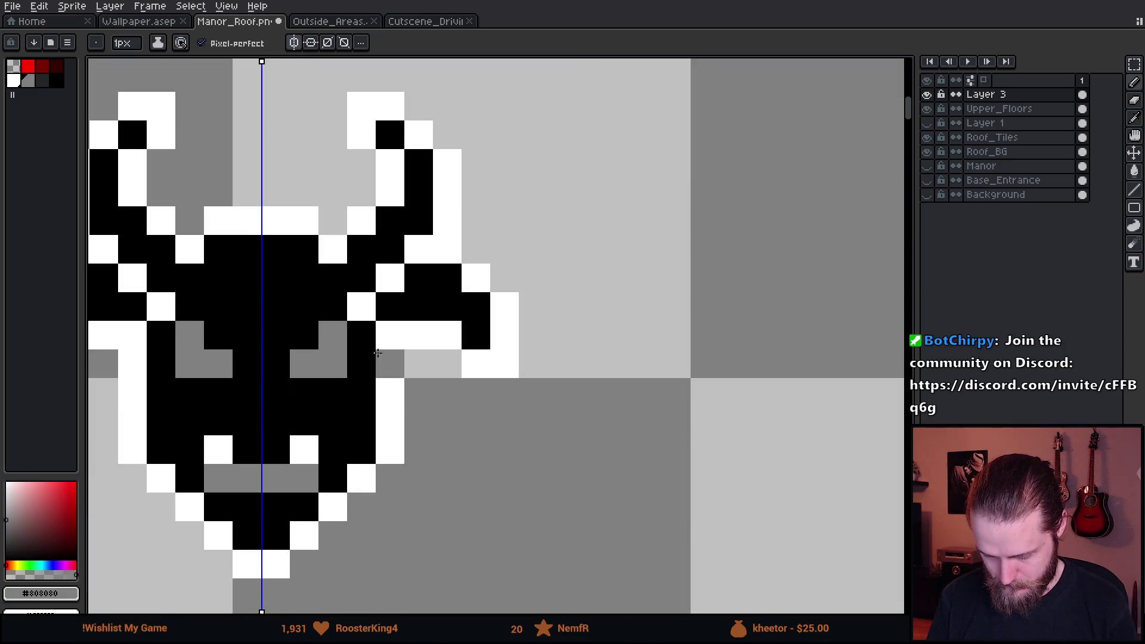
{"action": "scroll", "coordinate": [424, 330], "scroll_direction": "down", "scroll_amount": 5}
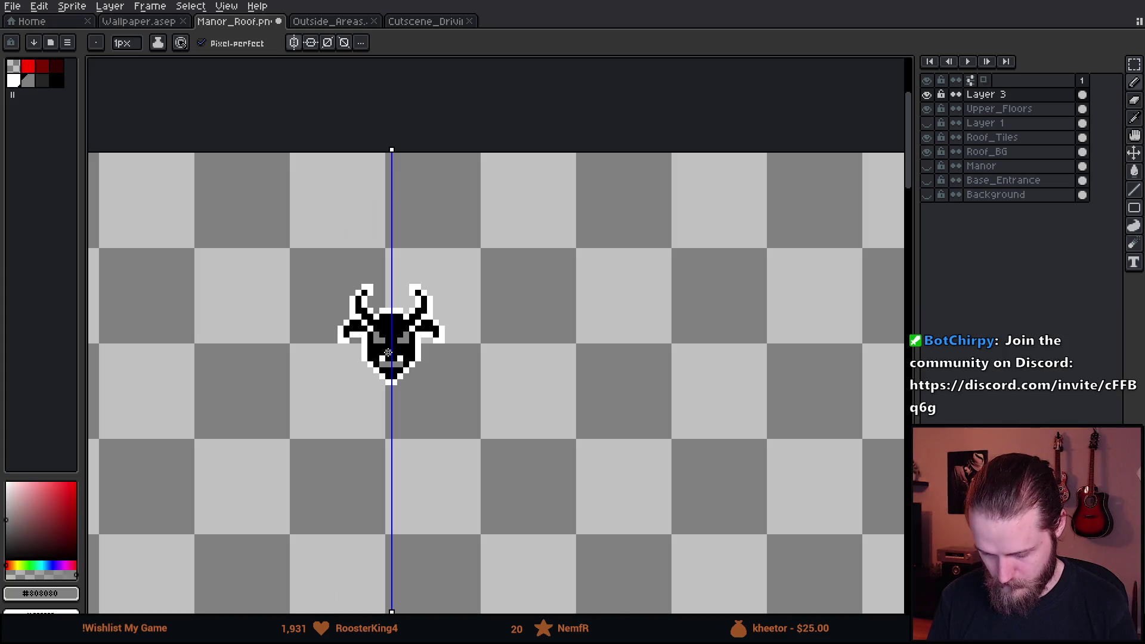
{"action": "scroll", "coordinate": [388, 353], "scroll_direction": "up", "scroll_amount": 3}
Erase a stray black pixel at the face edge and reselect white from the outline.
{"action": "left_click", "coordinate": [353, 321], "text": "alt"}
{"action": "scroll", "coordinate": [370, 355], "scroll_direction": "down", "scroll_amount": 5}
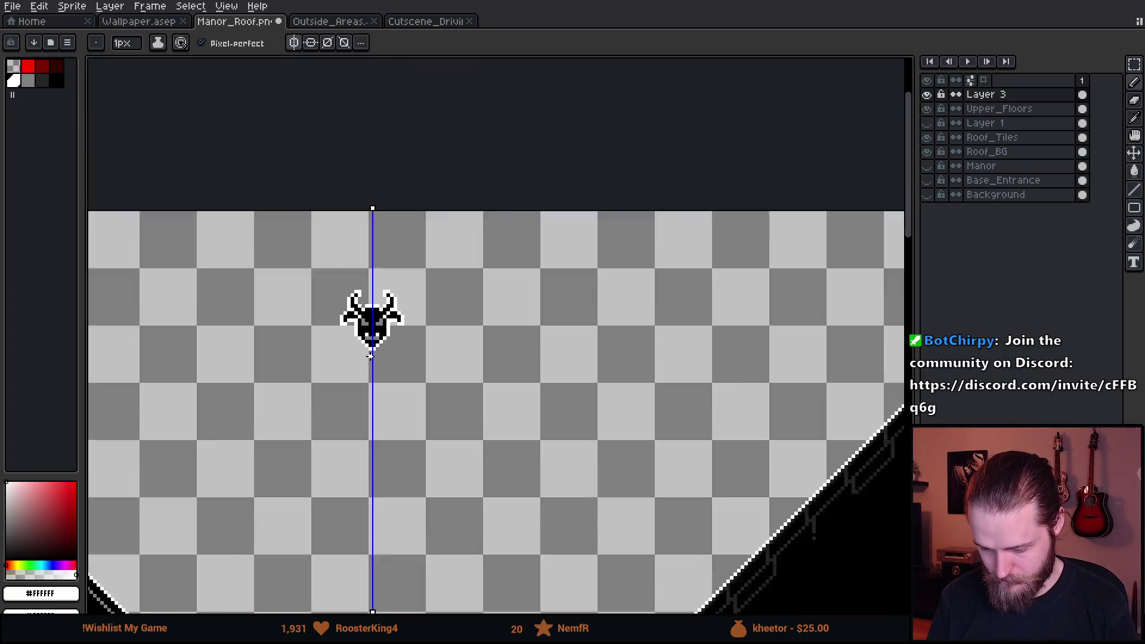
{"action": "scroll", "coordinate": [370, 355], "scroll_direction": "up", "scroll_amount": 4}
{"action": "left_click", "coordinate": [370, 355], "text": "alt"}
{"action": "scroll", "coordinate": [417, 412], "scroll_direction": "down", "scroll_amount": 4}
{"action": "key", "text": "v"}
{"action": "key", "text": "b"}
{"action": "scroll", "coordinate": [419, 410], "scroll_direction": "up", "scroll_amount": 2}
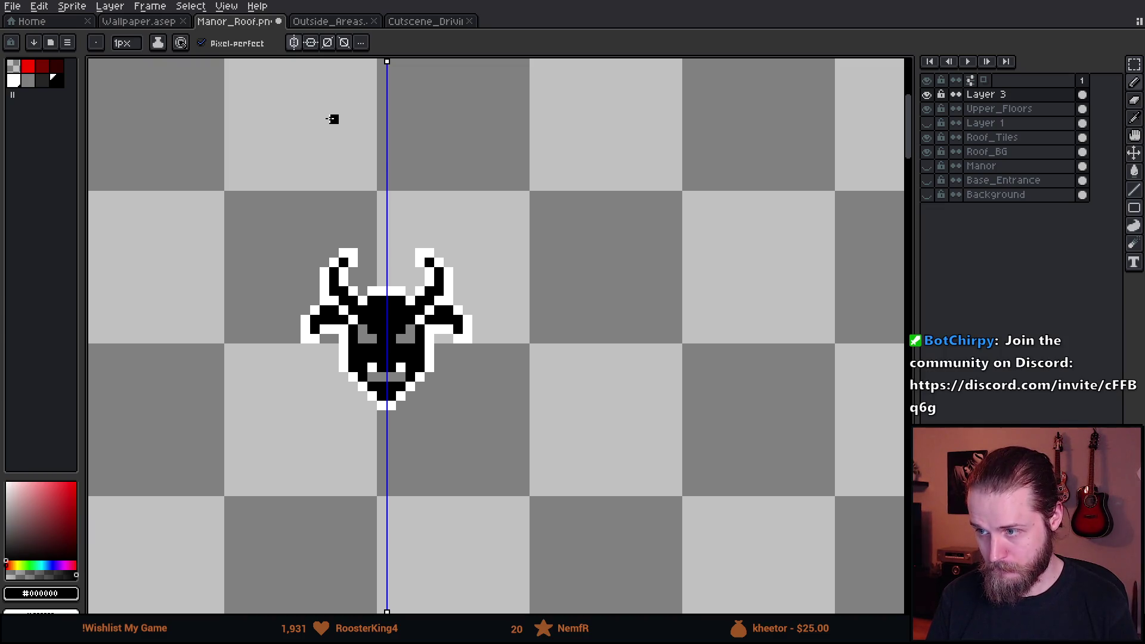
{"action": "mouse_move", "coordinate": [497, 357]}
{"action": "left_mouse_down"}
{"action": "mouse_move", "coordinate": [504, 209]}
{"action": "mouse_move", "coordinate": [493, 263]}
{"action": "left_mouse_up"}
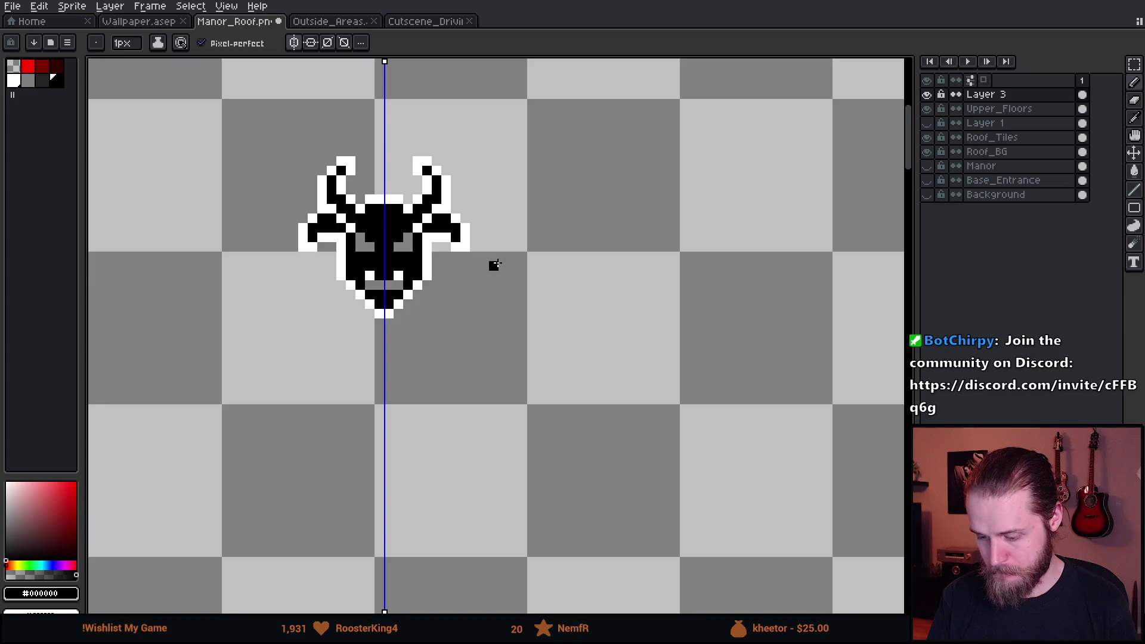
{"action": "scroll", "coordinate": [411, 238], "scroll_direction": "up", "scroll_amount": 5}
{"action": "scroll", "coordinate": [411, 238], "scroll_direction": "down", "scroll_amount": 3}
{"action": "scroll", "coordinate": [396, 305], "scroll_direction": "up", "scroll_amount": 1}
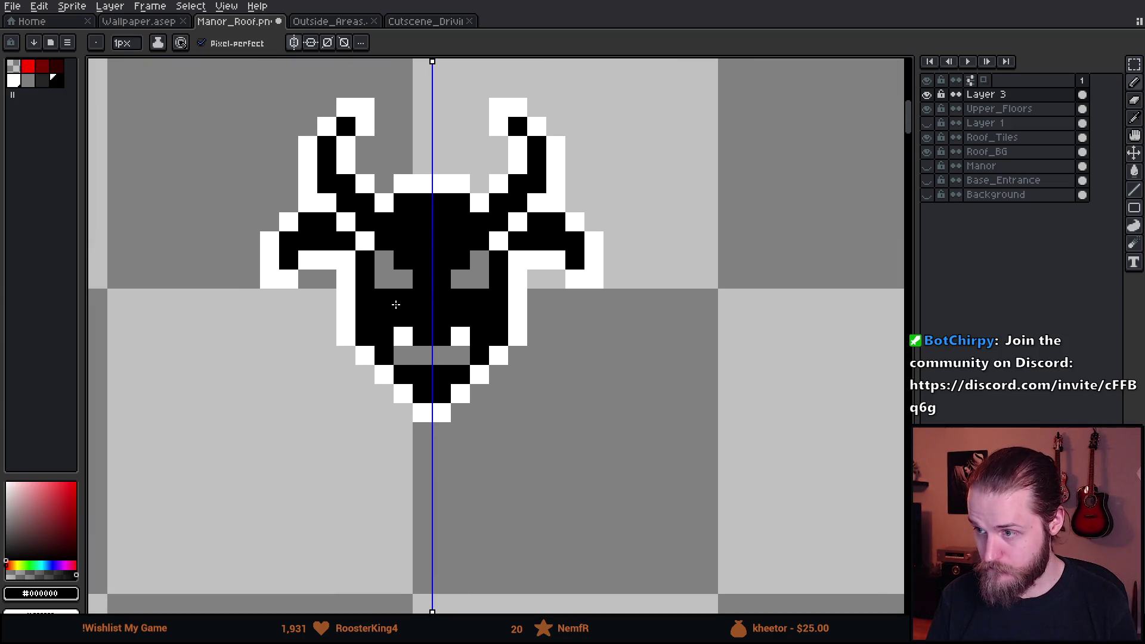
{"action": "right_click", "coordinate": [406, 282]}
{"action": "left_click", "coordinate": [346, 302], "text": "alt"}
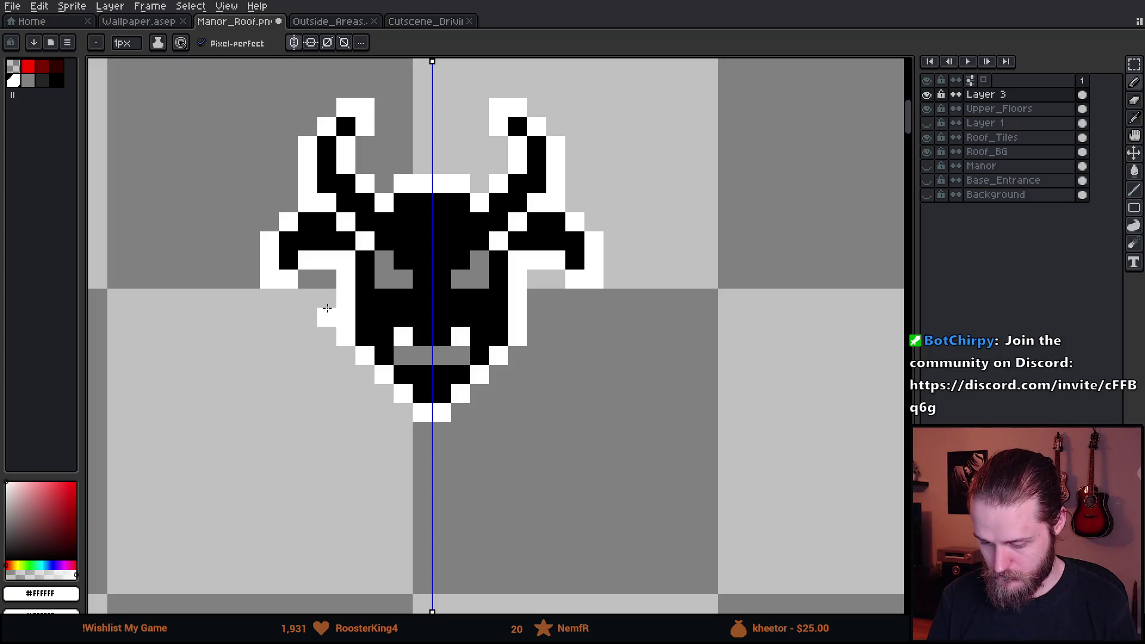
Add a white pixel beside the face and draw mirrored white legs down from the head.
{"action": "left_click", "coordinate": [285, 321]}
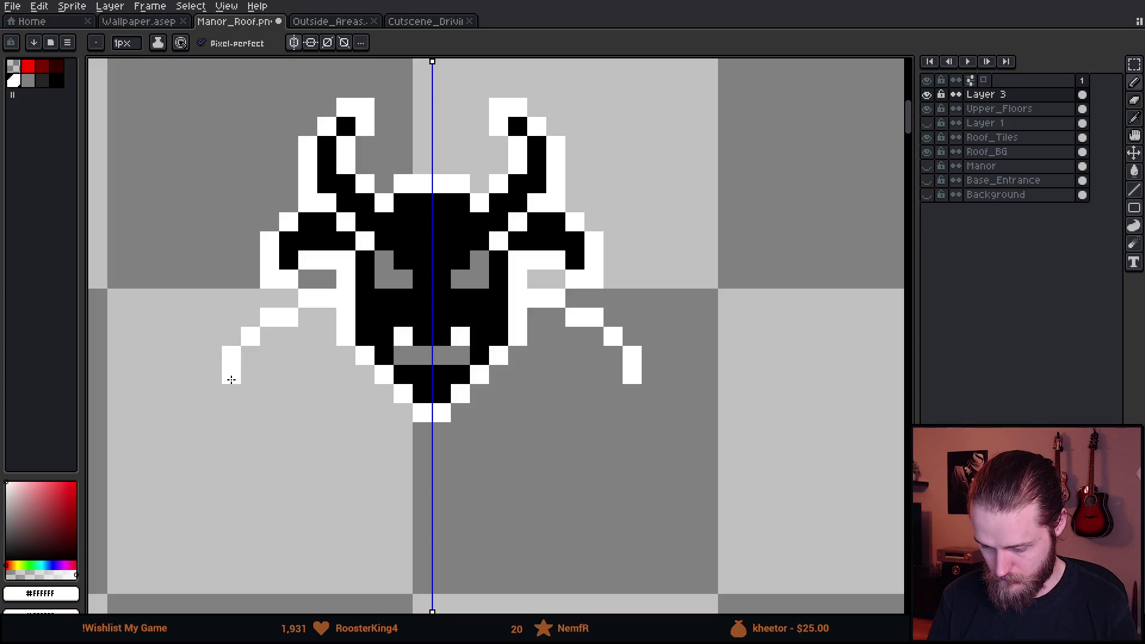
{"action": "left_click_drag", "start_coordinate": [241, 422], "coordinate": [269, 488]}
{"action": "scroll", "coordinate": [268, 488], "scroll_direction": "down", "scroll_amount": 5}
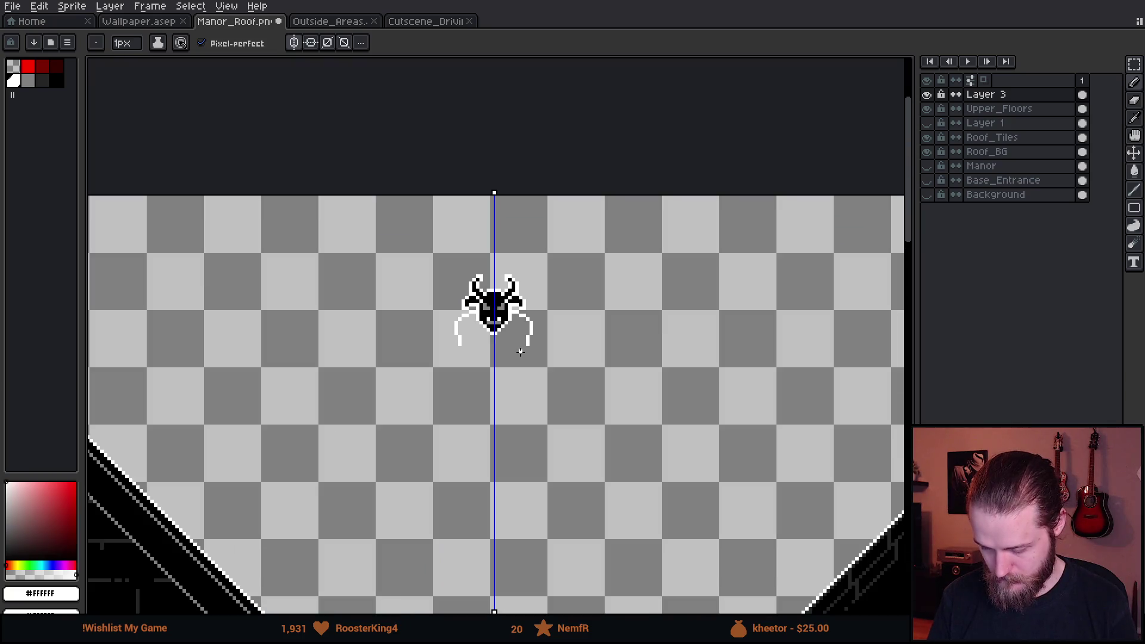
Select the whole creature and try moving it to the roof peak, then cancel and deselect.
{"action": "key", "text": "m"}
{"action": "left_click_drag", "start_coordinate": [281, 253], "coordinate": [704, 455]}
{"action": "scroll", "coordinate": [559, 401], "scroll_direction": "down", "scroll_amount": 1}
{"action": "mouse_move", "coordinate": [557, 399]}
{"action": "left_mouse_down"}
{"action": "mouse_move", "coordinate": [294, 376]}
{"action": "mouse_move", "coordinate": [474, 404]}
{"action": "mouse_move", "coordinate": [384, 364]}
{"action": "mouse_move", "coordinate": [387, 380]}
{"action": "mouse_move", "coordinate": [179, 332]}
{"action": "left_mouse_up"}
{"action": "key", "text": "Escape"}
{"action": "key", "text": "ctrl+d"}
{"action": "scroll", "coordinate": [307, 303], "scroll_direction": "up", "scroll_amount": 3}
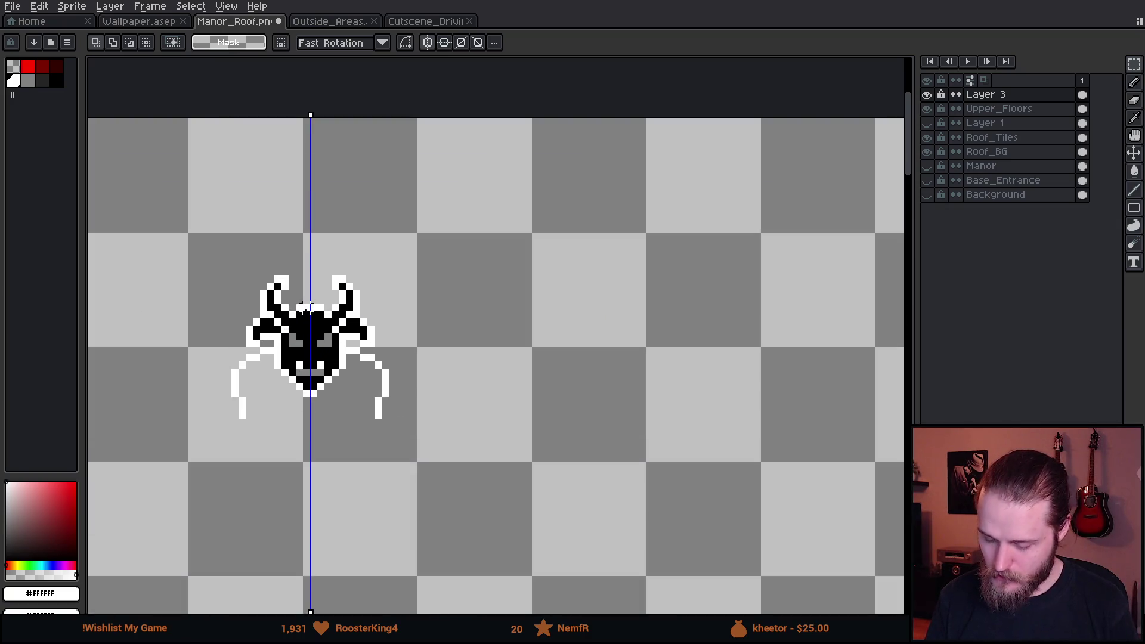
{"action": "scroll", "coordinate": [278, 279], "scroll_direction": "up", "scroll_amount": 2}
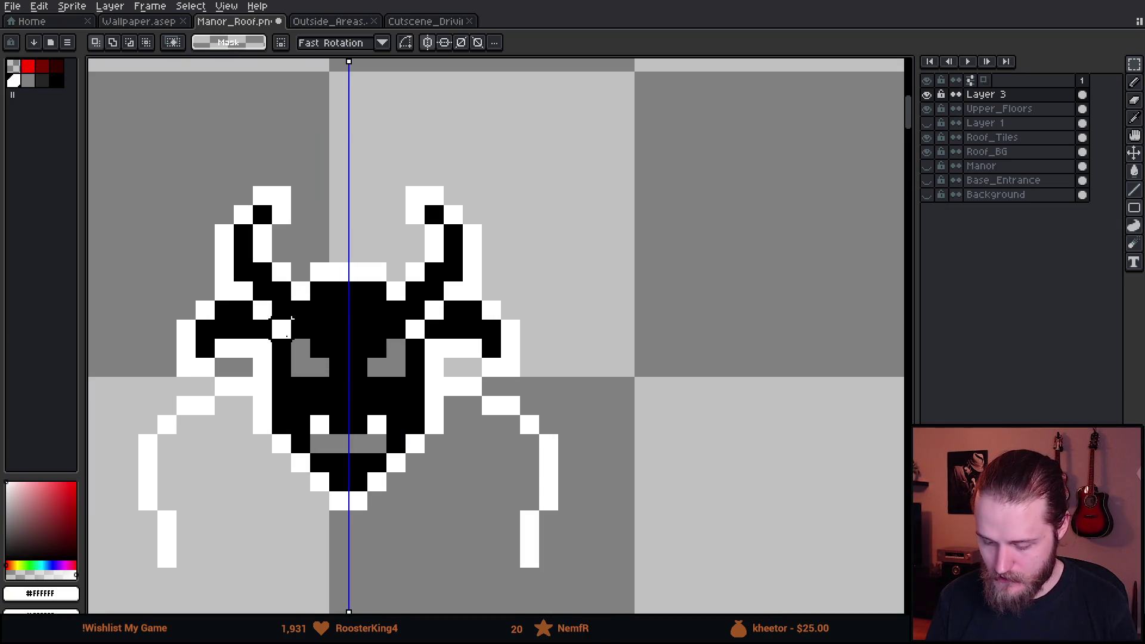
{"action": "scroll", "coordinate": [228, 353], "scroll_direction": "down", "scroll_amount": 5}
{"action": "scroll", "coordinate": [453, 360], "scroll_direction": "up", "scroll_amount": 5}
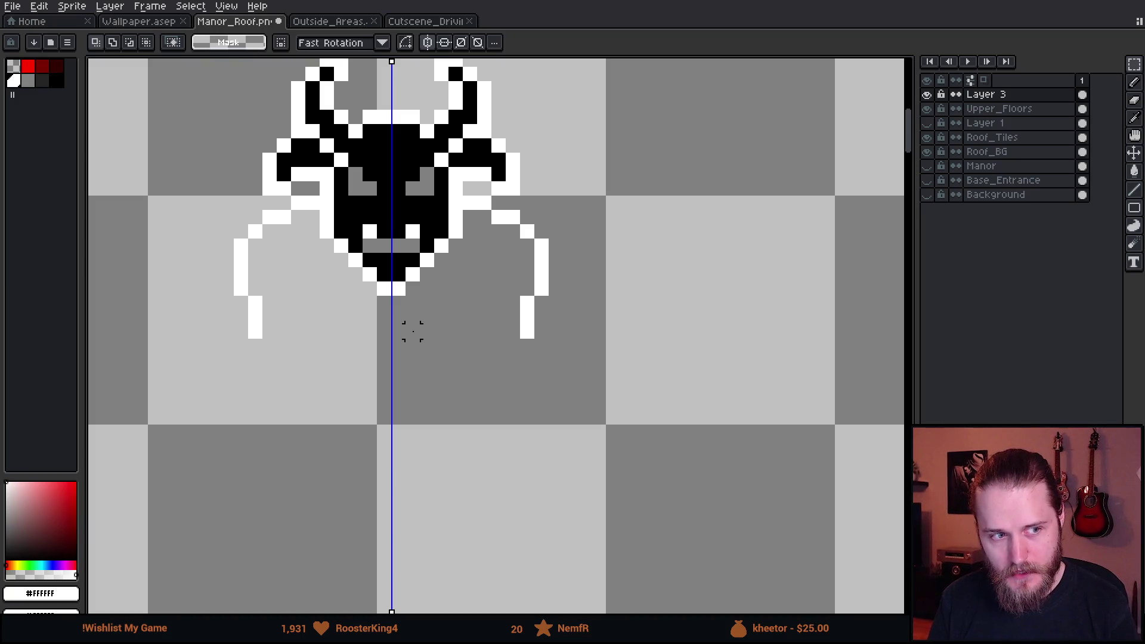
{"action": "mouse_move", "coordinate": [389, 327]}
{"action": "left_mouse_down"}
{"action": "mouse_move", "coordinate": [442, 388]}
{"action": "mouse_move", "coordinate": [427, 432]}
{"action": "left_mouse_up"}
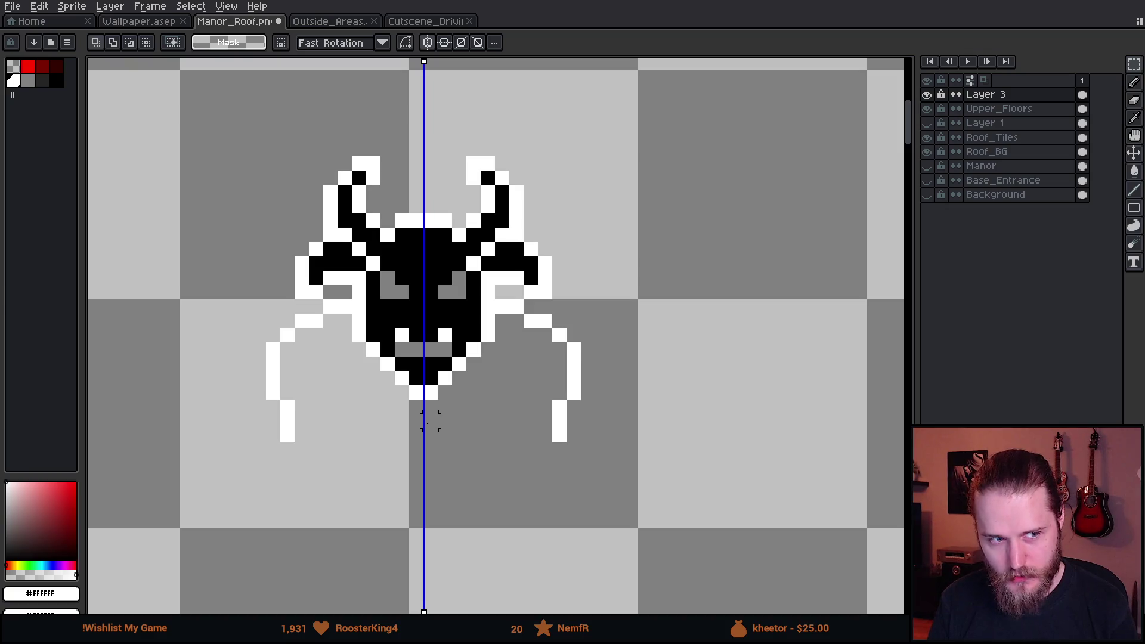
Nudge the side legs one pixel right, commit the move, and deselect.
{"action": "mouse_move", "coordinate": [257, 349]}
{"action": "left_mouse_down"}
{"action": "mouse_move", "coordinate": [591, 382]}
{"action": "mouse_move", "coordinate": [590, 512]}
{"action": "left_mouse_up"}
{"action": "left_click_drag", "start_coordinate": [317, 462], "coordinate": [336, 457]}
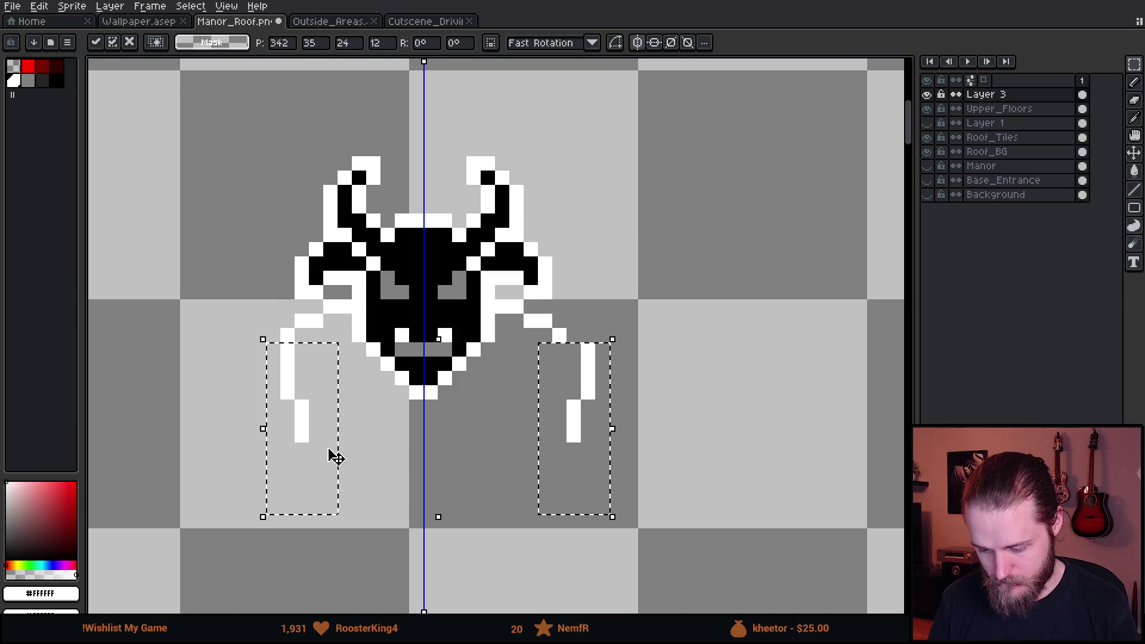
{"action": "key", "text": "Return"}
{"action": "scroll", "coordinate": [511, 447], "scroll_direction": "down", "scroll_amount": 4}
{"action": "key", "text": "ctrl+d"}
{"action": "scroll", "coordinate": [512, 447], "scroll_direction": "down", "scroll_amount": 3}
{"action": "scroll", "coordinate": [458, 368], "scroll_direction": "up", "scroll_amount": 1}
{"action": "left_click_drag", "start_coordinate": [458, 368], "coordinate": [447, 344]}
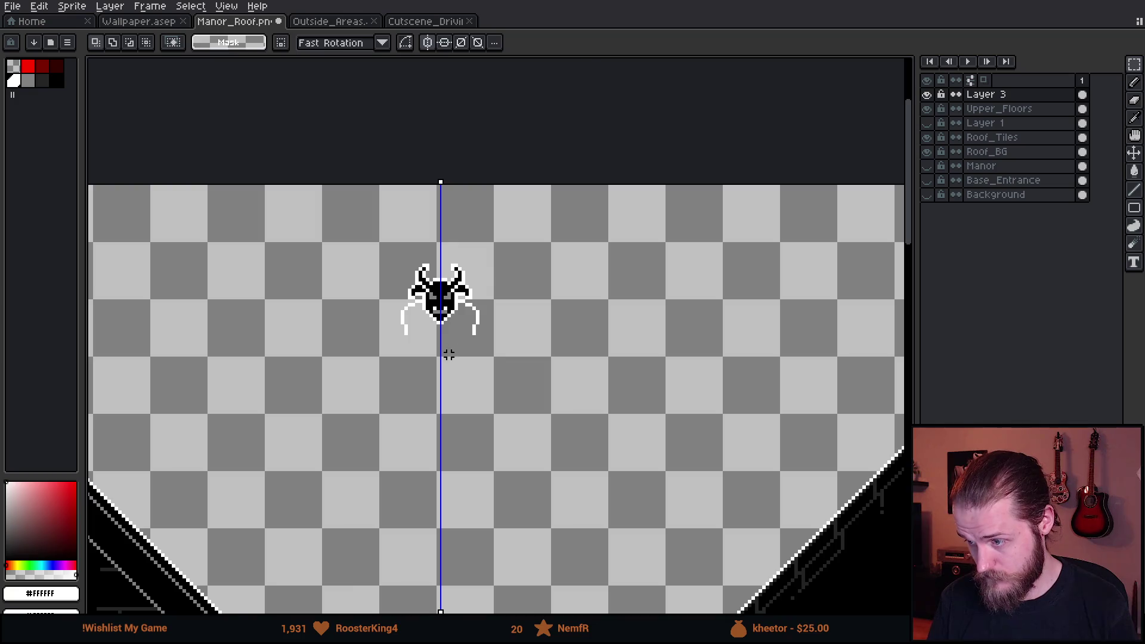
{"action": "scroll", "coordinate": [442, 365], "scroll_direction": "up", "scroll_amount": 2}
{"action": "key", "text": "b"}
{"action": "scroll", "coordinate": [382, 317], "scroll_direction": "up", "scroll_amount": 1}
{"action": "scroll", "coordinate": [366, 319], "scroll_direction": "up", "scroll_amount": 3}
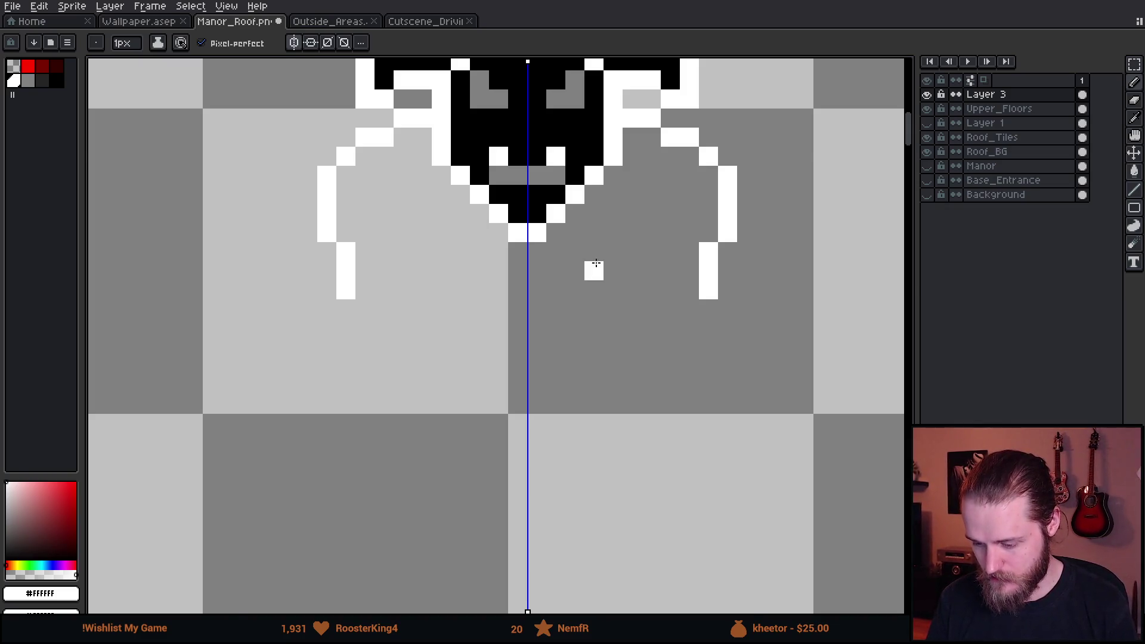
Draw a mirrored white diagonal fold line beneath the head.
{"action": "scroll", "coordinate": [584, 289], "scroll_direction": "down", "scroll_amount": 5}
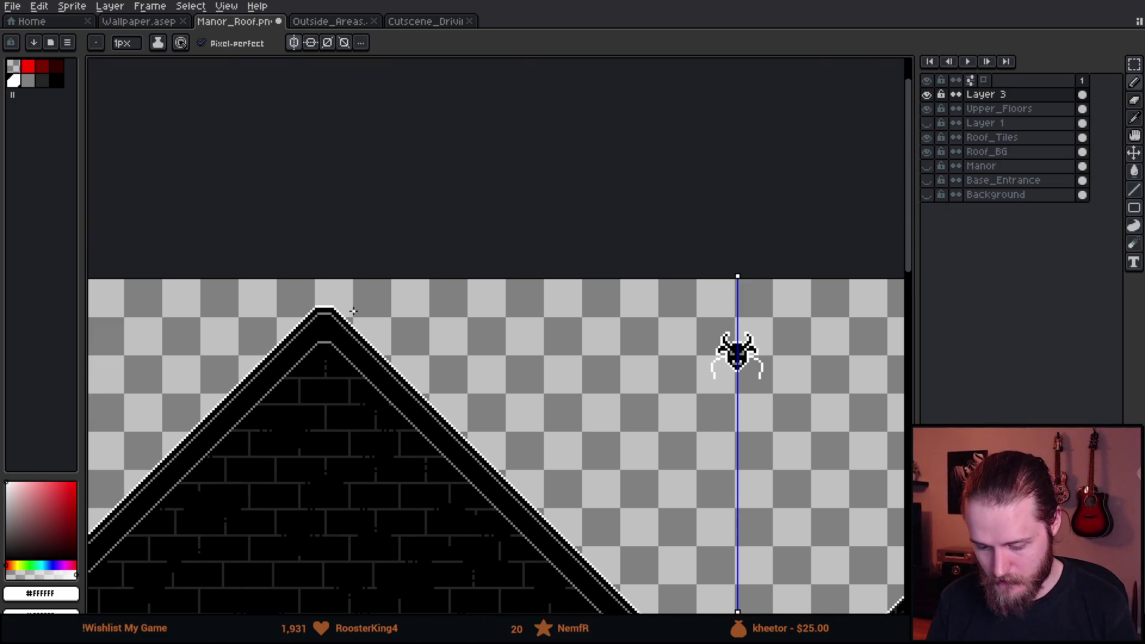
{"action": "scroll", "coordinate": [278, 307], "scroll_direction": "up", "scroll_amount": 3}
{"action": "scroll", "coordinate": [355, 319], "scroll_direction": "down", "scroll_amount": 3}
{"action": "scroll", "coordinate": [475, 373], "scroll_direction": "up", "scroll_amount": 2}
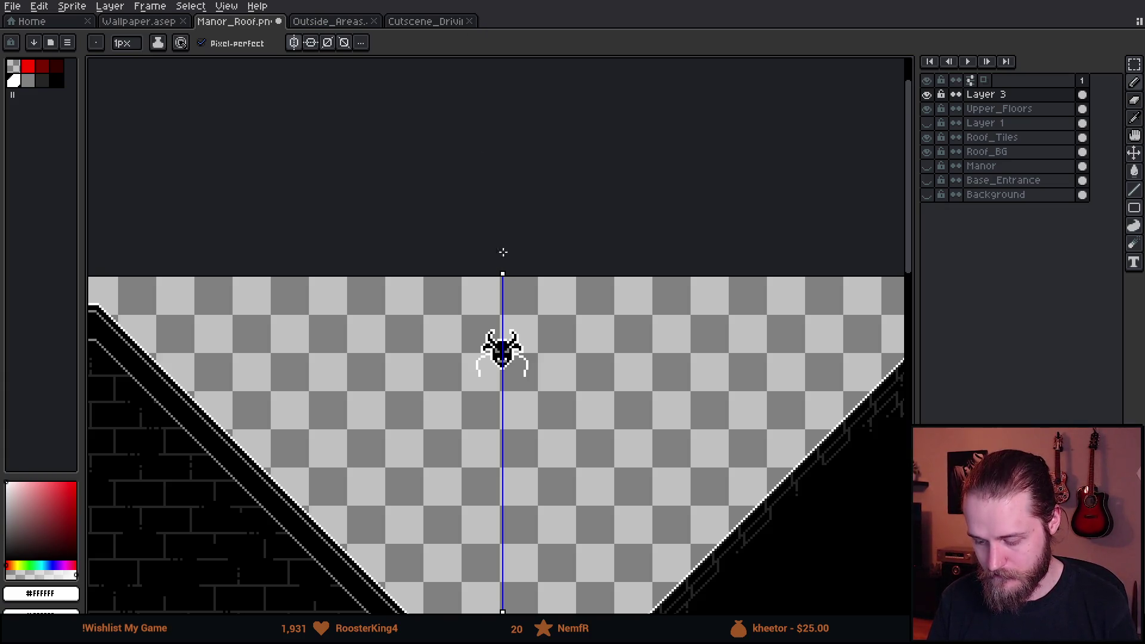
{"action": "scroll", "coordinate": [443, 392], "scroll_direction": "down", "scroll_amount": 2}
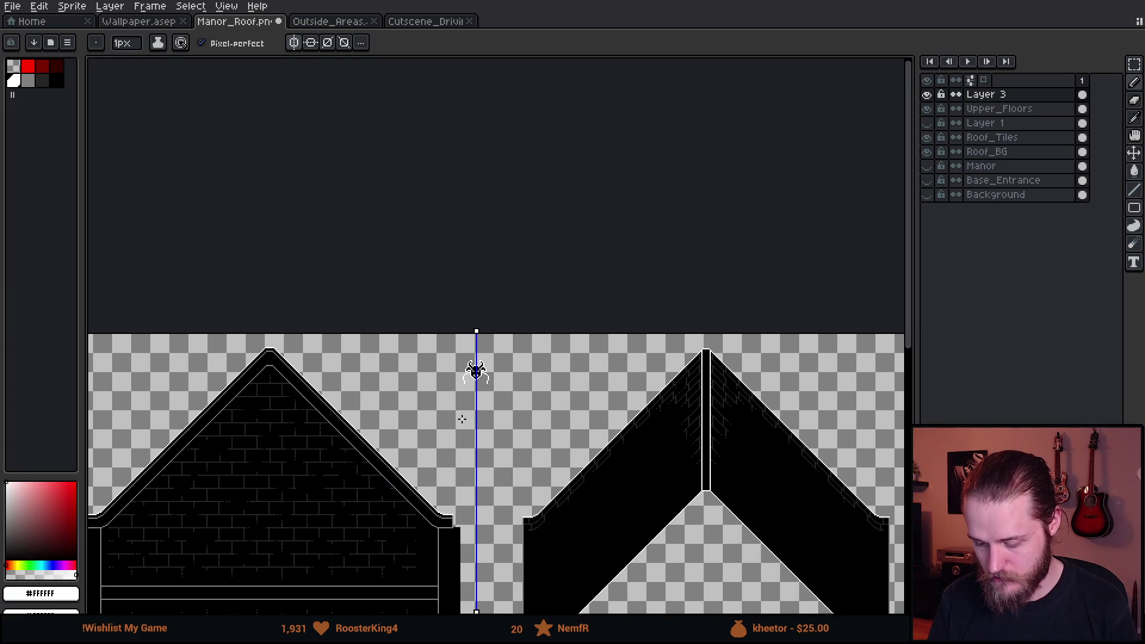
{"action": "scroll", "coordinate": [462, 420], "scroll_direction": "up", "scroll_amount": 5}
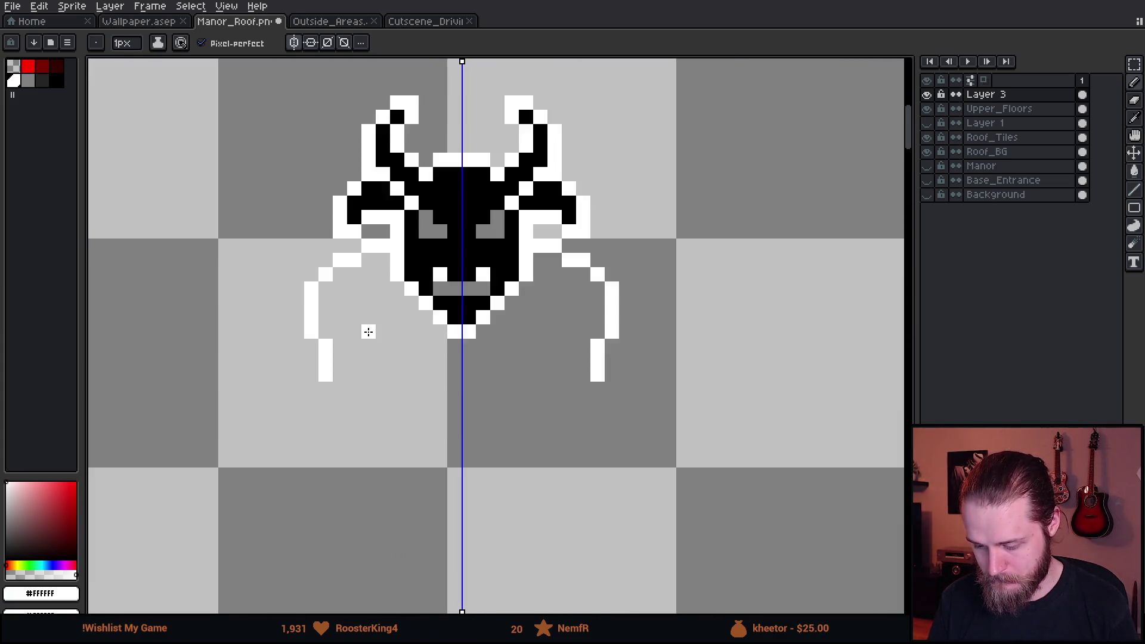
{"action": "scroll", "coordinate": [368, 331], "scroll_direction": "up", "scroll_amount": 1}
{"action": "scroll", "coordinate": [359, 321], "scroll_direction": "down", "scroll_amount": 1}
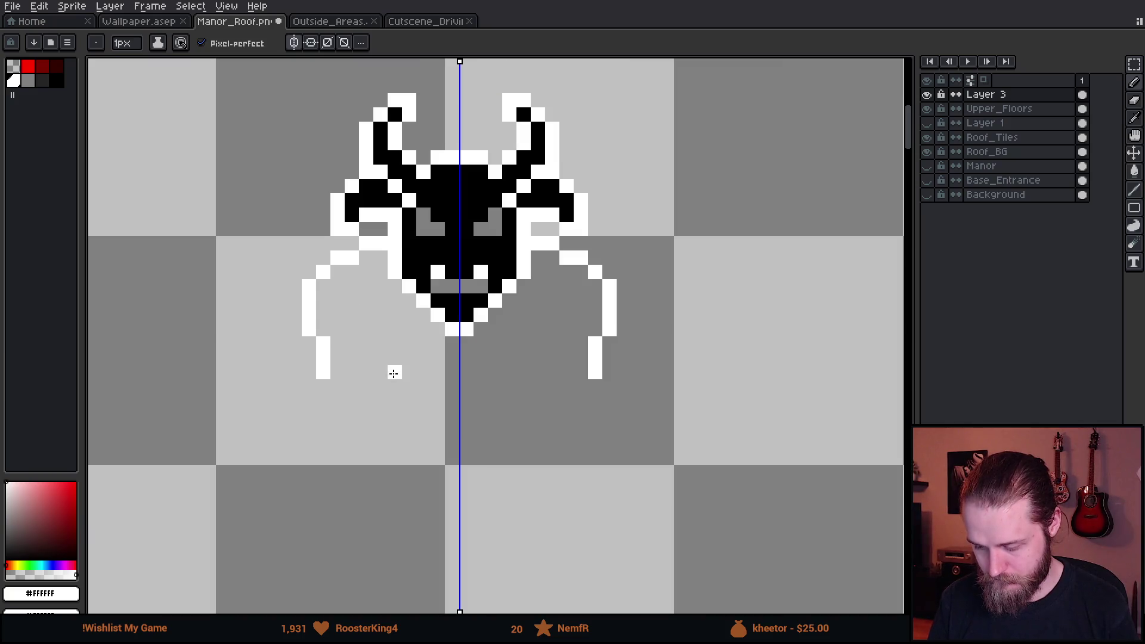
{"action": "left_click_drag", "start_coordinate": [442, 428], "coordinate": [434, 346]}
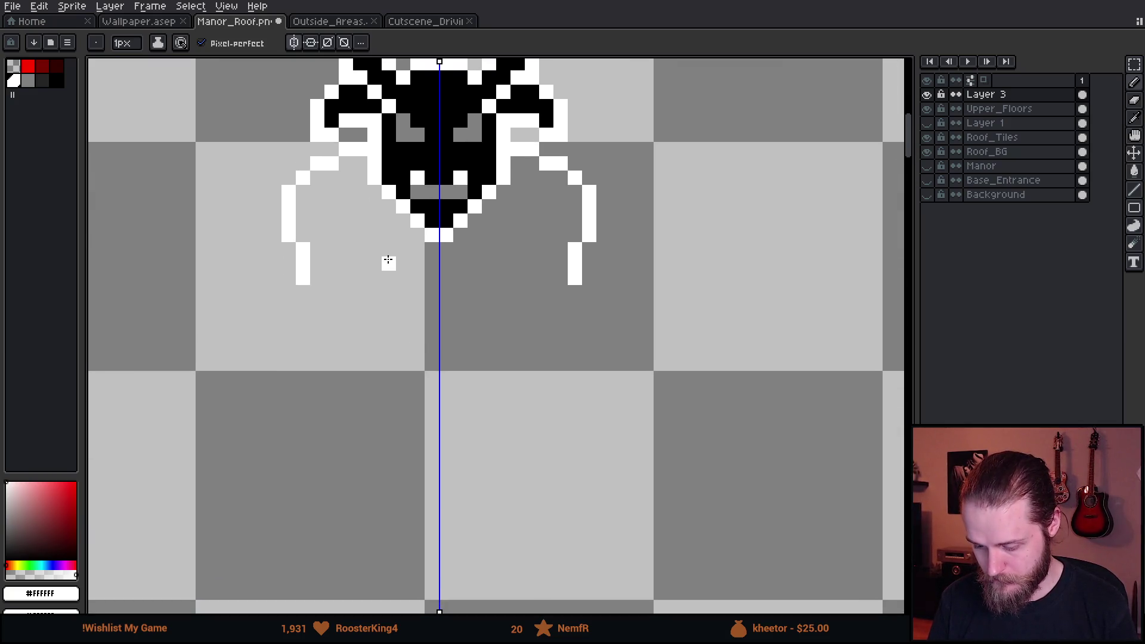
{"action": "left_click", "coordinate": [364, 236]}
{"action": "left_click_drag", "start_coordinate": [364, 237], "coordinate": [412, 387]}
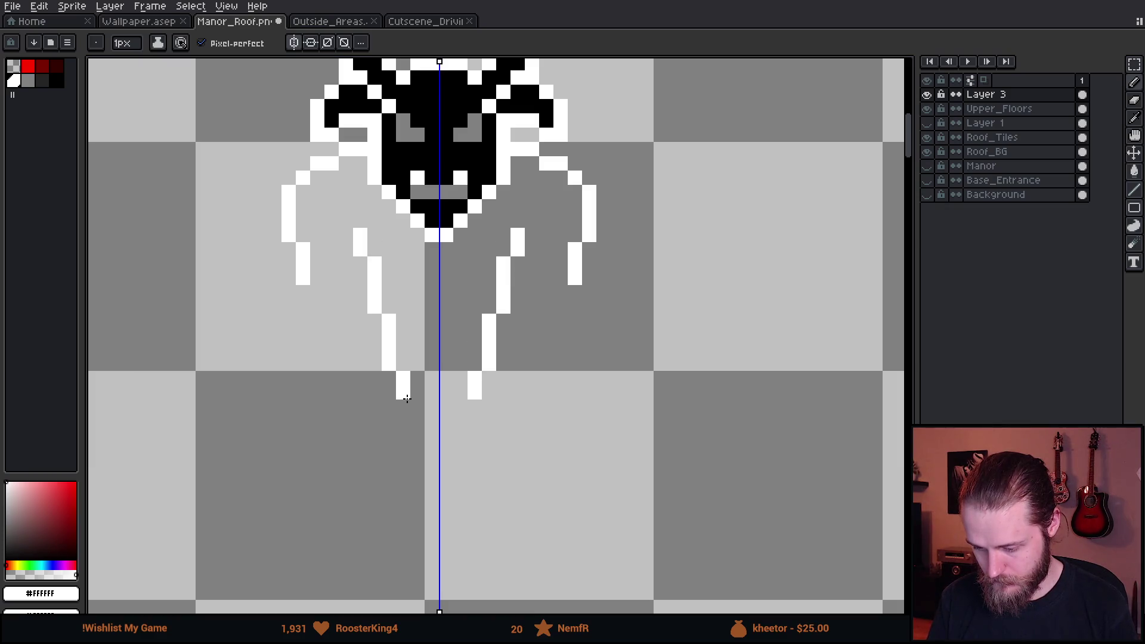
Add a second mirrored fold line and an outer fold curving down and outward.
{"action": "left_click_drag", "start_coordinate": [301, 302], "coordinate": [375, 408]}
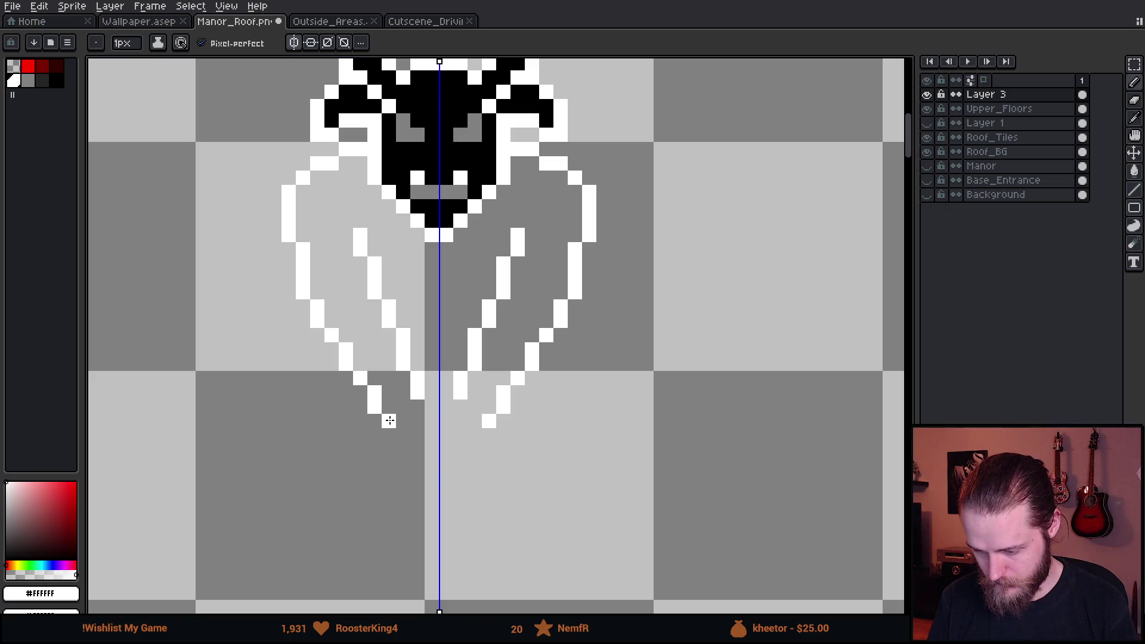
{"action": "scroll", "coordinate": [389, 421], "scroll_direction": "down", "scroll_amount": 5}
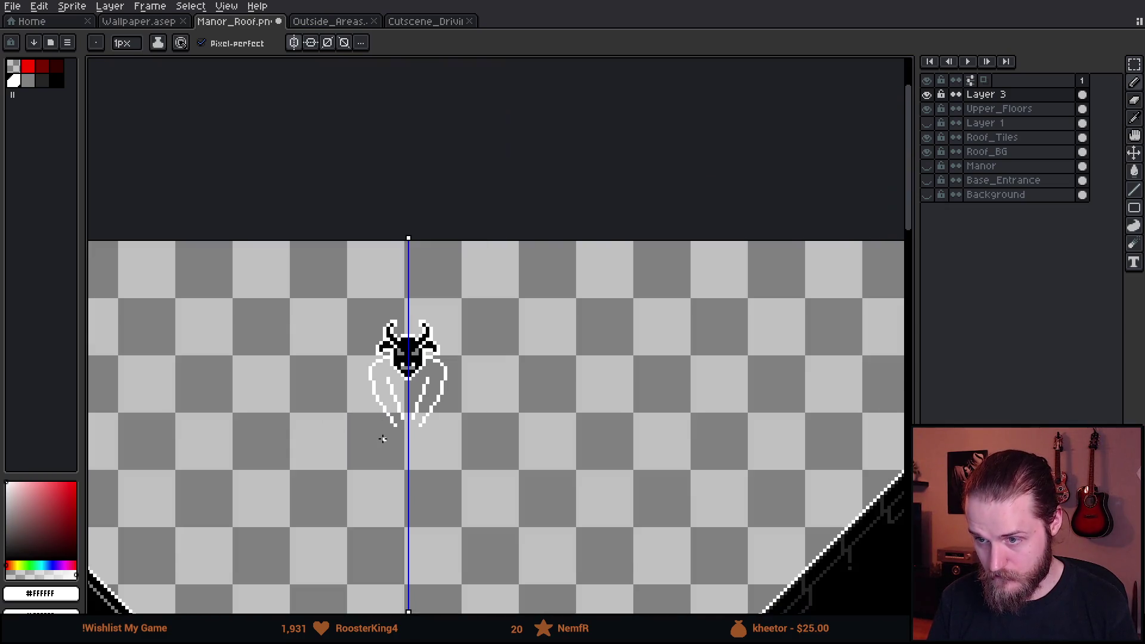
{"action": "scroll", "coordinate": [379, 438], "scroll_direction": "up", "scroll_amount": 4}
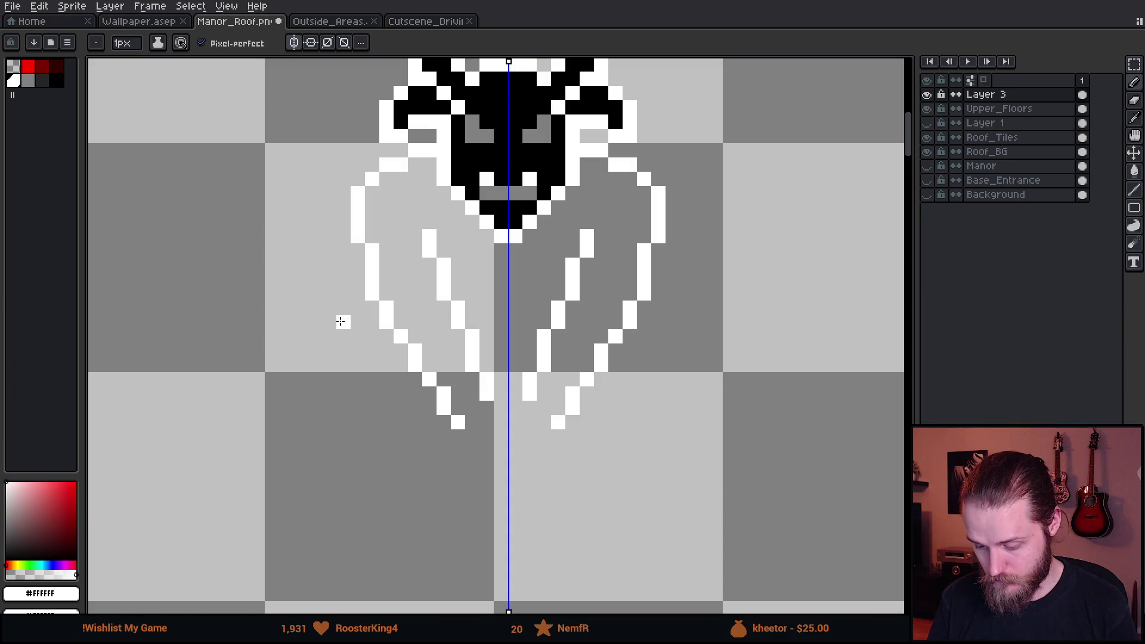
{"action": "left_click", "coordinate": [355, 305]}
{"action": "mouse_move", "coordinate": [355, 304]}
{"action": "left_mouse_down"}
{"action": "mouse_move", "coordinate": [315, 328]}
{"action": "mouse_move", "coordinate": [315, 355]}
{"action": "mouse_move", "coordinate": [358, 422]}
{"action": "mouse_move", "coordinate": [426, 439]}
{"action": "mouse_move", "coordinate": [401, 441]}
{"action": "left_mouse_up"}
{"action": "scroll", "coordinate": [402, 441], "scroll_direction": "down", "scroll_amount": 5}
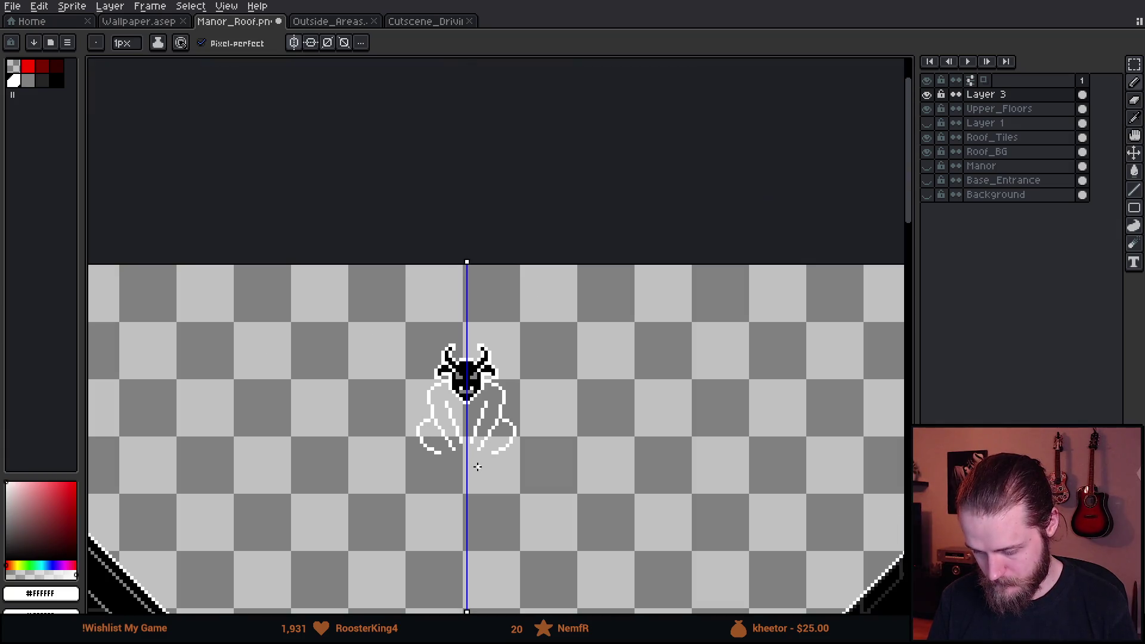
{"action": "scroll", "coordinate": [494, 463], "scroll_direction": "down", "scroll_amount": 2}
{"action": "scroll", "coordinate": [494, 463], "scroll_direction": "up", "scroll_amount": 4}
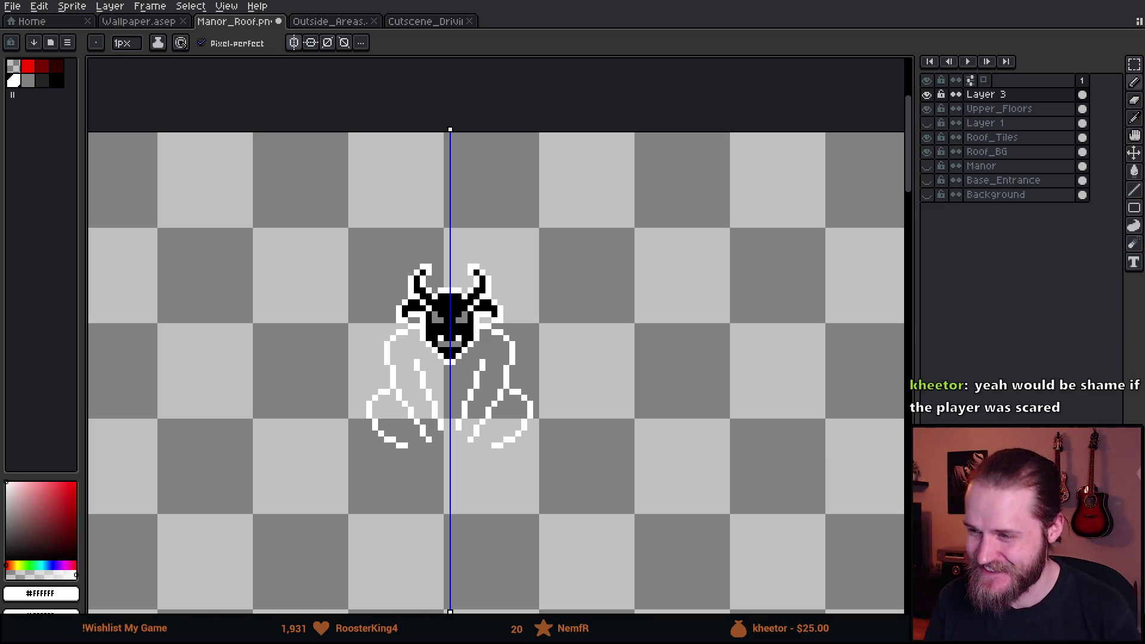
{"action": "scroll", "coordinate": [417, 459], "scroll_direction": "up", "scroll_amount": 4}
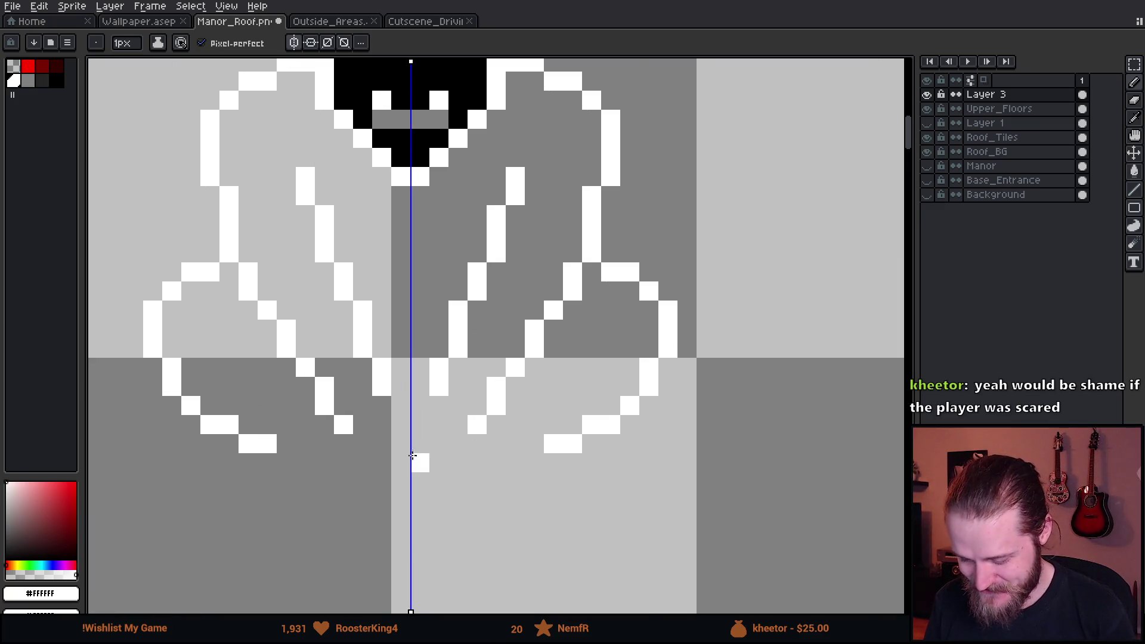
Erase a diagonal of white pixels and redraw a mirrored bent column in the robe.
{"action": "key", "text": "e"}
{"action": "mouse_move", "coordinate": [385, 356]}
{"action": "left_mouse_down"}
{"action": "mouse_move", "coordinate": [386, 299]}
{"action": "mouse_move", "coordinate": [386, 337]}
{"action": "left_mouse_up"}
{"action": "key", "text": "b"}
{"action": "left_click_drag", "start_coordinate": [348, 298], "coordinate": [365, 382]}
{"action": "key", "text": "ctrl+z"}
{"action": "left_click_drag", "start_coordinate": [366, 337], "coordinate": [385, 375]}
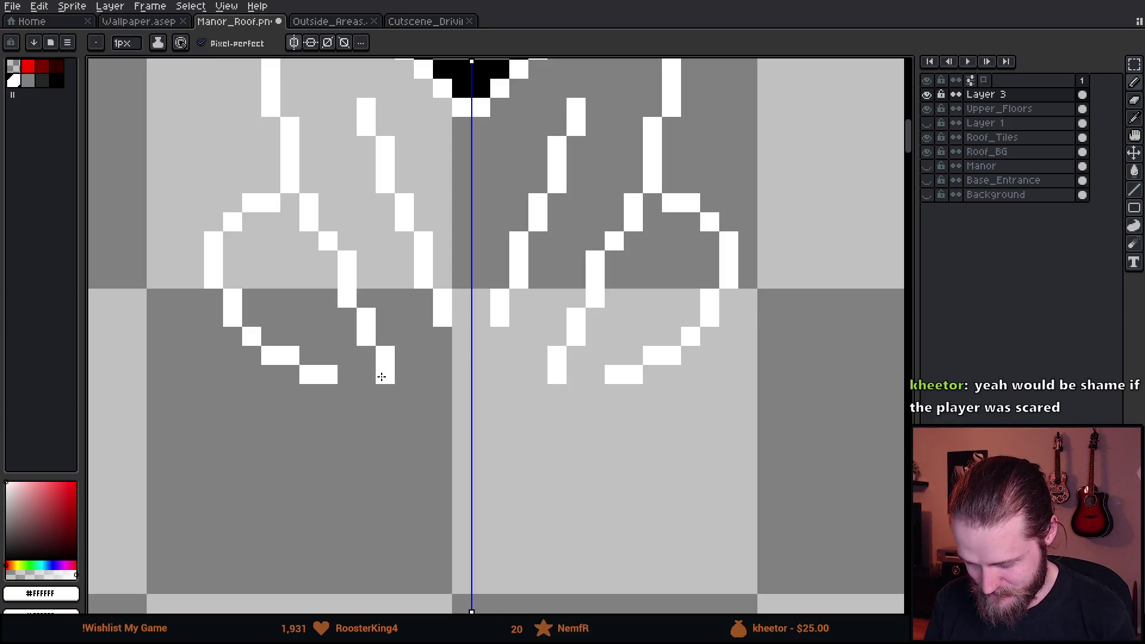
{"action": "left_click_drag", "start_coordinate": [461, 346], "coordinate": [462, 341]}
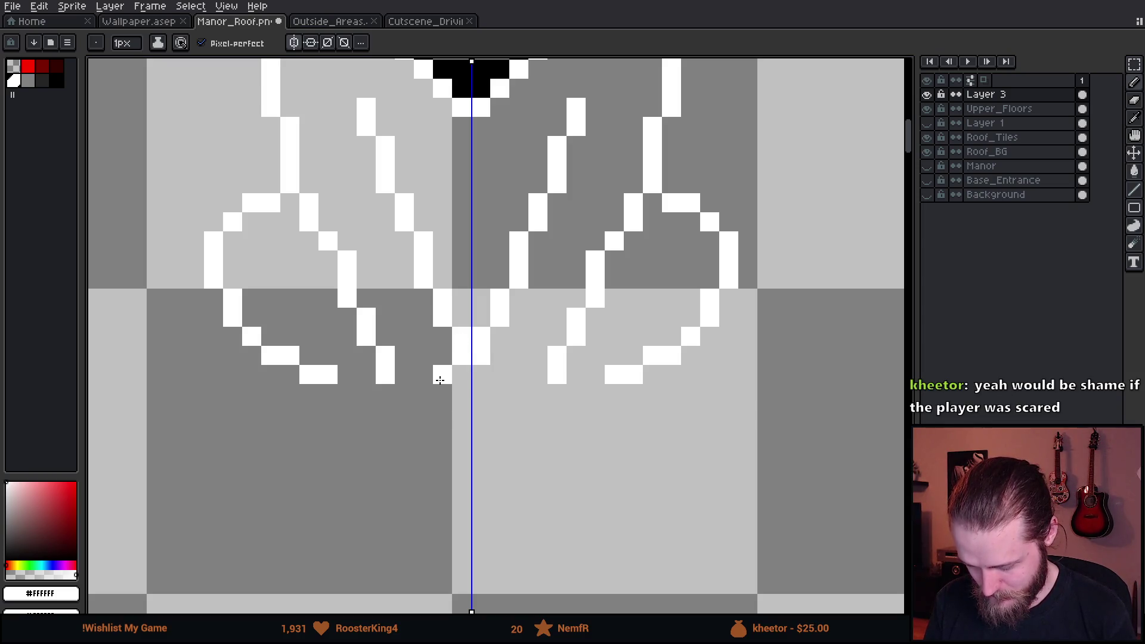
{"action": "left_click", "coordinate": [439, 380]}
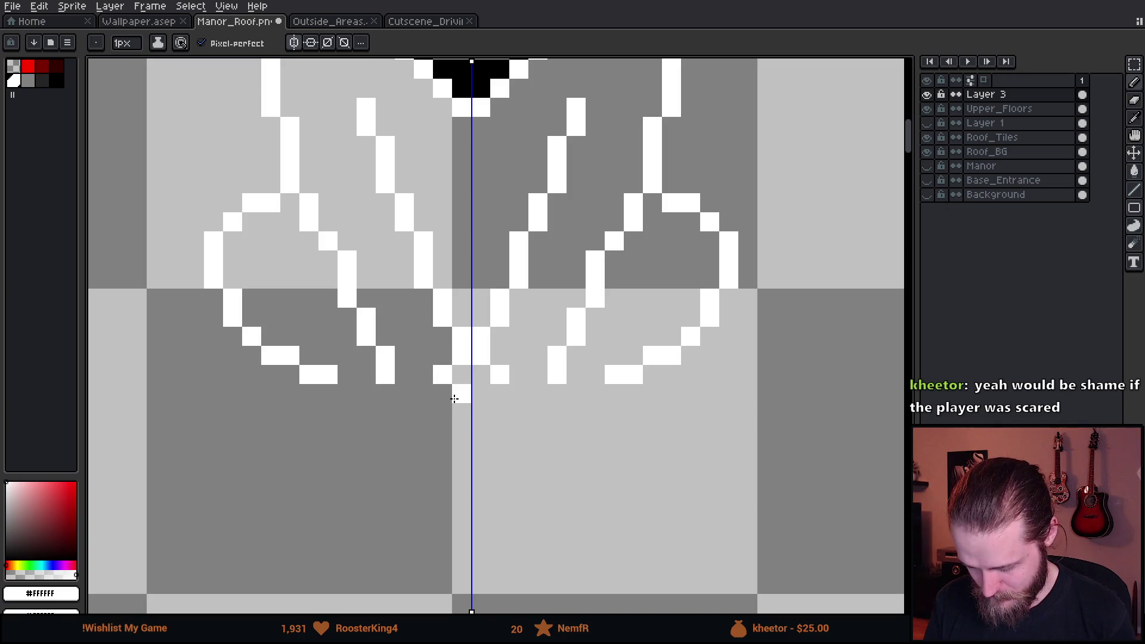
Undo the centre column and rebuild a white centre block with mirrored pixels beside it.
{"action": "key", "text": "ctrl+z"}
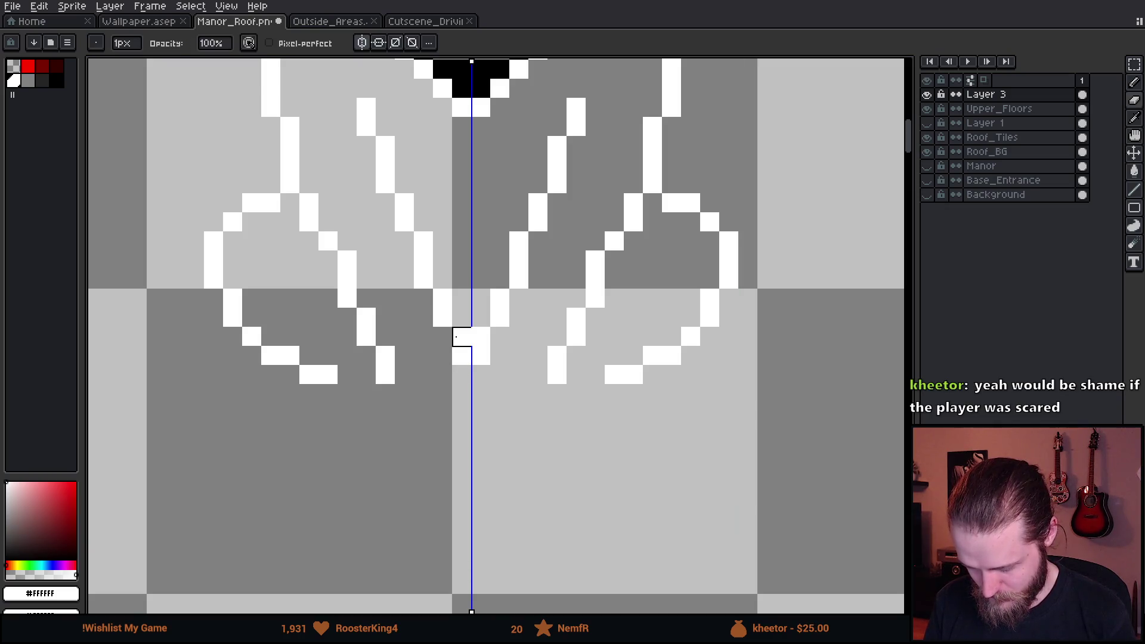
{"action": "key", "text": "ctrl+z"}
{"action": "left_click", "coordinate": [440, 337]}
{"action": "left_click", "coordinate": [442, 355]}
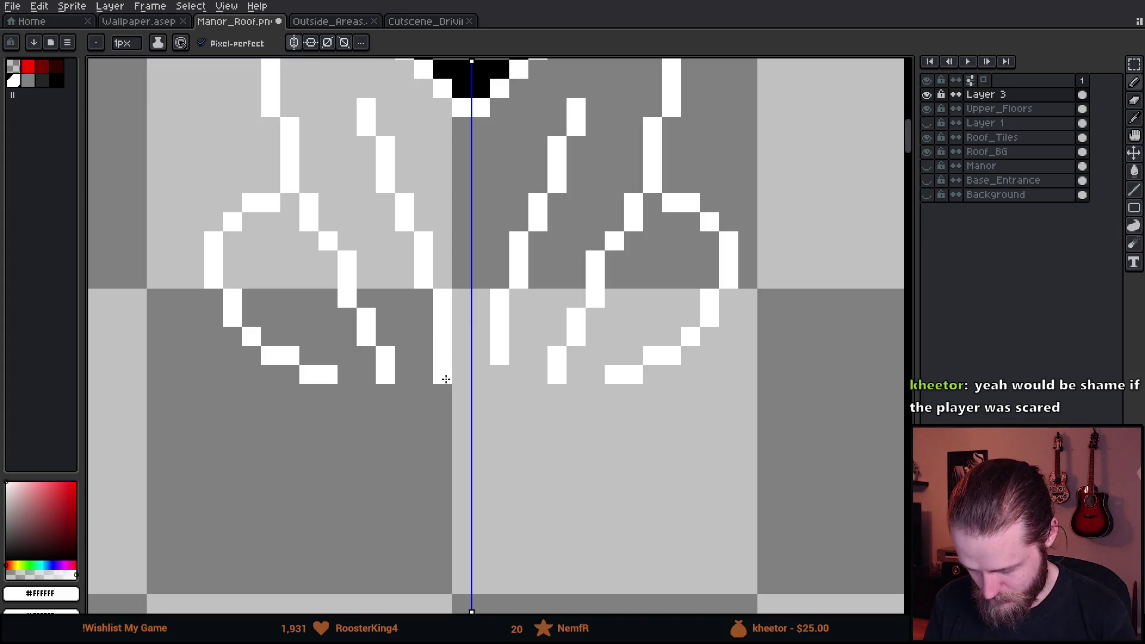
{"action": "left_click", "coordinate": [444, 377]}
{"action": "left_click", "coordinate": [460, 407]}
{"action": "left_click", "coordinate": [458, 386]}
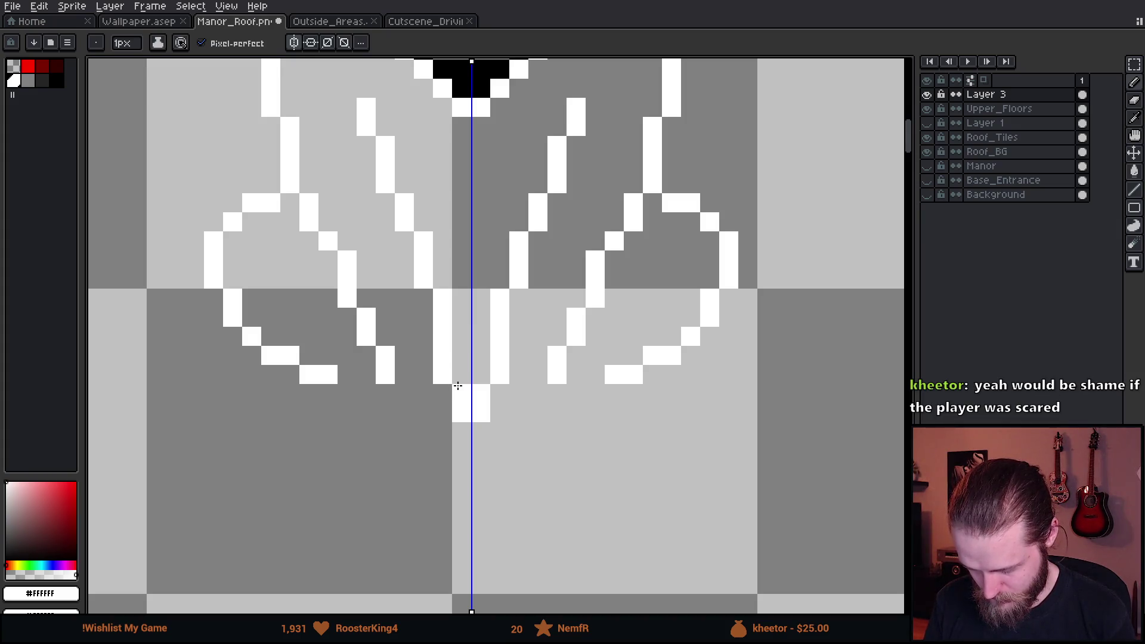
Add mirrored pixels below the centre block and extend the bottom hem row outward.
{"action": "left_click", "coordinate": [441, 428]}
{"action": "left_click", "coordinate": [441, 449]}
{"action": "left_click", "coordinate": [423, 430]}
{"action": "left_click", "coordinate": [404, 448]}
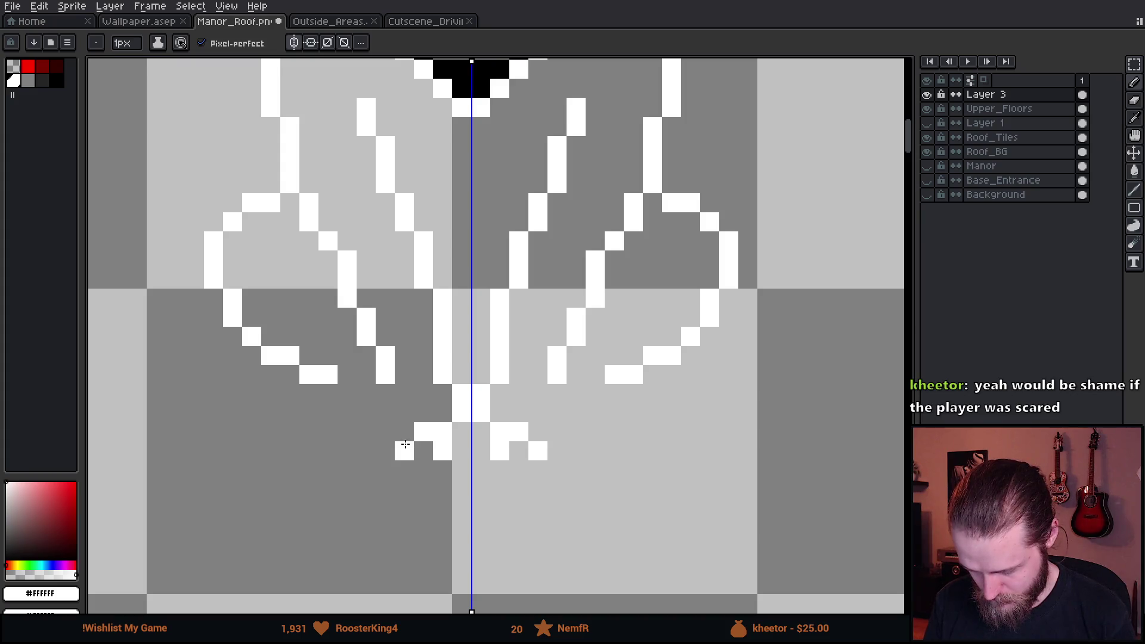
{"action": "left_click", "coordinate": [404, 431]}
{"action": "left_click", "coordinate": [386, 432]}
{"action": "left_click", "coordinate": [366, 451]}
{"action": "left_click", "coordinate": [366, 432]}
{"action": "left_click_drag", "start_coordinate": [368, 427], "coordinate": [365, 396]}
Erase two stray white pixels and draw a white vertical line down the robe.
{"action": "scroll", "coordinate": [501, 442], "scroll_direction": "down", "scroll_amount": 5}
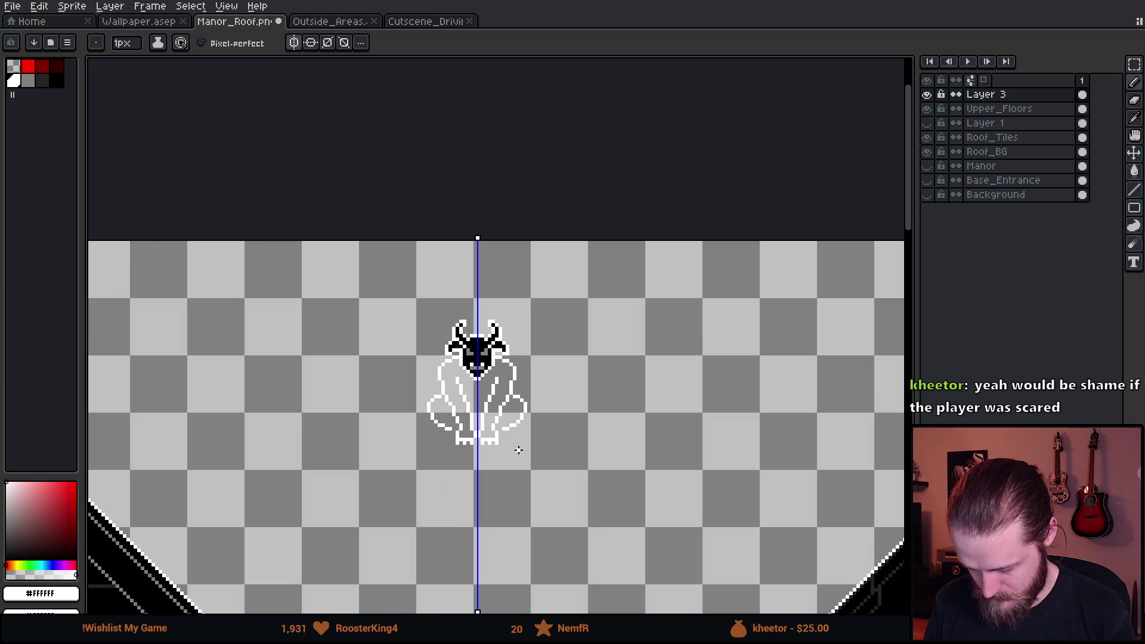
{"action": "scroll", "coordinate": [464, 429], "scroll_direction": "up", "scroll_amount": 5}
{"action": "key", "text": "e"}
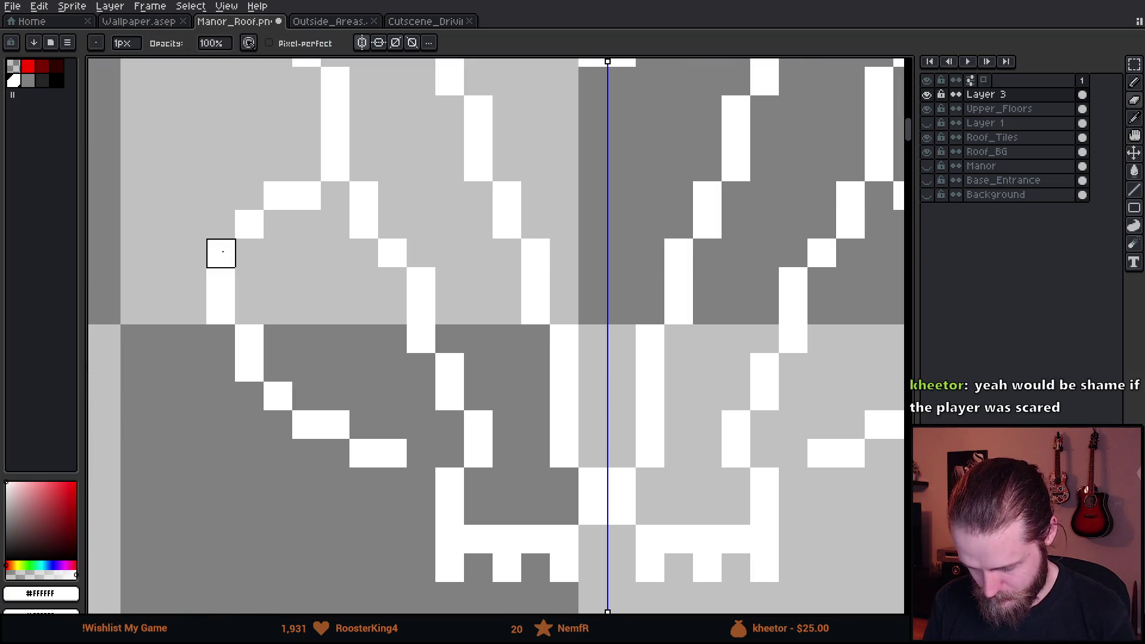
{"action": "left_click_drag", "start_coordinate": [221, 225], "coordinate": [278, 167]}
{"action": "key", "text": "b"}
{"action": "left_click", "coordinate": [272, 223]}
{"action": "mouse_move", "coordinate": [272, 223]}
{"action": "left_mouse_down"}
{"action": "mouse_move", "coordinate": [256, 248]}
{"action": "mouse_move", "coordinate": [270, 258]}
{"action": "mouse_move", "coordinate": [277, 358]}
{"action": "mouse_move", "coordinate": [300, 386]}
{"action": "mouse_move", "coordinate": [302, 371]}
{"action": "left_mouse_up"}
Replace the robe's lower outline with a white diagonal staircase.
{"action": "key", "text": "e"}
{"action": "mouse_move", "coordinate": [249, 339]}
{"action": "left_mouse_down"}
{"action": "mouse_move", "coordinate": [248, 393]}
{"action": "mouse_move", "coordinate": [276, 422]}
{"action": "mouse_move", "coordinate": [307, 425]}
{"action": "left_mouse_up"}
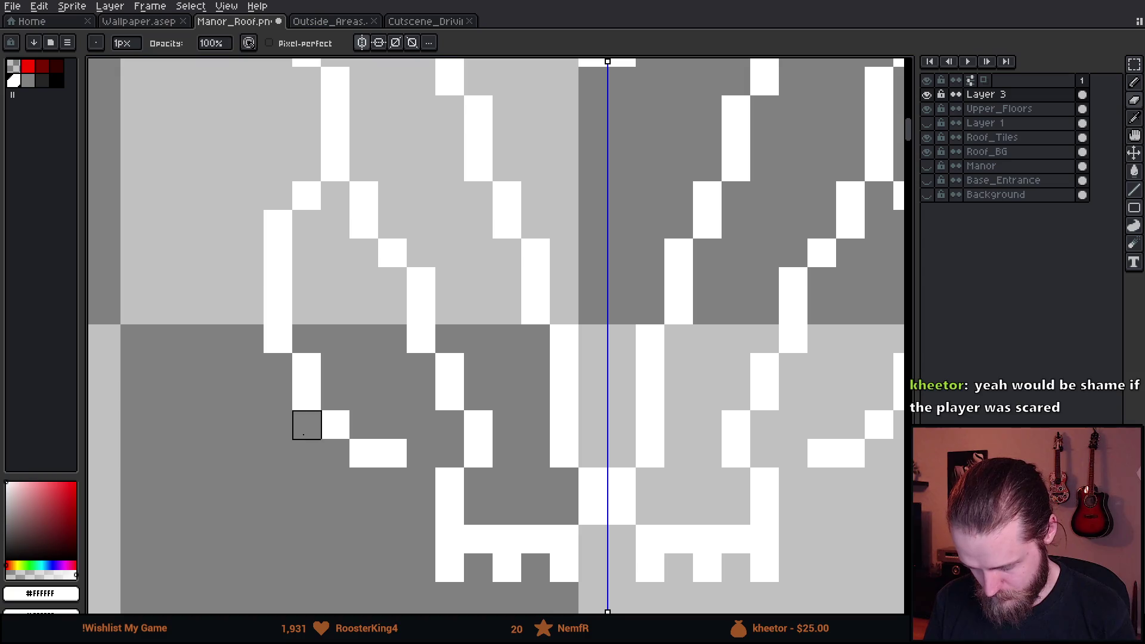
{"action": "scroll", "coordinate": [306, 425], "scroll_direction": "down", "scroll_amount": 7}
{"action": "scroll", "coordinate": [311, 460], "scroll_direction": "up", "scroll_amount": 7}
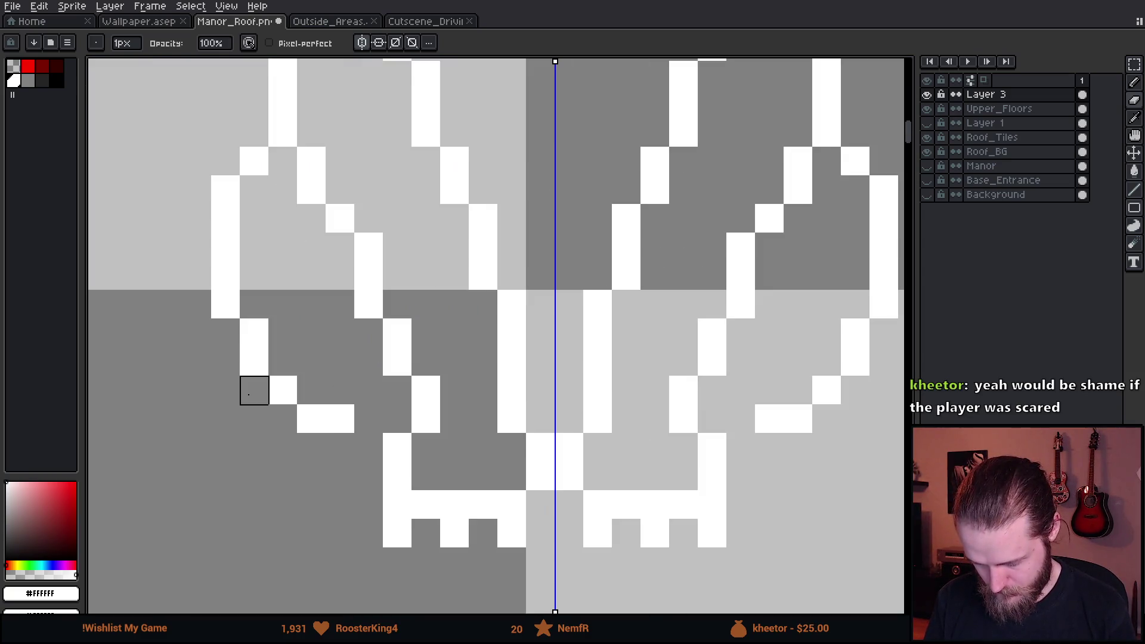
{"action": "key", "text": "b"}
{"action": "mouse_move", "coordinate": [316, 418]}
{"action": "left_mouse_down"}
{"action": "mouse_move", "coordinate": [343, 417]}
{"action": "mouse_move", "coordinate": [325, 430]}
{"action": "mouse_move", "coordinate": [360, 464]}
{"action": "left_mouse_up"}
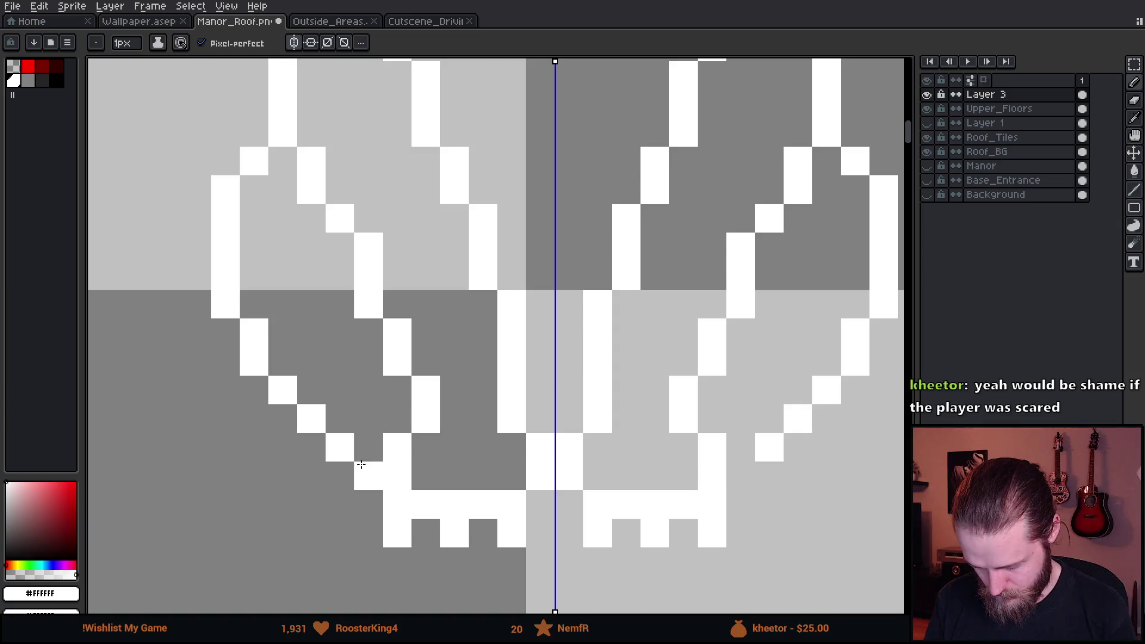
{"action": "scroll", "coordinate": [360, 463], "scroll_direction": "down", "scroll_amount": 9}
{"action": "scroll", "coordinate": [360, 465], "scroll_direction": "up", "scroll_amount": 1}
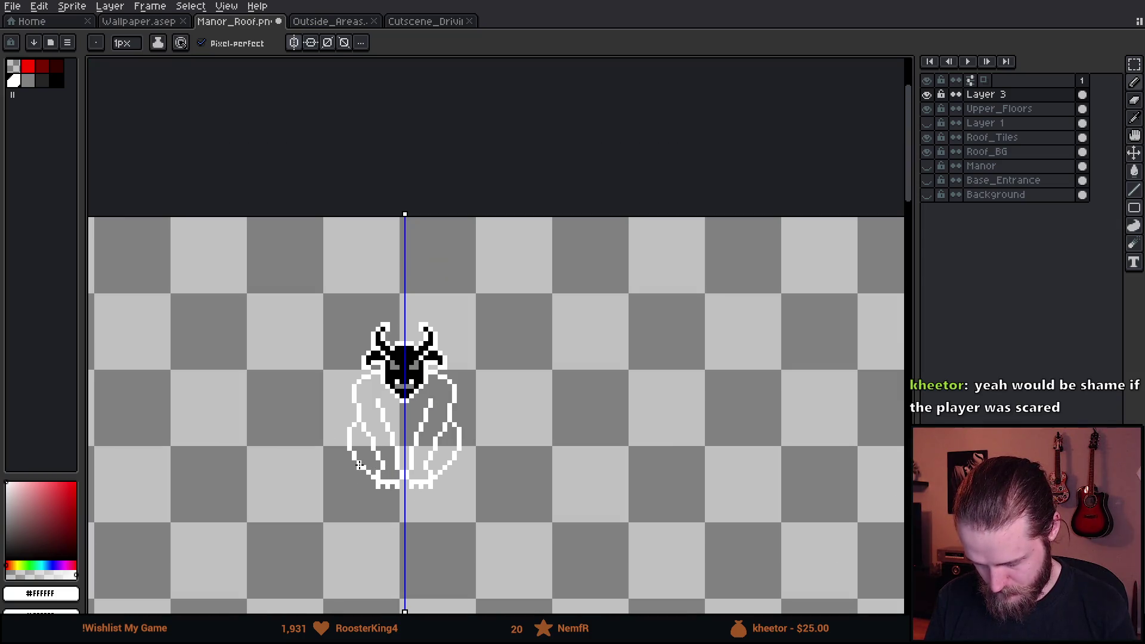
{"action": "scroll", "coordinate": [441, 473], "scroll_direction": "up", "scroll_amount": 1}
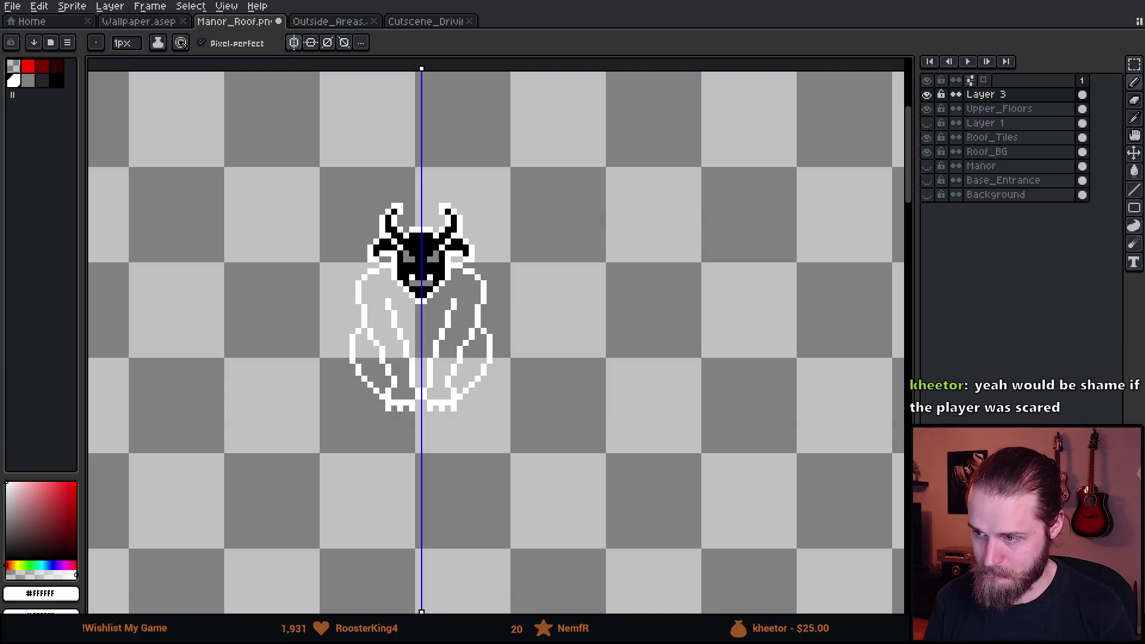
{"action": "scroll", "coordinate": [476, 408], "scroll_direction": "up", "scroll_amount": 6}
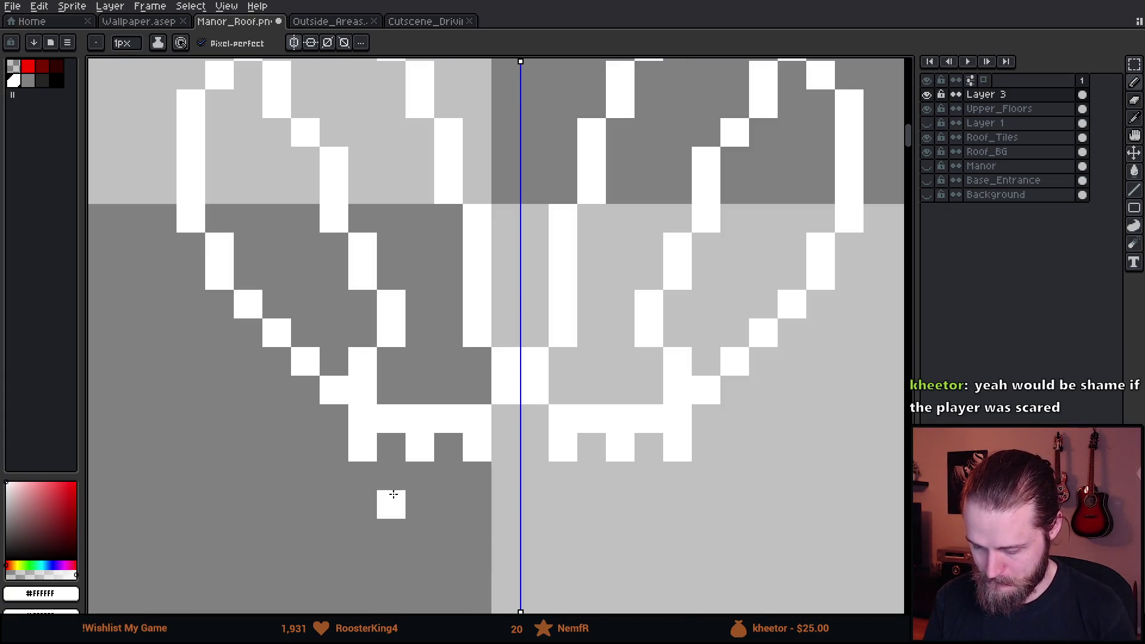
Erase the old toes and draw four mirrored white toe columns under the feet.
{"action": "left_click_drag", "start_coordinate": [477, 448], "coordinate": [334, 447]}
{"action": "key", "text": "b"}
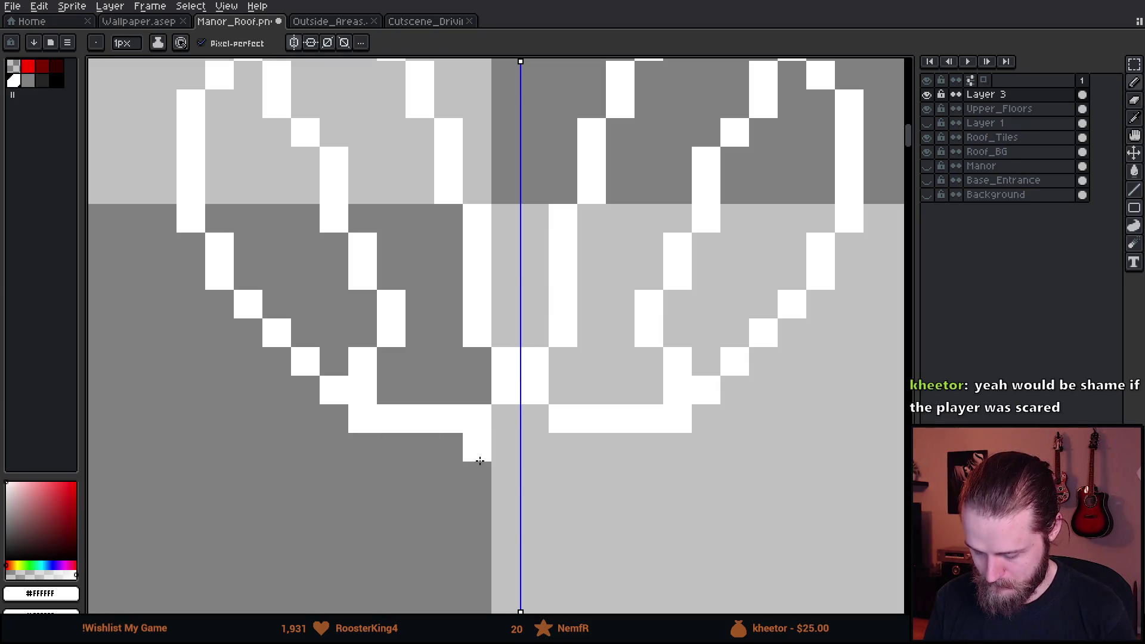
{"action": "left_click_drag", "start_coordinate": [484, 457], "coordinate": [485, 478]}
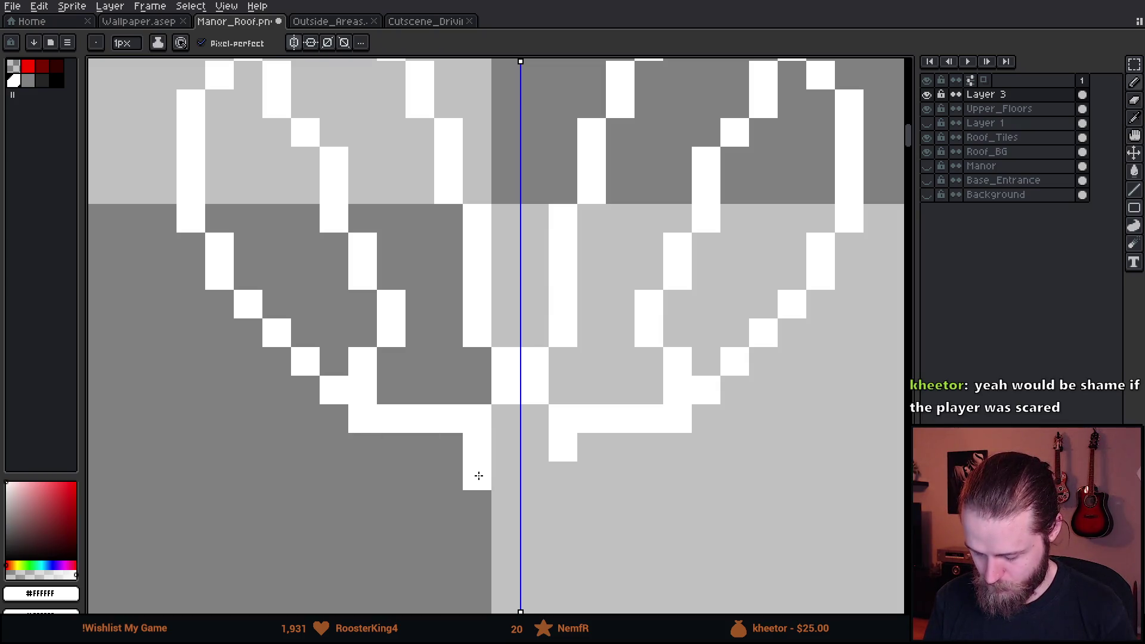
{"action": "left_click_drag", "start_coordinate": [455, 475], "coordinate": [455, 501]}
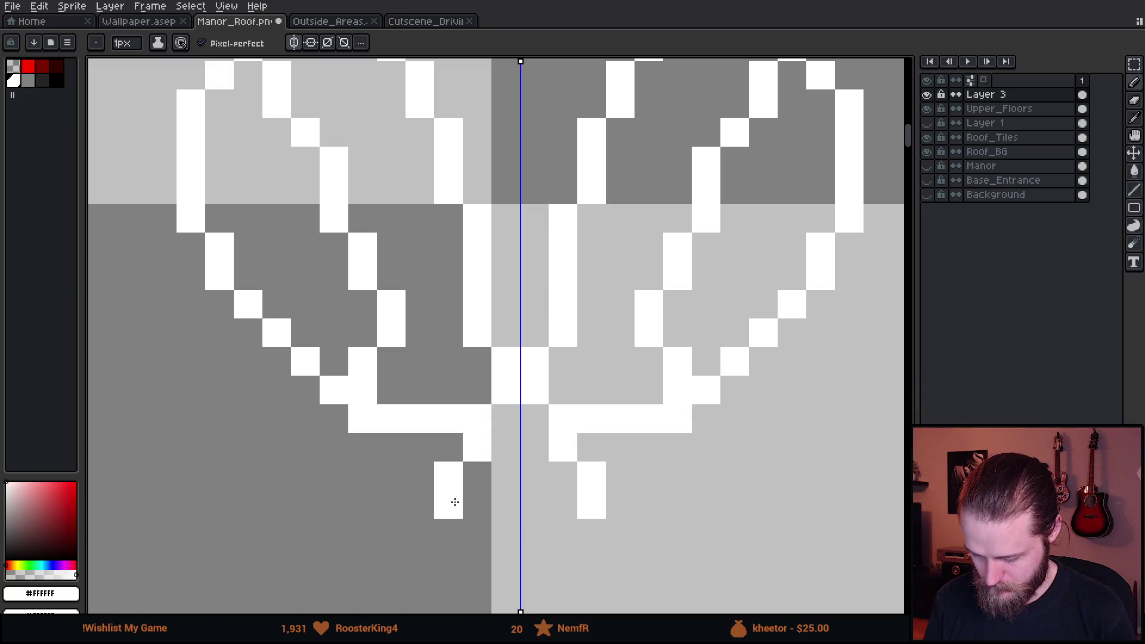
{"action": "left_click", "coordinate": [423, 441]}
{"action": "left_click_drag", "start_coordinate": [391, 471], "coordinate": [391, 507]}
{"action": "left_click", "coordinate": [365, 447]}
{"action": "left_click_drag", "start_coordinate": [337, 475], "coordinate": [345, 504]}
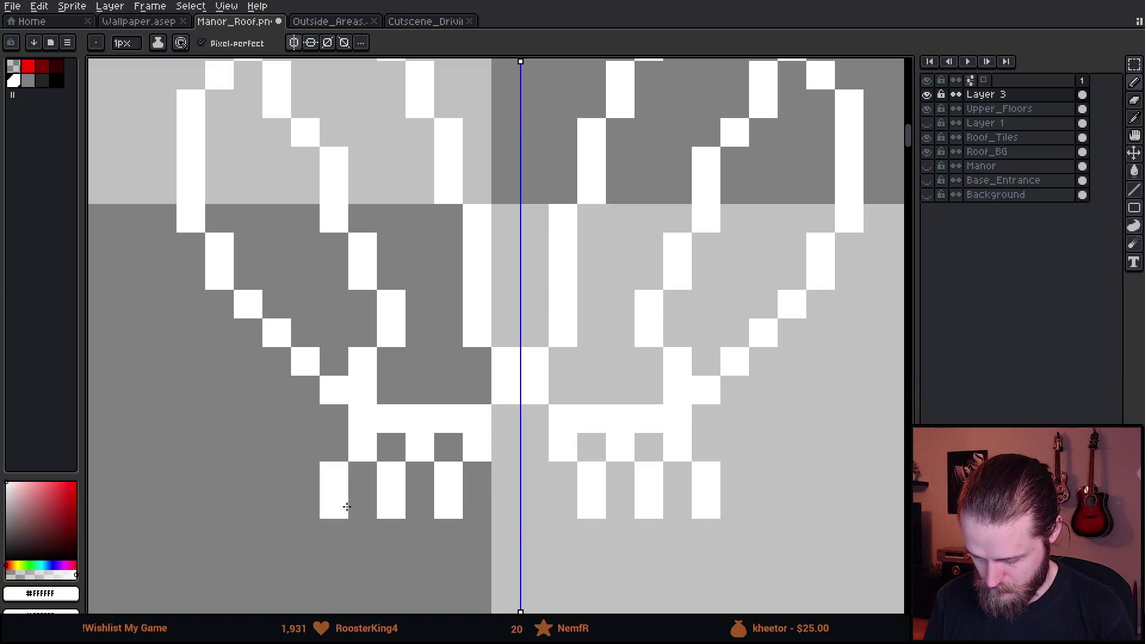
{"action": "left_click", "coordinate": [421, 476]}
{"action": "scroll", "coordinate": [538, 471], "scroll_direction": "down", "scroll_amount": 5}
{"action": "scroll", "coordinate": [512, 488], "scroll_direction": "up", "scroll_amount": 4}
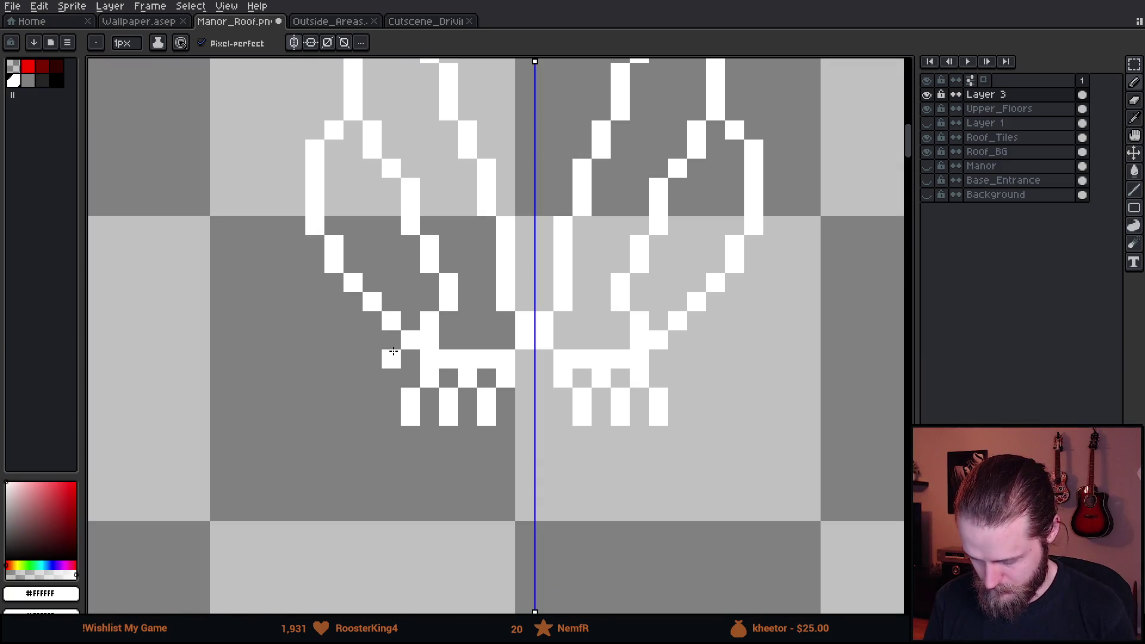
Start the foot's outer edge, running diagonally down toward the base.
{"action": "left_click", "coordinate": [393, 352]}
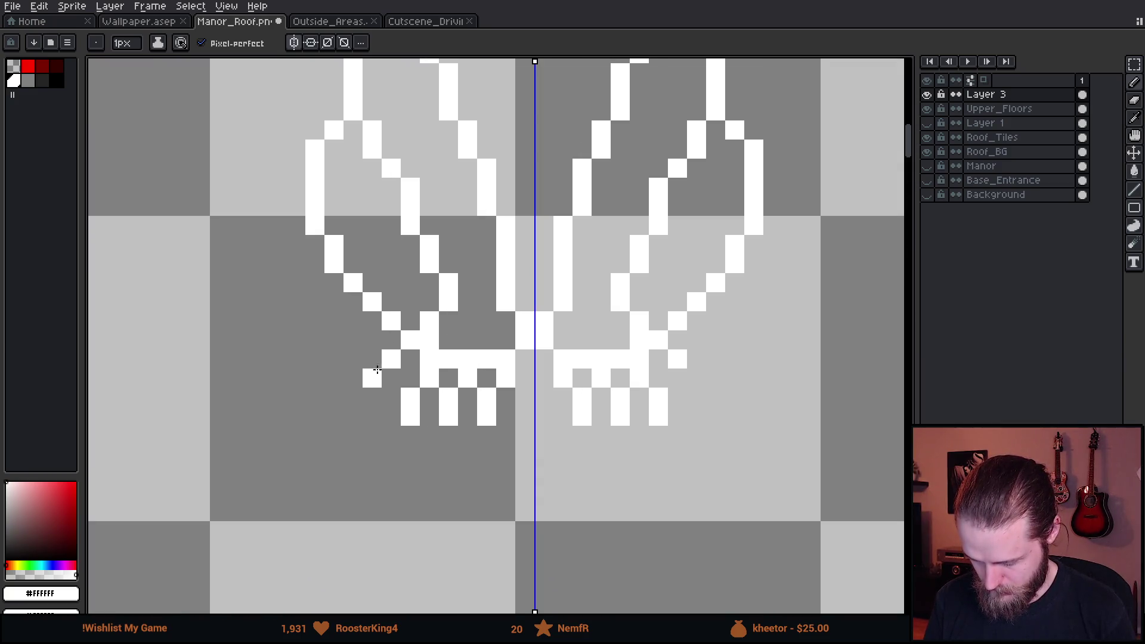
{"action": "left_click", "coordinate": [375, 377]}
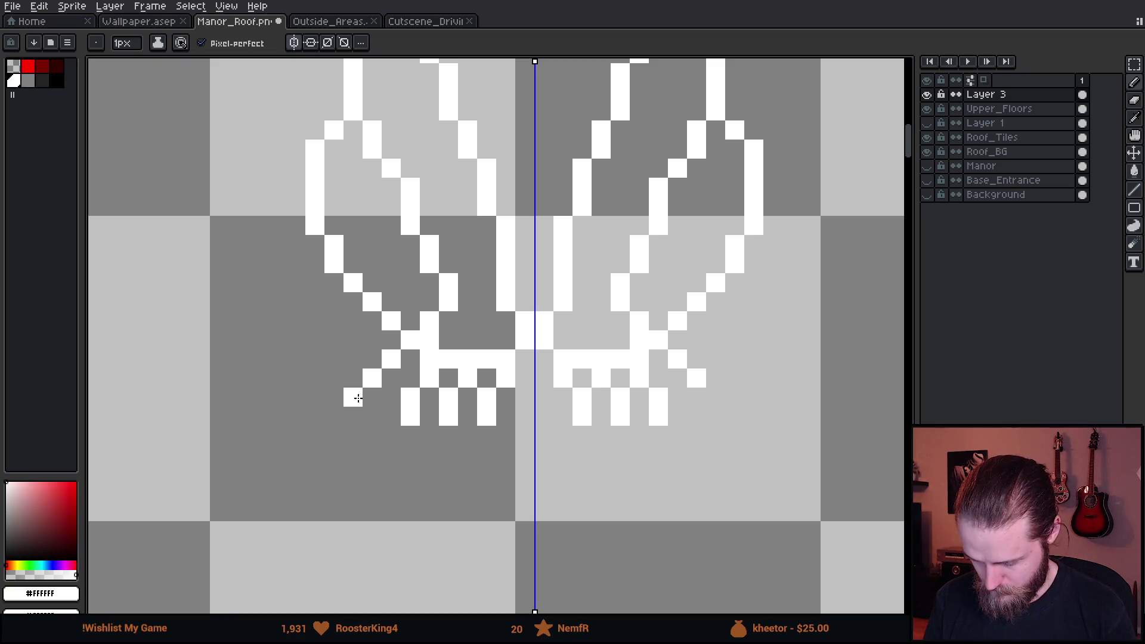
{"action": "mouse_move", "coordinate": [351, 404]}
{"action": "left_mouse_down"}
{"action": "mouse_move", "coordinate": [350, 435]}
{"action": "mouse_move", "coordinate": [656, 456]}
{"action": "mouse_move", "coordinate": [481, 373]}
{"action": "left_mouse_up"}
{"action": "scroll", "coordinate": [656, 456], "scroll_direction": "down", "scroll_amount": 4}
Draw the pedestal's mirrored diagonal sides from the base's left end in white.
{"action": "scroll", "coordinate": [402, 376], "scroll_direction": "up", "scroll_amount": 1}
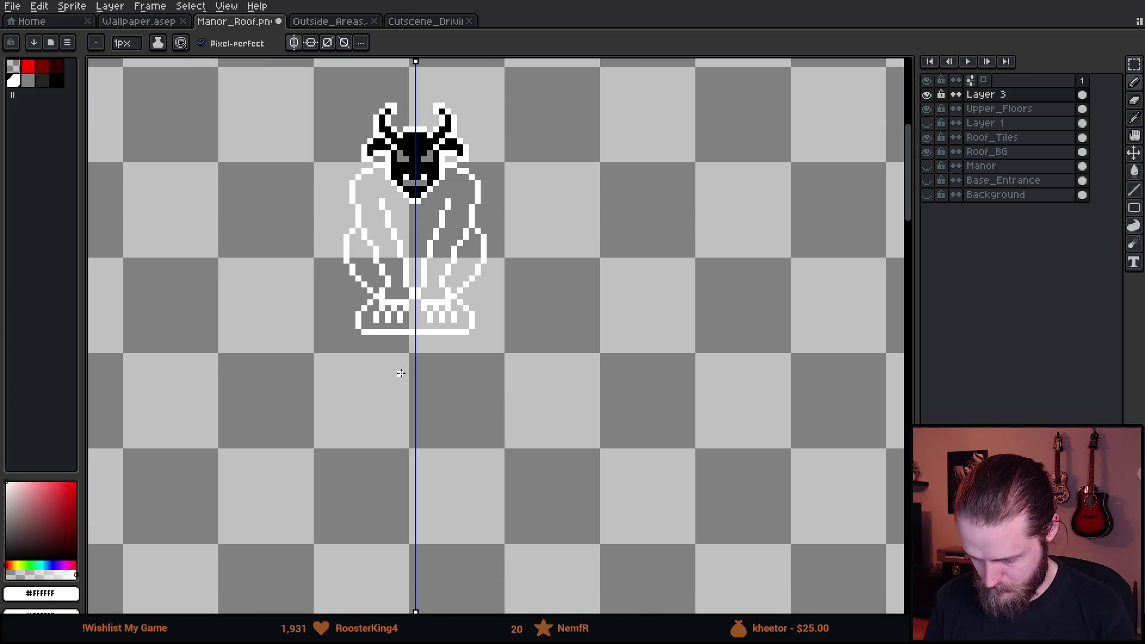
{"action": "scroll", "coordinate": [392, 338], "scroll_direction": "up", "scroll_amount": 3}
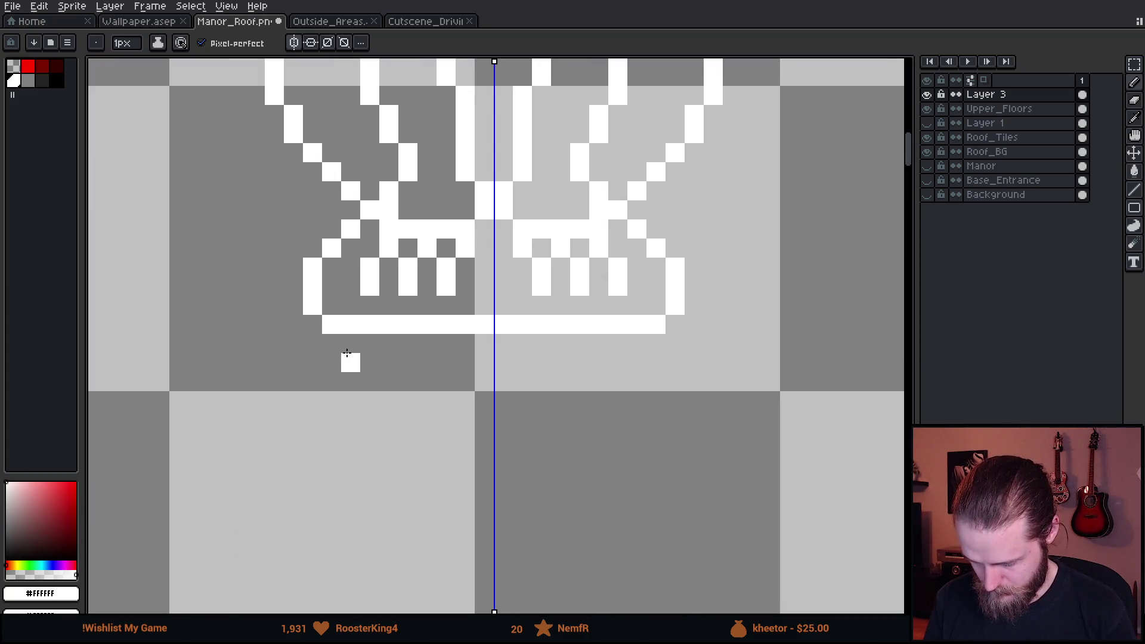
{"action": "mouse_move", "coordinate": [344, 341]}
{"action": "left_mouse_down"}
{"action": "mouse_move", "coordinate": [407, 395]}
{"action": "mouse_move", "coordinate": [404, 414]}
{"action": "mouse_move", "coordinate": [427, 431]}
{"action": "mouse_move", "coordinate": [539, 456]}
{"action": "left_mouse_up"}
Add white horizontal rows across the pedestal beneath the gargoyle's feet, with pixels at the row ends.
{"action": "scroll", "coordinate": [538, 457], "scroll_direction": "down", "scroll_amount": 5}
{"action": "scroll", "coordinate": [553, 430], "scroll_direction": "up", "scroll_amount": 1}
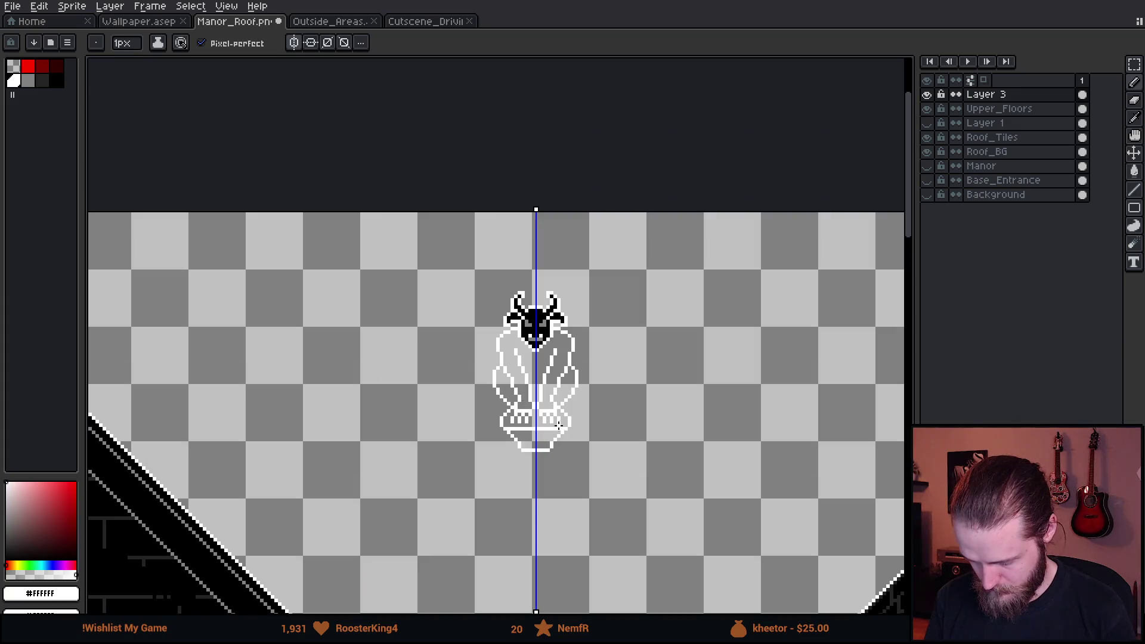
{"action": "scroll", "coordinate": [553, 429], "scroll_direction": "up", "scroll_amount": 1}
{"action": "scroll", "coordinate": [506, 440], "scroll_direction": "up", "scroll_amount": 1}
{"action": "scroll", "coordinate": [480, 427], "scroll_direction": "up", "scroll_amount": 3}
{"action": "mouse_move", "coordinate": [480, 427]}
{"action": "left_mouse_down"}
{"action": "mouse_move", "coordinate": [584, 429]}
{"action": "mouse_move", "coordinate": [642, 444]}
{"action": "left_mouse_up"}
{"action": "scroll", "coordinate": [643, 444], "scroll_direction": "down", "scroll_amount": 5}
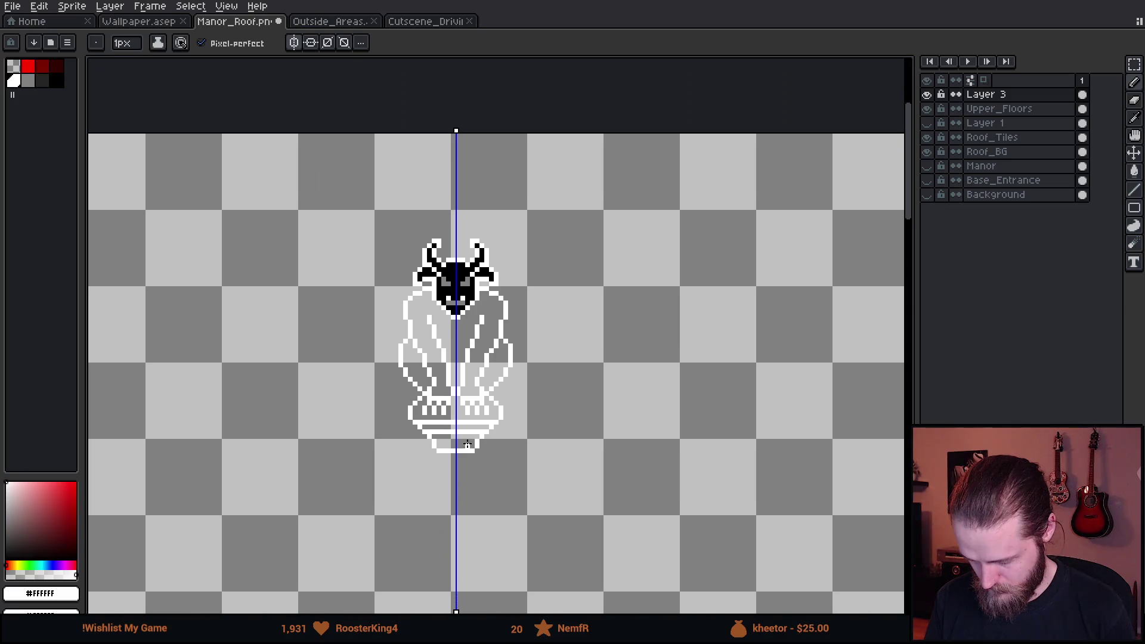
{"action": "scroll", "coordinate": [504, 449], "scroll_direction": "up", "scroll_amount": 5}
{"action": "left_click", "coordinate": [556, 436]}
{"action": "key", "text": "e"}
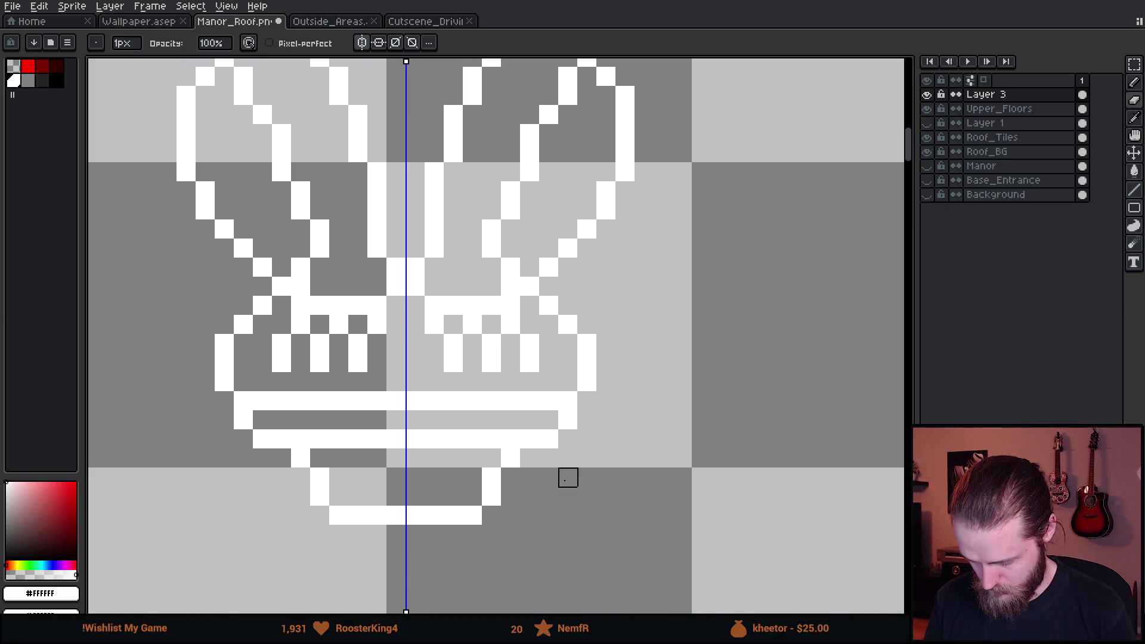
{"action": "scroll", "coordinate": [540, 490], "scroll_direction": "down", "scroll_amount": 5}
{"action": "scroll", "coordinate": [537, 489], "scroll_direction": "down", "scroll_amount": 4}
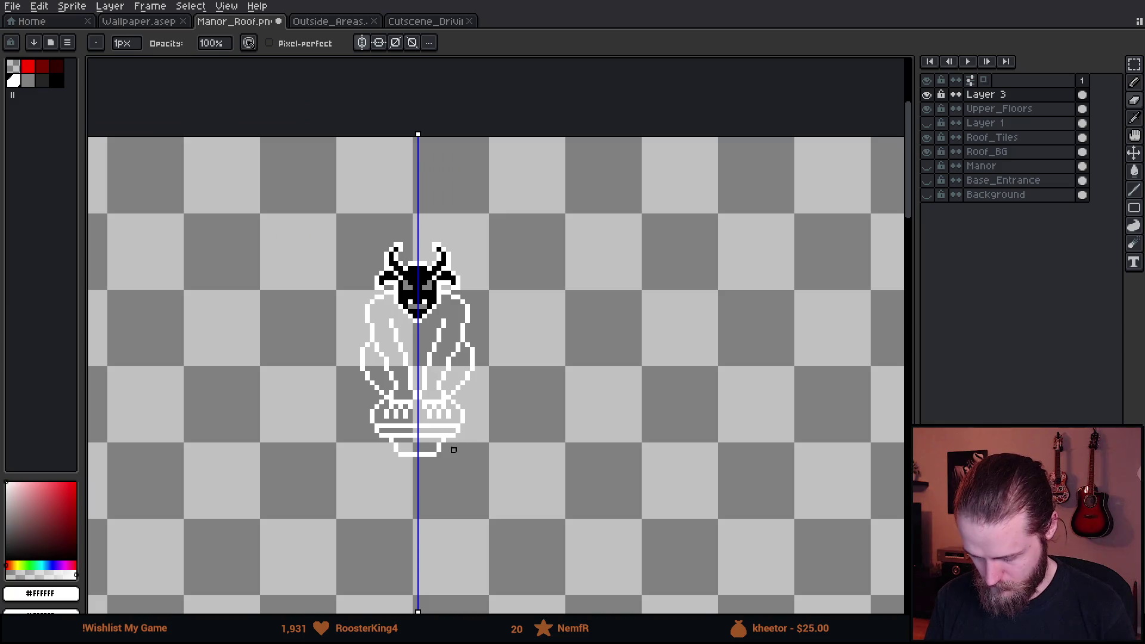
{"action": "scroll", "coordinate": [444, 444], "scroll_direction": "up", "scroll_amount": 2}
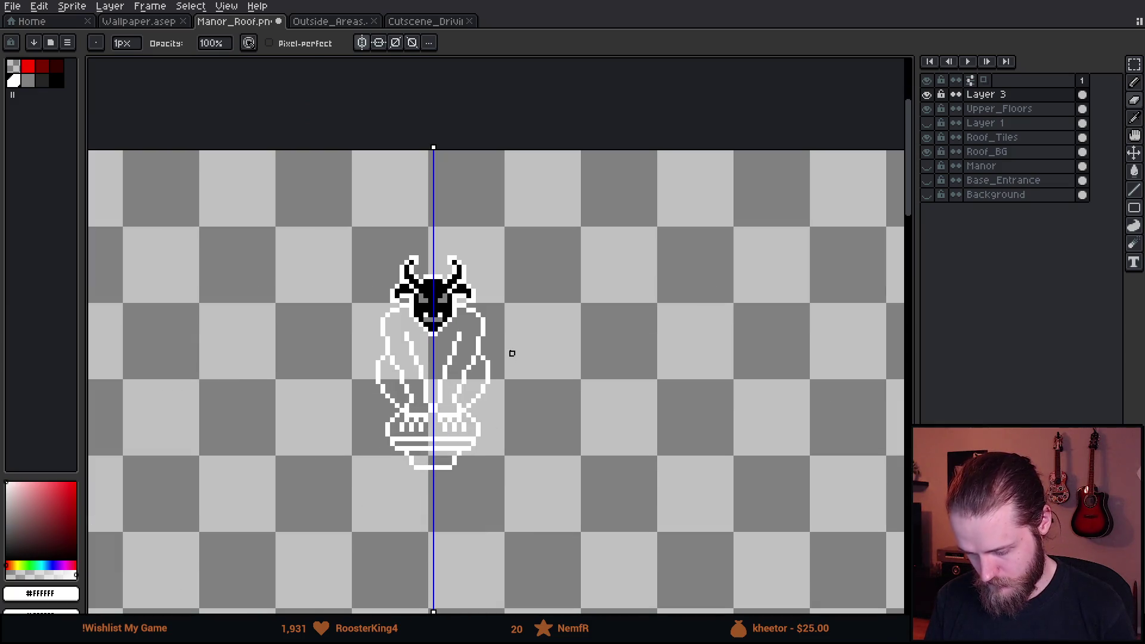
{"action": "scroll", "coordinate": [517, 424], "scroll_direction": "up", "scroll_amount": 7}
{"action": "key", "text": "b"}
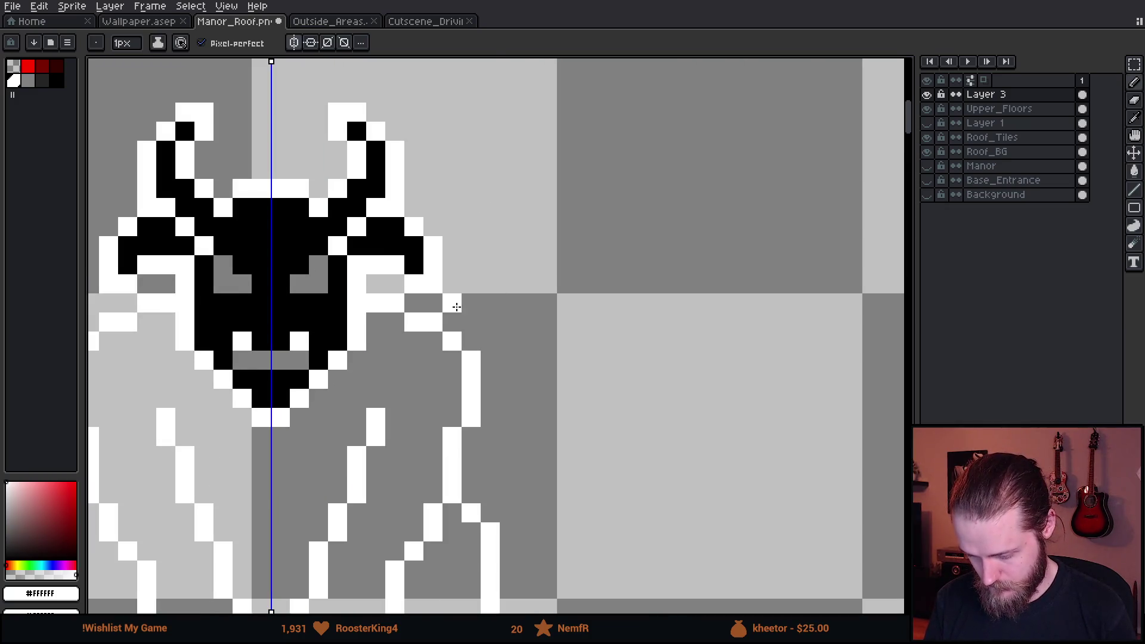
Start the mirrored wing at the shoulder and draw its edge up toward the horn.
{"action": "left_click", "coordinate": [452, 303]}
{"action": "mouse_move", "coordinate": [478, 289]}
{"action": "left_mouse_down"}
{"action": "mouse_move", "coordinate": [488, 182]}
{"action": "mouse_move", "coordinate": [473, 166]}
{"action": "left_mouse_up"}
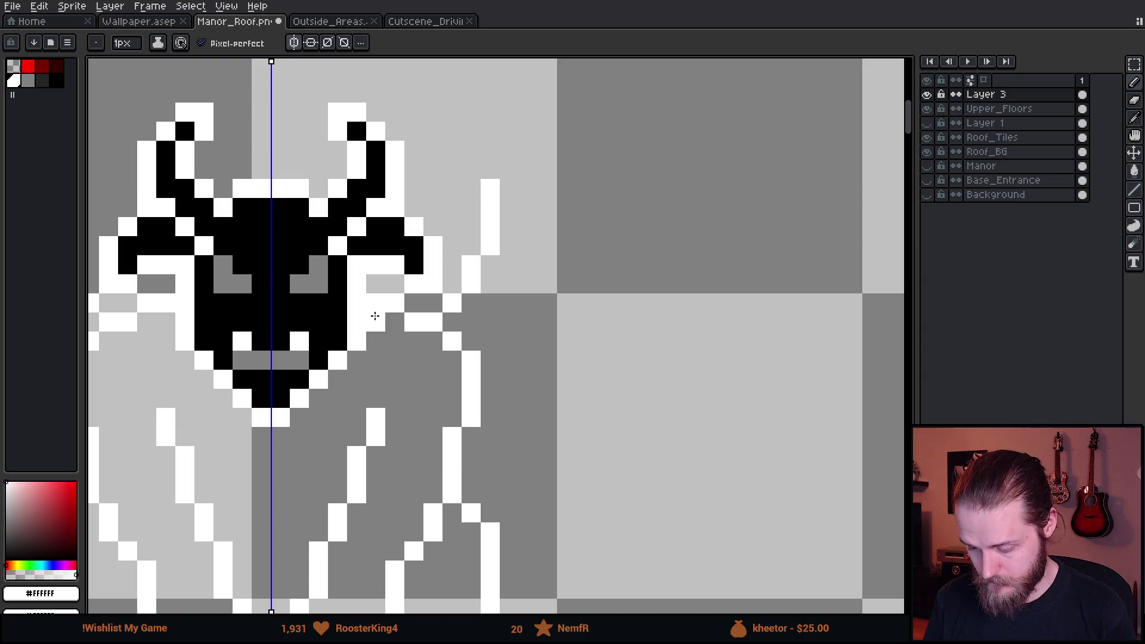
{"action": "key", "text": "v"}
{"action": "key", "text": "b"}
{"action": "mouse_move", "coordinate": [469, 165]}
{"action": "left_mouse_down"}
{"action": "mouse_move", "coordinate": [449, 123]}
{"action": "mouse_move", "coordinate": [464, 106]}
{"action": "mouse_move", "coordinate": [625, 285]}
{"action": "left_mouse_up"}
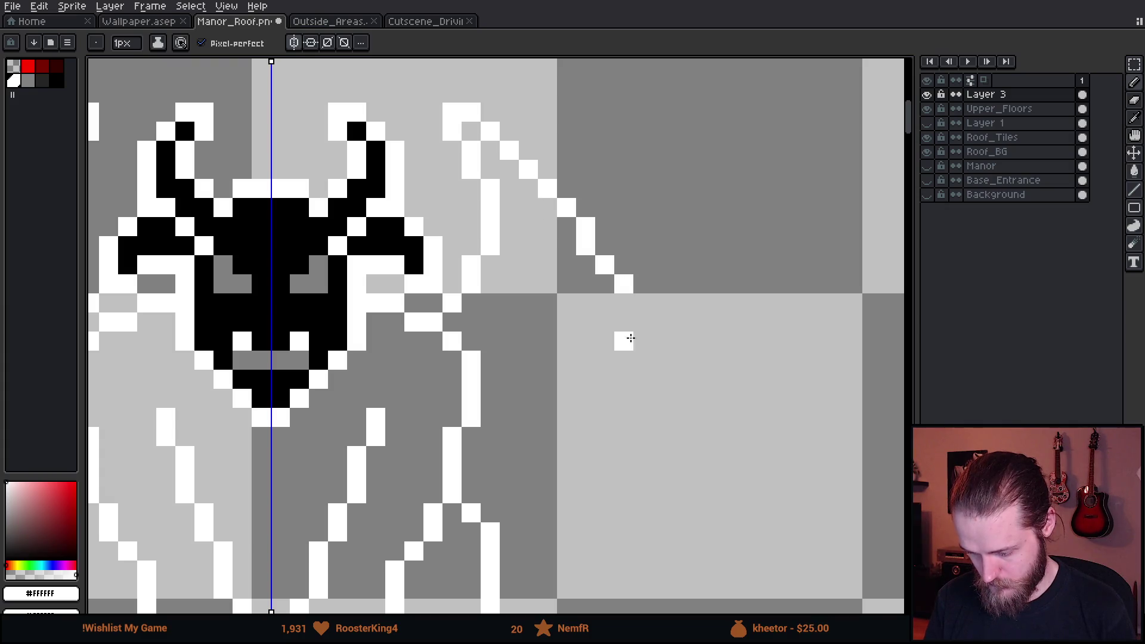
Undo and redraw the upper wing edge cleanly, then run a diagonal wing line down from the horn tip.
{"action": "key", "text": "ctrl+z"}
{"action": "left_click_drag", "start_coordinate": [567, 209], "coordinate": [591, 242]}
{"action": "key", "text": "b"}
{"action": "left_click", "coordinate": [604, 241], "text": "shift"}
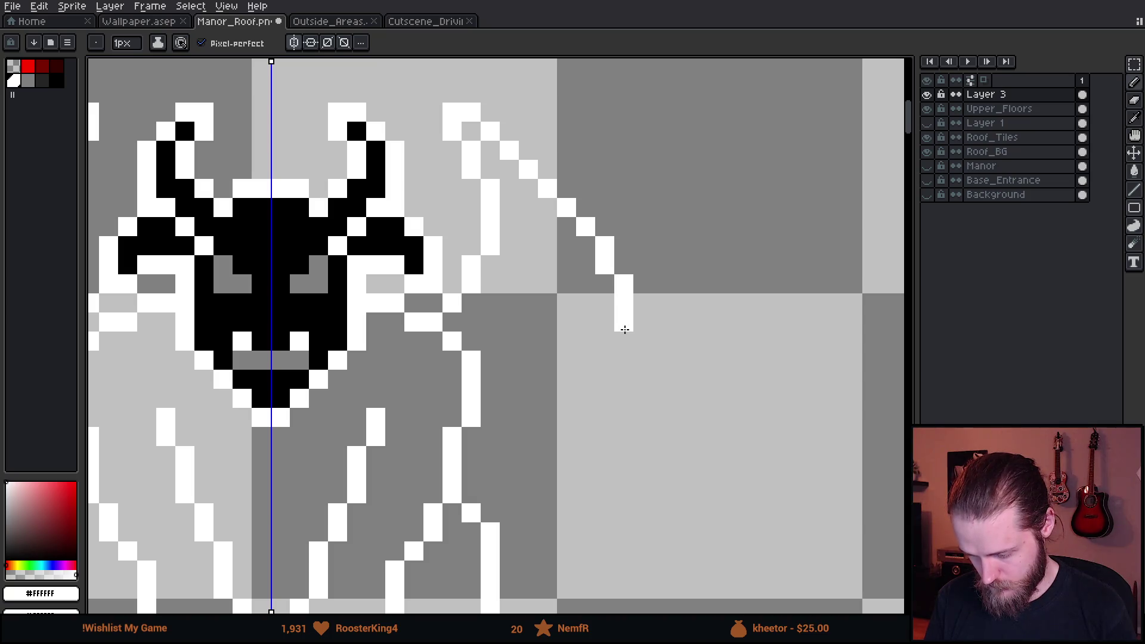
{"action": "left_click", "coordinate": [642, 439]}
Draw the wing's lower edge segment and its L-shaped lower tip in white.
{"action": "scroll", "coordinate": [670, 486], "scroll_direction": "down", "scroll_amount": 4}
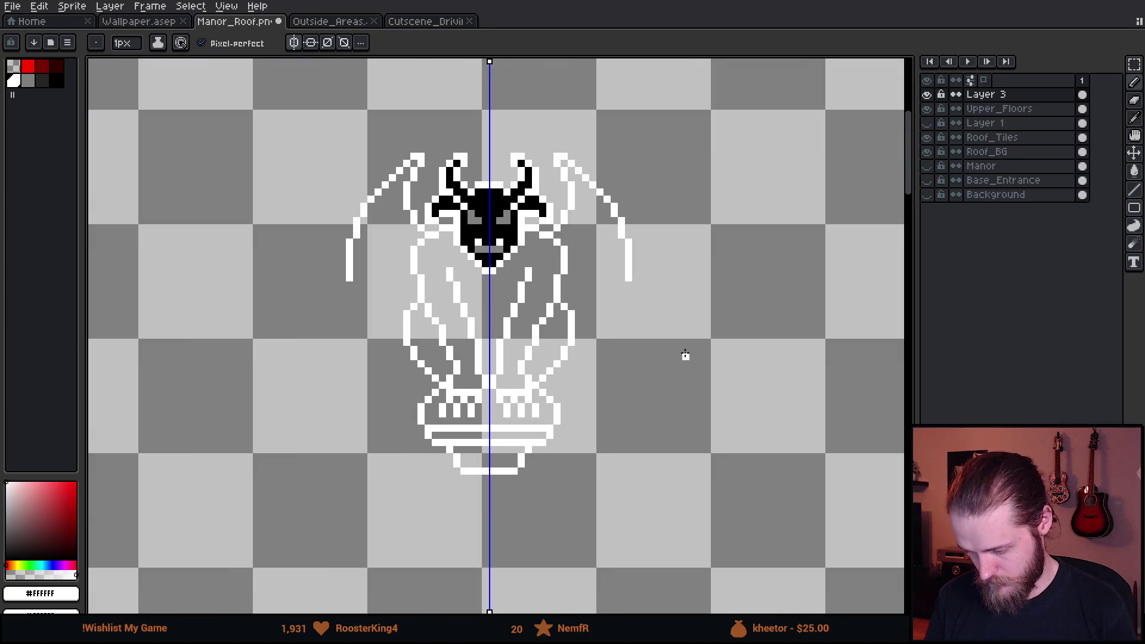
{"action": "scroll", "coordinate": [629, 309], "scroll_direction": "up", "scroll_amount": 5}
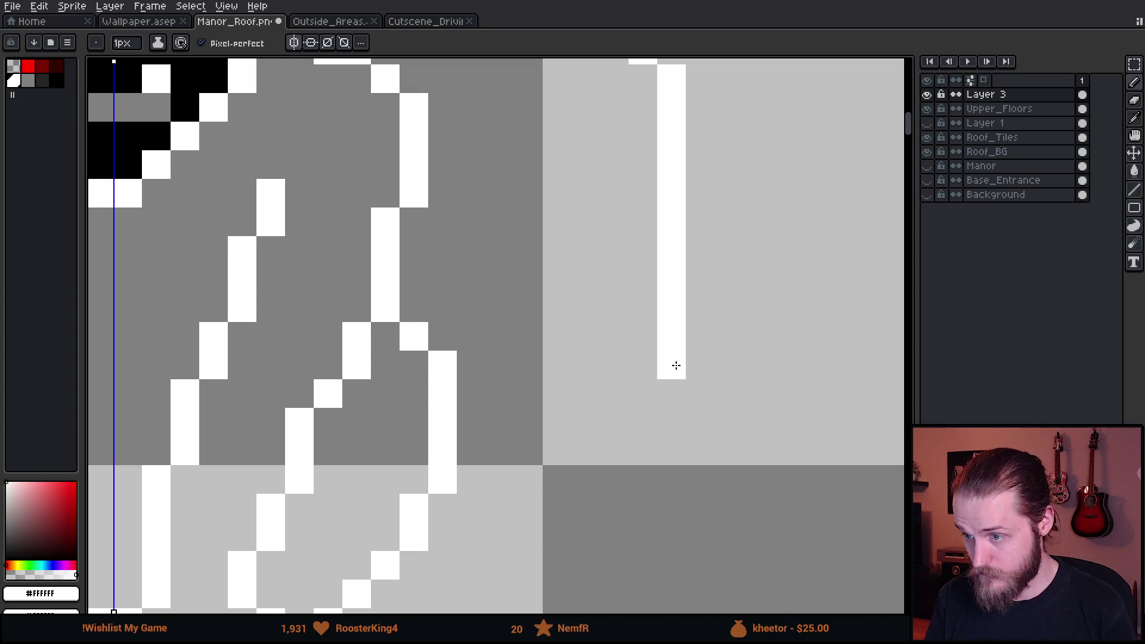
{"action": "scroll", "coordinate": [676, 365], "scroll_direction": "down", "scroll_amount": 4}
{"action": "scroll", "coordinate": [672, 440], "scroll_direction": "up", "scroll_amount": 2}
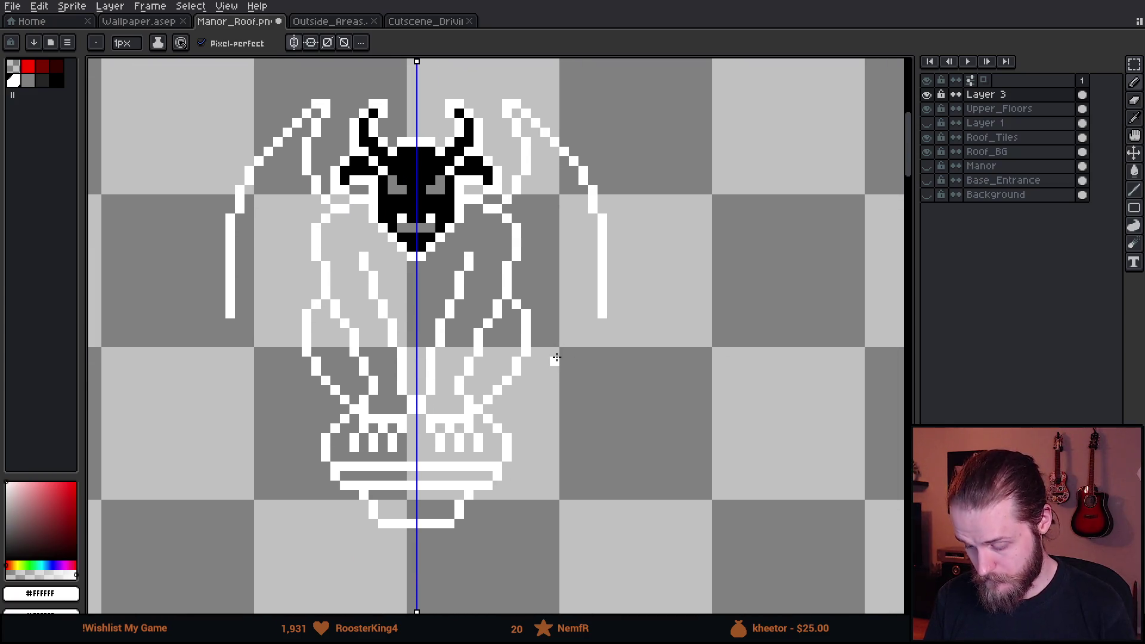
{"action": "scroll", "coordinate": [556, 357], "scroll_direction": "up", "scroll_amount": 2}
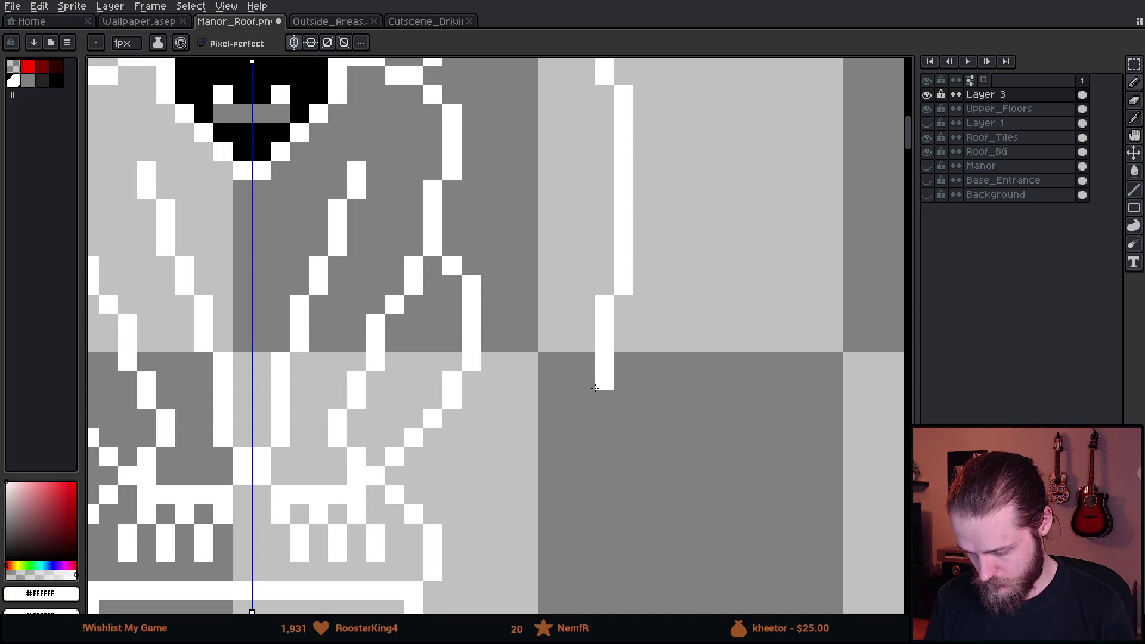
{"action": "left_click_drag", "start_coordinate": [561, 483], "coordinate": [545, 474]}
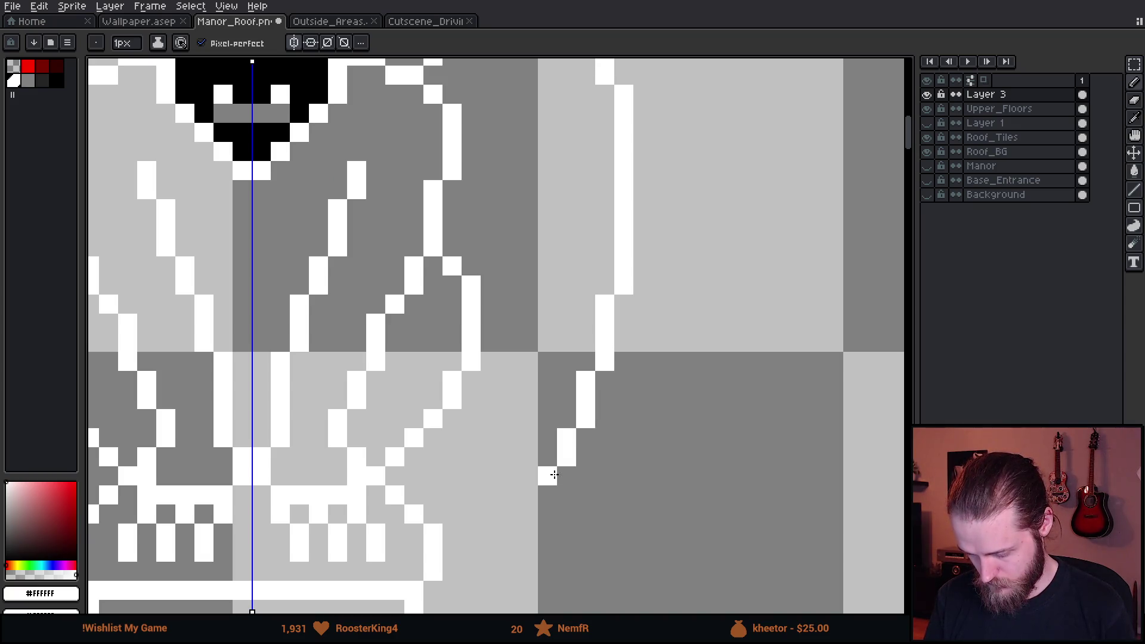
{"action": "scroll", "coordinate": [567, 459], "scroll_direction": "down", "scroll_amount": 2}
{"action": "scroll", "coordinate": [550, 416], "scroll_direction": "up", "scroll_amount": 4}
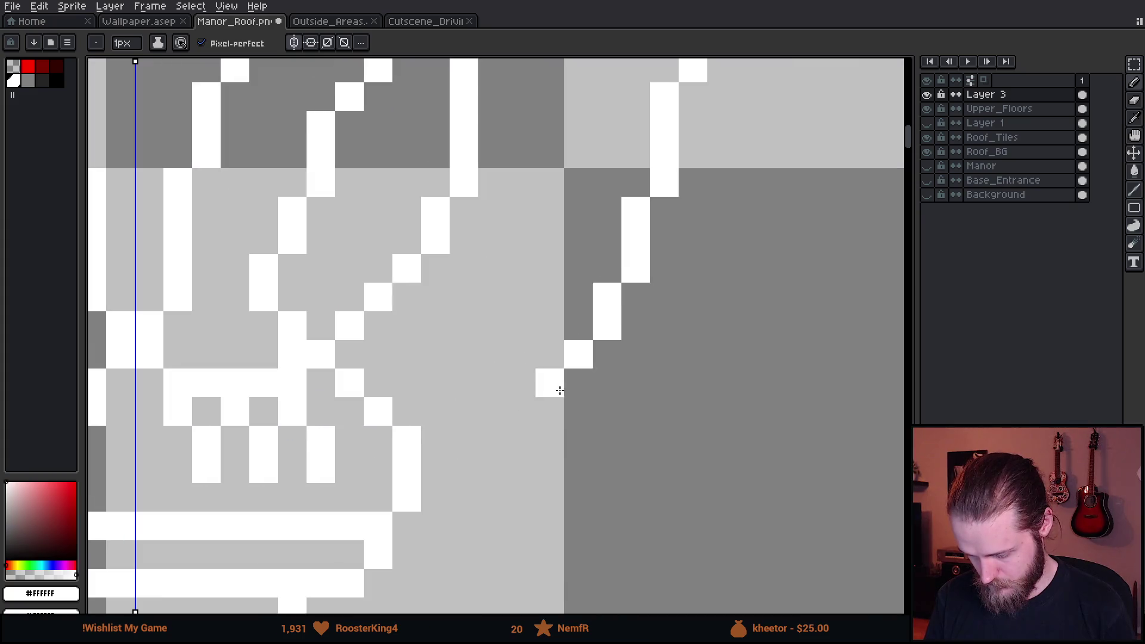
{"action": "left_click", "coordinate": [509, 417]}
{"action": "left_click", "coordinate": [492, 411]}
{"action": "left_click", "coordinate": [492, 383]}
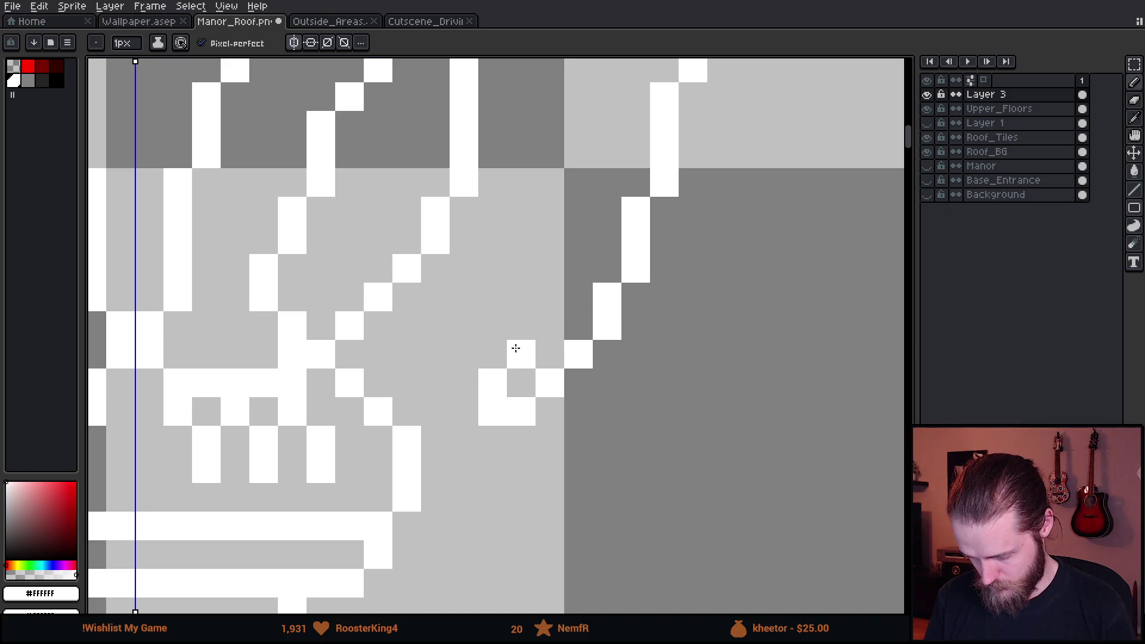
Draw the inner vertical wing line and marquee-select the area around the whole gargoyle.
{"action": "scroll", "coordinate": [516, 348], "scroll_direction": "down", "scroll_amount": 3}
{"action": "mouse_move", "coordinate": [530, 391]}
{"action": "left_mouse_down"}
{"action": "mouse_move", "coordinate": [525, 429]}
{"action": "mouse_move", "coordinate": [527, 359]}
{"action": "mouse_move", "coordinate": [499, 253]}
{"action": "mouse_move", "coordinate": [531, 377]}
{"action": "mouse_move", "coordinate": [488, 320]}
{"action": "mouse_move", "coordinate": [417, 296]}
{"action": "left_mouse_up"}
{"action": "scroll", "coordinate": [525, 346], "scroll_direction": "up", "scroll_amount": 3}
{"action": "scroll", "coordinate": [418, 296], "scroll_direction": "down", "scroll_amount": 5}
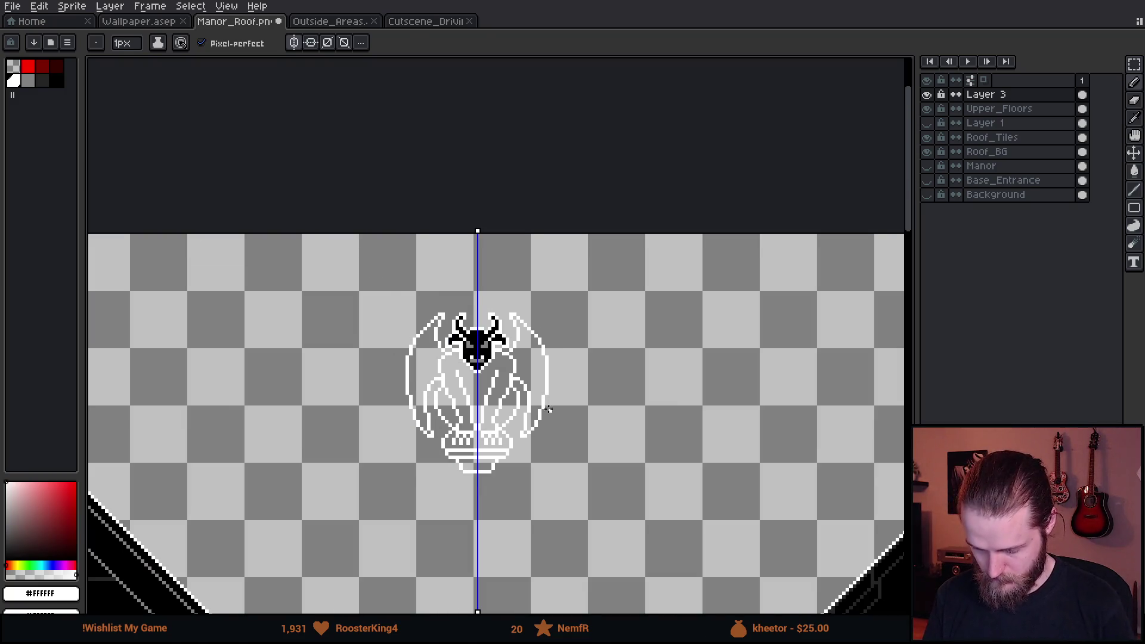
{"action": "key", "text": "m"}
{"action": "left_click_drag", "start_coordinate": [172, 187], "coordinate": [682, 554]}
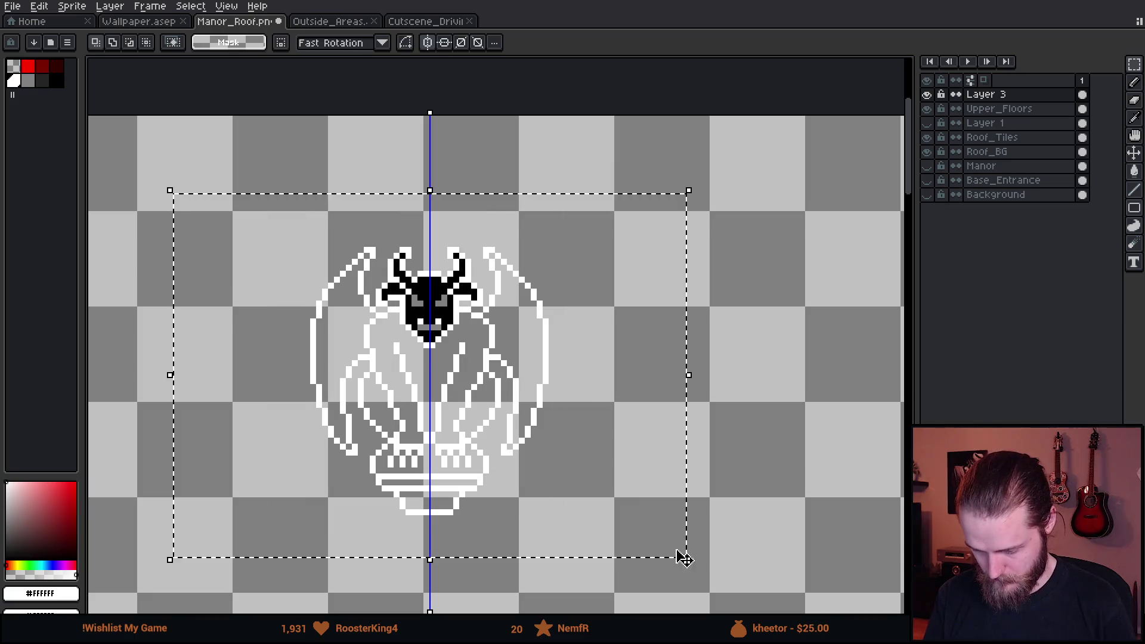
Bucket-fill the gargoyle's body, wings, limb gaps and pedestal bands black.
{"action": "scroll", "coordinate": [397, 318], "scroll_direction": "up", "scroll_amount": 1}
{"action": "key", "text": "g"}
{"action": "left_click", "coordinate": [417, 316], "text": "alt"}
{"action": "left_click", "coordinate": [431, 386]}
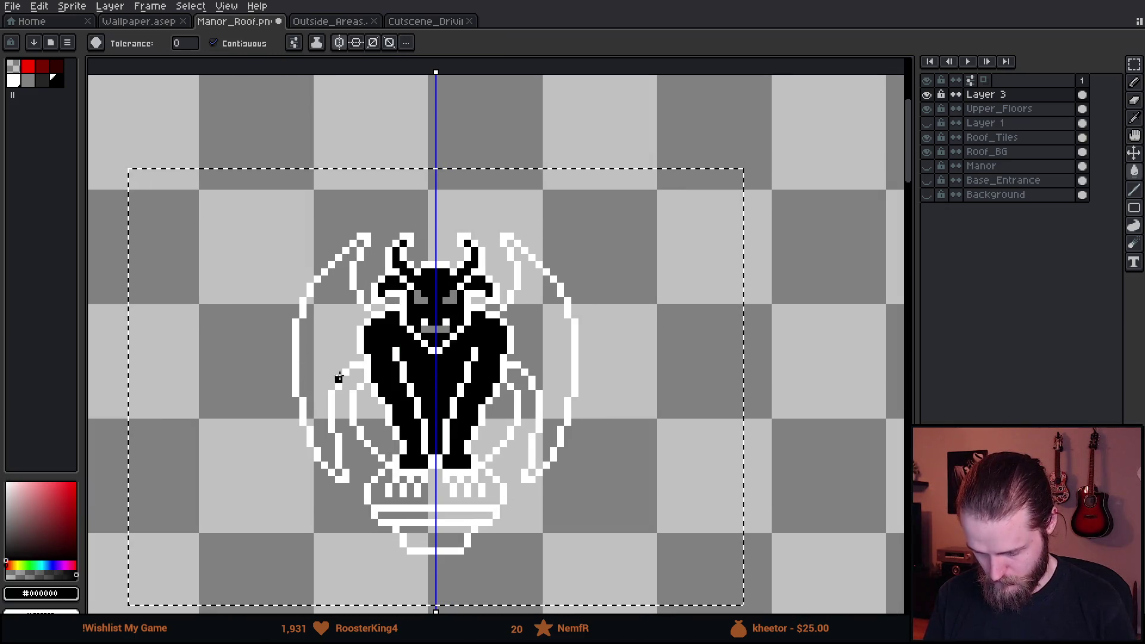
{"action": "left_click", "coordinate": [311, 326]}
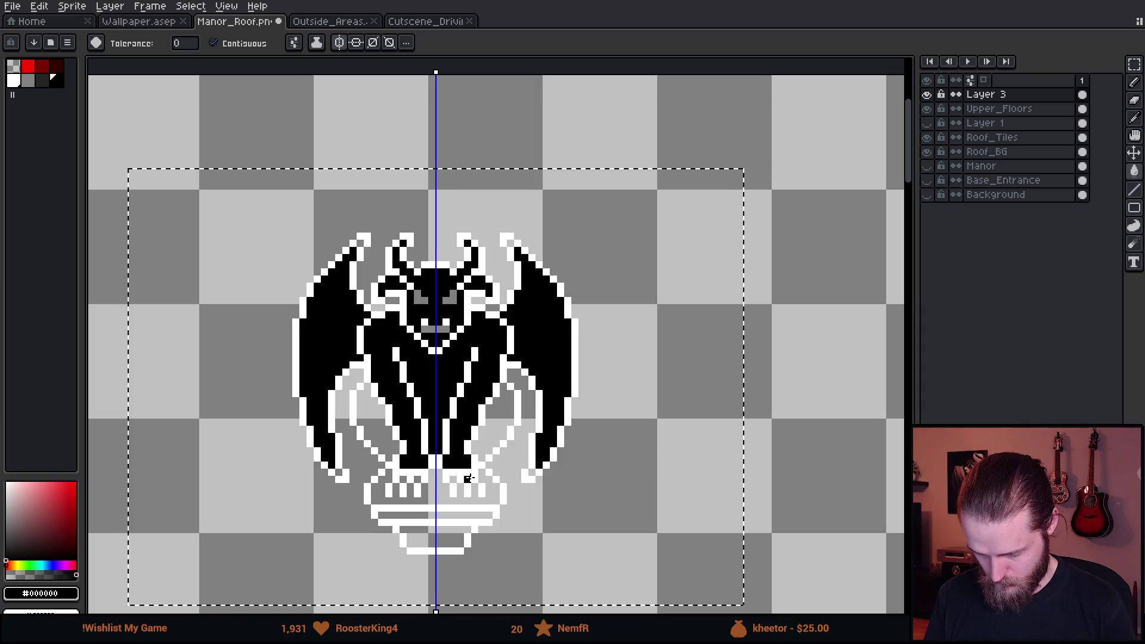
{"action": "left_click", "coordinate": [501, 435]}
{"action": "left_click", "coordinate": [438, 500]}
{"action": "left_click", "coordinate": [439, 531]}
{"action": "left_click", "coordinate": [417, 512]}
Turn Contiguous off and fill the transparent background black.
{"action": "scroll", "coordinate": [419, 507], "scroll_direction": "up", "scroll_amount": 5}
{"action": "left_click", "coordinate": [214, 43]}
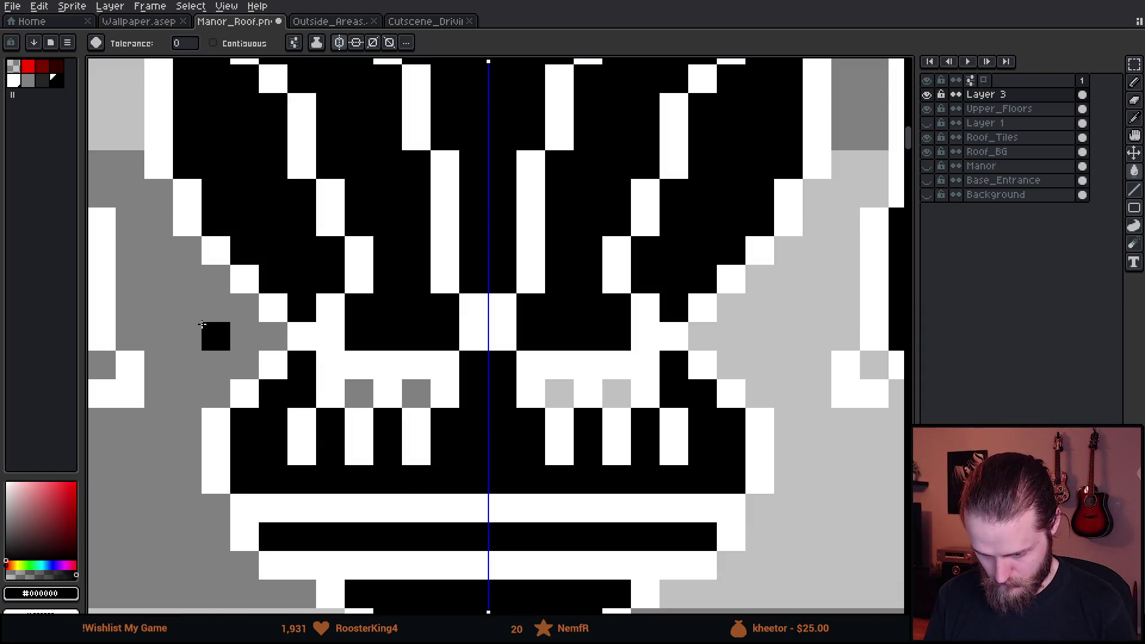
{"action": "left_click", "coordinate": [210, 304]}
{"action": "scroll", "coordinate": [210, 304], "scroll_direction": "down", "scroll_amount": 3}
With the transparent colour and Contiguous on, clear the black around the gargoyle to transparent.
{"action": "left_click", "coordinate": [14, 65]}
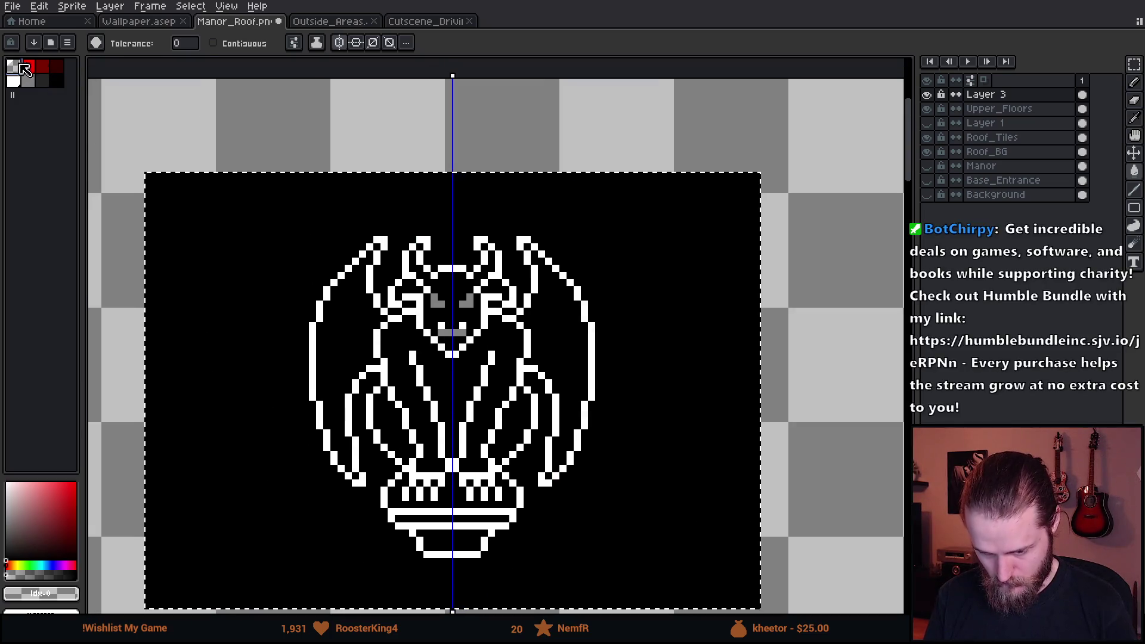
{"action": "left_click", "coordinate": [214, 43]}
{"action": "left_click", "coordinate": [294, 43]}
{"action": "left_click", "coordinate": [253, 266]}
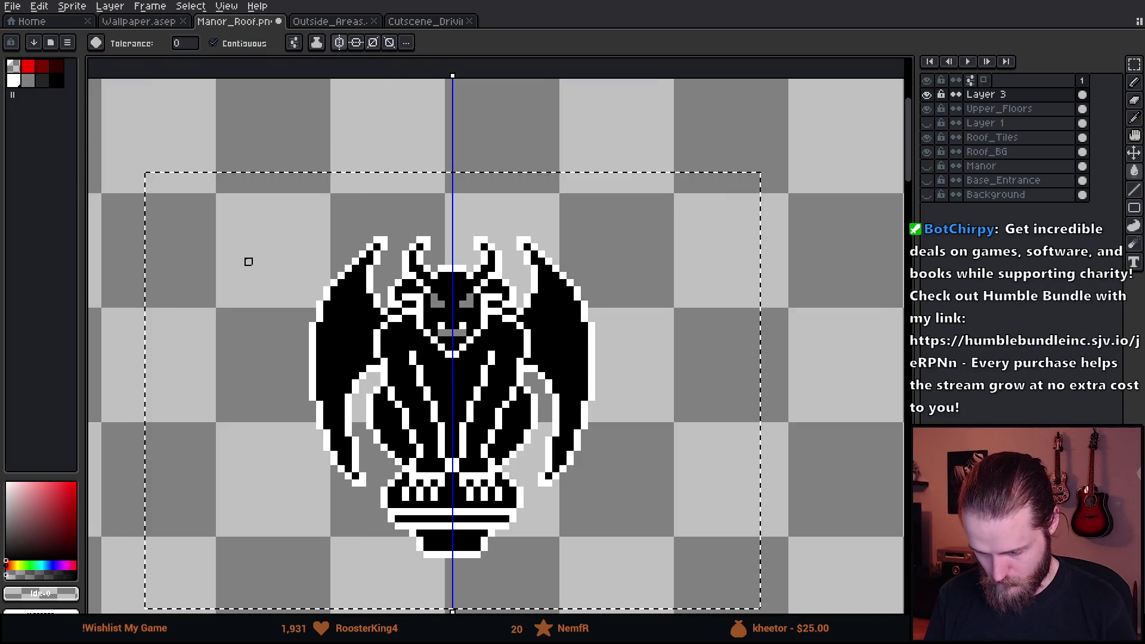
{"action": "scroll", "coordinate": [271, 275], "scroll_direction": "down", "scroll_amount": 2}
{"action": "scroll", "coordinate": [327, 293], "scroll_direction": "up", "scroll_amount": 5}
{"action": "scroll", "coordinate": [327, 292], "scroll_direction": "down", "scroll_amount": 4}
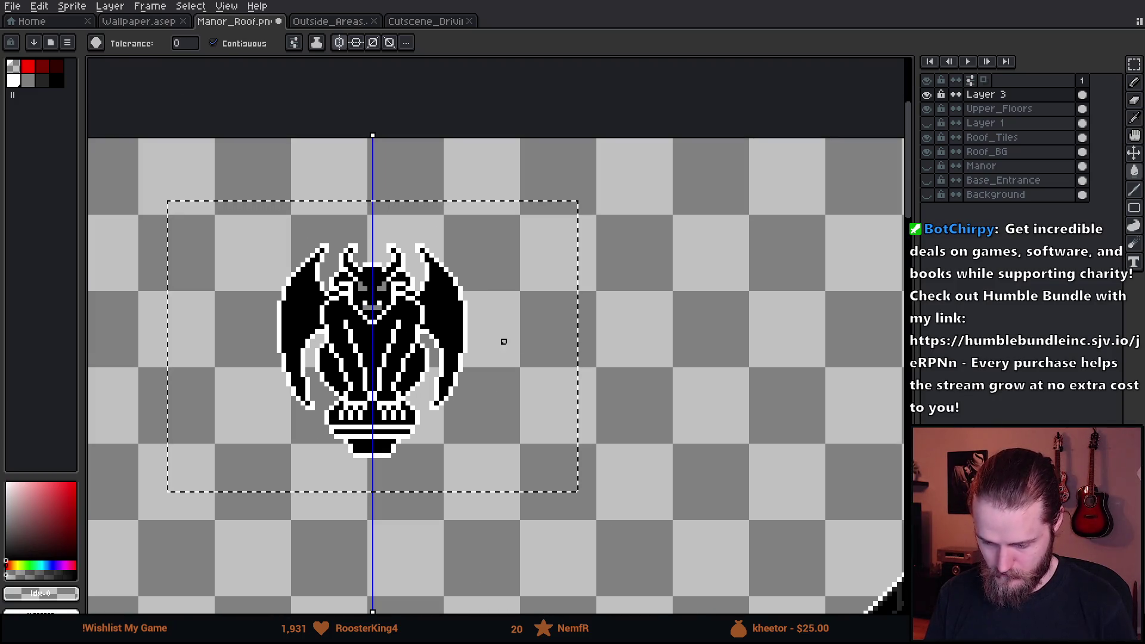
Deselect, then draw a new rectangular selection around the gargoyle.
{"action": "key", "text": "v"}
{"action": "key", "text": "ctrl+d"}
{"action": "scroll", "coordinate": [502, 285], "scroll_direction": "down", "scroll_amount": 2}
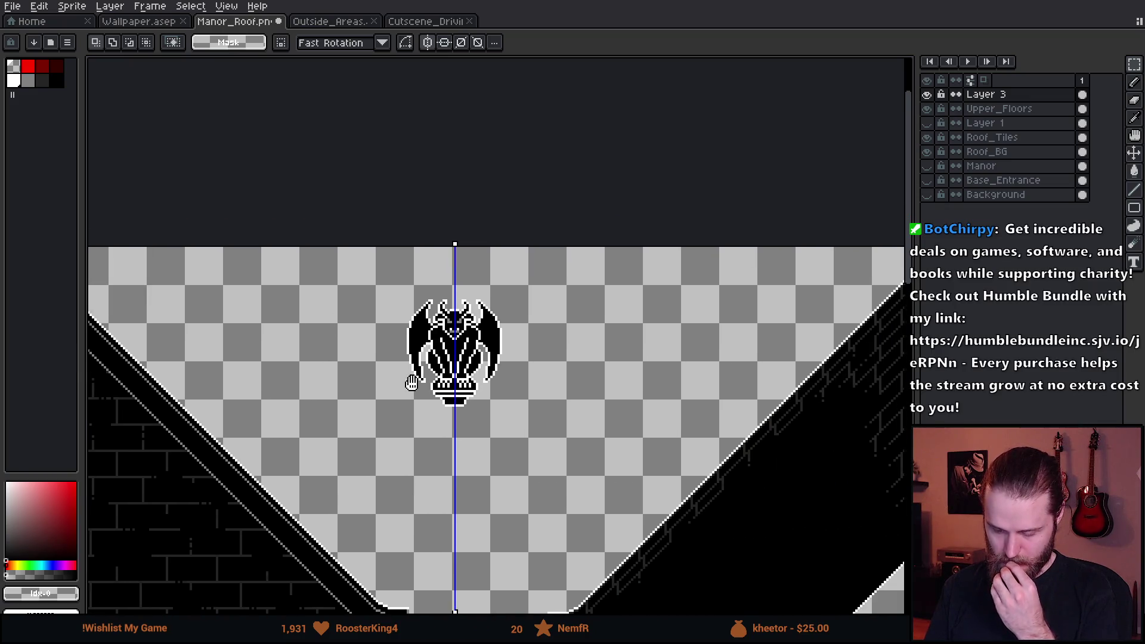
{"action": "scroll", "coordinate": [473, 330], "scroll_direction": "up", "scroll_amount": 2}
{"action": "scroll", "coordinate": [417, 358], "scroll_direction": "up", "scroll_amount": 1}
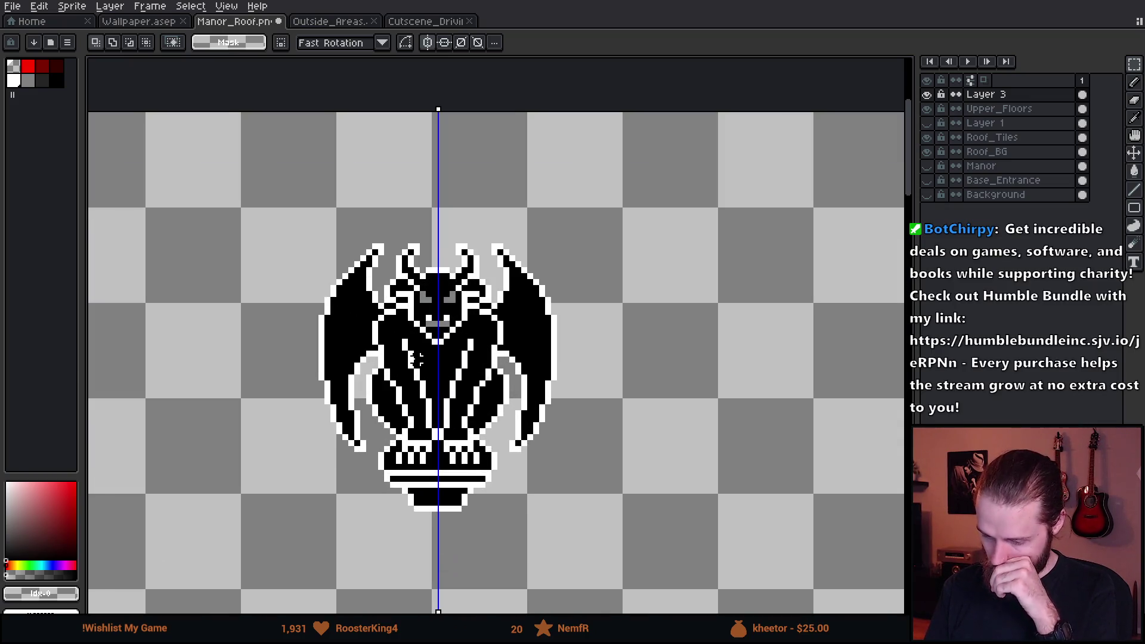
{"action": "scroll", "coordinate": [416, 358], "scroll_direction": "up", "scroll_amount": 1}
{"action": "left_click_drag", "start_coordinate": [217, 151], "coordinate": [673, 550]}
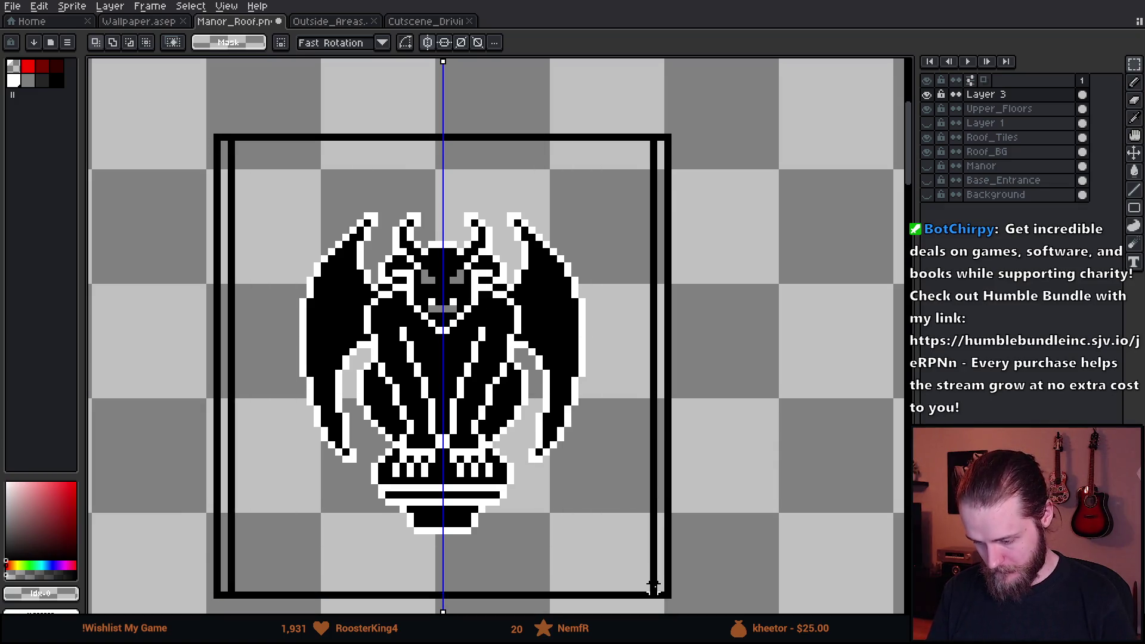
Eyedrop the grey and bucket-fill all the white outline pixels grey.
{"action": "scroll", "coordinate": [439, 249], "scroll_direction": "up", "scroll_amount": 3}
{"action": "key", "text": "i"}
{"action": "left_click", "coordinate": [397, 231]}
{"action": "key", "text": "g"}
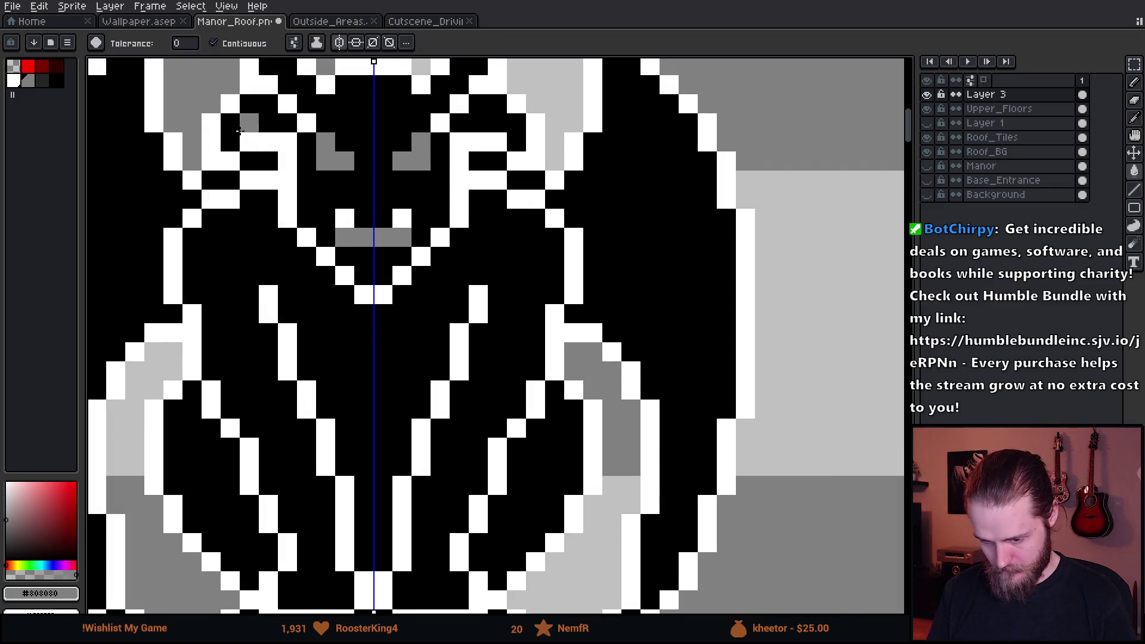
{"action": "left_click", "coordinate": [289, 197]}
{"action": "scroll", "coordinate": [405, 350], "scroll_direction": "down", "scroll_amount": 6}
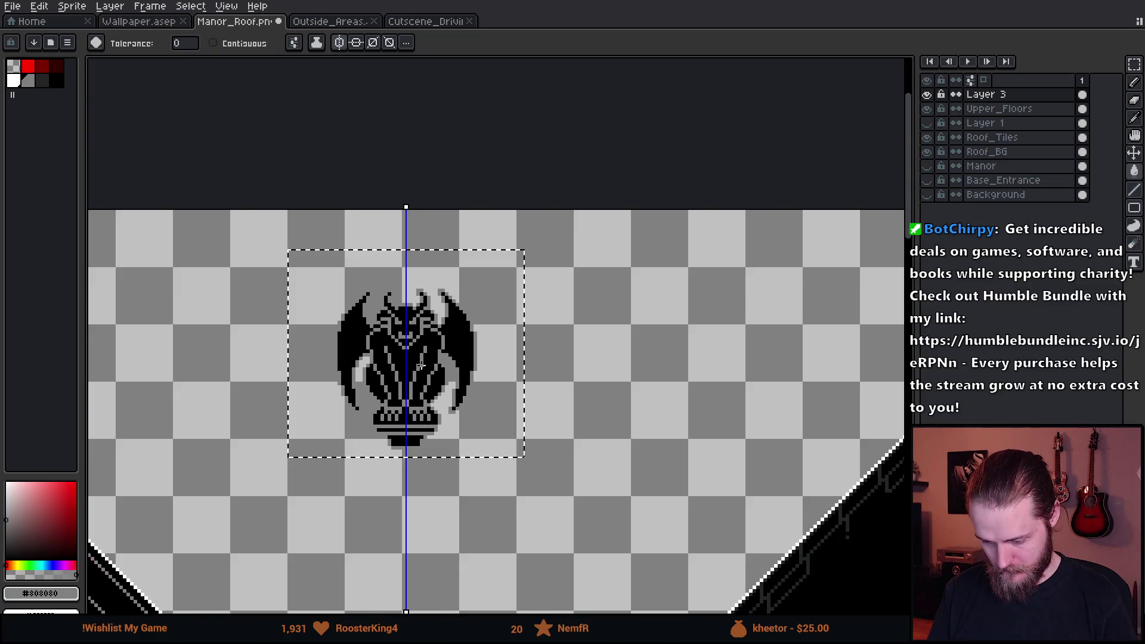
{"action": "scroll", "coordinate": [407, 334], "scroll_direction": "up", "scroll_amount": 6}
Pencil two white eye pixels onto the gargoyle's face.
{"action": "key", "text": "b"}
{"action": "left_click", "coordinate": [13, 80]}
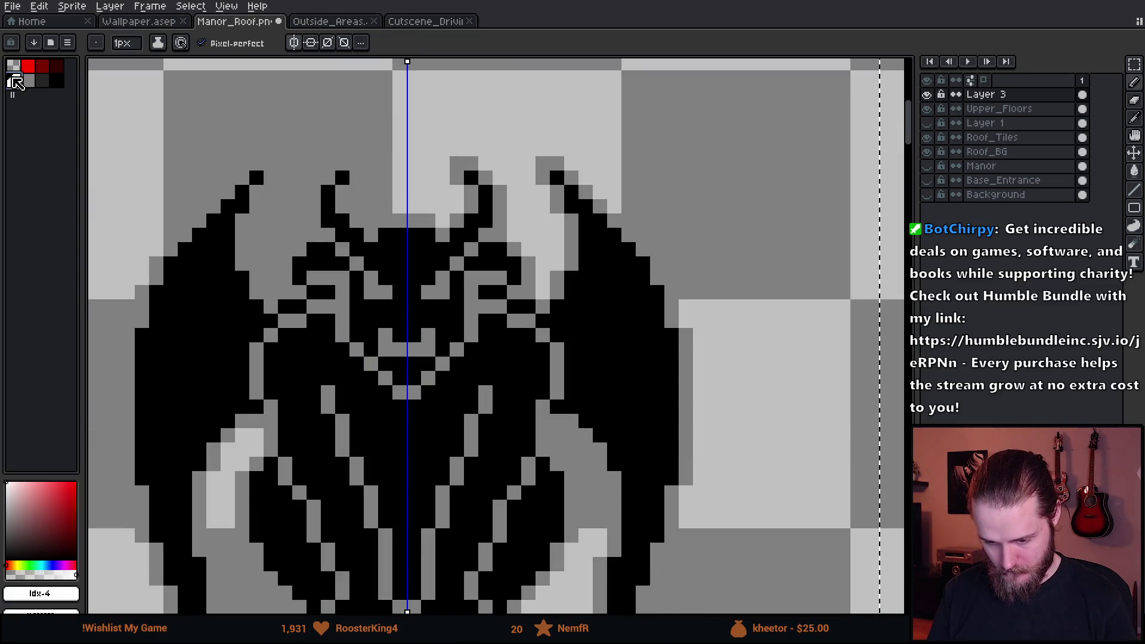
{"action": "scroll", "coordinate": [393, 376], "scroll_direction": "up", "scroll_amount": 1}
{"action": "left_click", "coordinate": [380, 320]}
{"action": "left_click", "coordinate": [438, 321]}
{"action": "scroll", "coordinate": [418, 439], "scroll_direction": "down", "scroll_amount": 4}
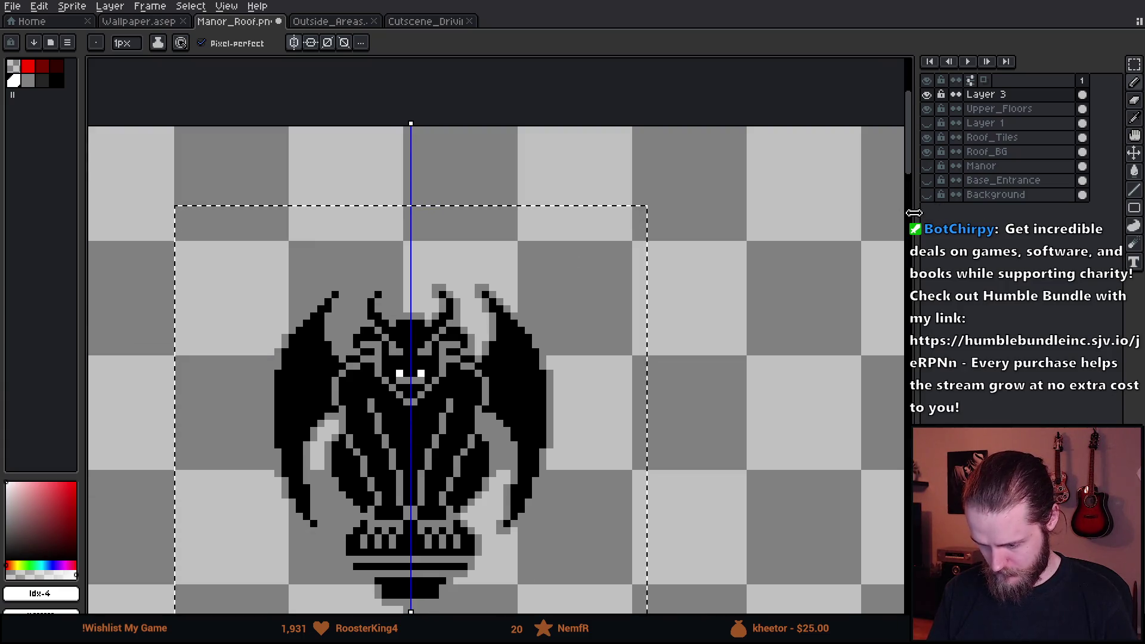
{"action": "scroll", "coordinate": [613, 321], "scroll_direction": "down", "scroll_amount": 3}
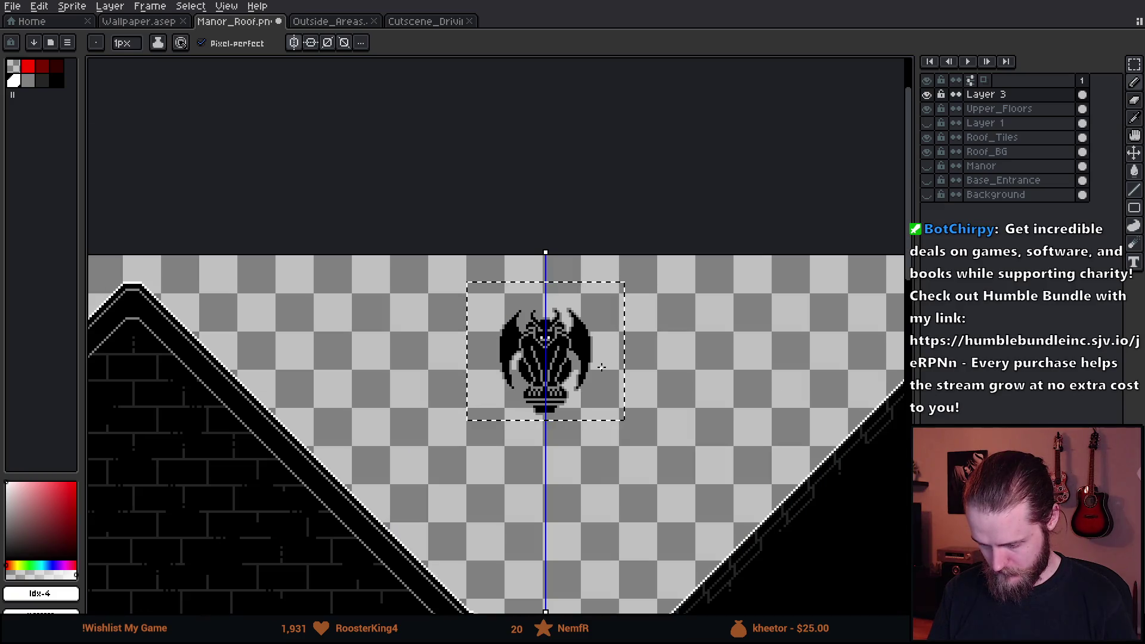
{"action": "scroll", "coordinate": [601, 367], "scroll_direction": "down", "scroll_amount": 4}
Move the gargoyle to the lower left at 90, 351 and show the Background layer again.
{"action": "key", "text": "m"}
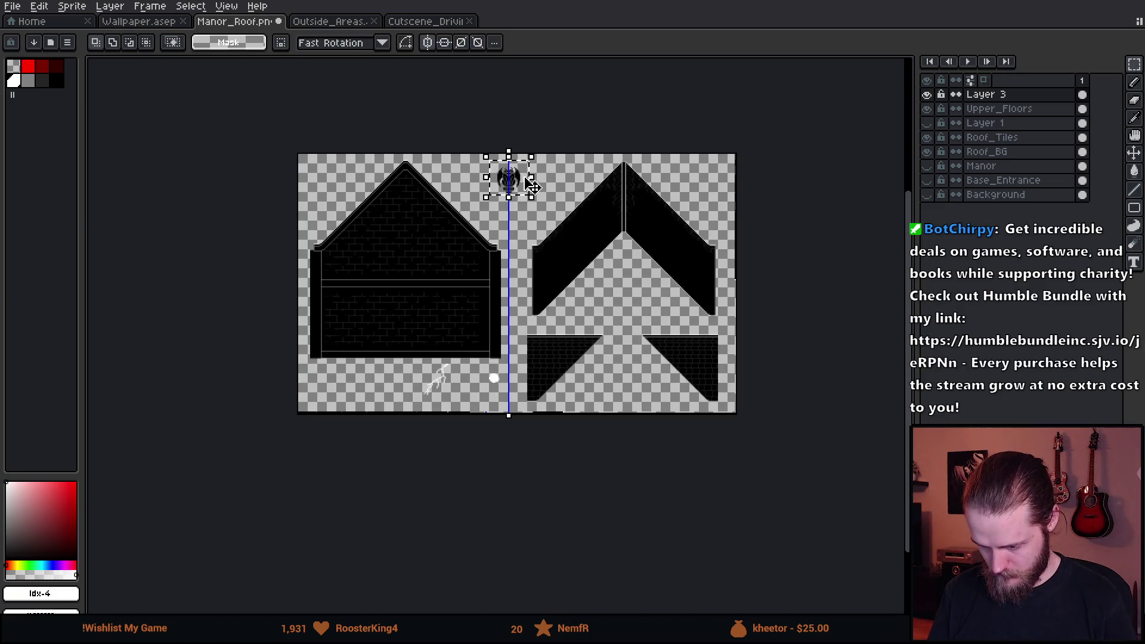
{"action": "mouse_move", "coordinate": [523, 187]}
{"action": "left_mouse_down"}
{"action": "mouse_move", "coordinate": [411, 397]}
{"action": "mouse_move", "coordinate": [382, 388]}
{"action": "left_mouse_up"}
{"action": "scroll", "coordinate": [382, 388], "scroll_direction": "up", "scroll_amount": 1}
{"action": "scroll", "coordinate": [387, 392], "scroll_direction": "up", "scroll_amount": 3}
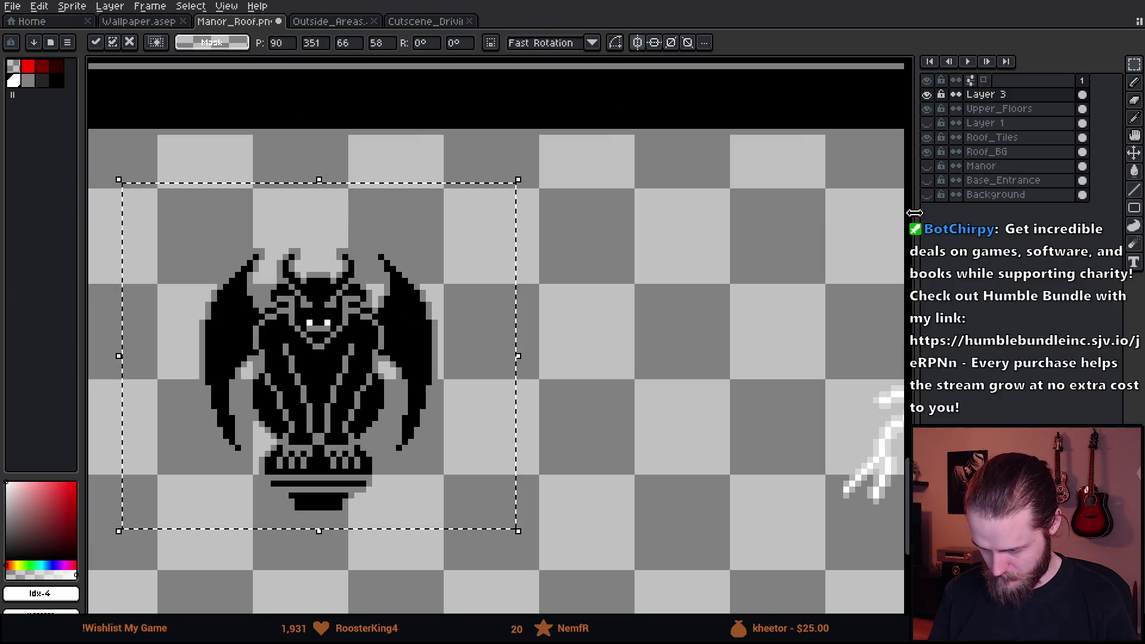
{"action": "left_click", "coordinate": [926, 195]}
{"action": "scroll", "coordinate": [350, 332], "scroll_direction": "down", "scroll_amount": 2}
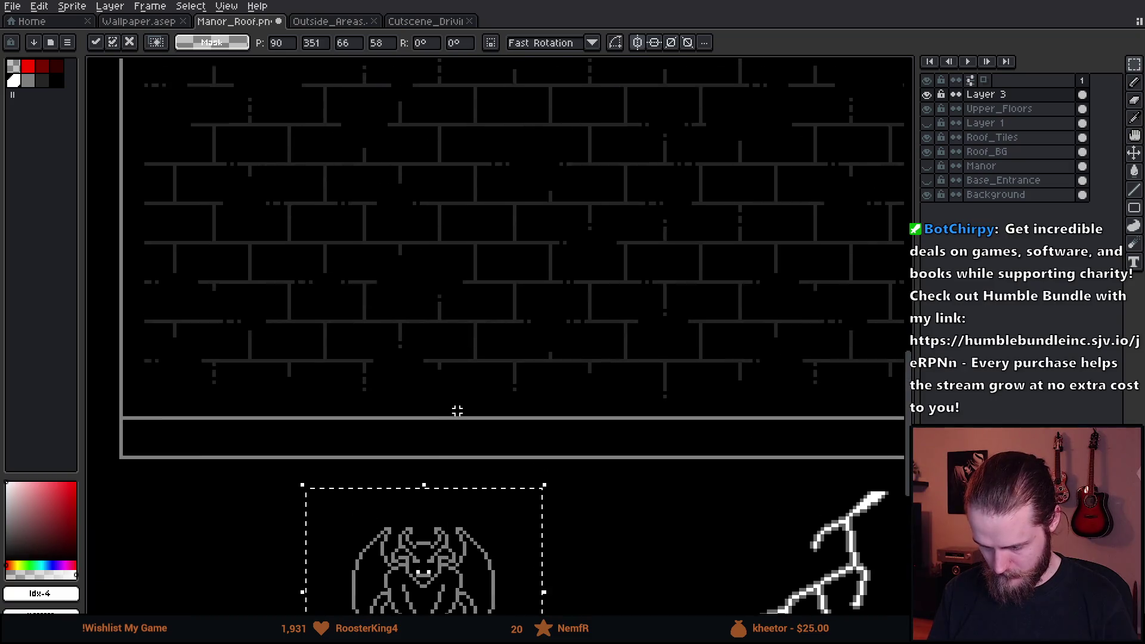
Deselect and pencil a white highlight along the gargoyle's pedestal rim.
{"action": "scroll", "coordinate": [471, 418], "scroll_direction": "down", "scroll_amount": 2}
{"action": "scroll", "coordinate": [519, 156], "scroll_direction": "up", "scroll_amount": 2}
{"action": "scroll", "coordinate": [435, 495], "scroll_direction": "down", "scroll_amount": 2}
{"action": "scroll", "coordinate": [496, 463], "scroll_direction": "left", "scroll_amount": 1}
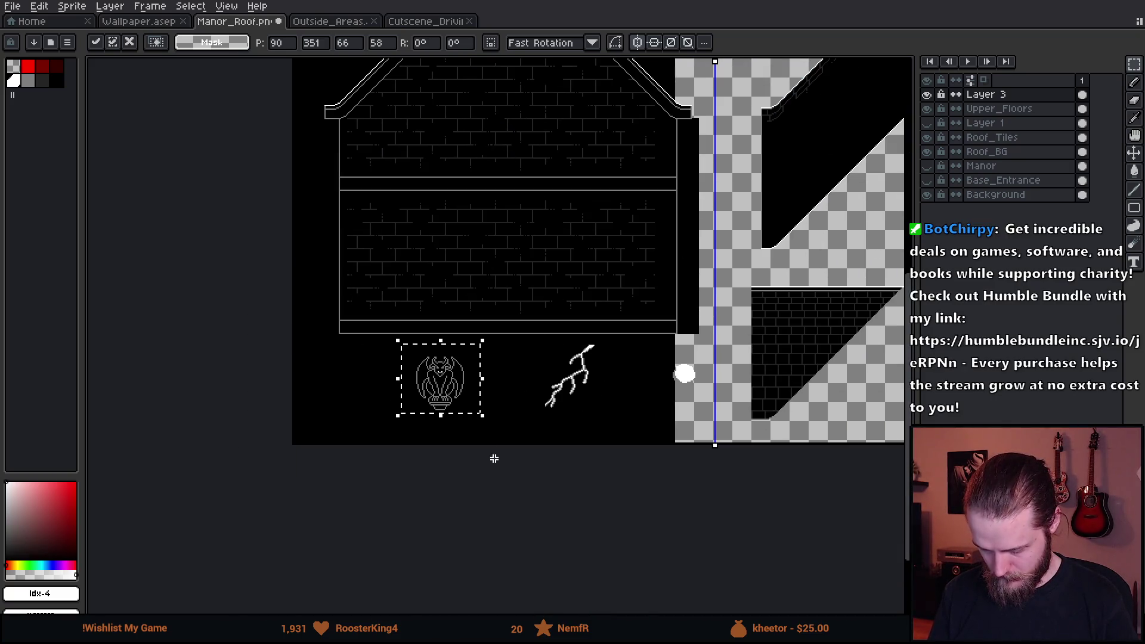
{"action": "scroll", "coordinate": [441, 406], "scroll_direction": "up", "scroll_amount": 4}
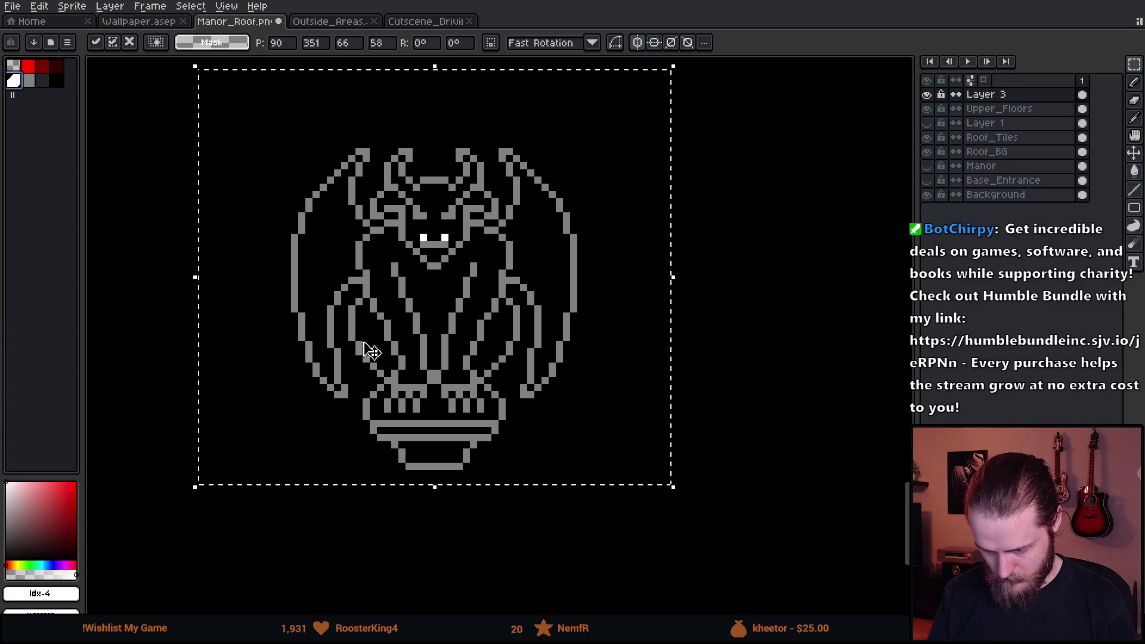
{"action": "key", "text": "ctrl+d"}
{"action": "scroll", "coordinate": [417, 453], "scroll_direction": "up", "scroll_amount": 2}
{"action": "key", "text": "b"}
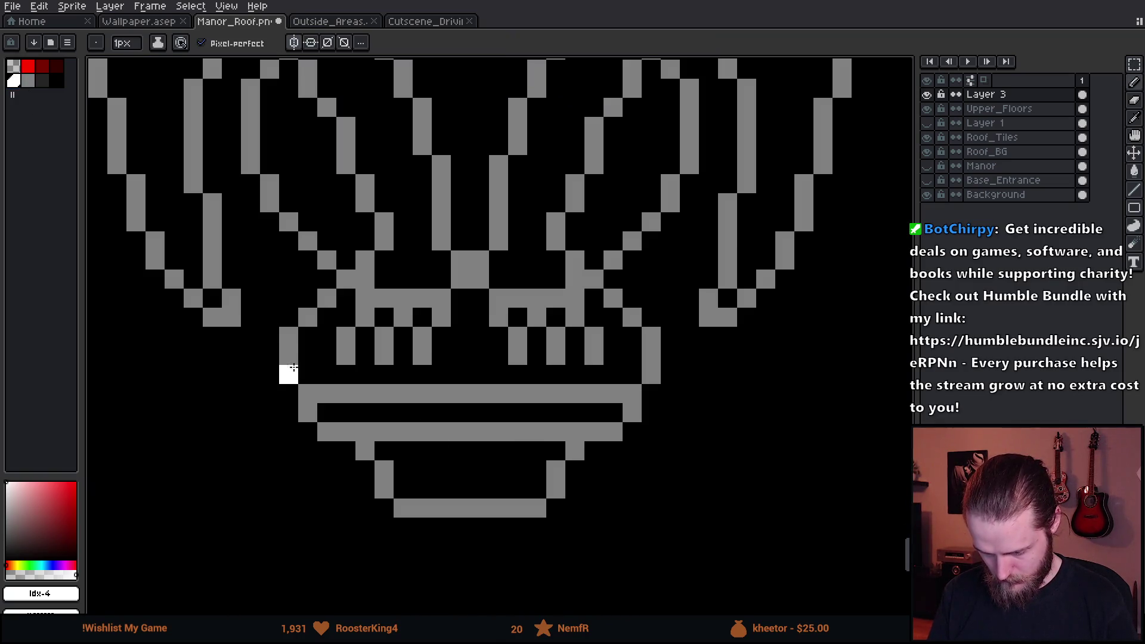
{"action": "mouse_move", "coordinate": [288, 347]}
{"action": "left_mouse_down"}
{"action": "mouse_move", "coordinate": [306, 391]}
{"action": "mouse_move", "coordinate": [637, 390]}
{"action": "mouse_move", "coordinate": [647, 334]}
{"action": "left_mouse_up"}
Pan and zoom around the canvas to inspect the finished gargoyle beside the lightning bolt.
{"action": "scroll", "coordinate": [692, 328], "scroll_direction": "down", "scroll_amount": 4}
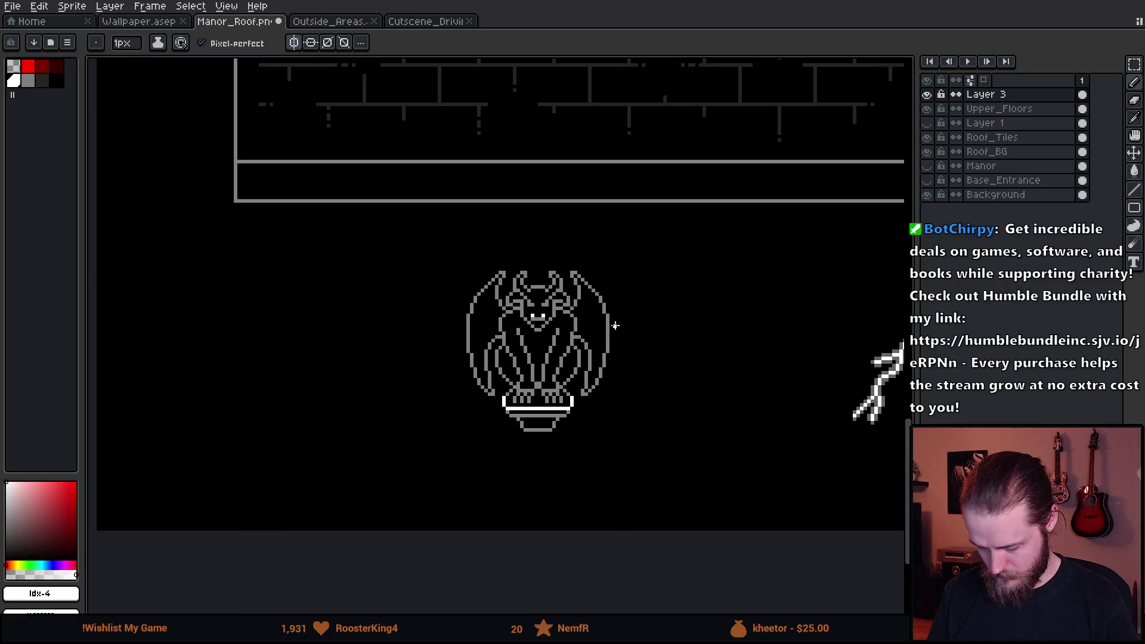
{"action": "scroll", "coordinate": [530, 326], "scroll_direction": "up", "scroll_amount": 1}
{"action": "scroll", "coordinate": [447, 286], "scroll_direction": "up", "scroll_amount": 4}
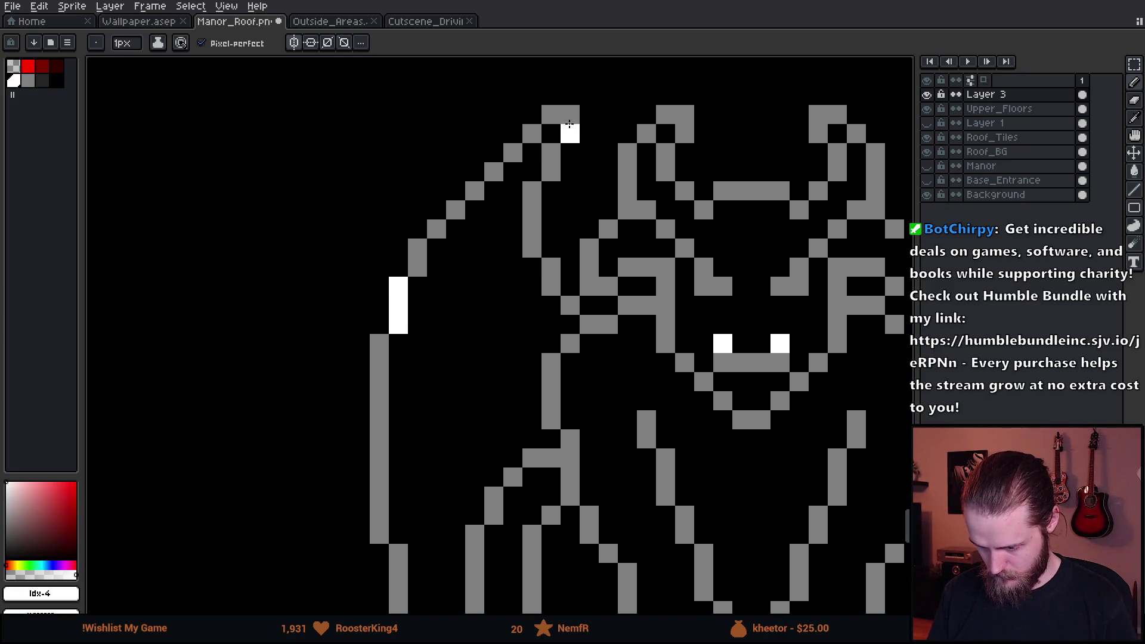
{"action": "scroll", "coordinate": [604, 170], "scroll_direction": "down", "scroll_amount": 3}
{"action": "scroll", "coordinate": [518, 268], "scroll_direction": "up", "scroll_amount": 3}
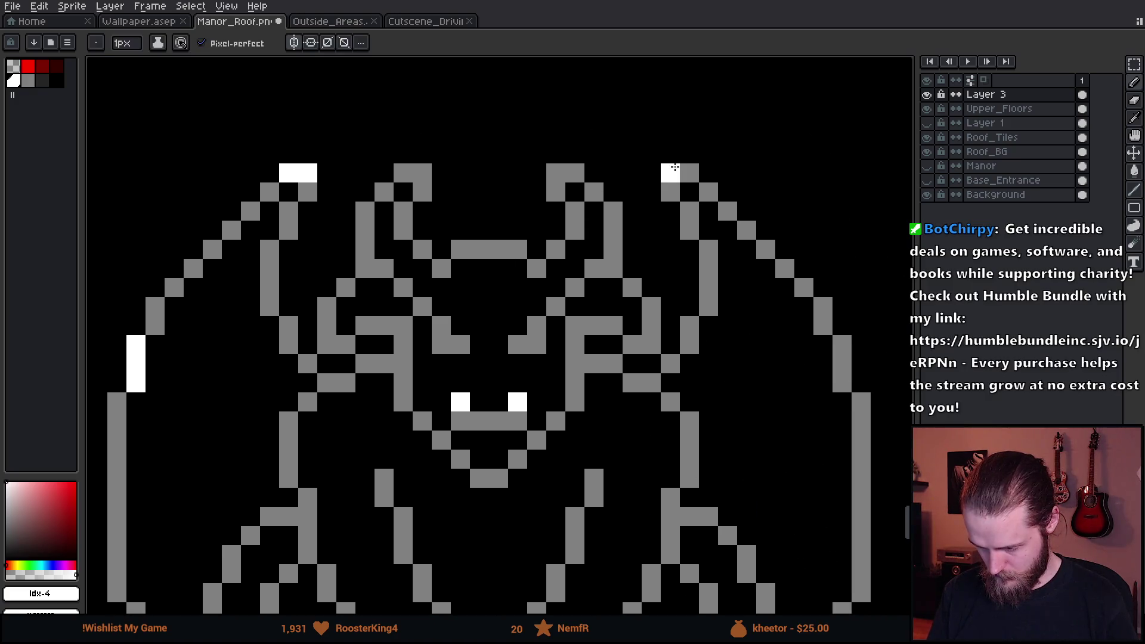
{"action": "scroll", "coordinate": [344, 139], "scroll_direction": "down", "scroll_amount": 5}
{"action": "scroll", "coordinate": [418, 298], "scroll_direction": "right", "scroll_amount": 3}
{"action": "scroll", "coordinate": [537, 347], "scroll_direction": "up", "scroll_amount": 6}
{"action": "scroll", "coordinate": [537, 347], "scroll_direction": "down", "scroll_amount": 5}
{"action": "scroll", "coordinate": [468, 325], "scroll_direction": "up", "scroll_amount": 2}
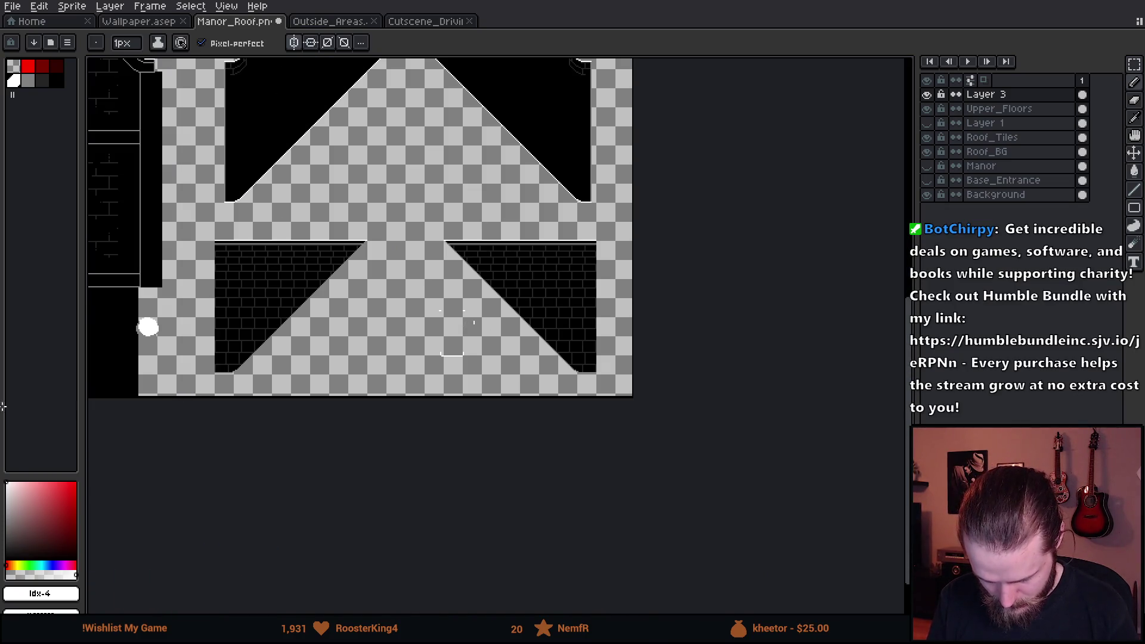
{"action": "scroll", "coordinate": [248, 396], "scroll_direction": "left", "scroll_amount": 5}
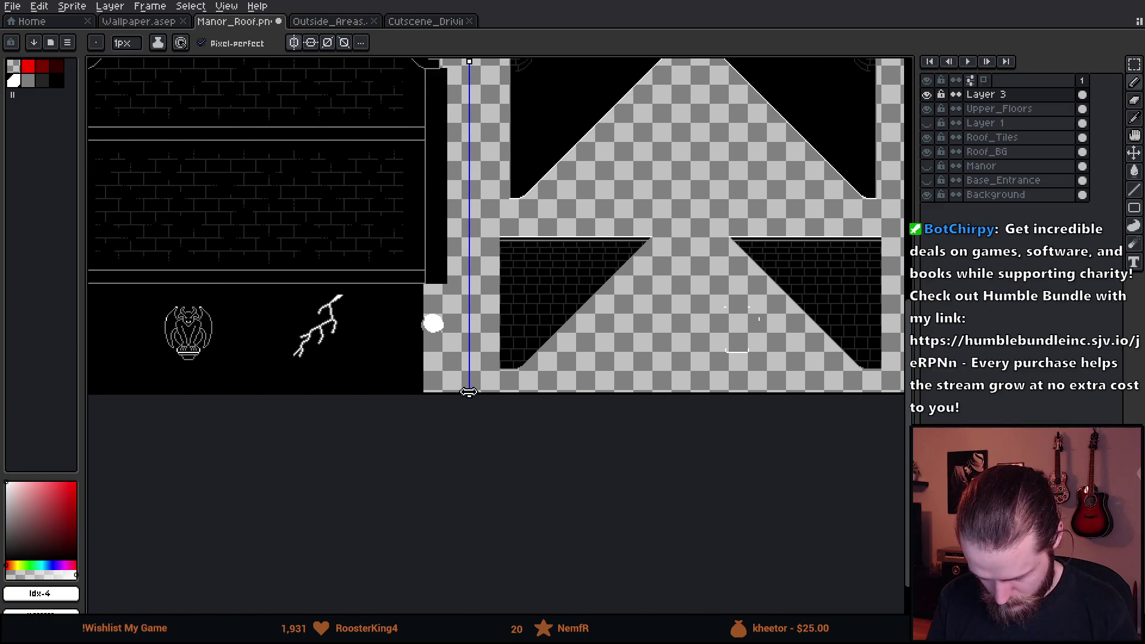
Toggle the gargoyle layer's visibility to compare, then select and clear a rectangle over the roof.
{"action": "scroll", "coordinate": [175, 364], "scroll_direction": "up", "scroll_amount": 4}
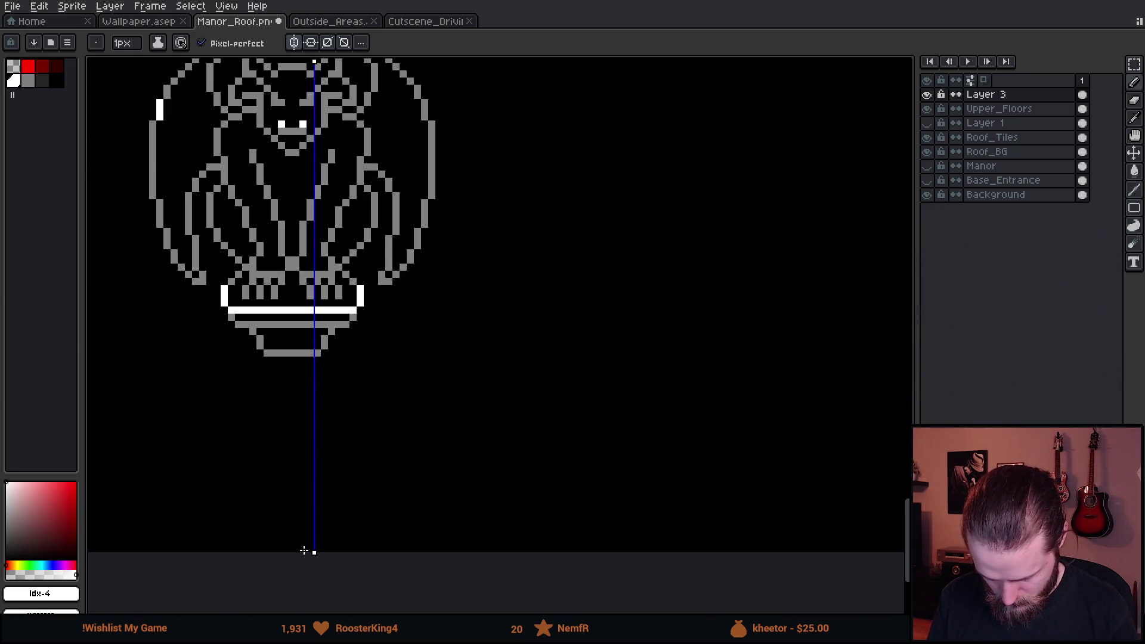
{"action": "scroll", "coordinate": [358, 430], "scroll_direction": "down", "scroll_amount": 3}
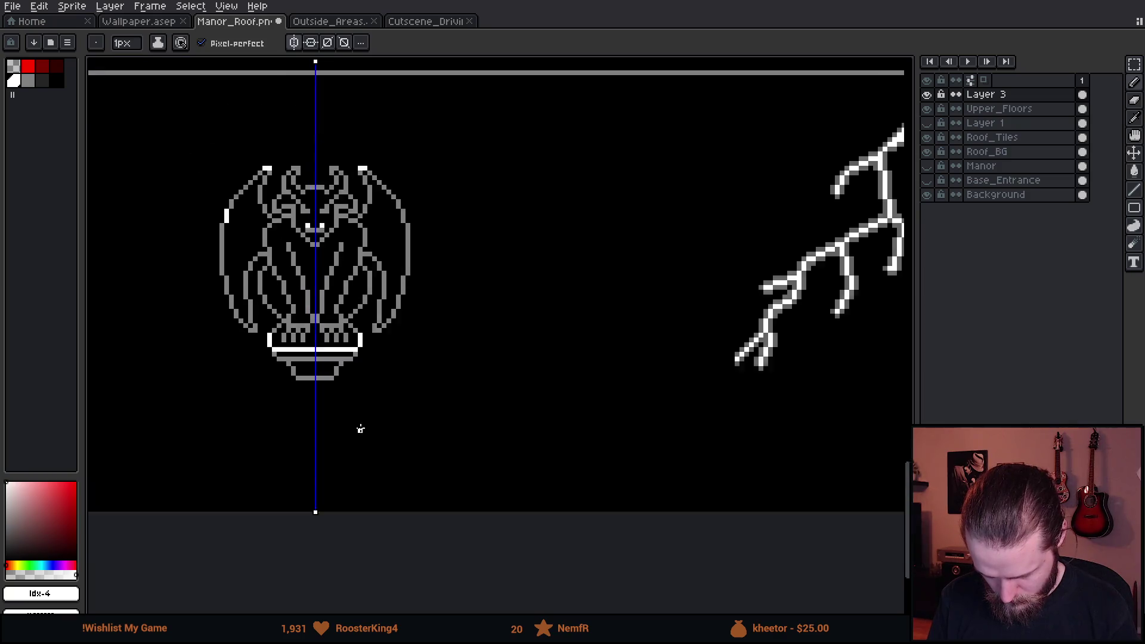
{"action": "scroll", "coordinate": [450, 352], "scroll_direction": "right", "scroll_amount": 5}
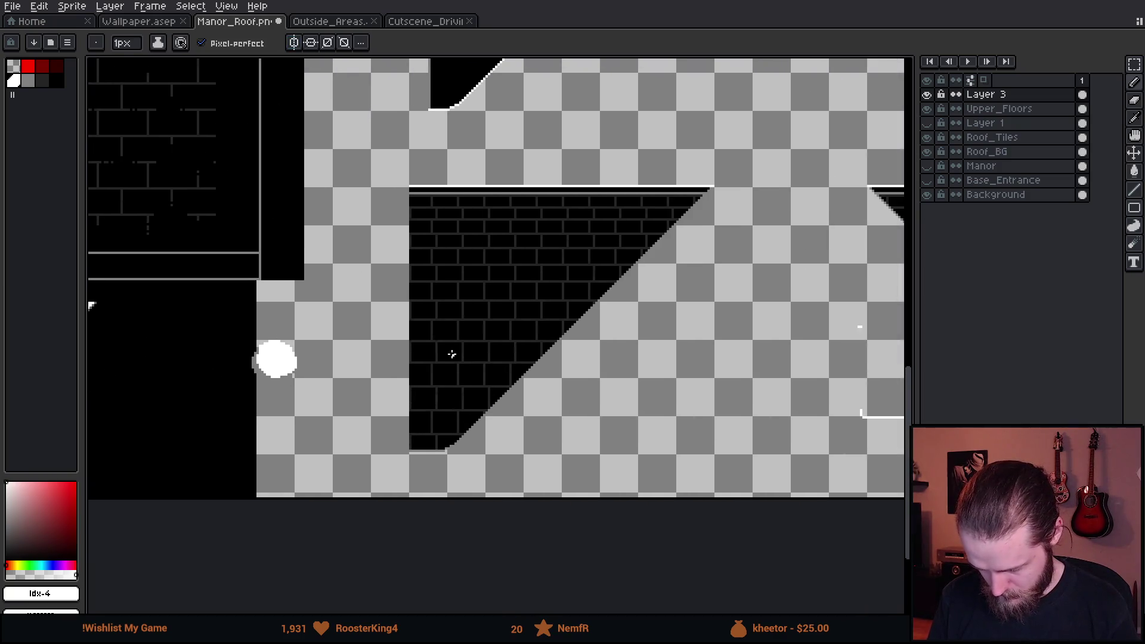
{"action": "scroll", "coordinate": [469, 352], "scroll_direction": "down", "scroll_amount": 3}
{"action": "double_click", "coordinate": [929, 98]}
{"action": "left_click", "coordinate": [929, 99]}
{"action": "left_click", "coordinate": [929, 98]}
{"action": "scroll", "coordinate": [424, 419], "scroll_direction": "up", "scroll_amount": 2}
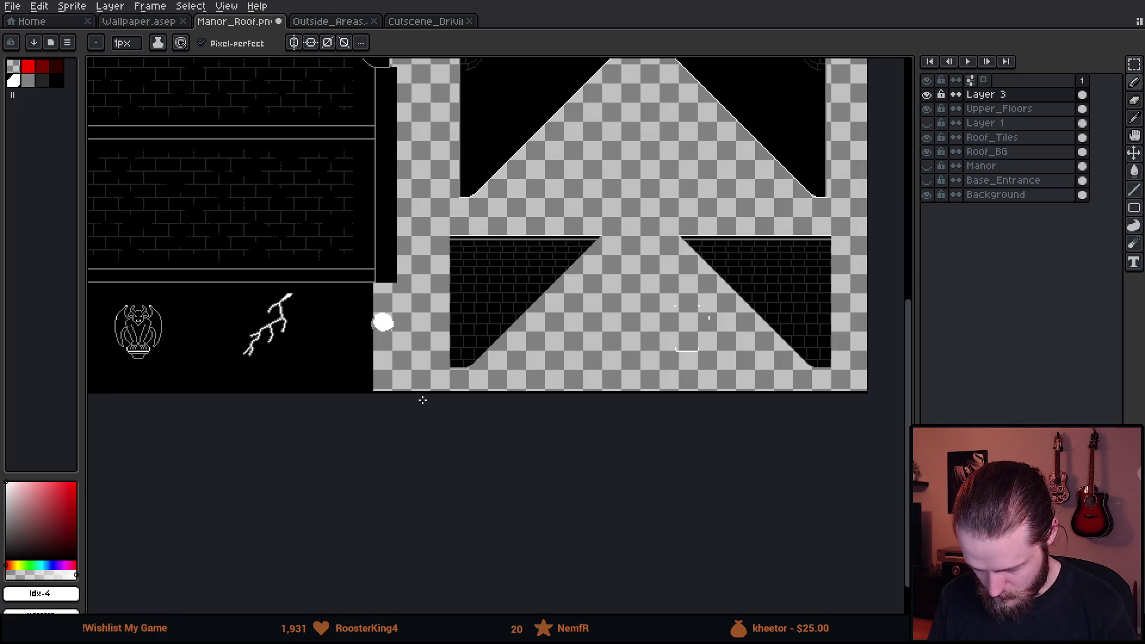
{"action": "key", "text": "m"}
{"action": "left_click_drag", "start_coordinate": [476, 190], "coordinate": [870, 394]}
{"action": "left_click", "coordinate": [895, 493]}
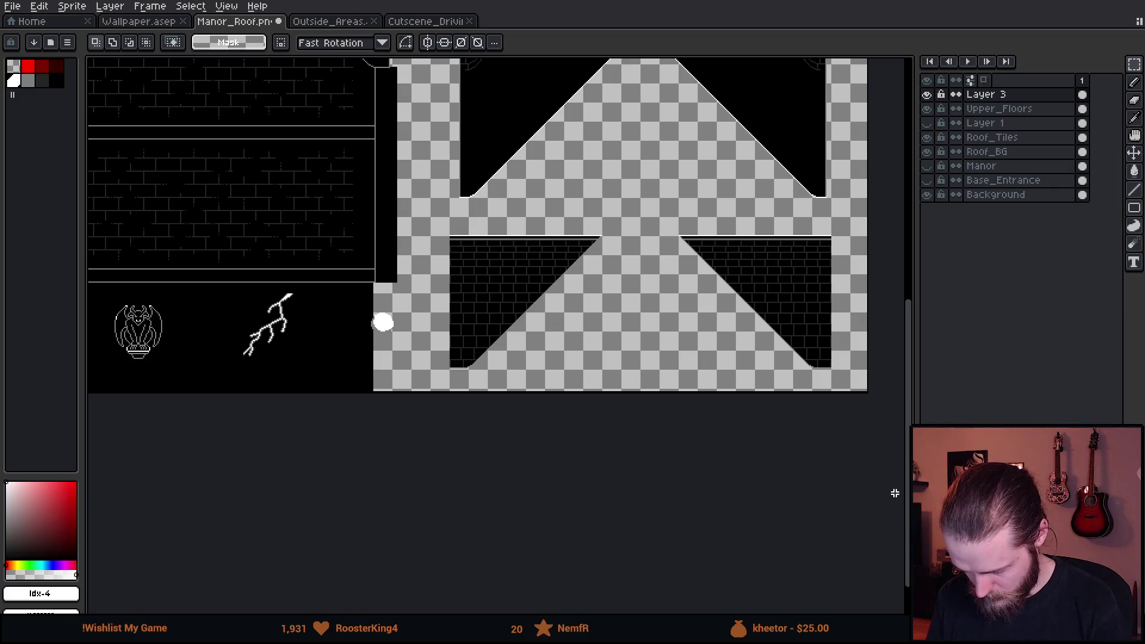
{"action": "mouse_move", "coordinate": [469, 228]}
{"action": "left_mouse_down"}
{"action": "mouse_move", "coordinate": [536, 432]}
{"action": "mouse_move", "coordinate": [622, 248]}
{"action": "left_mouse_up"}
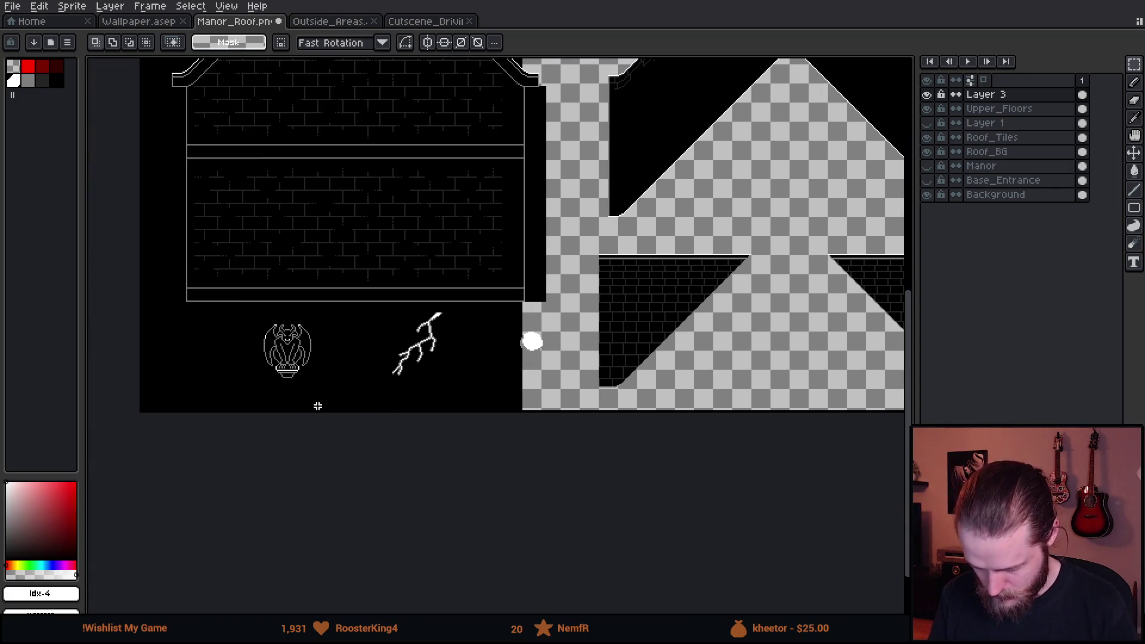
Try recolouring the grey outline white with the Paint Bucket, then undo it.
{"action": "key", "text": "b"}
{"action": "scroll", "coordinate": [298, 358], "scroll_direction": "up", "scroll_amount": 3}
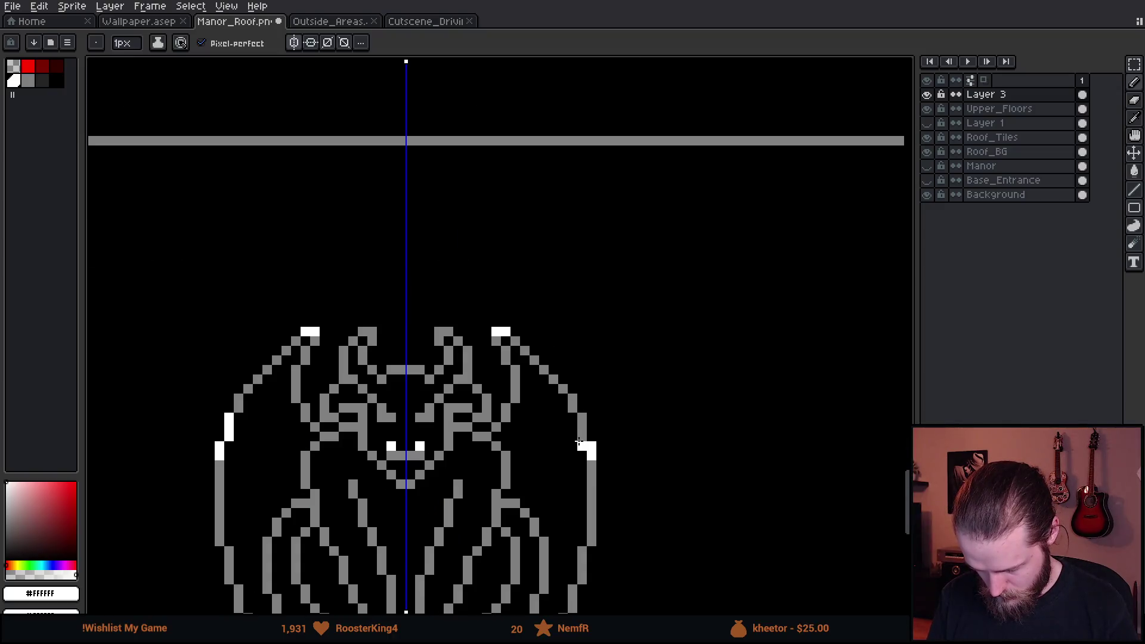
{"action": "key", "text": "g"}
{"action": "left_click", "coordinate": [307, 361]}
{"action": "key", "text": "ctrl+z"}
{"action": "left_click_drag", "start_coordinate": [314, 362], "coordinate": [317, 362]}
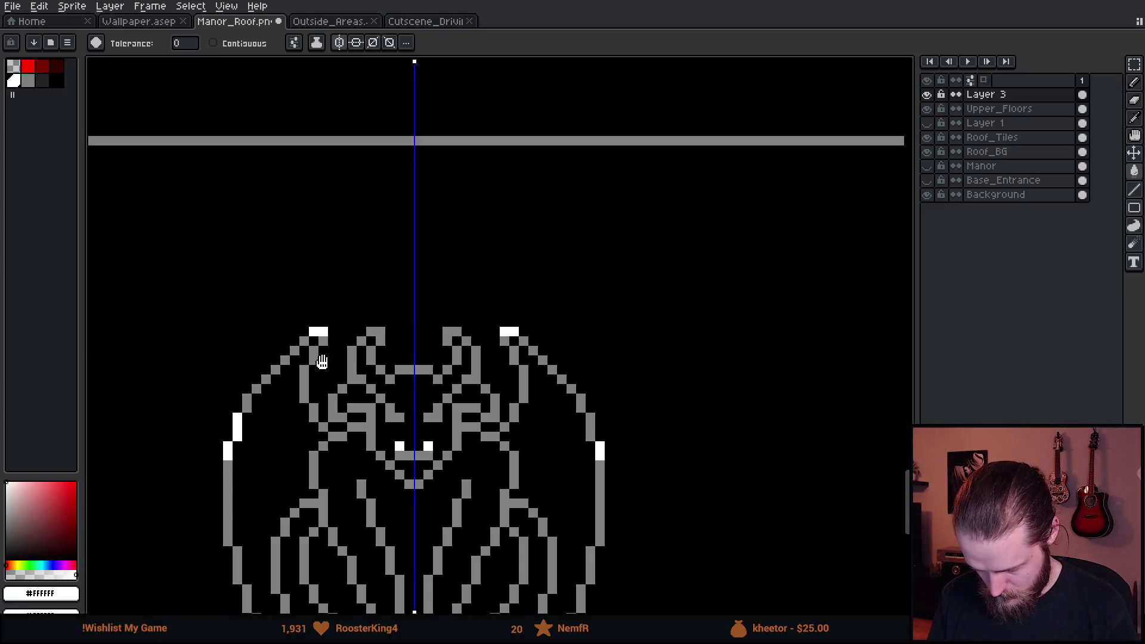
{"action": "scroll", "coordinate": [398, 336], "scroll_direction": "up", "scroll_amount": 1}
{"action": "scroll", "coordinate": [428, 329], "scroll_direction": "up", "scroll_amount": 1}
Paint white highlights up the horn and across the bar between the horns.
{"action": "key", "text": "b"}
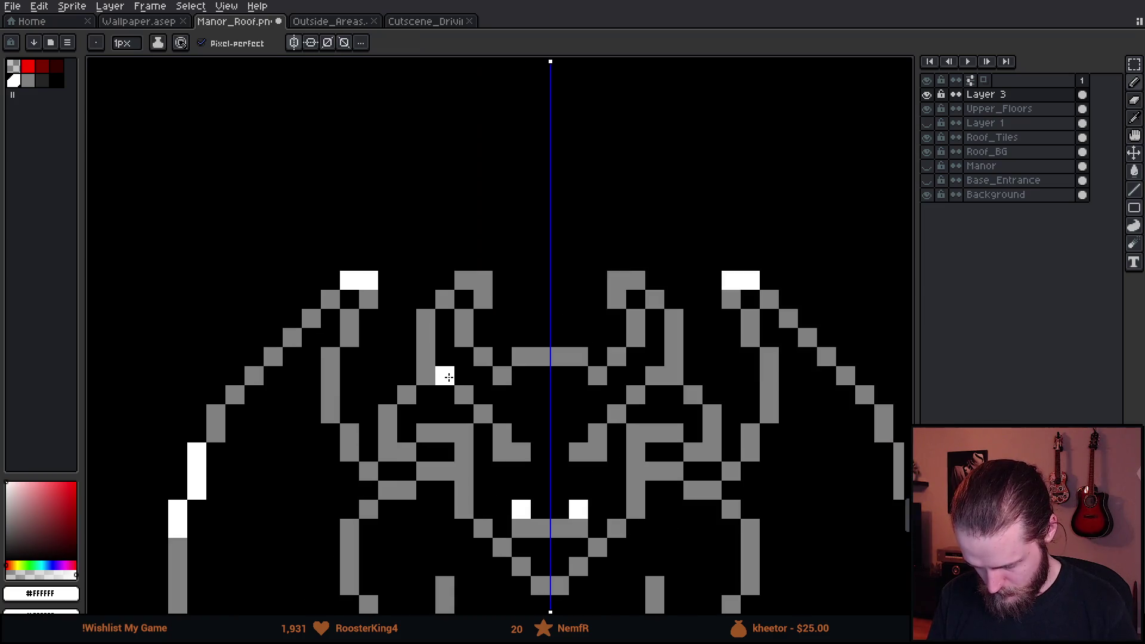
{"action": "mouse_move", "coordinate": [426, 355]}
{"action": "left_mouse_down"}
{"action": "mouse_move", "coordinate": [428, 315]}
{"action": "mouse_move", "coordinate": [480, 284]}
{"action": "left_mouse_up"}
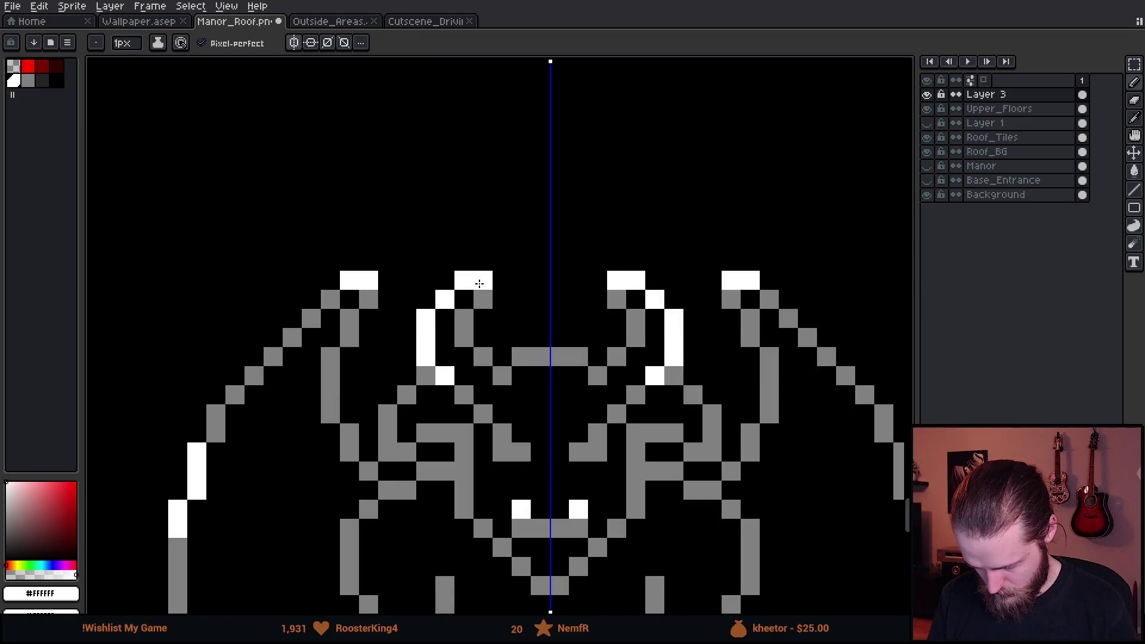
{"action": "left_click_drag", "start_coordinate": [502, 357], "coordinate": [557, 358]}
{"action": "scroll", "coordinate": [485, 317], "scroll_direction": "down", "scroll_amount": 5}
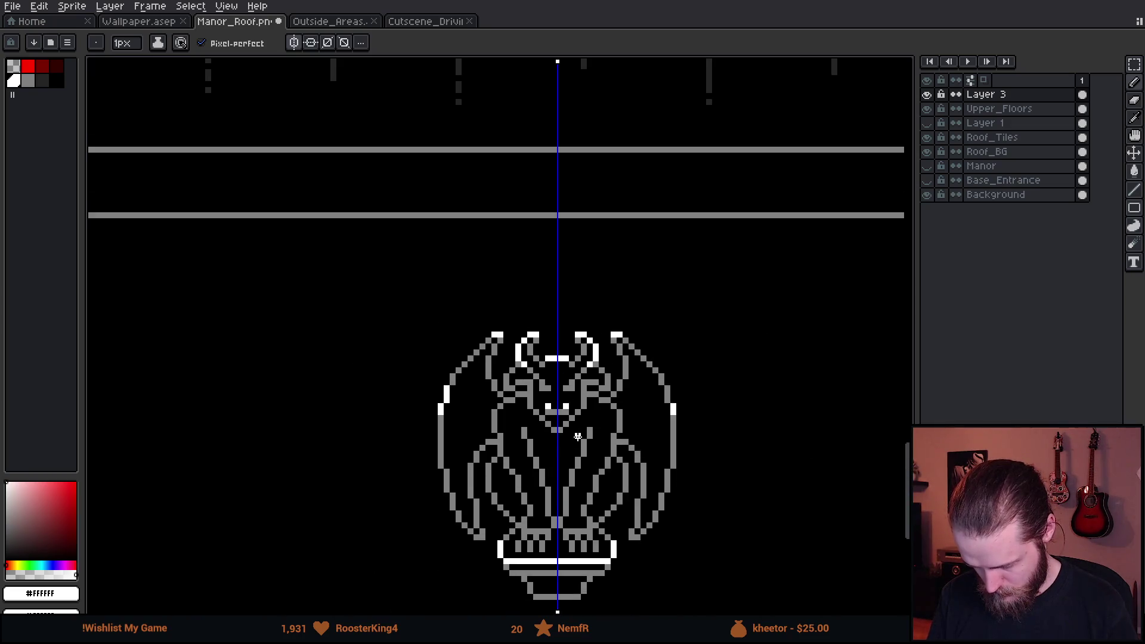
{"action": "scroll", "coordinate": [485, 318], "scroll_direction": "up", "scroll_amount": 3}
Add white highlight pixels around the eyes and face, extending down the head's sides.
{"action": "left_click", "coordinate": [442, 319]}
{"action": "left_click", "coordinate": [451, 299]}
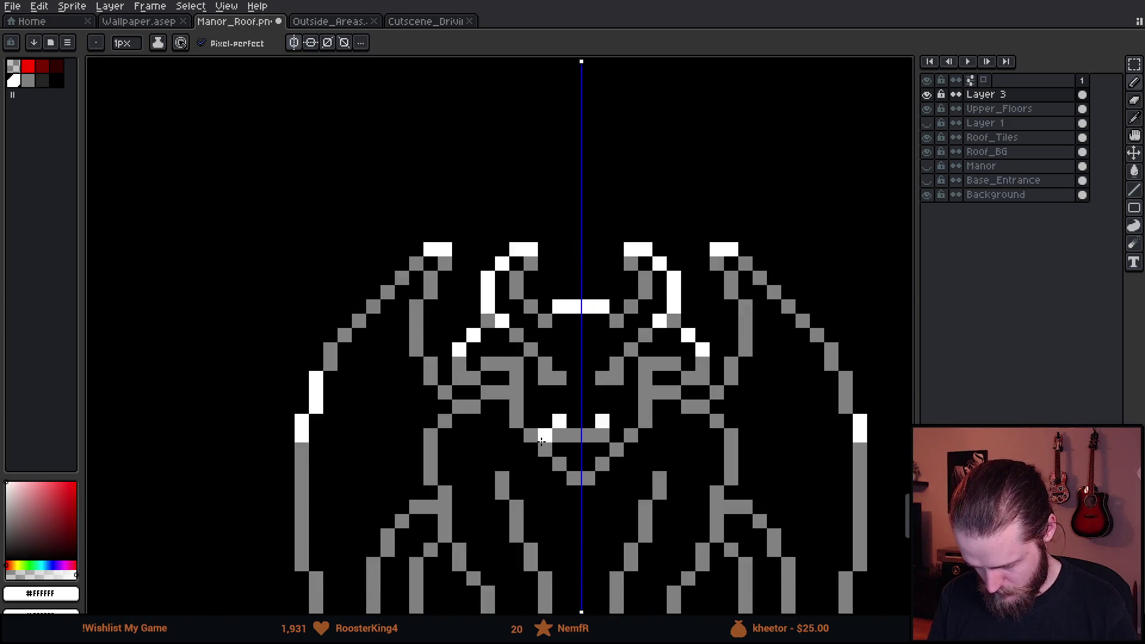
{"action": "scroll", "coordinate": [454, 352], "scroll_direction": "down", "scroll_amount": 1}
{"action": "scroll", "coordinate": [453, 351], "scroll_direction": "up", "scroll_amount": 1}
{"action": "left_click", "coordinate": [460, 347]}
{"action": "key", "text": "ctrl+z"}
{"action": "left_click_drag", "start_coordinate": [441, 339], "coordinate": [442, 362]}
{"action": "scroll", "coordinate": [488, 442], "scroll_direction": "down", "scroll_amount": 5}
{"action": "scroll", "coordinate": [501, 465], "scroll_direction": "up", "scroll_amount": 3}
{"action": "scroll", "coordinate": [519, 492], "scroll_direction": "down", "scroll_amount": 4}
{"action": "scroll", "coordinate": [519, 492], "scroll_direction": "down", "scroll_amount": 2}
{"action": "scroll", "coordinate": [518, 493], "scroll_direction": "up", "scroll_amount": 3}
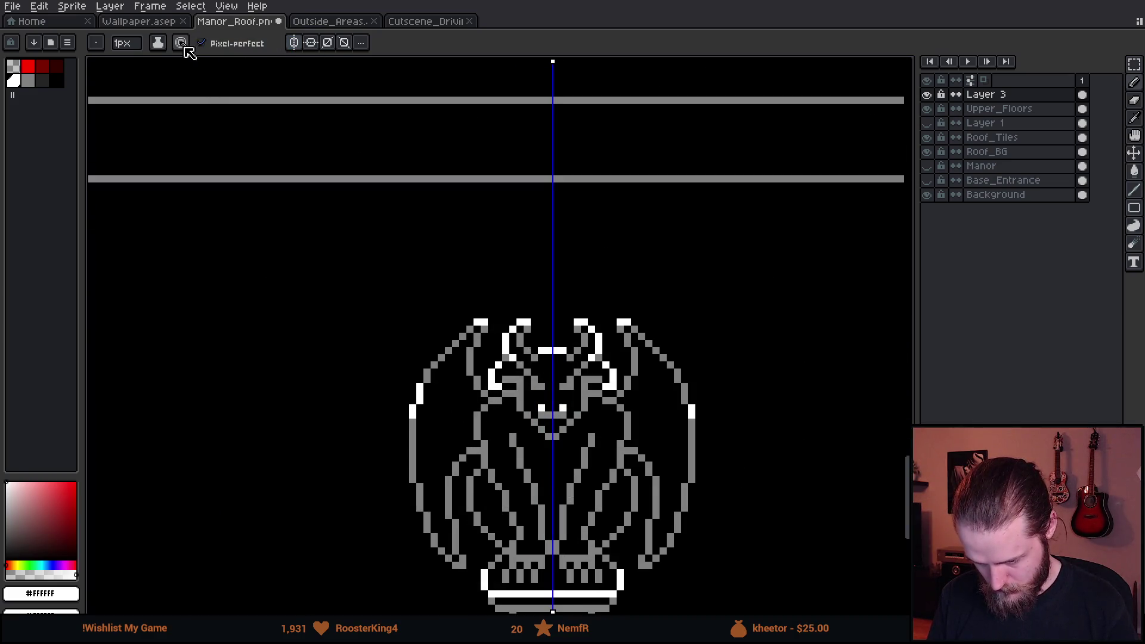
Set the Paint Bucket to diagonal, contiguous fill, flood-fill the outline white, then undo it.
{"action": "key", "text": "g"}
{"action": "left_click", "coordinate": [294, 43]}
{"action": "left_click", "coordinate": [373, 124]}
{"action": "left_click", "coordinate": [251, 43]}
{"action": "scroll", "coordinate": [519, 382], "scroll_direction": "up", "scroll_amount": 3}
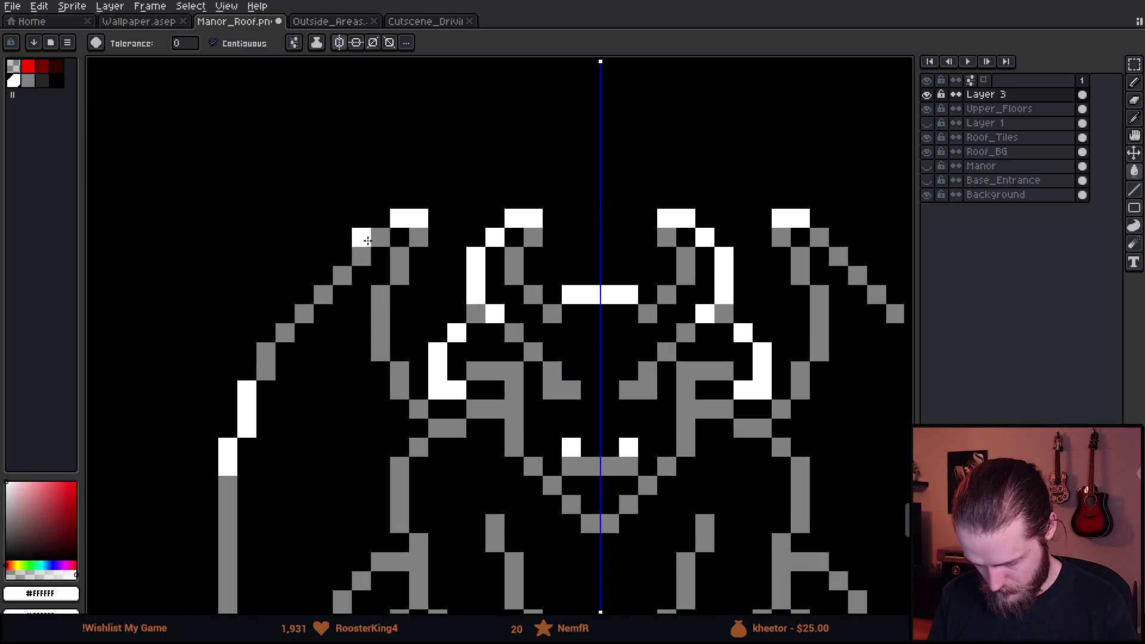
{"action": "left_click", "coordinate": [377, 234]}
{"action": "key", "text": "ctrl+z"}
{"action": "key", "text": "b"}
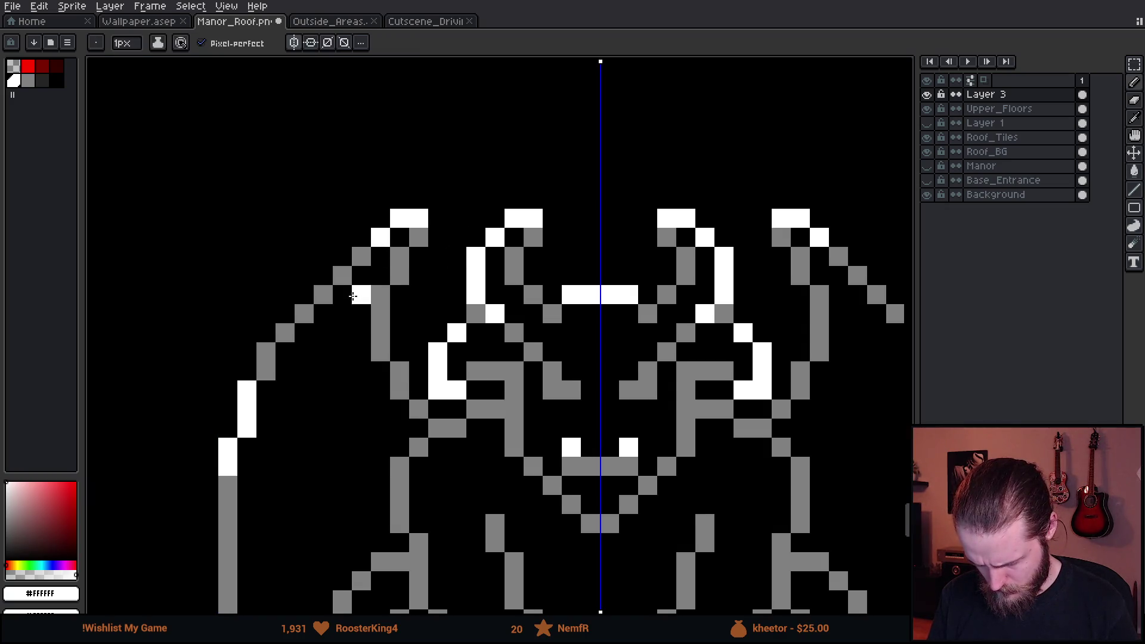
{"action": "key", "text": "g"}
{"action": "scroll", "coordinate": [501, 374], "scroll_direction": "down", "scroll_amount": 5}
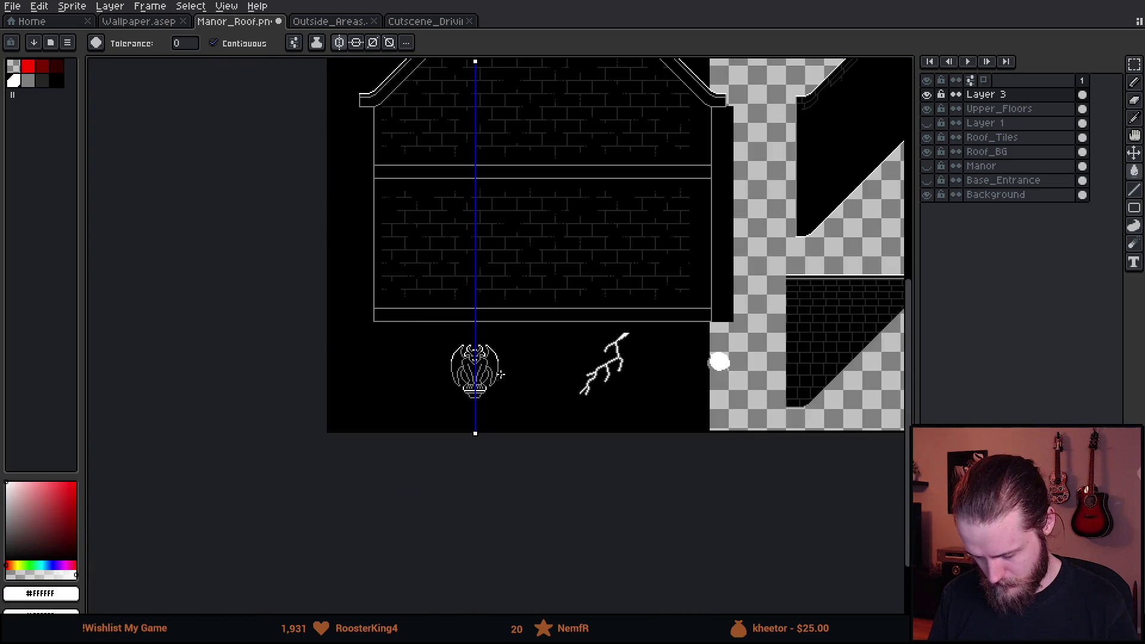
{"action": "scroll", "coordinate": [501, 374], "scroll_direction": "up", "scroll_amount": 4}
{"action": "key", "text": "m"}
{"action": "scroll", "coordinate": [536, 302], "scroll_direction": "down", "scroll_amount": 1}
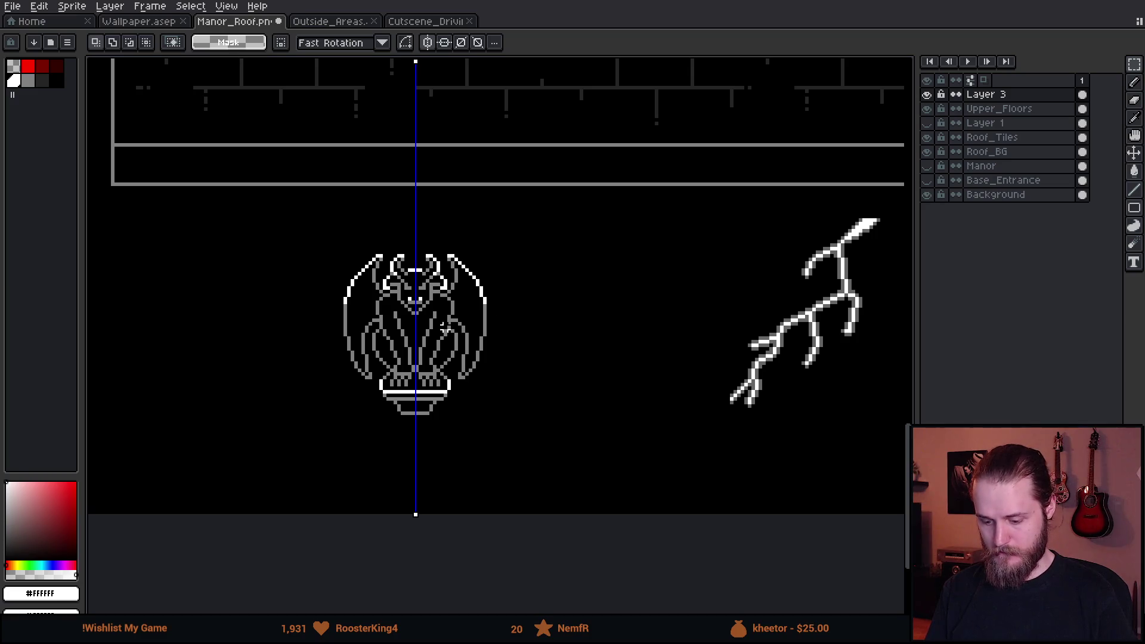
Draw a diagonal dark-grey shading line along the wing after two undone attempts.
{"action": "scroll", "coordinate": [449, 323], "scroll_direction": "up", "scroll_amount": 3}
{"action": "scroll", "coordinate": [281, 256], "scroll_direction": "up", "scroll_amount": 2}
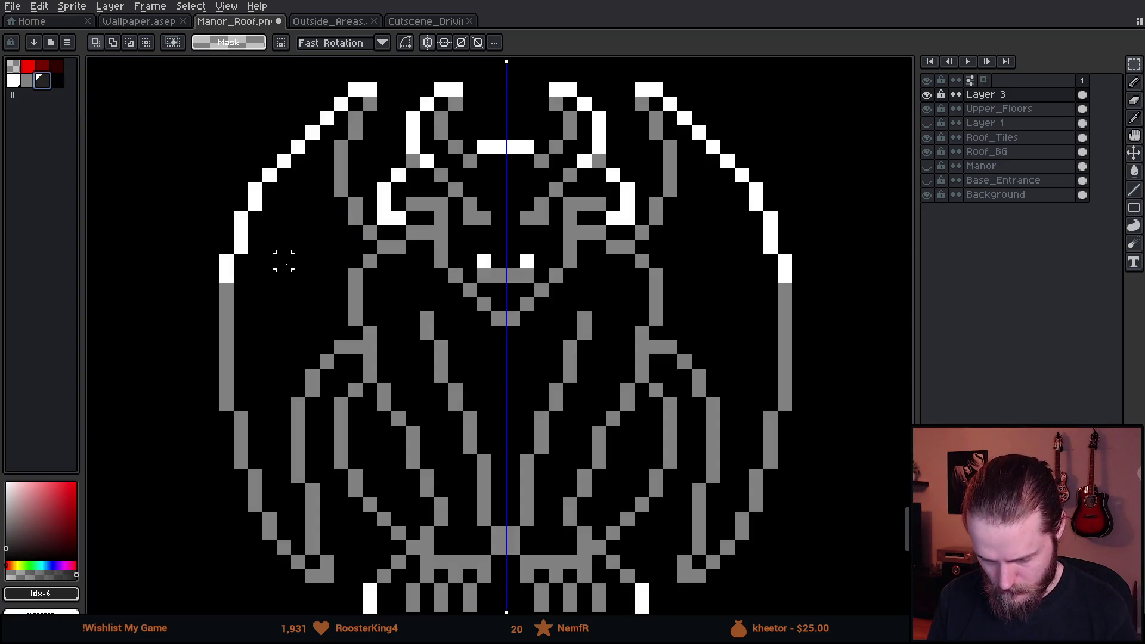
{"action": "key", "text": "b"}
{"action": "left_click_drag", "start_coordinate": [250, 494], "coordinate": [258, 338]}
{"action": "key", "text": "ctrl+z"}
{"action": "mouse_move", "coordinate": [245, 509]}
{"action": "left_mouse_down"}
{"action": "mouse_move", "coordinate": [242, 317]}
{"action": "mouse_move", "coordinate": [266, 260]}
{"action": "mouse_move", "coordinate": [331, 185]}
{"action": "left_mouse_up"}
{"action": "key", "text": "ctrl+z"}
{"action": "left_click_drag", "start_coordinate": [287, 234], "coordinate": [341, 174]}
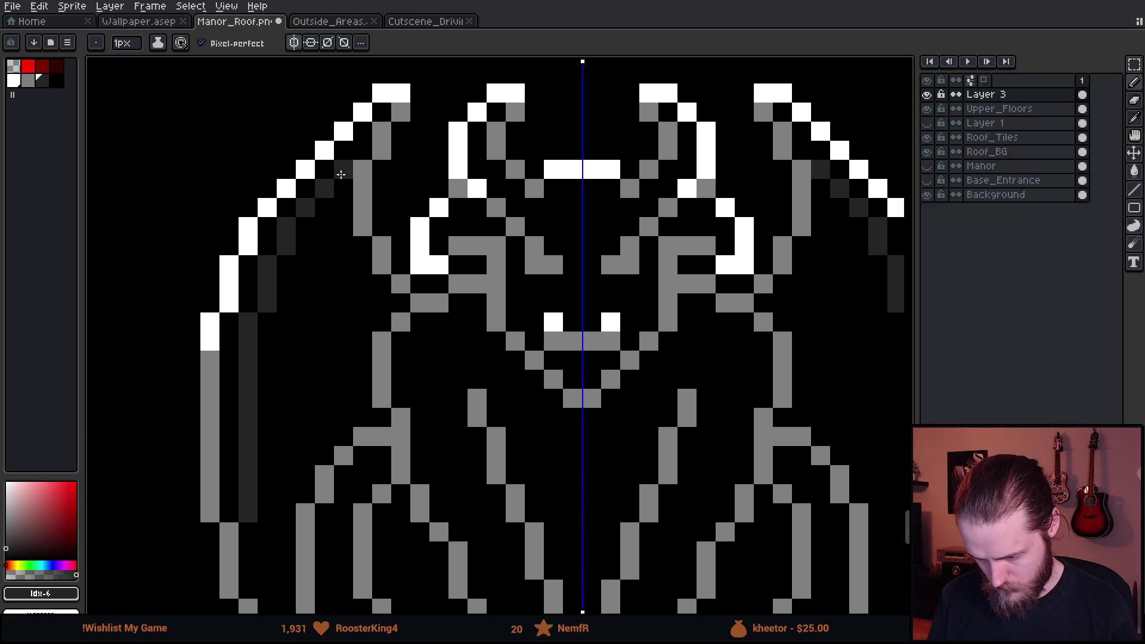
{"action": "scroll", "coordinate": [340, 281], "scroll_direction": "down", "scroll_amount": 3}
{"action": "scroll", "coordinate": [336, 374], "scroll_direction": "up", "scroll_amount": 5}
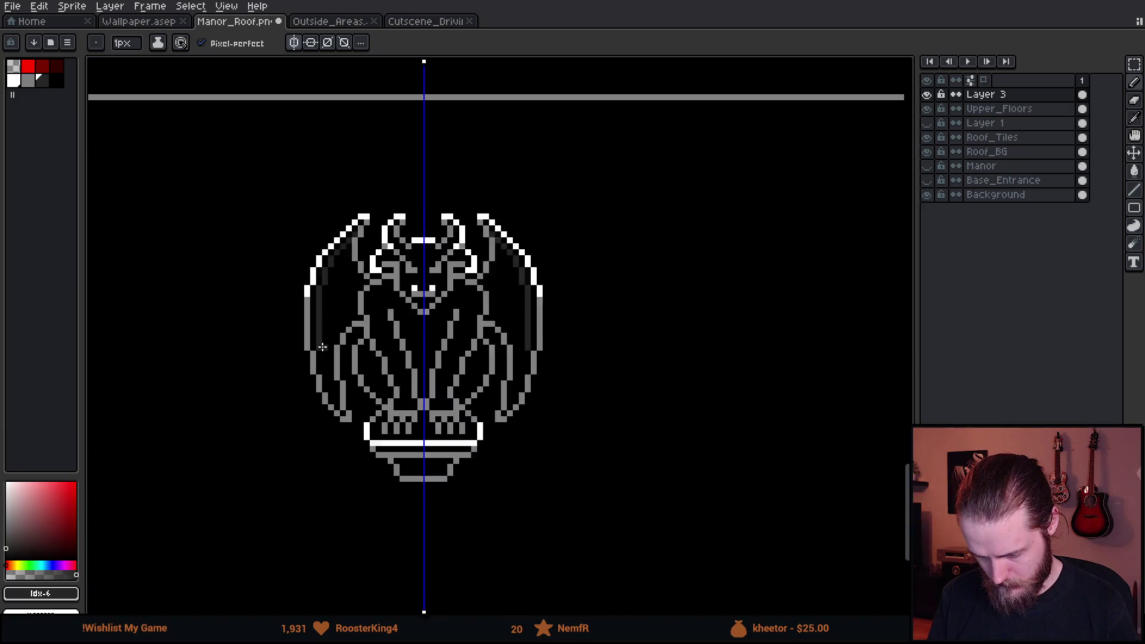
Add dark-grey shading columns, diagonals and a horizontal row inside the wing.
{"action": "left_click_drag", "start_coordinate": [336, 373], "coordinate": [332, 455]}
{"action": "scroll", "coordinate": [350, 395], "scroll_direction": "down", "scroll_amount": 2}
{"action": "left_click_drag", "start_coordinate": [350, 395], "coordinate": [388, 464]}
{"action": "scroll", "coordinate": [432, 469], "scroll_direction": "down", "scroll_amount": 3}
{"action": "scroll", "coordinate": [459, 370], "scroll_direction": "up", "scroll_amount": 3}
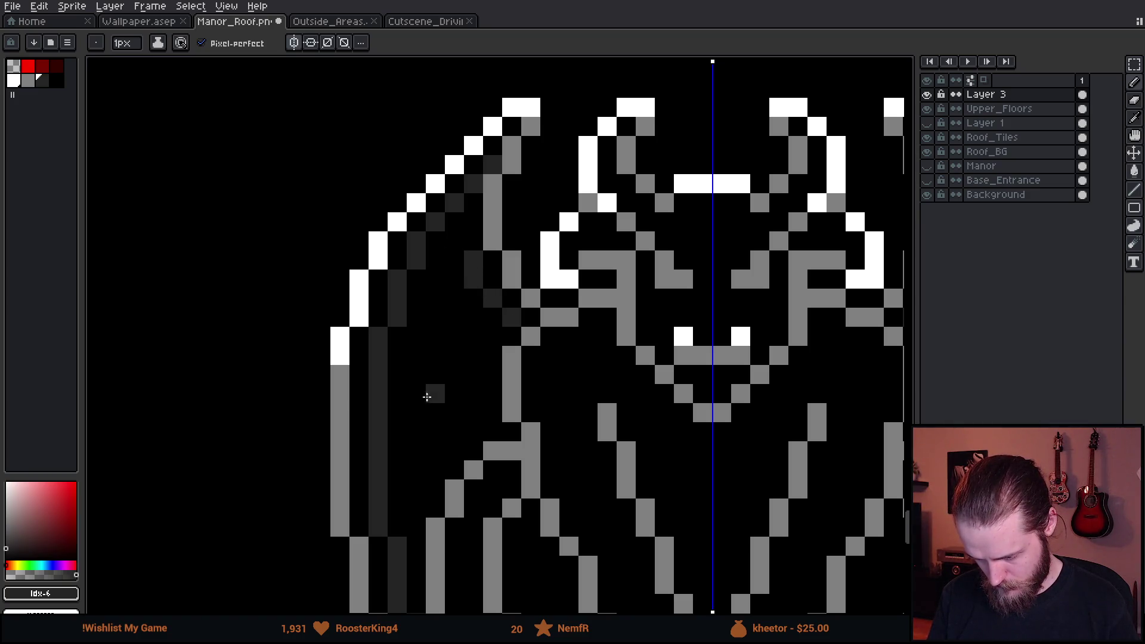
{"action": "left_click_drag", "start_coordinate": [489, 352], "coordinate": [435, 316]}
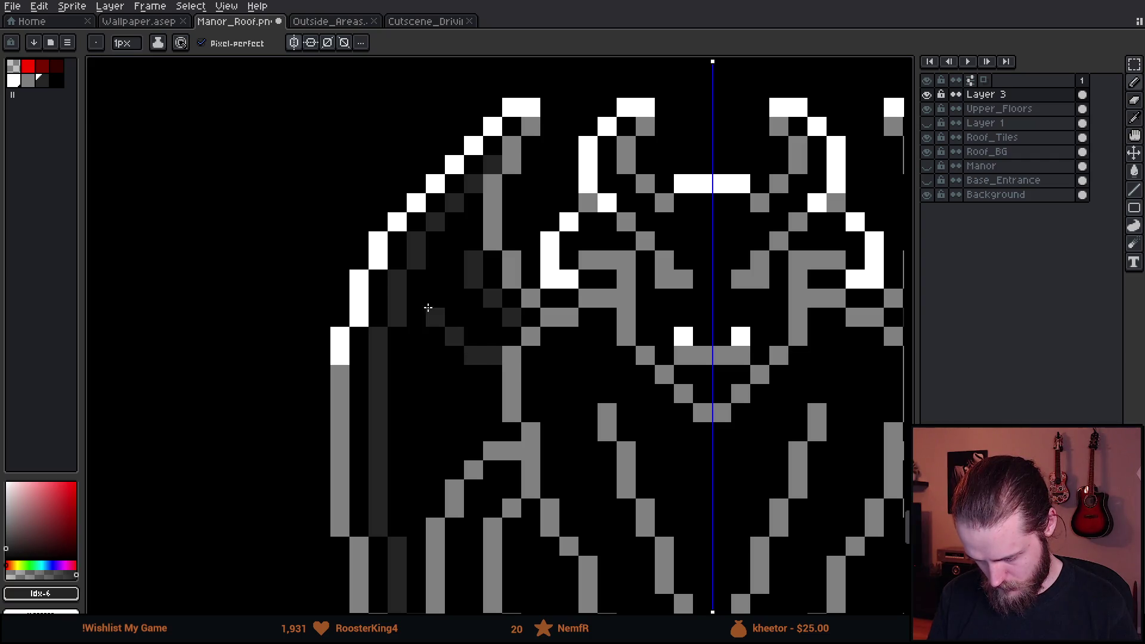
{"action": "left_click_drag", "start_coordinate": [492, 394], "coordinate": [411, 393]}
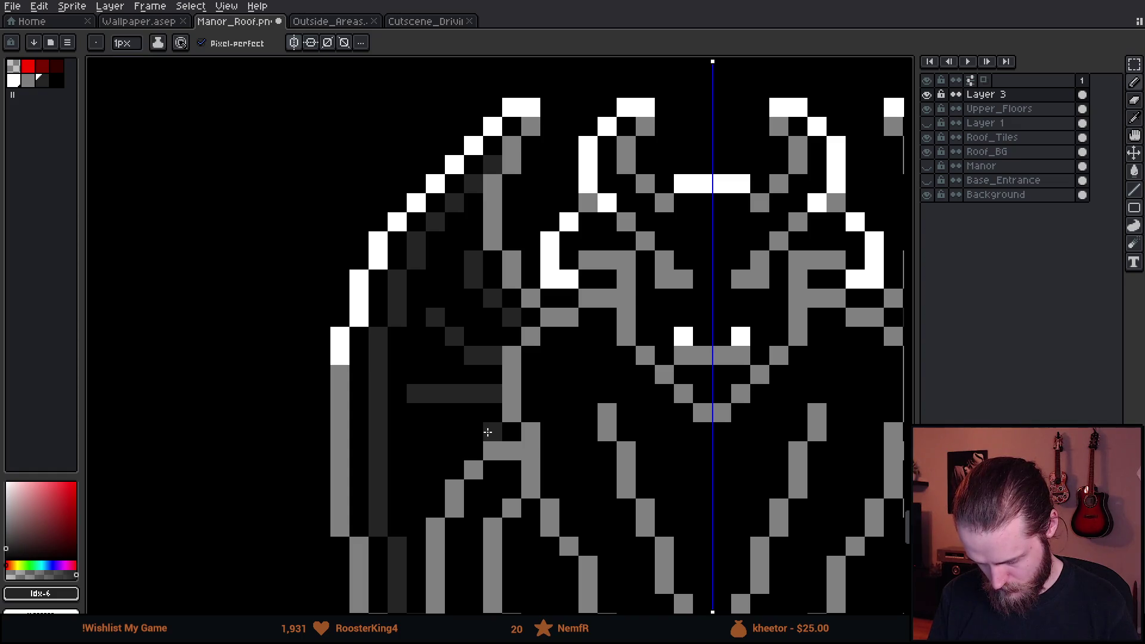
{"action": "mouse_move", "coordinate": [495, 433]}
{"action": "left_mouse_down"}
{"action": "mouse_move", "coordinate": [443, 452]}
{"action": "mouse_move", "coordinate": [414, 487]}
{"action": "left_mouse_up"}
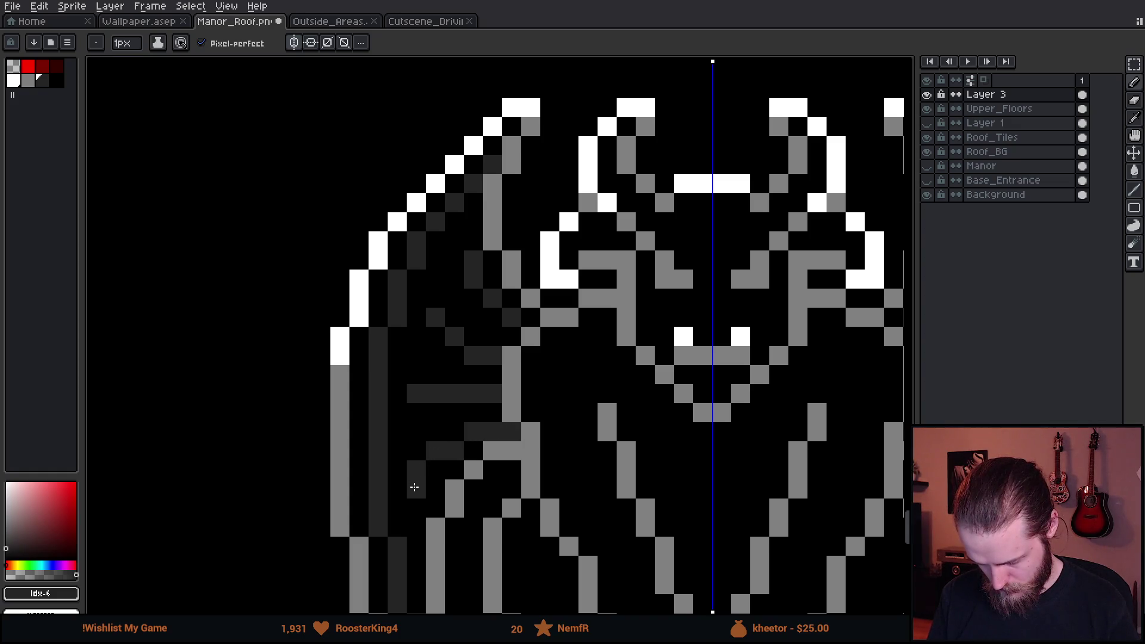
{"action": "key", "text": "e"}
{"action": "key", "text": "b"}
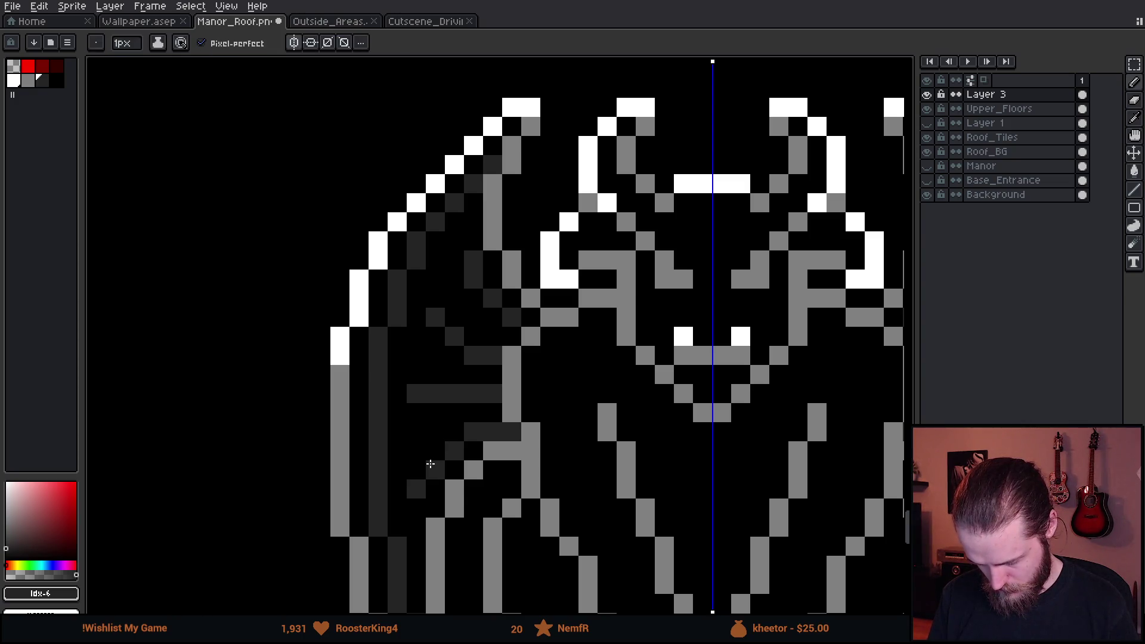
Shade a dark-grey column beside the face and a diagonal across the body.
{"action": "scroll", "coordinate": [431, 464], "scroll_direction": "down", "scroll_amount": 5}
{"action": "scroll", "coordinate": [444, 454], "scroll_direction": "up", "scroll_amount": 4}
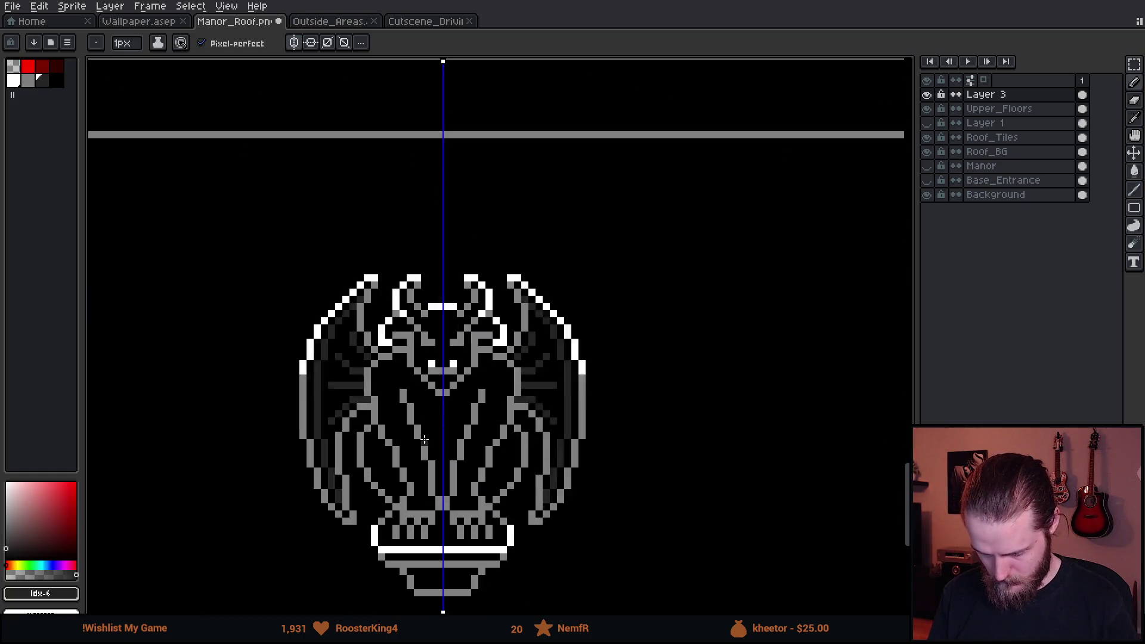
{"action": "scroll", "coordinate": [416, 376], "scroll_direction": "up", "scroll_amount": 2}
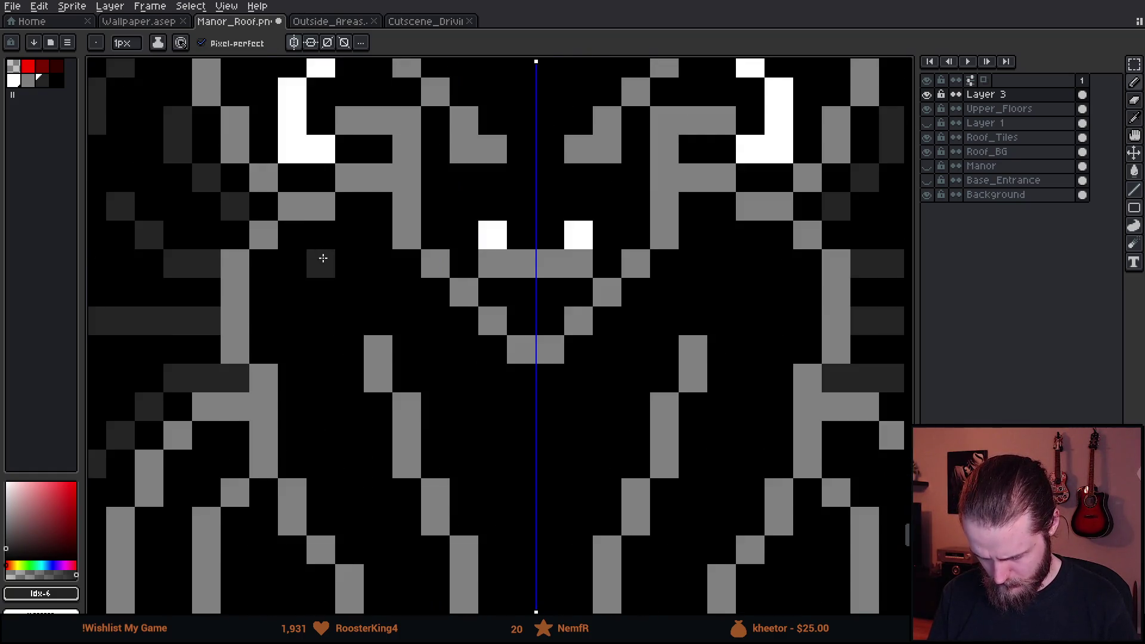
{"action": "mouse_move", "coordinate": [332, 257]}
{"action": "left_mouse_down"}
{"action": "mouse_move", "coordinate": [289, 293]}
{"action": "mouse_move", "coordinate": [309, 399]}
{"action": "mouse_move", "coordinate": [320, 395]}
{"action": "left_mouse_up"}
{"action": "scroll", "coordinate": [319, 394], "scroll_direction": "down", "scroll_amount": 4}
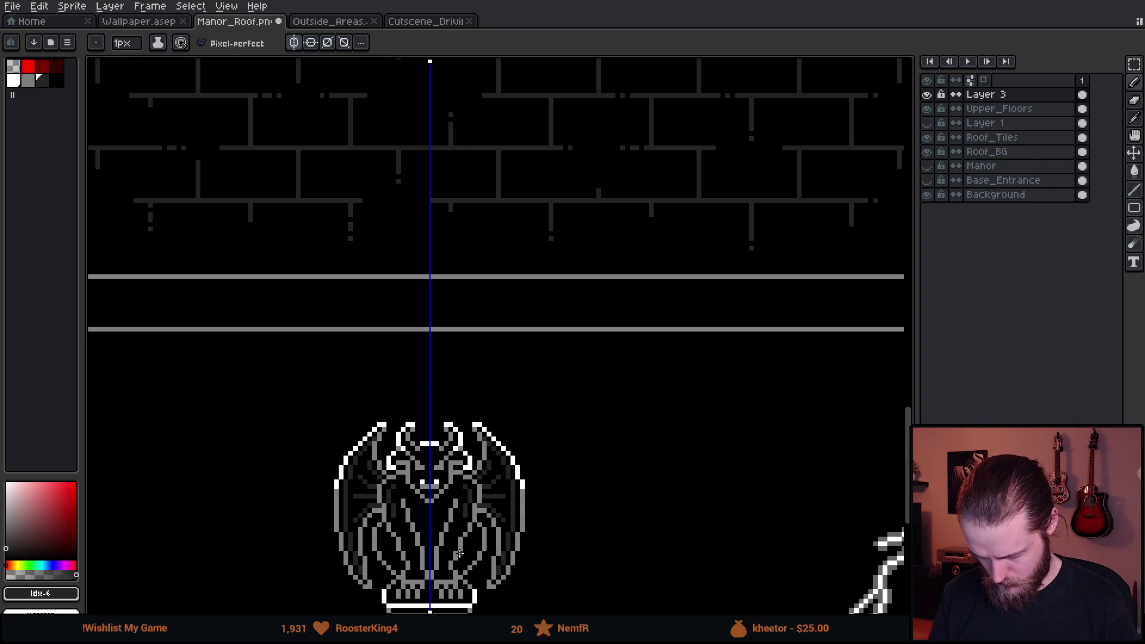
{"action": "scroll", "coordinate": [398, 465], "scroll_direction": "up", "scroll_amount": 4}
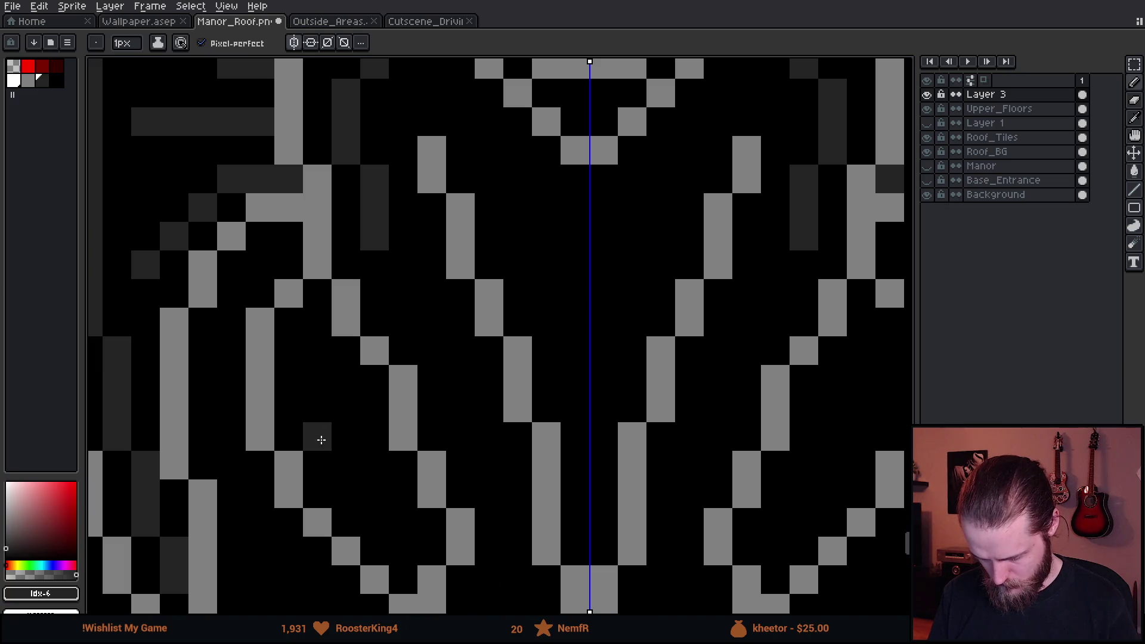
{"action": "left_click_drag", "start_coordinate": [315, 419], "coordinate": [365, 521]}
{"action": "scroll", "coordinate": [494, 538], "scroll_direction": "down", "scroll_amount": 4}
{"action": "scroll", "coordinate": [493, 539], "scroll_direction": "down", "scroll_amount": 1}
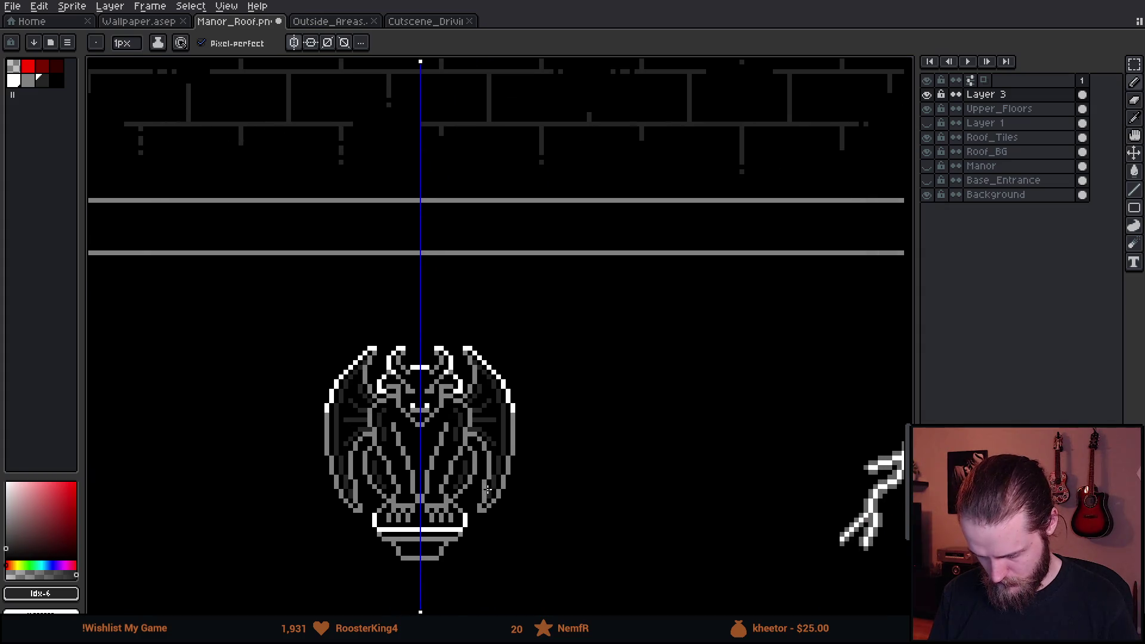
{"action": "scroll", "coordinate": [489, 488], "scroll_direction": "down", "scroll_amount": 1}
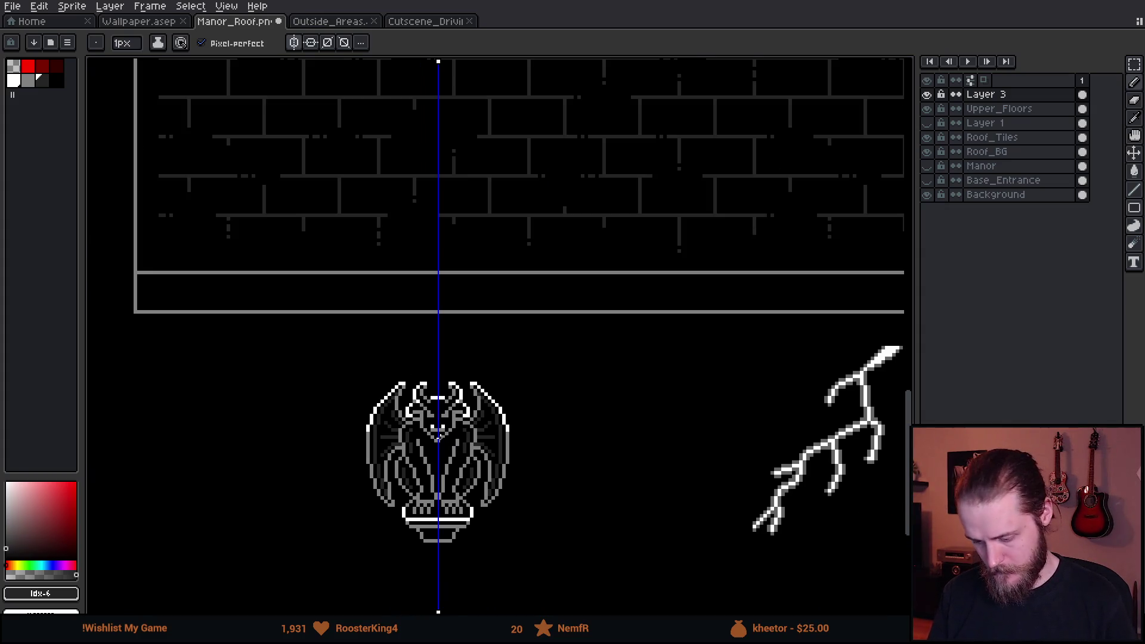
{"action": "scroll", "coordinate": [438, 438], "scroll_direction": "up", "scroll_amount": 6}
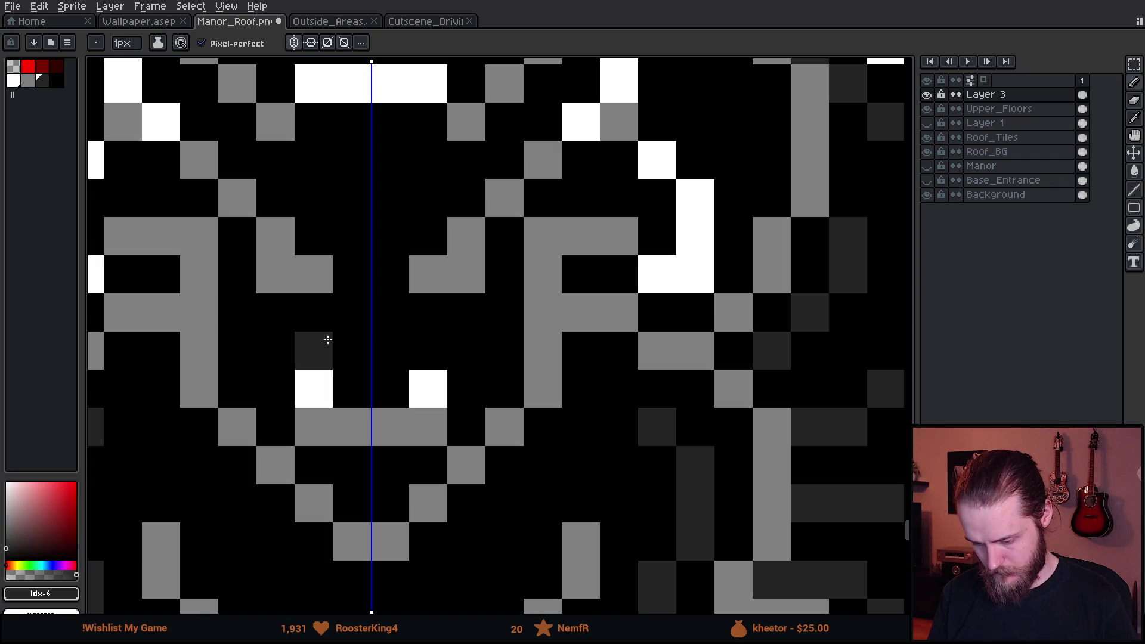
{"action": "scroll", "coordinate": [443, 469], "scroll_direction": "down", "scroll_amount": 5}
{"action": "scroll", "coordinate": [445, 471], "scroll_direction": "up", "scroll_amount": 3}
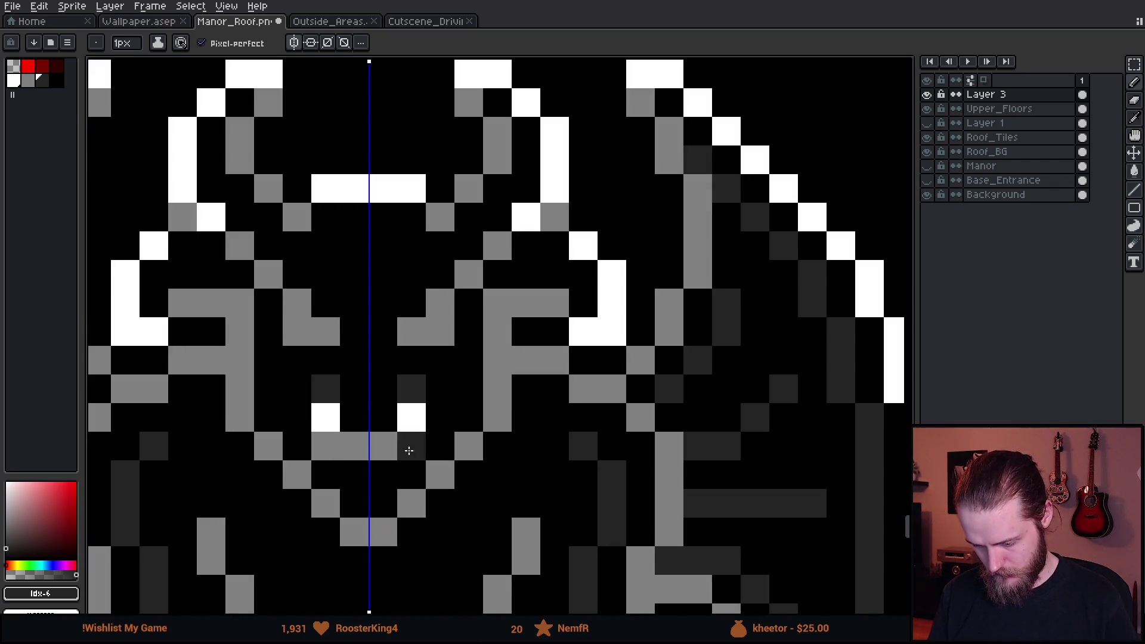
{"action": "scroll", "coordinate": [413, 491], "scroll_direction": "down", "scroll_amount": 4}
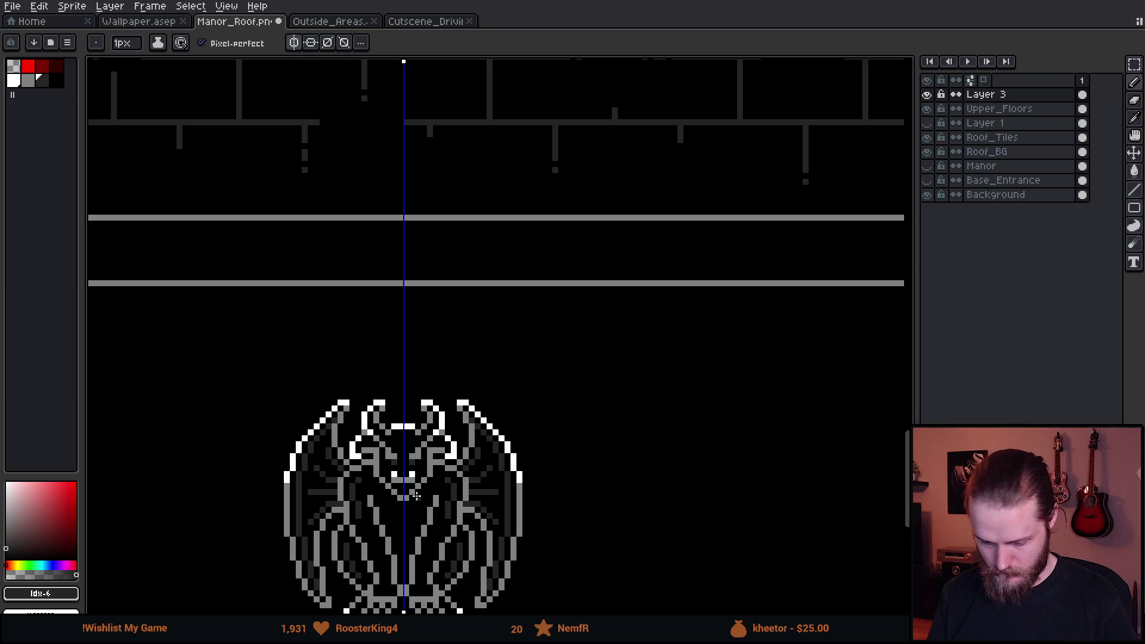
{"action": "scroll", "coordinate": [414, 444], "scroll_direction": "up", "scroll_amount": 4}
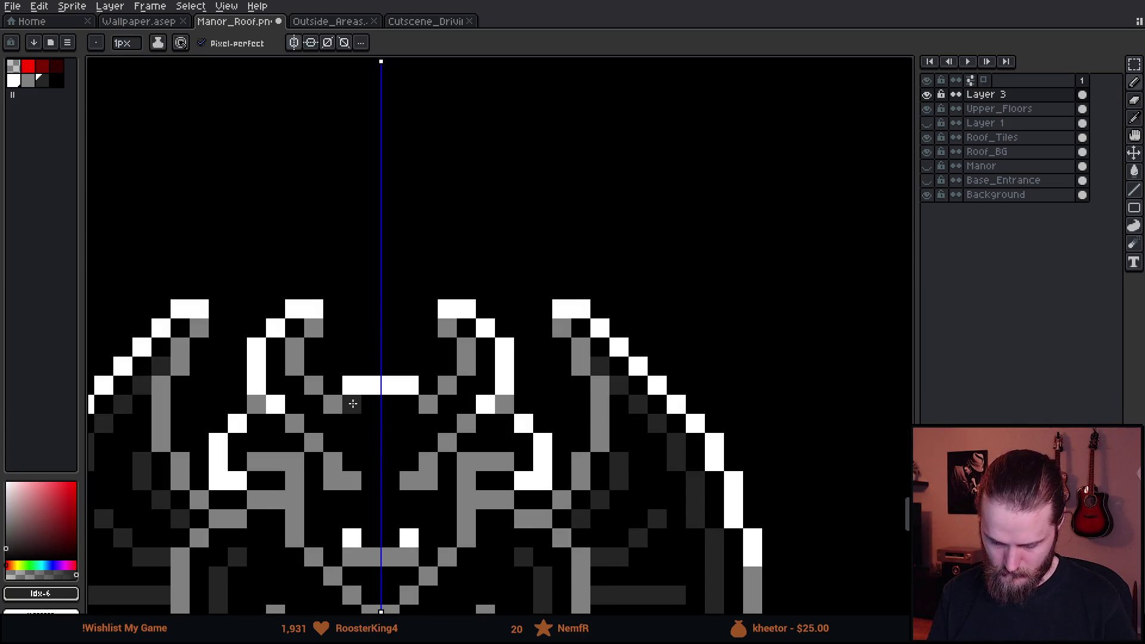
{"action": "scroll", "coordinate": [448, 556], "scroll_direction": "down", "scroll_amount": 3}
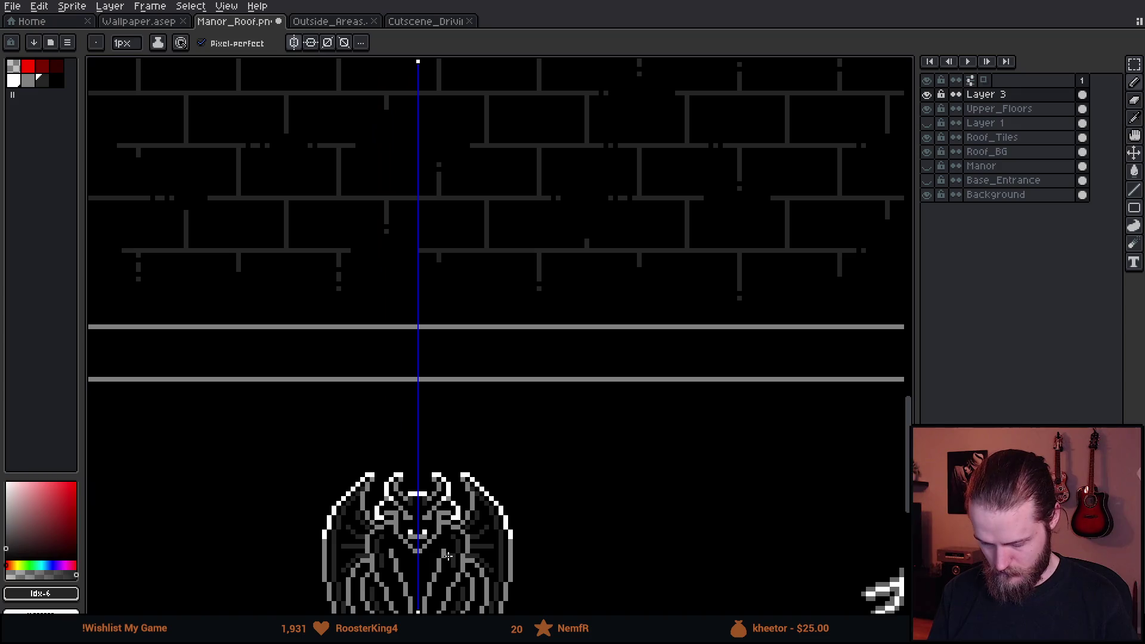
{"action": "scroll", "coordinate": [435, 528], "scroll_direction": "down", "scroll_amount": 2}
Centre the gargoyle, hide the Background layer, and paste the gargoyle as a movable copy.
{"action": "left_click_drag", "start_coordinate": [472, 554], "coordinate": [478, 378]}
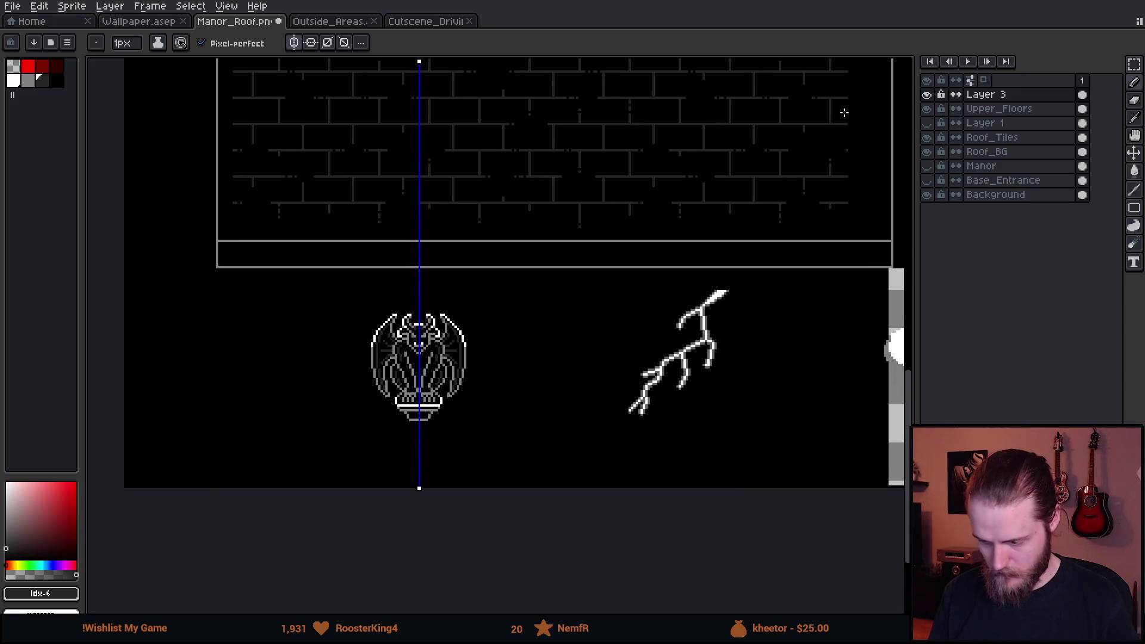
{"action": "left_click", "coordinate": [926, 195]}
{"action": "scroll", "coordinate": [419, 359], "scroll_direction": "up", "scroll_amount": 4}
{"action": "key", "text": "ctrl+v"}
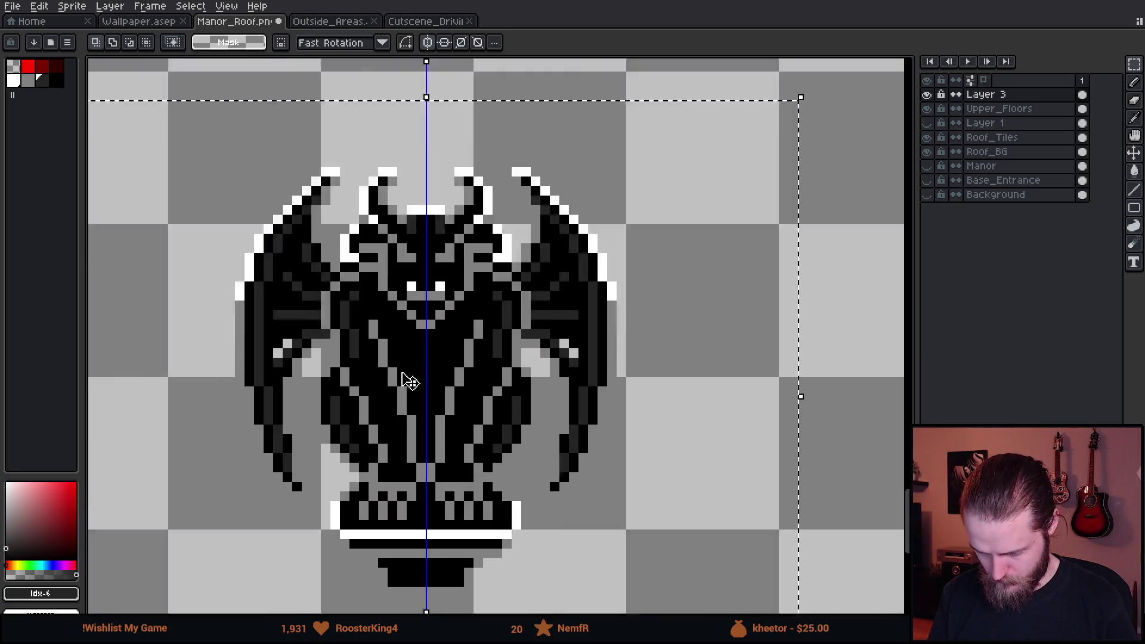
{"action": "scroll", "coordinate": [410, 382], "scroll_direction": "up", "scroll_amount": 1}
Undo the accidental black flood fill around the gargoyle, restoring the transparent backdrop.
{"action": "key", "text": "g"}
{"action": "scroll", "coordinate": [260, 356], "scroll_direction": "down", "scroll_amount": 2}
{"action": "left_click", "coordinate": [160, 438]}
{"action": "left_click", "coordinate": [229, 43]}
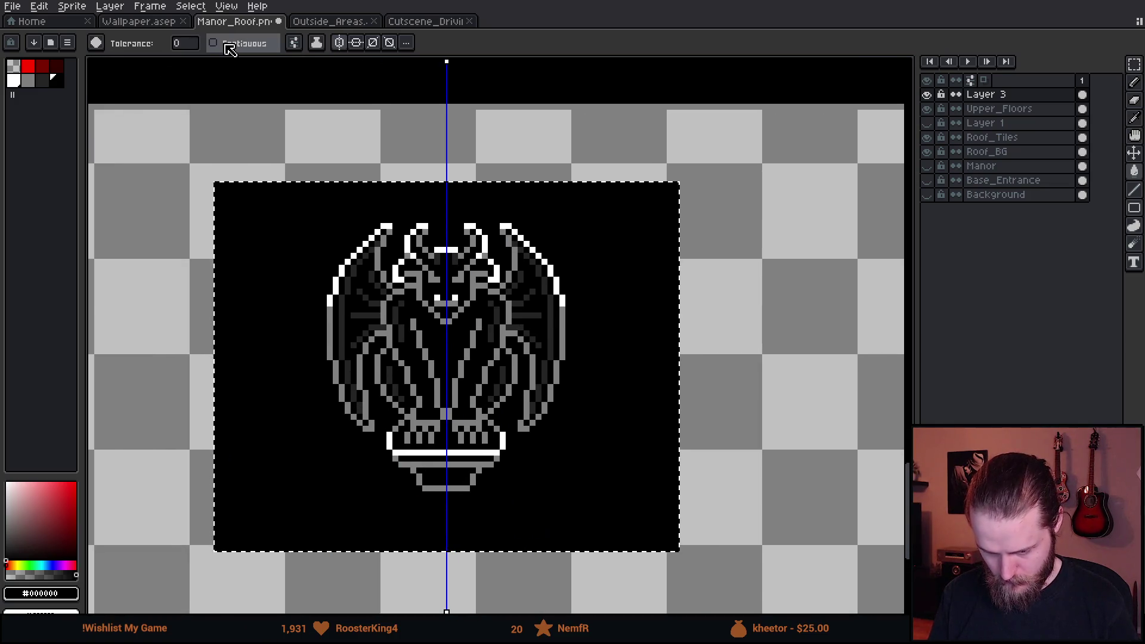
{"action": "left_click", "coordinate": [294, 43]}
{"action": "left_click", "coordinate": [321, 125]}
{"action": "key", "text": "ctrl+z"}
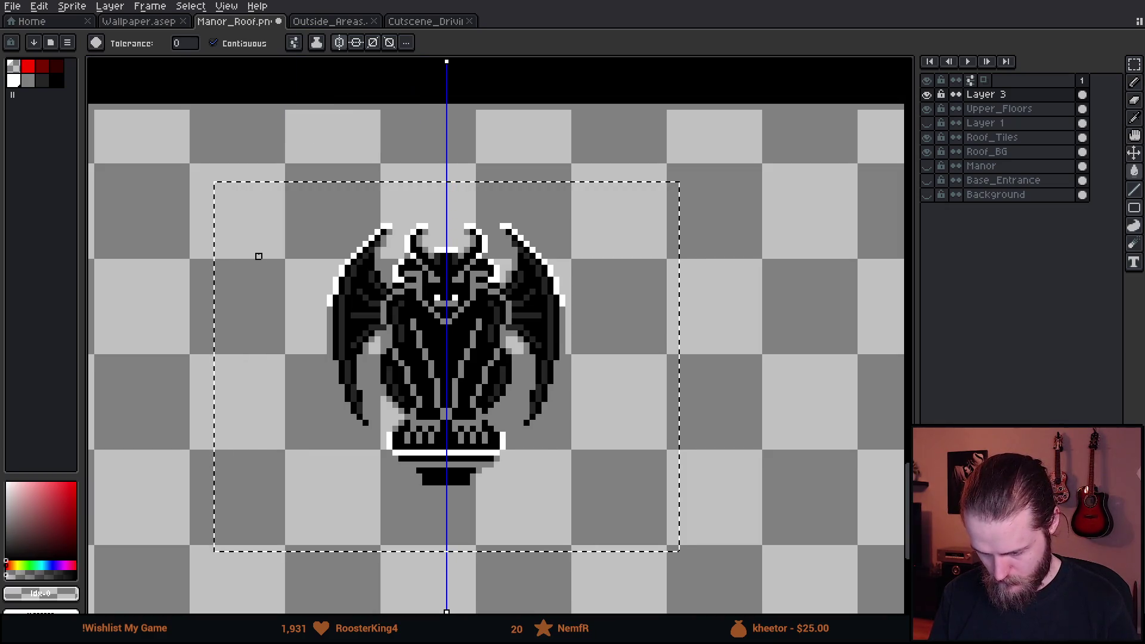
Save the sprite file and switch over to the Unity editor.
{"action": "key", "text": "m"}
{"action": "key", "text": "ctrl+s"}
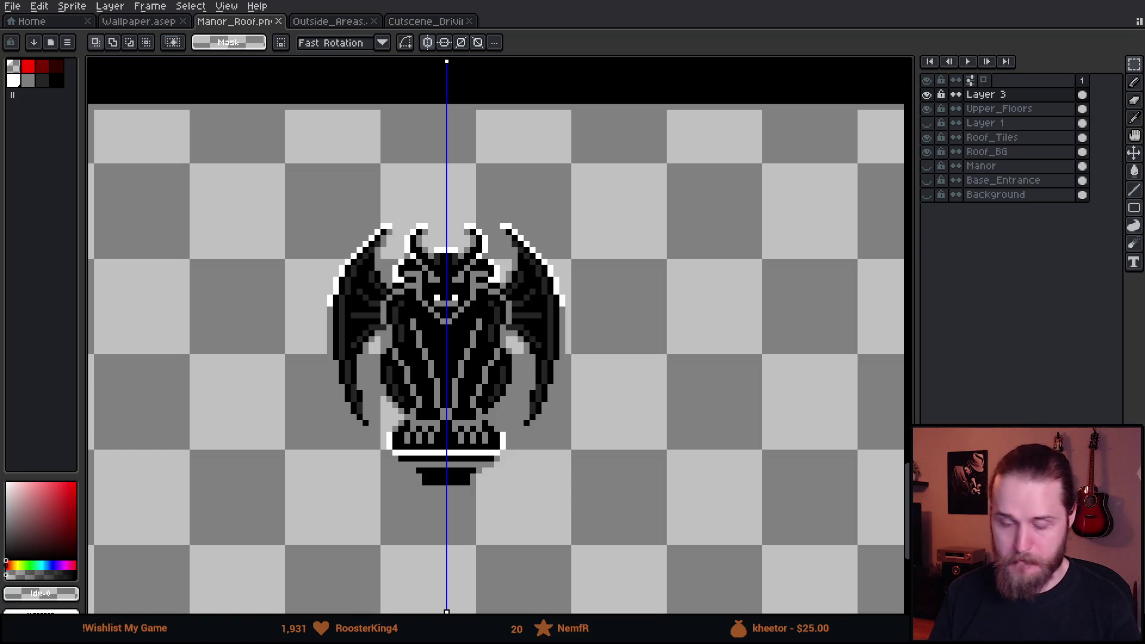
{"action": "key", "text": "alt+Tab"}
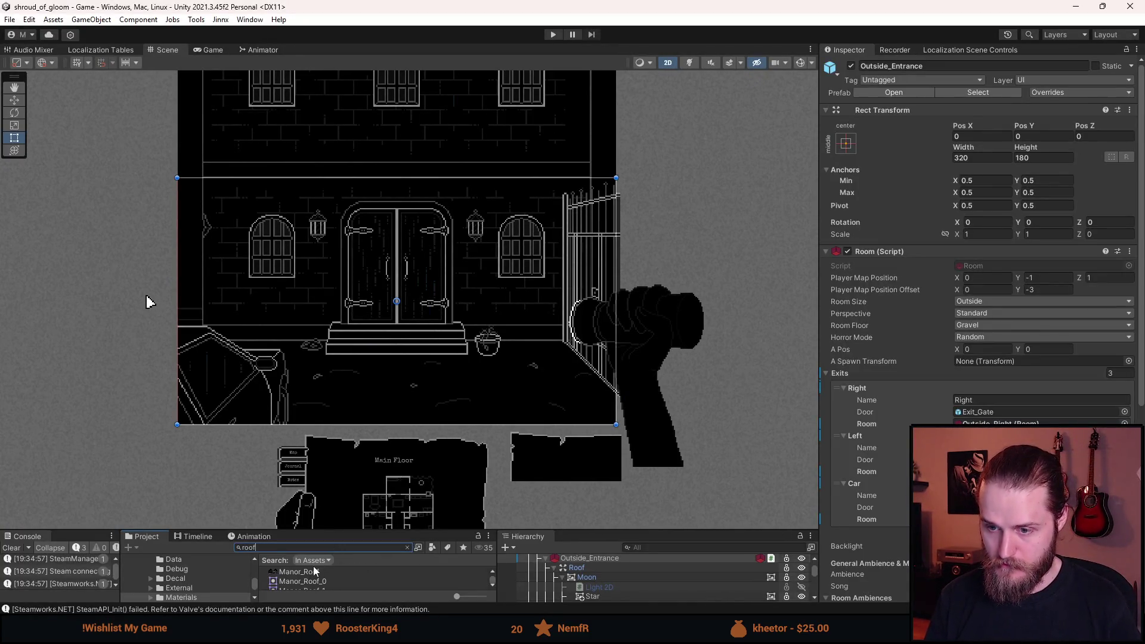
Slice a new Manor_Roof sprite around the gargoyle, tighten its left edge, and close the Sprite Editor.
{"action": "left_click", "coordinate": [310, 571]}
{"action": "left_click", "coordinate": [1119, 212]}
{"action": "scroll", "coordinate": [224, 517], "scroll_direction": "up", "scroll_amount": 10}
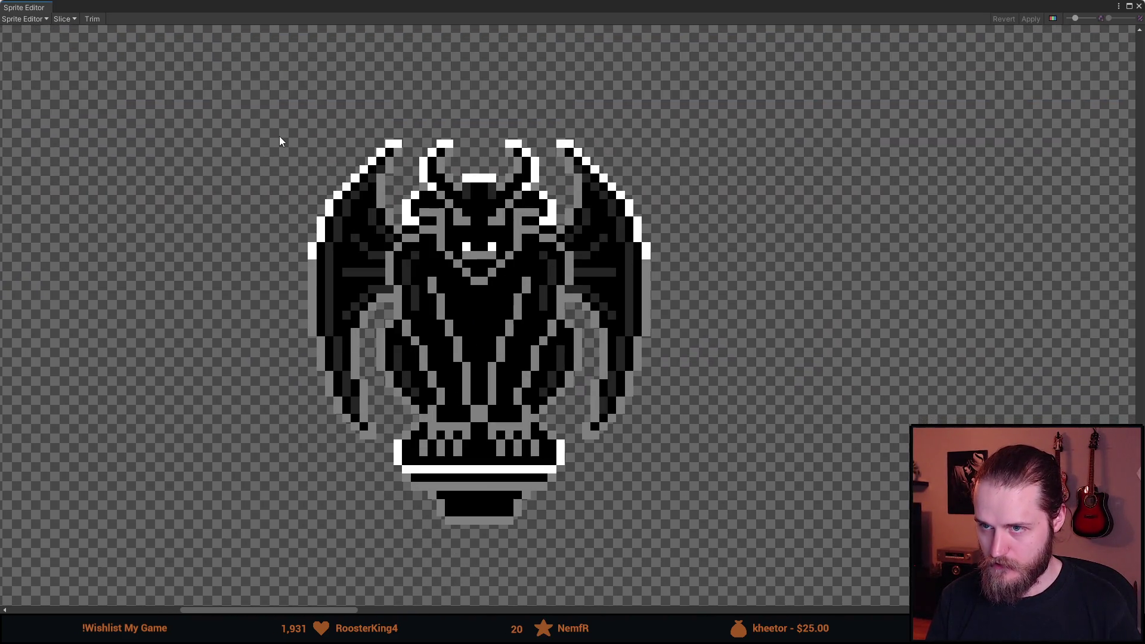
{"action": "mouse_move", "coordinate": [281, 139]}
{"action": "left_mouse_down"}
{"action": "mouse_move", "coordinate": [655, 446]}
{"action": "mouse_move", "coordinate": [650, 525]}
{"action": "left_mouse_up"}
{"action": "left_click_drag", "start_coordinate": [282, 289], "coordinate": [308, 288]}
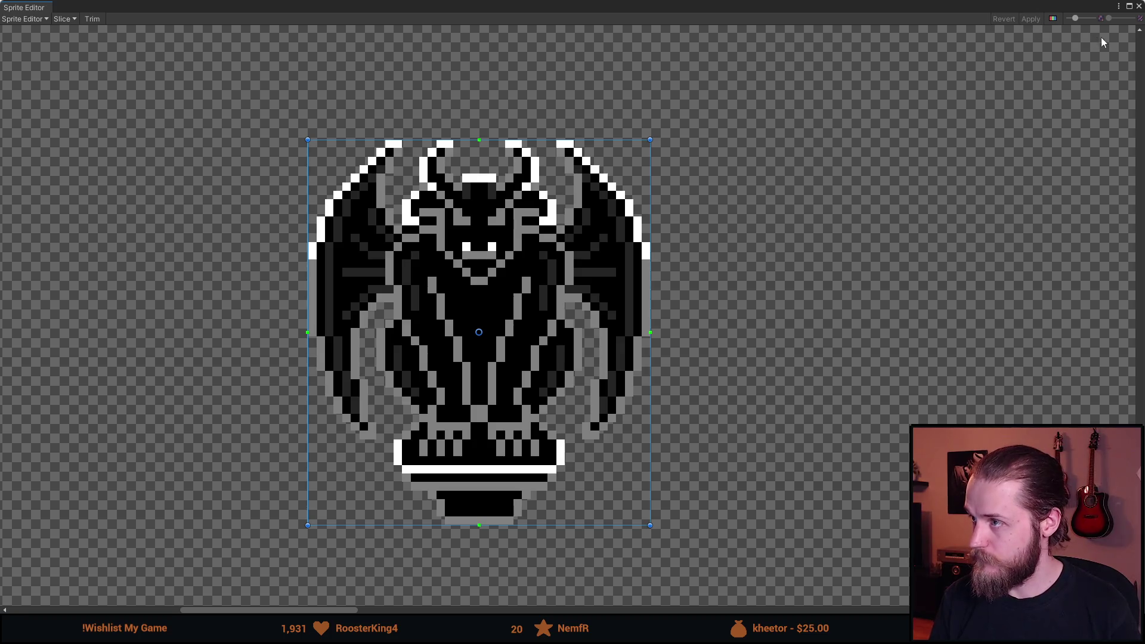
{"action": "left_click", "coordinate": [1137, 6]}
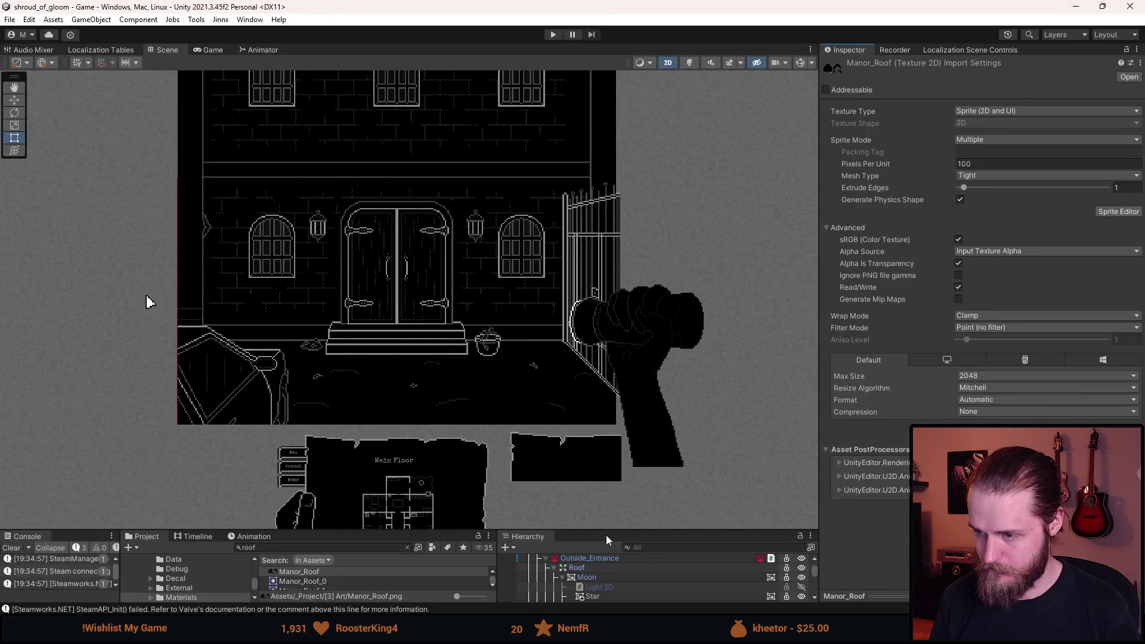
Scroll through the Hierarchy and collapse the first Moon's children.
{"action": "left_click_drag", "start_coordinate": [612, 530], "coordinate": [612, 353]}
{"action": "scroll", "coordinate": [591, 436], "scroll_direction": "up", "scroll_amount": 2}
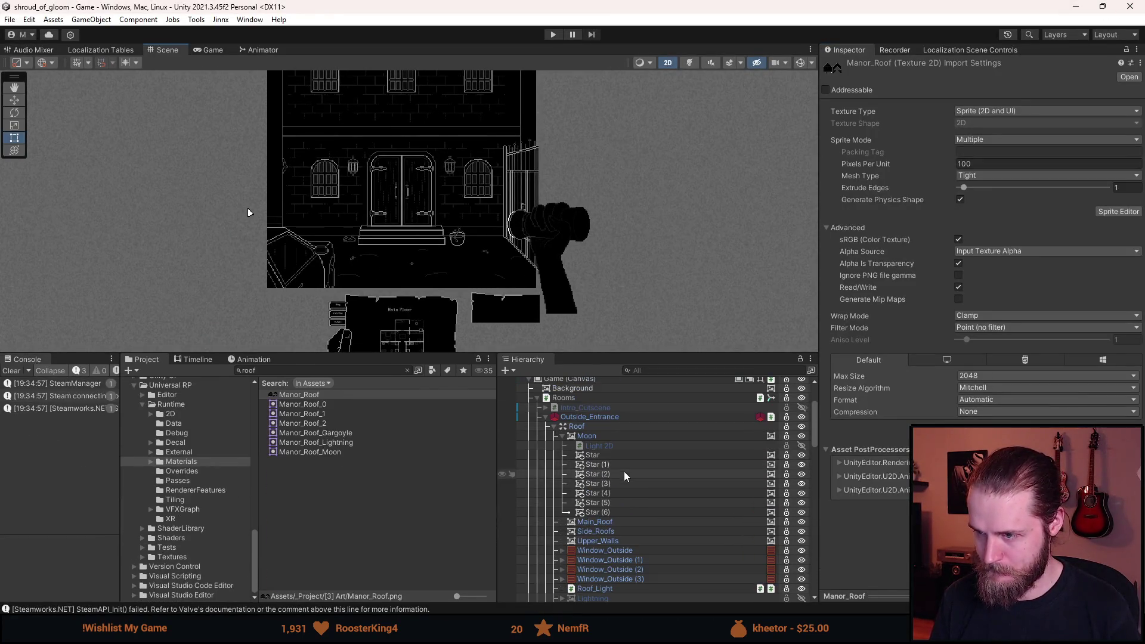
{"action": "scroll", "coordinate": [592, 436], "scroll_direction": "down", "scroll_amount": 2}
{"action": "scroll", "coordinate": [592, 436], "scroll_direction": "up", "scroll_amount": 1}
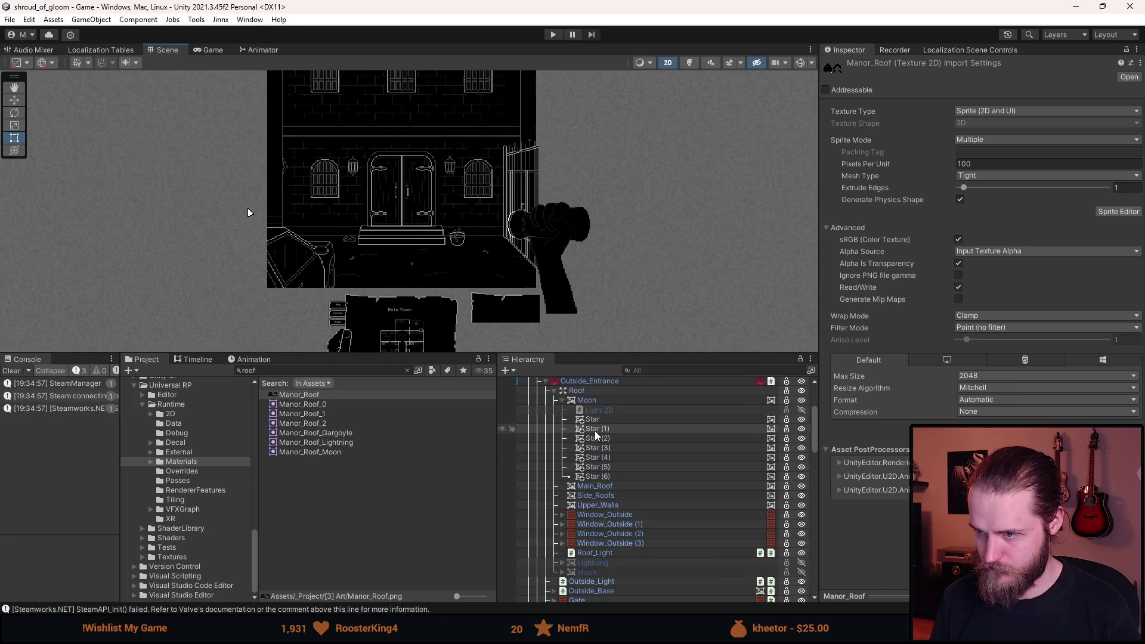
{"action": "scroll", "coordinate": [480, 133], "scroll_direction": "down", "scroll_amount": 3}
{"action": "scroll", "coordinate": [427, 144], "scroll_direction": "up", "scroll_amount": 4}
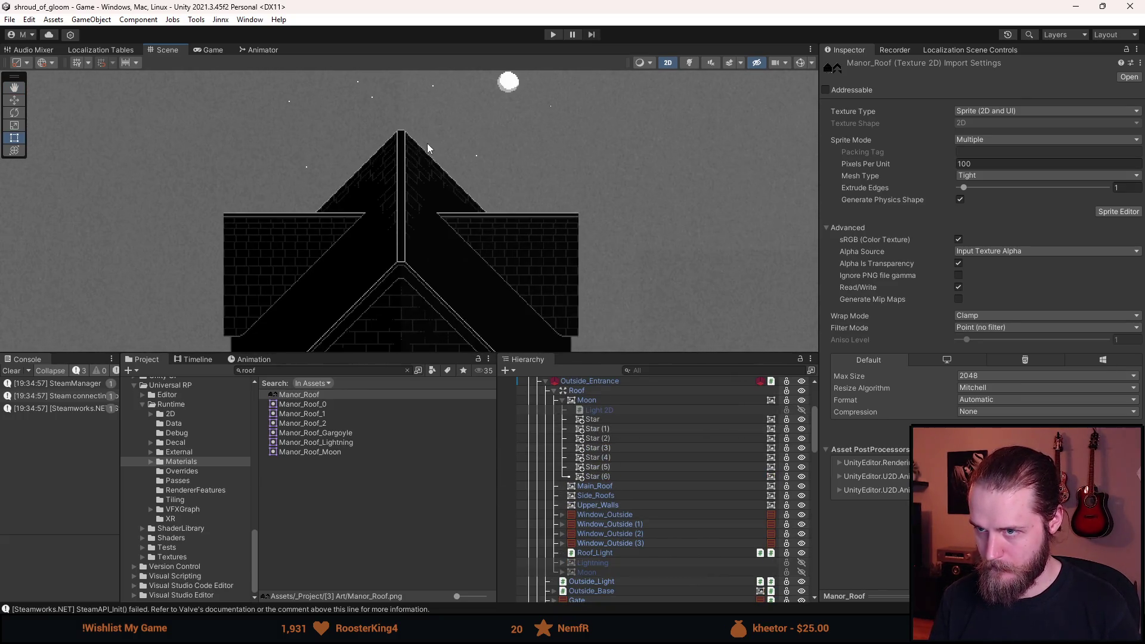
{"action": "scroll", "coordinate": [403, 265], "scroll_direction": "up", "scroll_amount": 1}
{"action": "scroll", "coordinate": [674, 512], "scroll_direction": "down", "scroll_amount": 2}
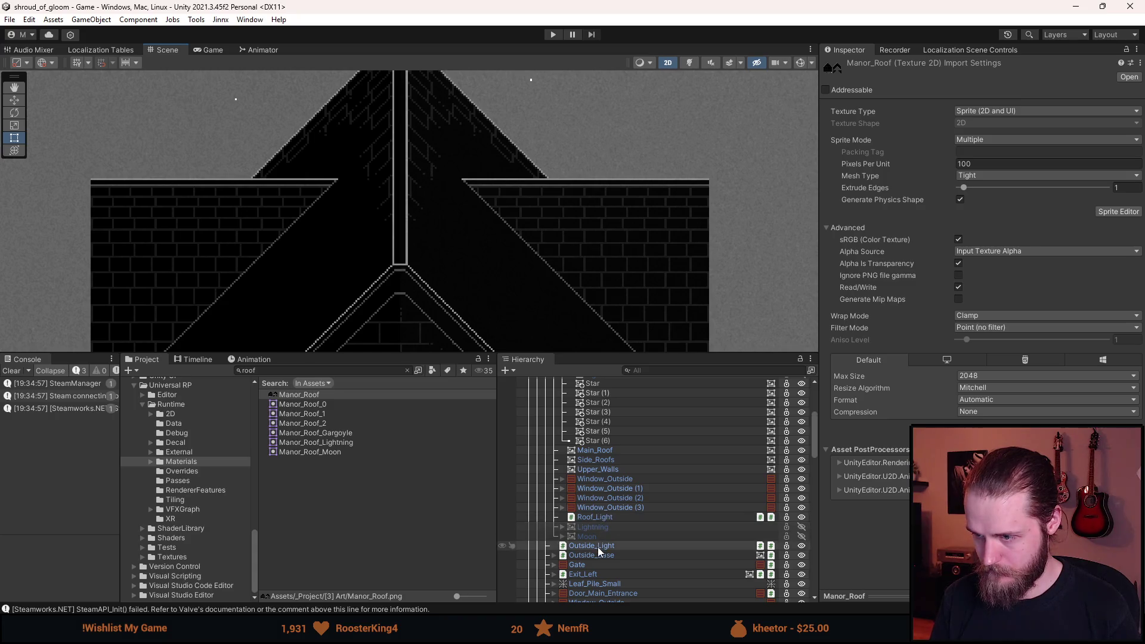
{"action": "scroll", "coordinate": [600, 481], "scroll_direction": "up", "scroll_amount": 2}
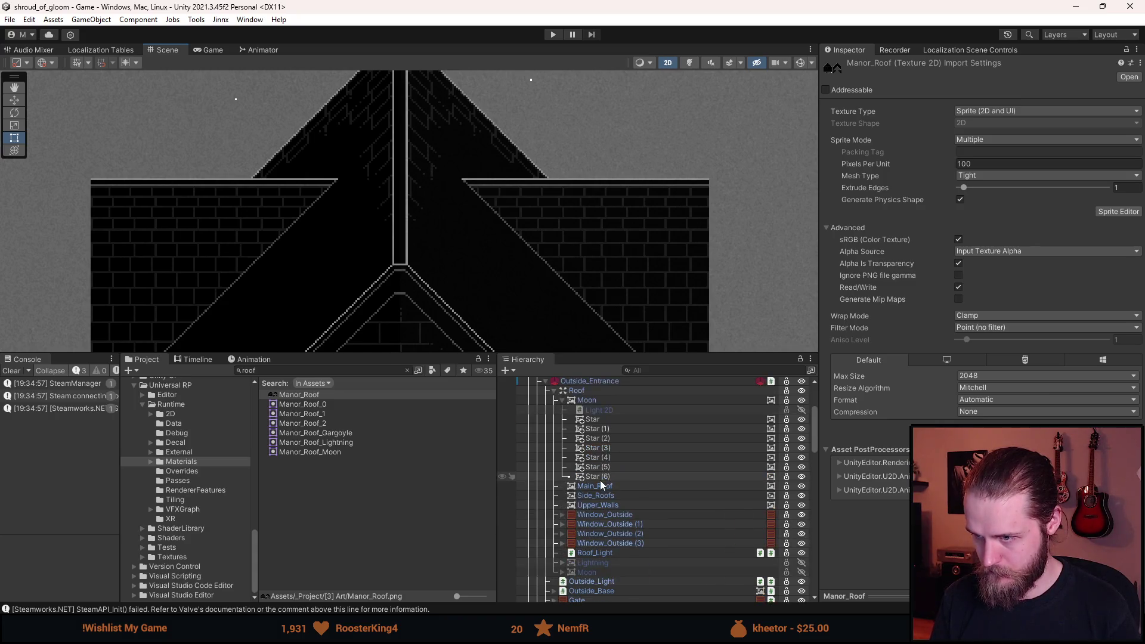
{"action": "left_click", "coordinate": [562, 401]}
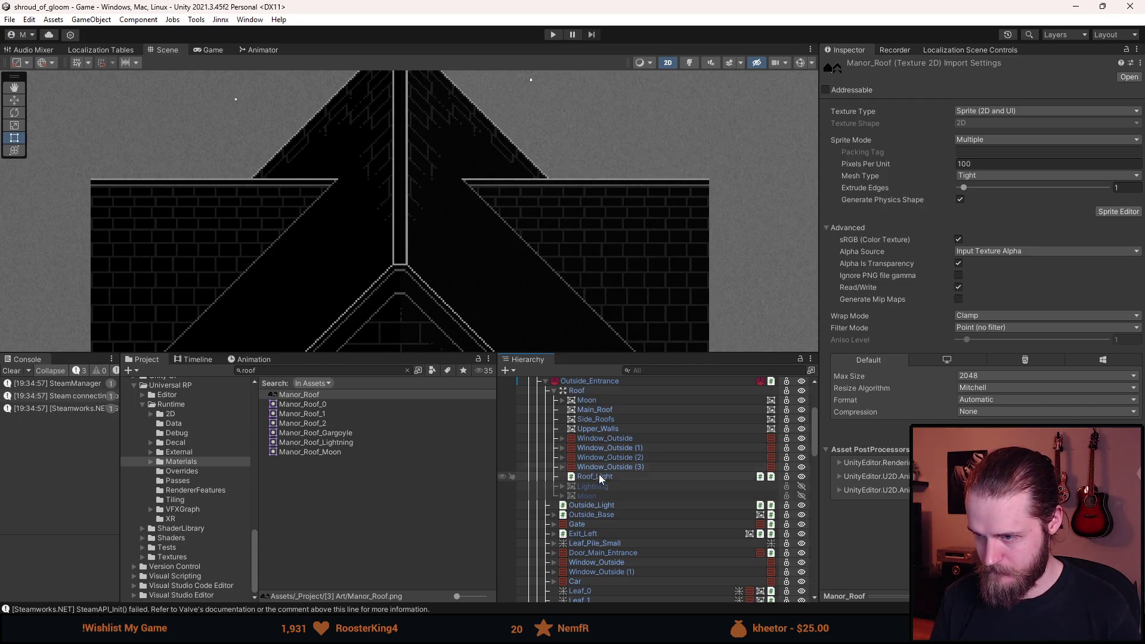
Enable the disabled Moon object, set its Pos Y to 500, and open its Source Image picker.
{"action": "left_click", "coordinate": [592, 498]}
{"action": "key", "text": "alt+shift+a"}
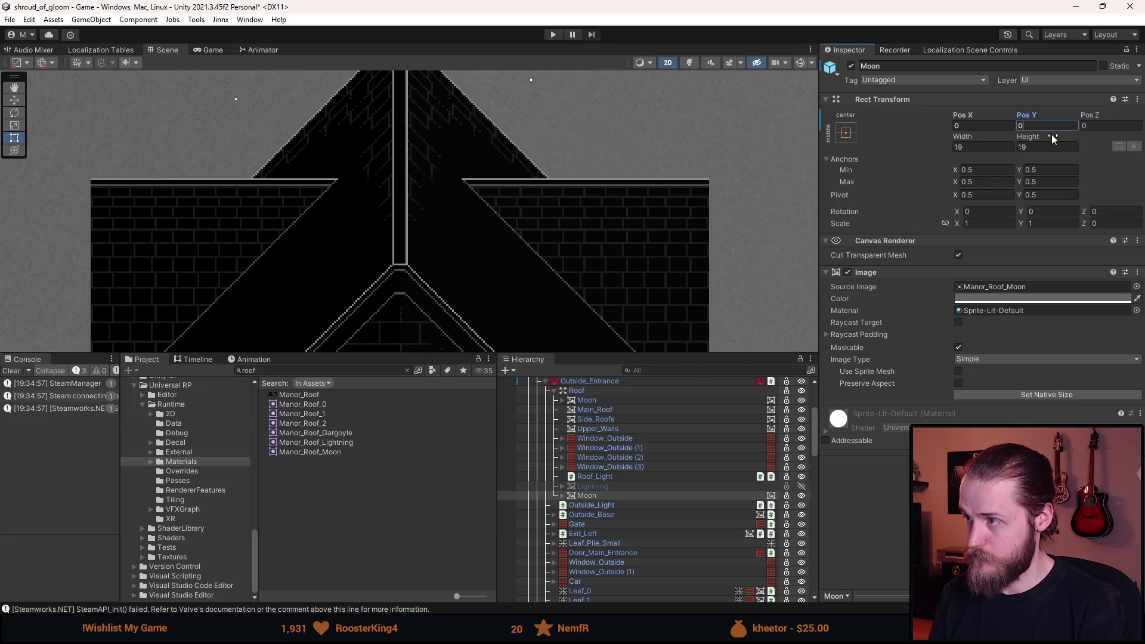
{"action": "type", "text": "500"}
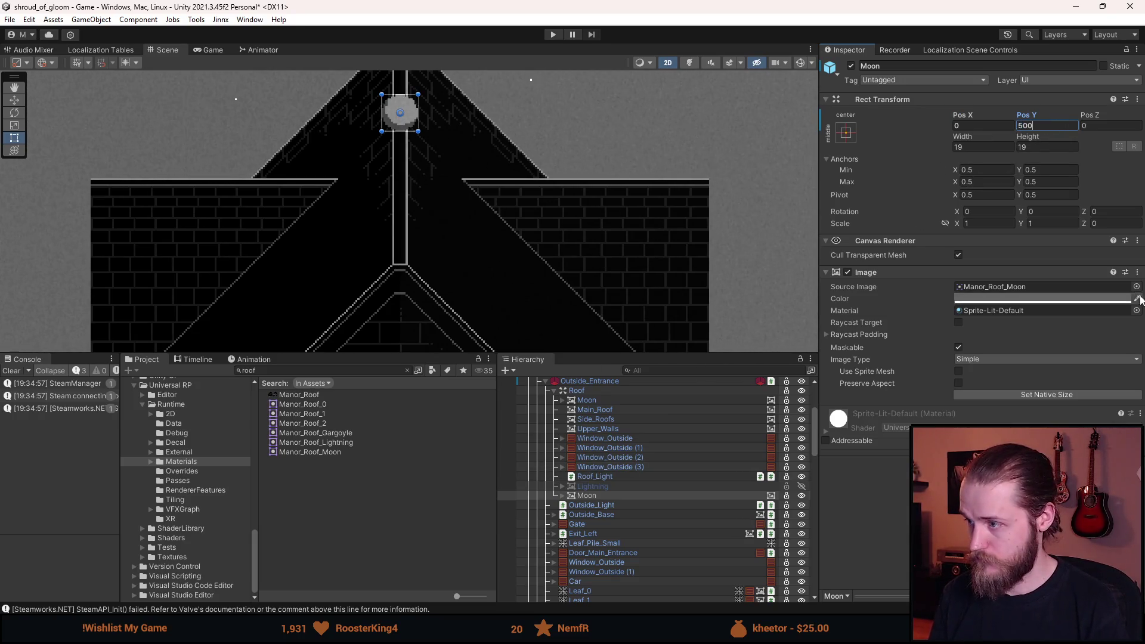
{"action": "left_click", "coordinate": [1136, 287]}
{"action": "type", "text": "garg"}
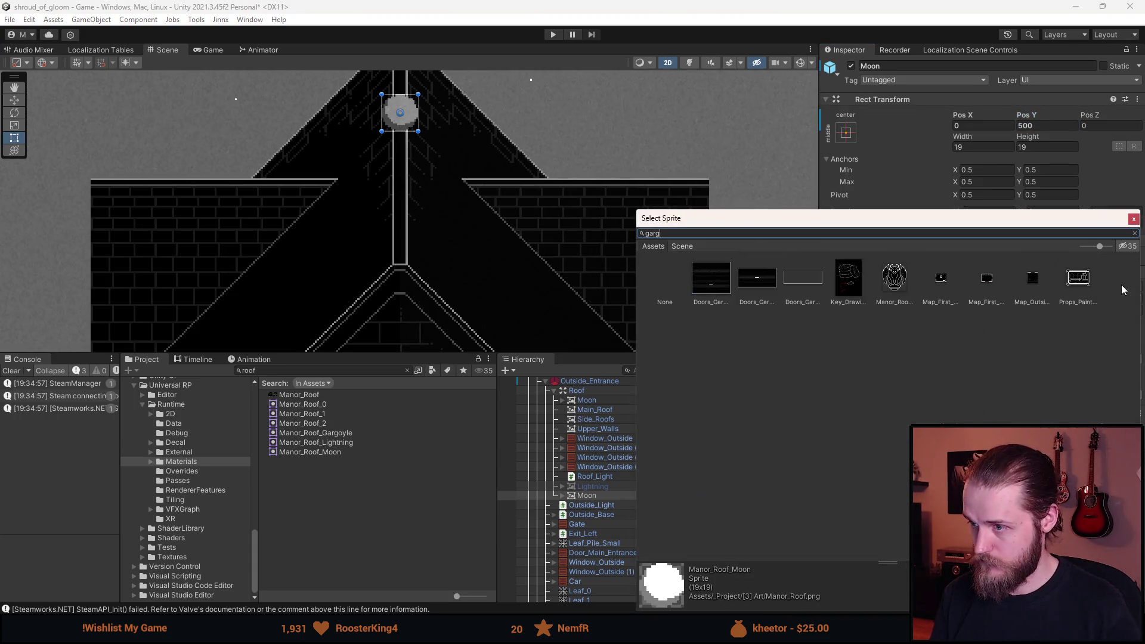
Assign Manor_Roof_Gargoyle as the image at native size 40×45 and drag it onto the roof.
{"action": "double_click", "coordinate": [712, 280]}
{"action": "left_click", "coordinate": [1025, 395]}
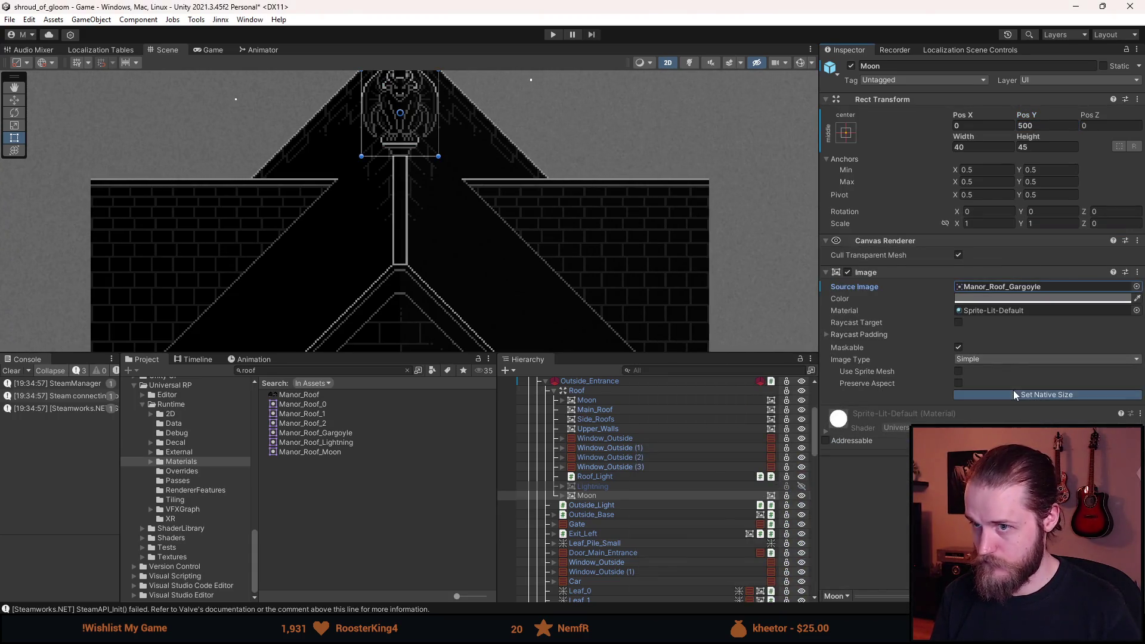
{"action": "key", "text": "w"}
{"action": "left_click_drag", "start_coordinate": [402, 92], "coordinate": [411, 201]}
Fine-tune the gargoyle's Pos Y to 442.5 and frame the whole roof in view.
{"action": "scroll", "coordinate": [397, 258], "scroll_direction": "up", "scroll_amount": 5}
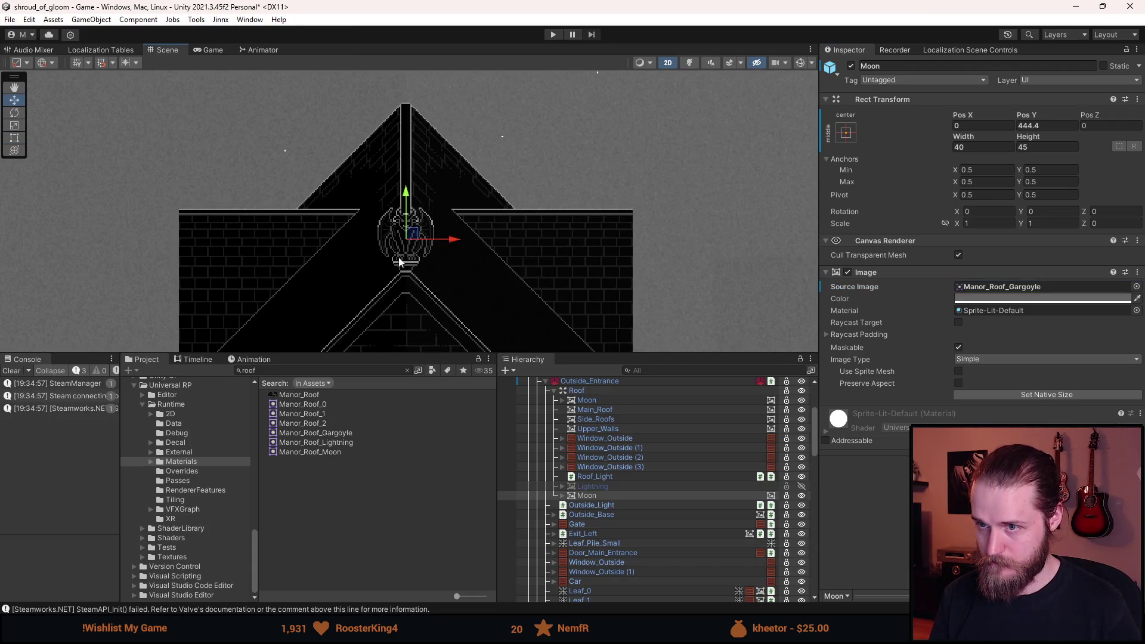
{"action": "scroll", "coordinate": [468, 201], "scroll_direction": "up", "scroll_amount": 2}
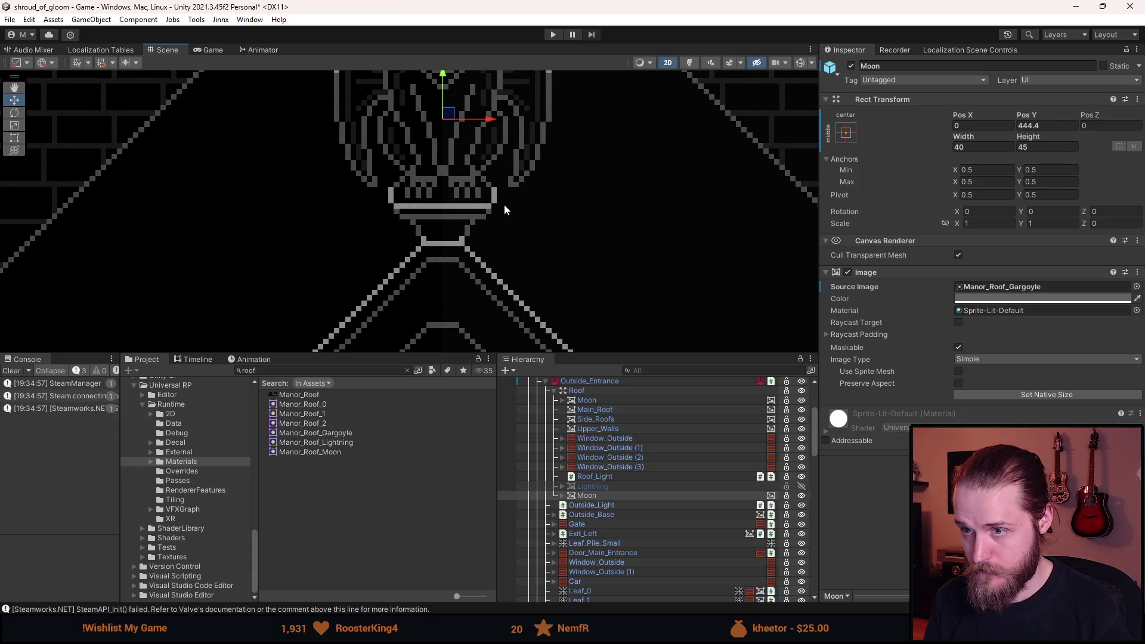
{"action": "scroll", "coordinate": [504, 204], "scroll_direction": "down", "scroll_amount": 2}
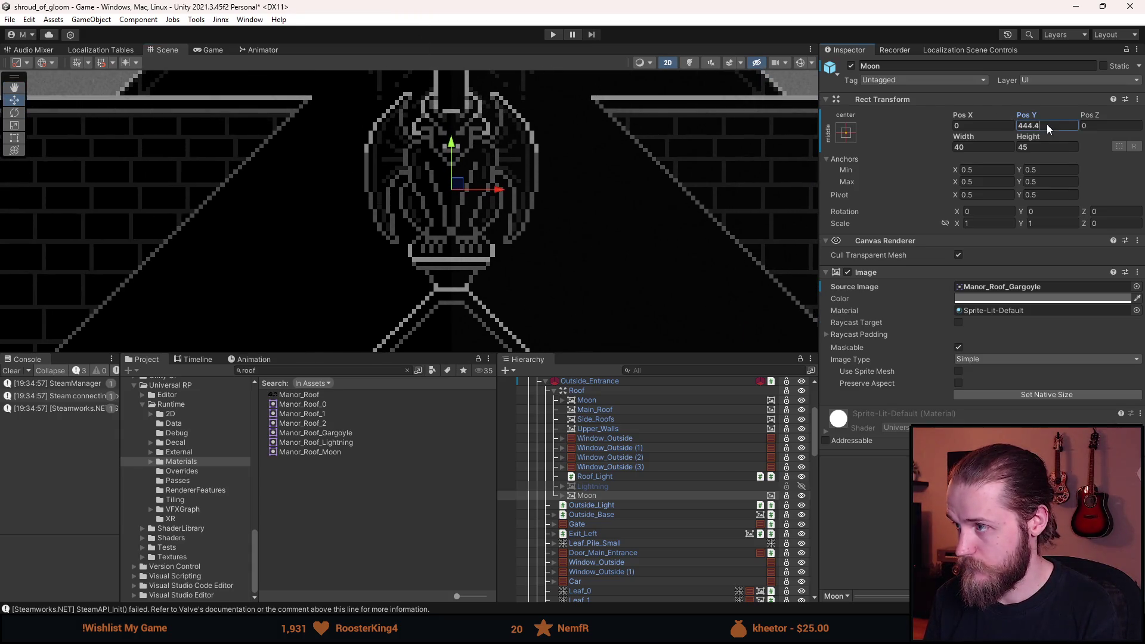
{"action": "type", "text": "5"}
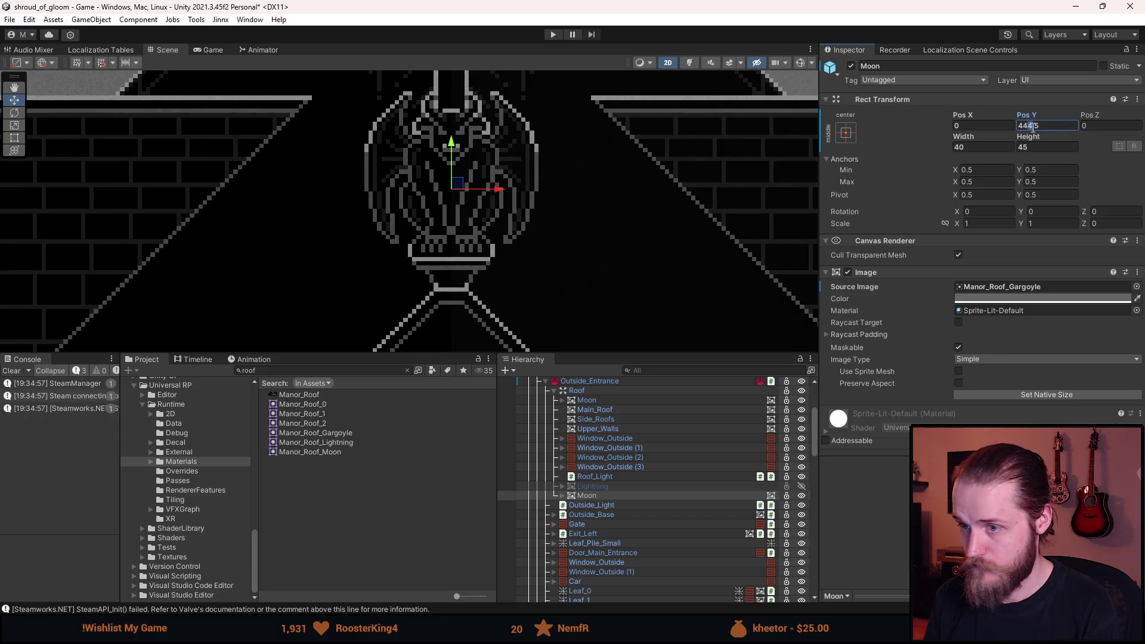
{"action": "type", "text": "3"}
{"action": "scroll", "coordinate": [593, 263], "scroll_direction": "down", "scroll_amount": 6}
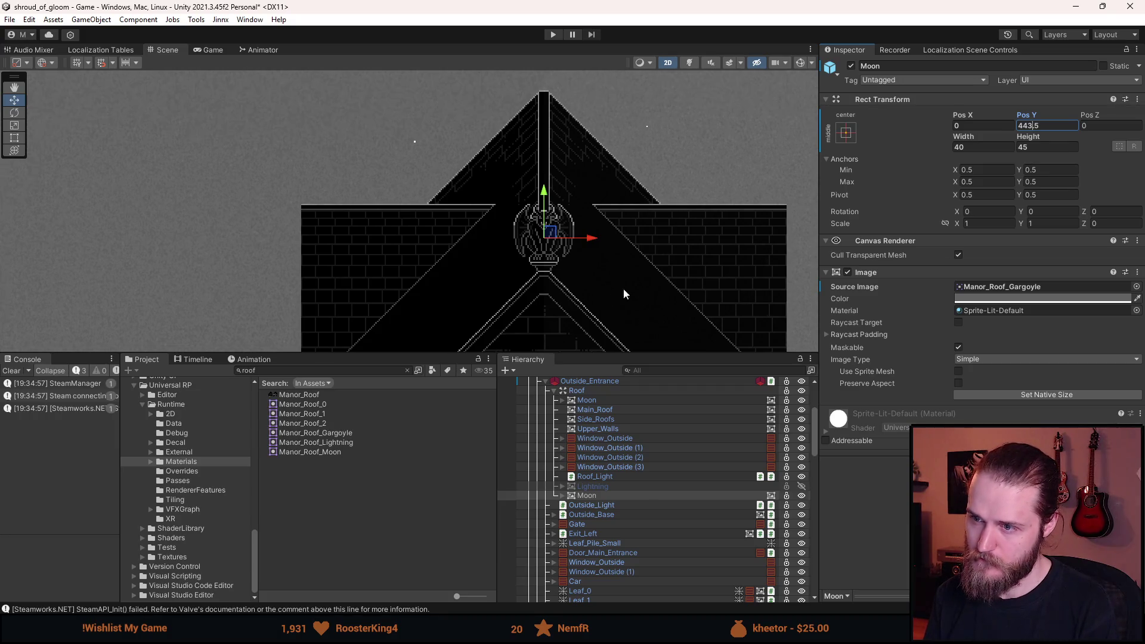
{"action": "type", "text": "2"}
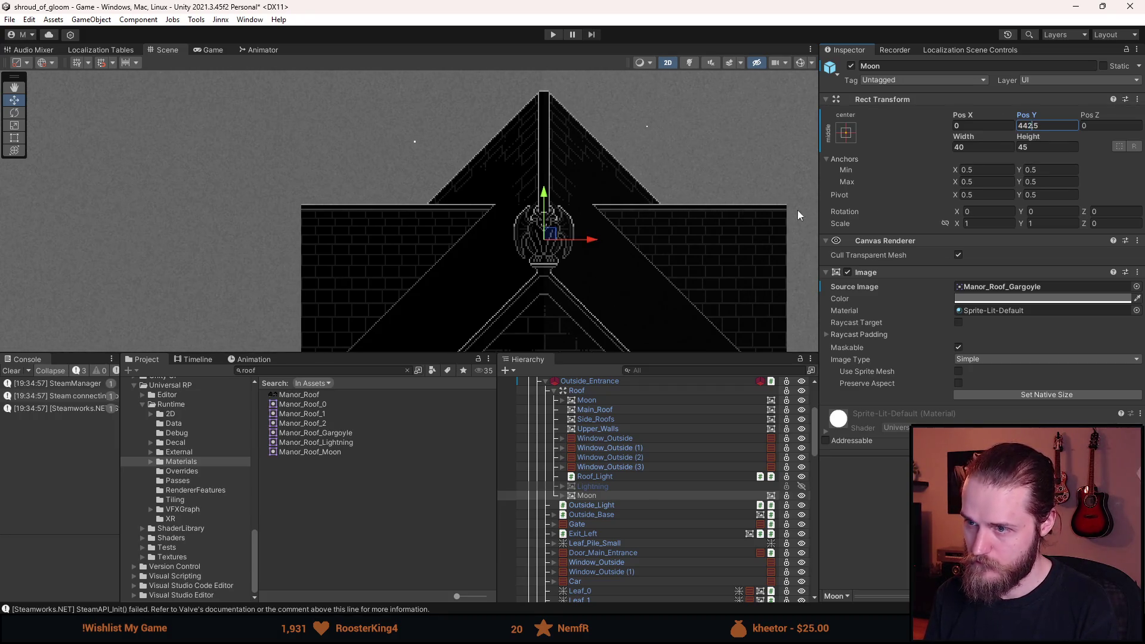
{"action": "scroll", "coordinate": [566, 286], "scroll_direction": "up", "scroll_amount": 2}
{"action": "scroll", "coordinate": [564, 286], "scroll_direction": "down", "scroll_amount": 4}
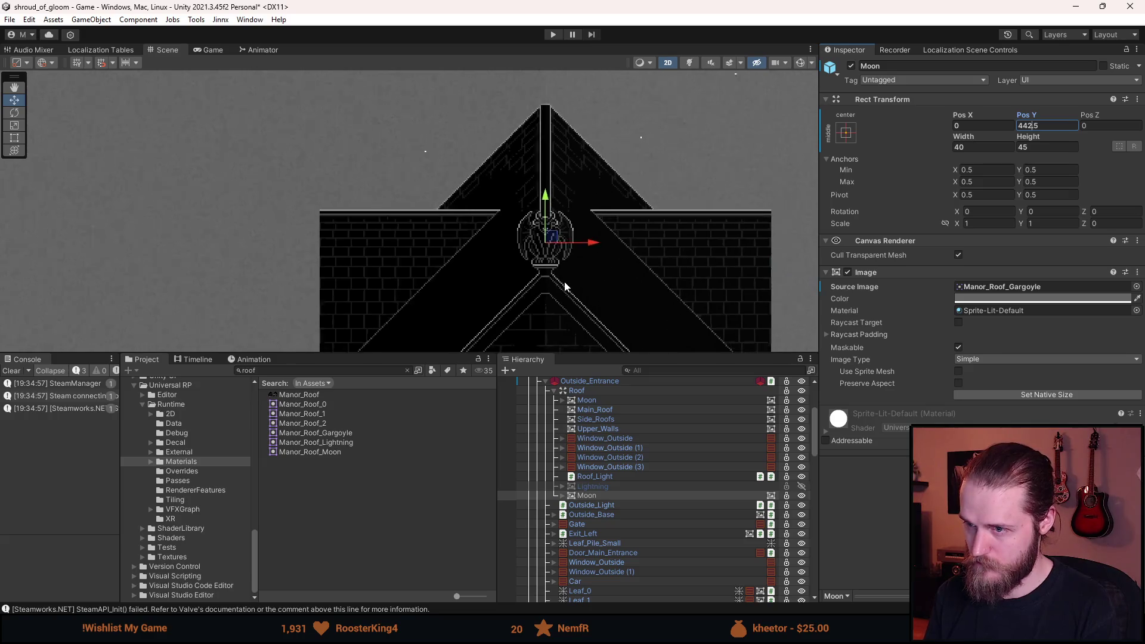
{"action": "left_click_drag", "start_coordinate": [567, 247], "coordinate": [556, 261]}
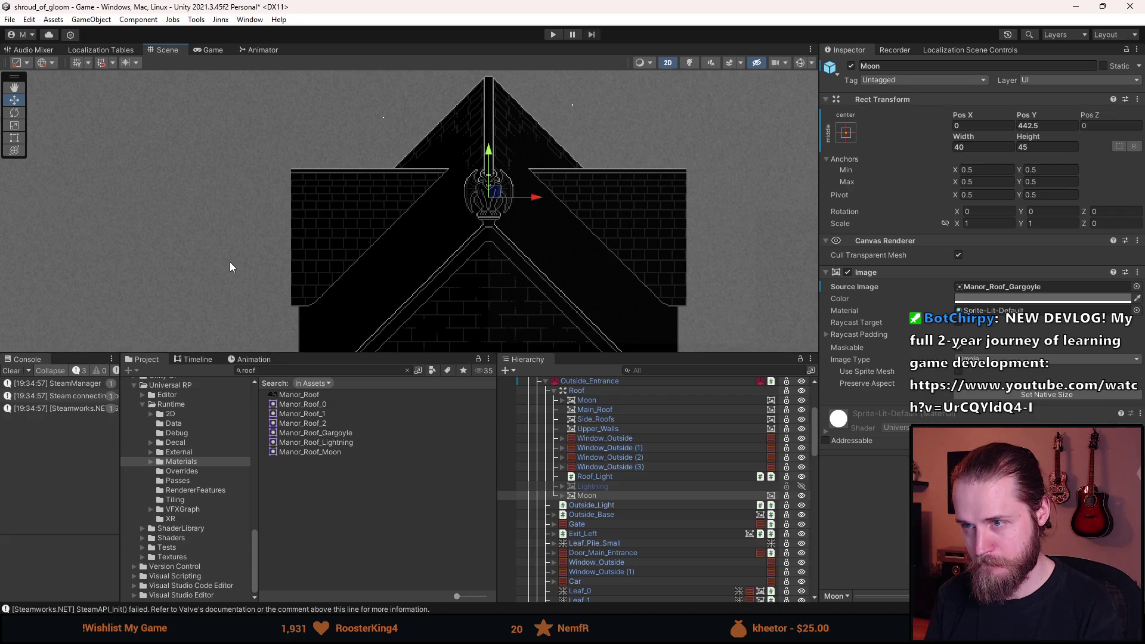
Disable the Light 2D child of the gargoyle object and reselect the gargoyle.
{"action": "left_click", "coordinate": [569, 496]}
{"action": "left_click", "coordinate": [563, 496]}
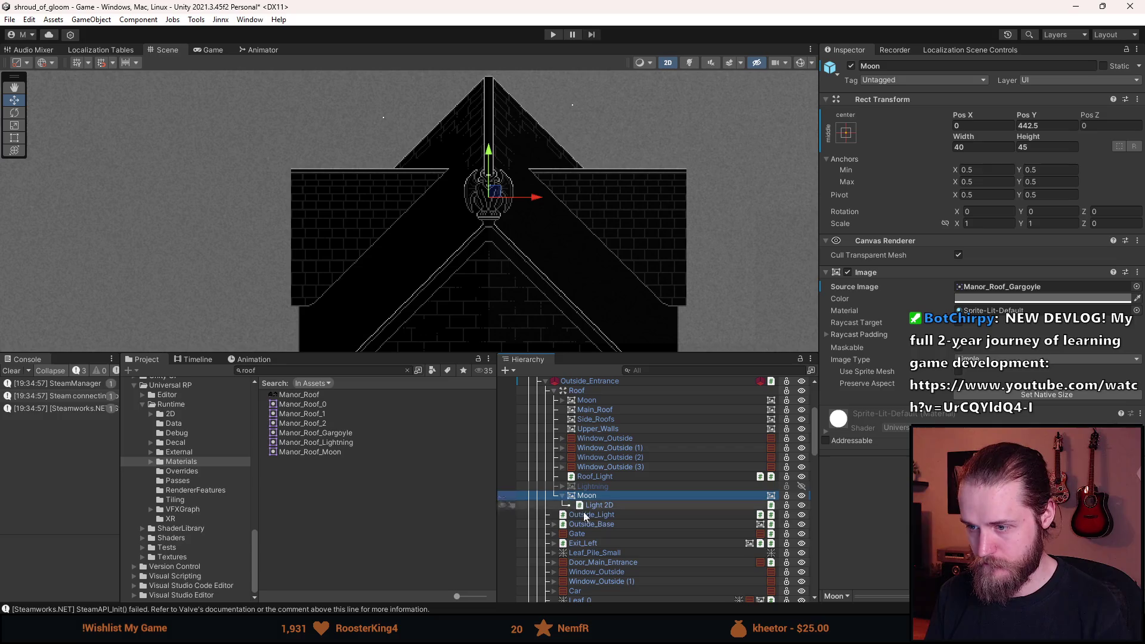
{"action": "left_click", "coordinate": [607, 507]}
{"action": "key", "text": "alt+shift+a"}
{"action": "left_click", "coordinate": [587, 496]}
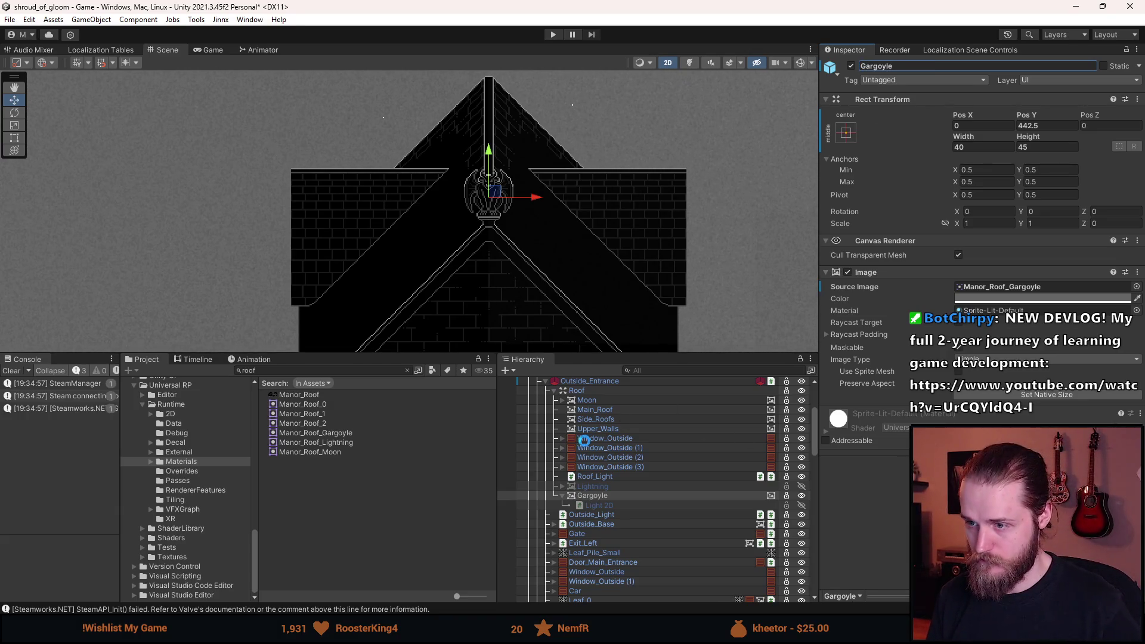
Collapse and select the Outside_Entrance room, then start Play mode.
{"action": "left_click", "coordinate": [545, 381]}
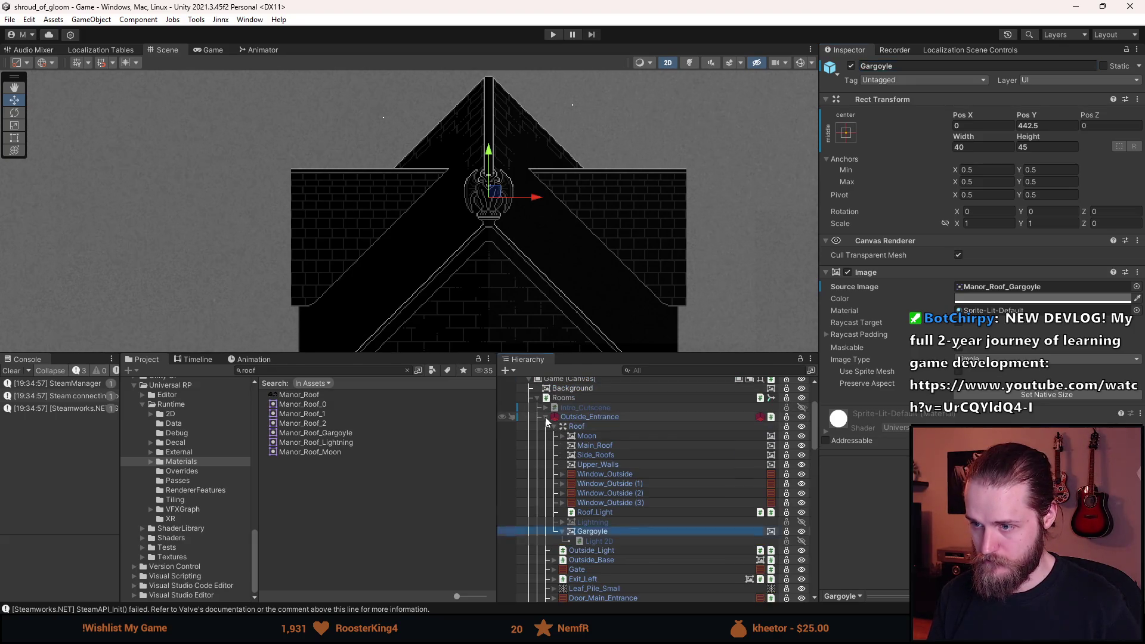
{"action": "left_click", "coordinate": [600, 418]}
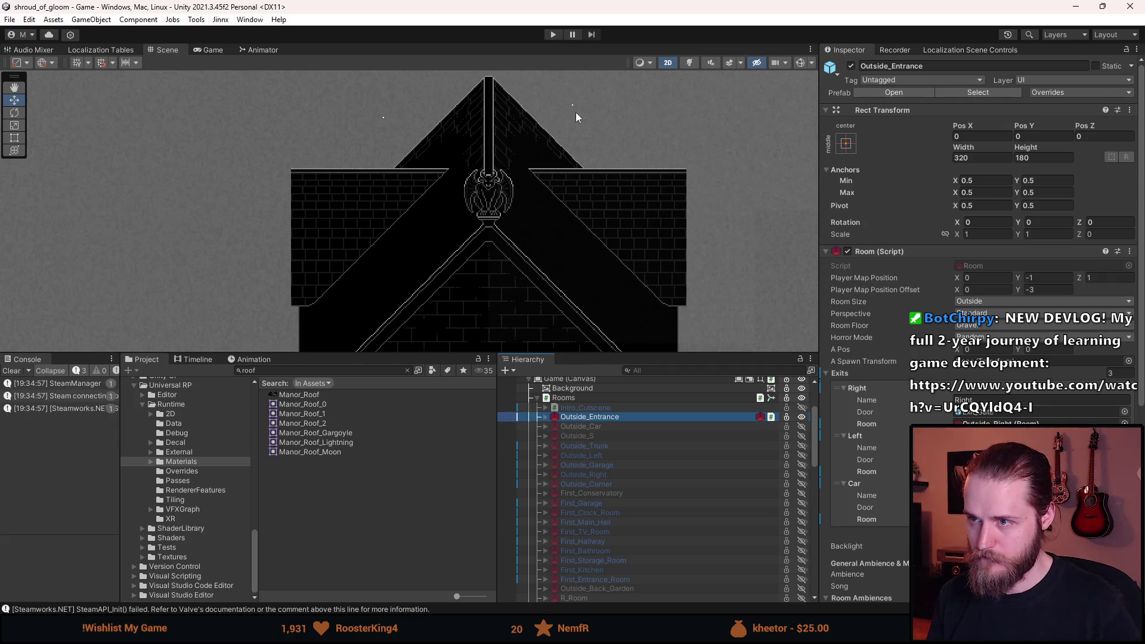
{"action": "left_click", "coordinate": [554, 34]}
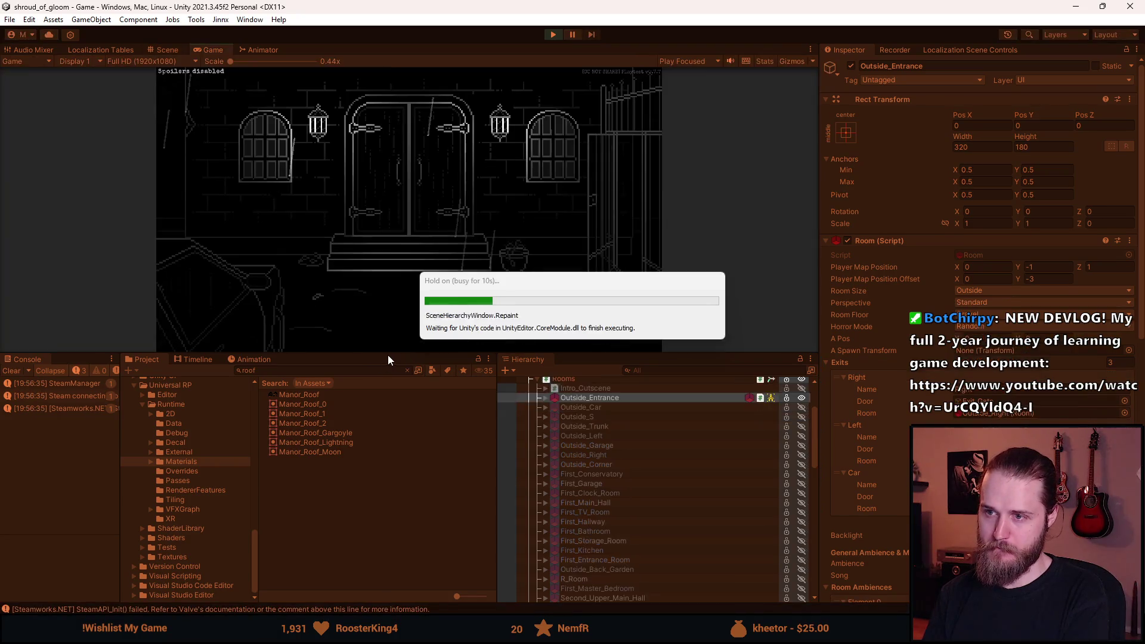
Watch the gargoyle roof cutscene in a maximized Game view, then stop Play mode.
{"action": "key", "text": "alt+Tab"}
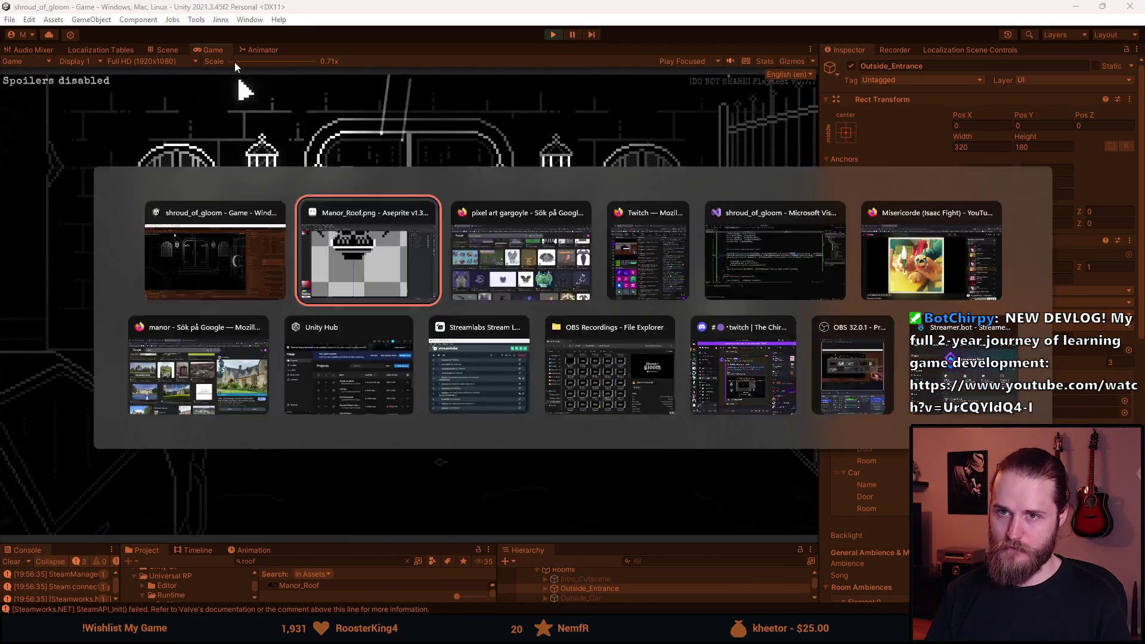
{"action": "key", "text": "shift+space"}
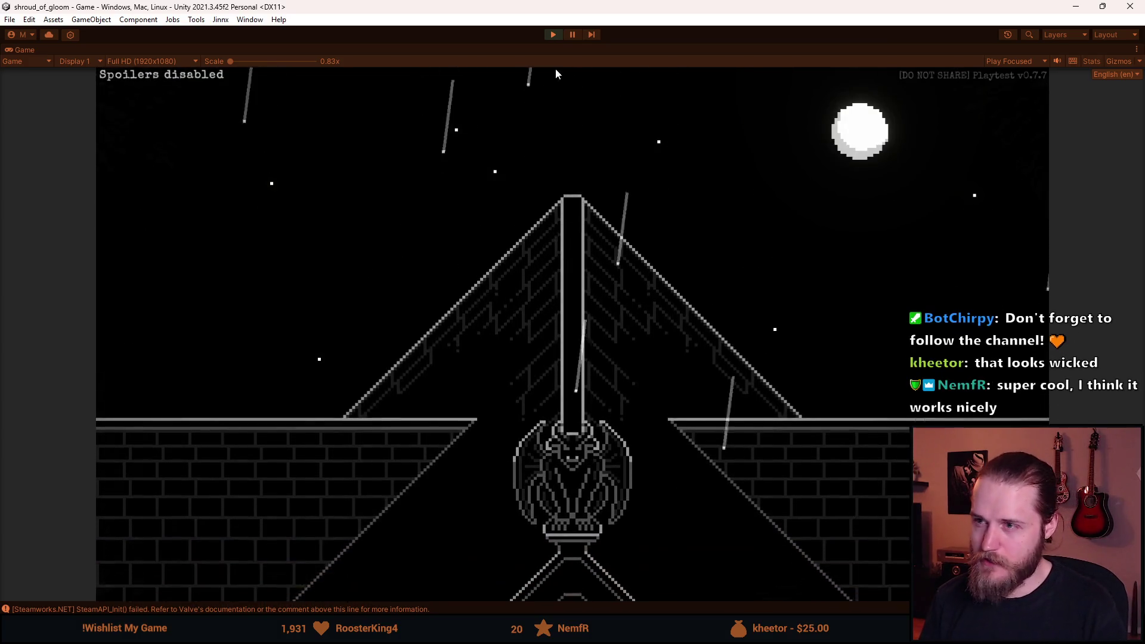
{"action": "left_click", "coordinate": [553, 34]}
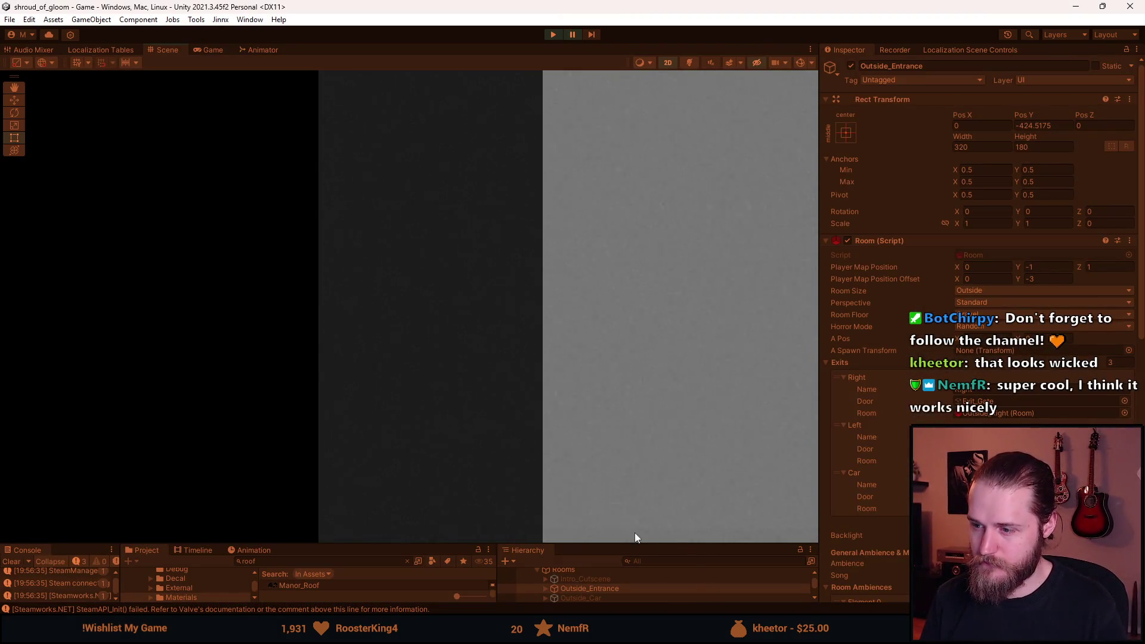
Resume the paused manor pan in the Game view, let it reach the entrance doors, then stop.
{"action": "left_click", "coordinate": [209, 50]}
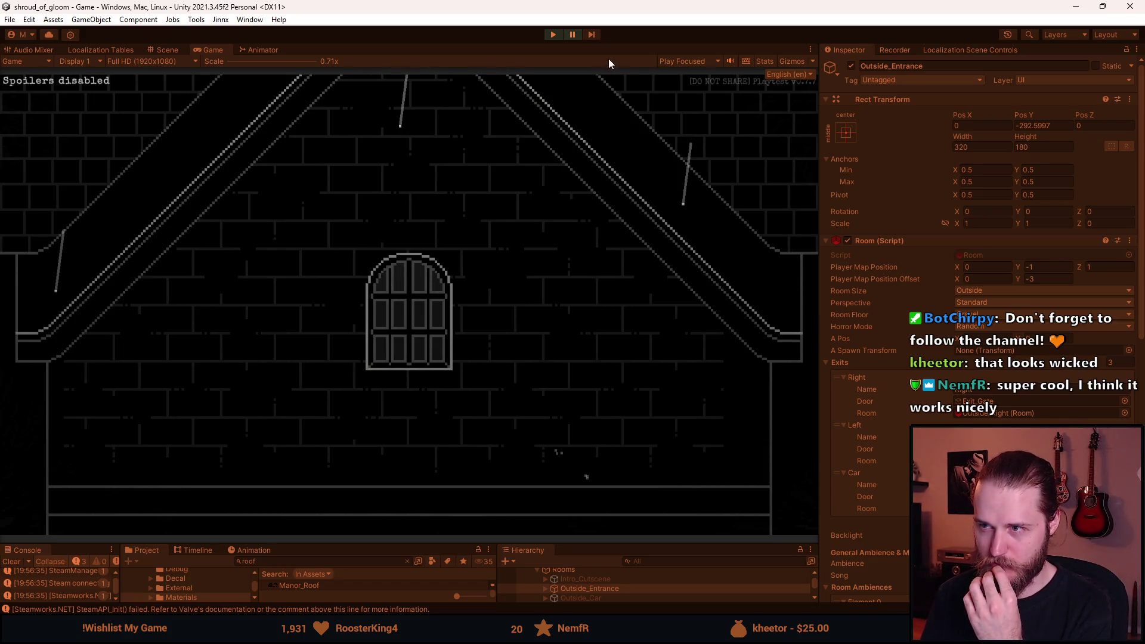
{"action": "left_click", "coordinate": [571, 35]}
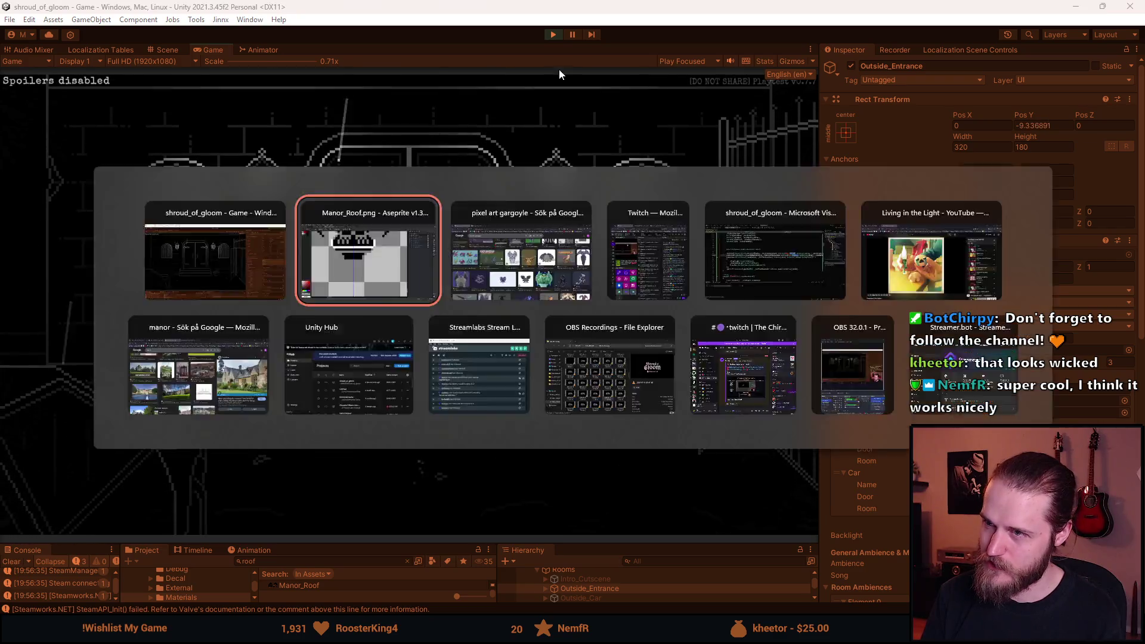
{"action": "left_click", "coordinate": [561, 36]}
{"action": "scroll", "coordinate": [903, 451], "scroll_direction": "down", "scroll_amount": 5}
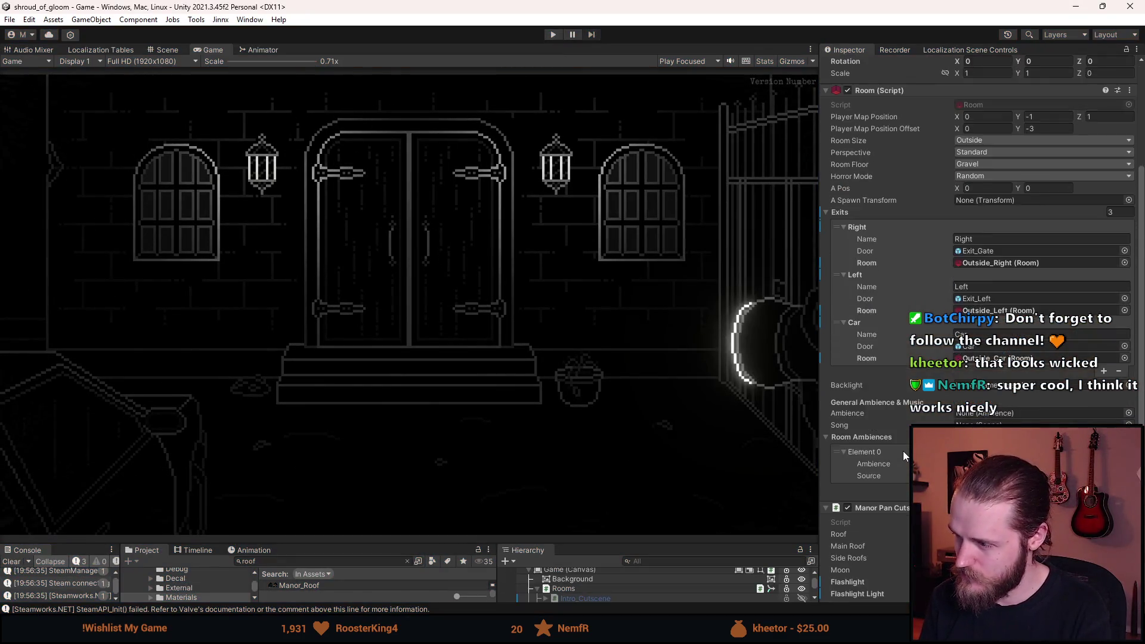
Review the 0.46f, 0.41f and 0.2f multipliers in ManorPanCutscene.cs's RecalculateDurationsFromFullDuration.
{"action": "key", "text": "alt+Tab"}
{"action": "double_click", "coordinate": [522, 59]}
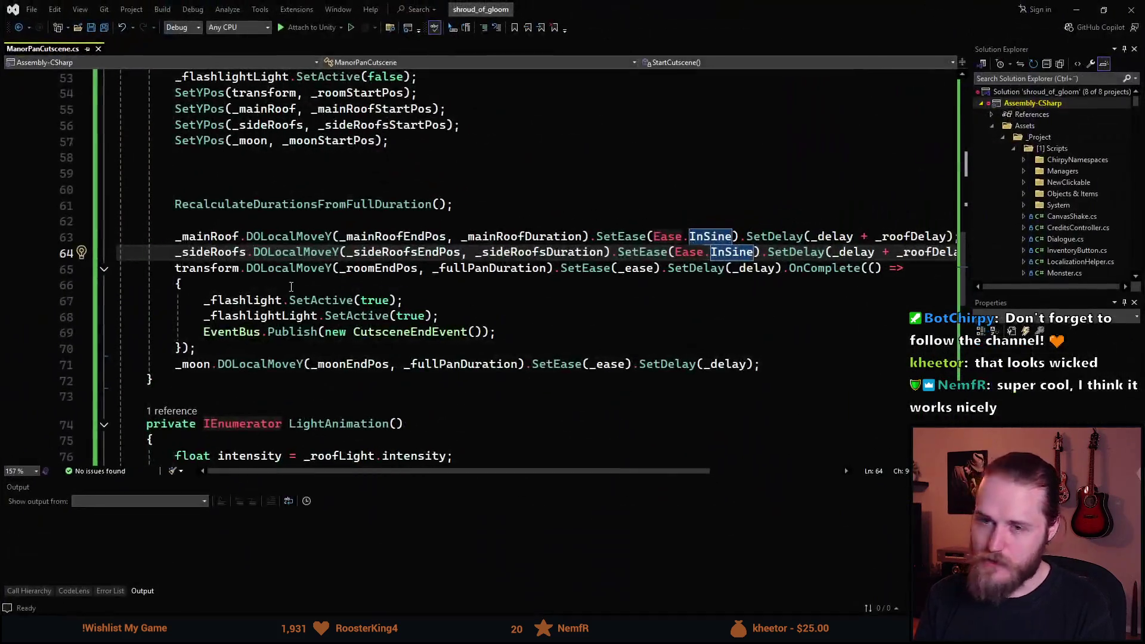
{"action": "scroll", "coordinate": [316, 322], "scroll_direction": "down", "scroll_amount": 1}
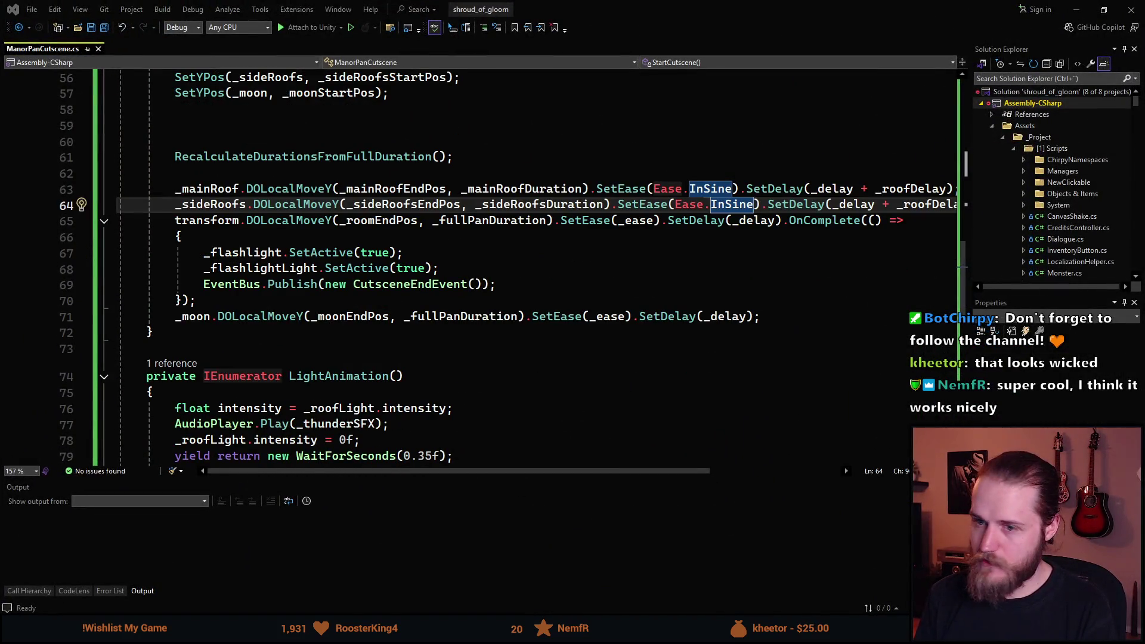
{"action": "scroll", "coordinate": [316, 325], "scroll_direction": "down", "scroll_amount": 8}
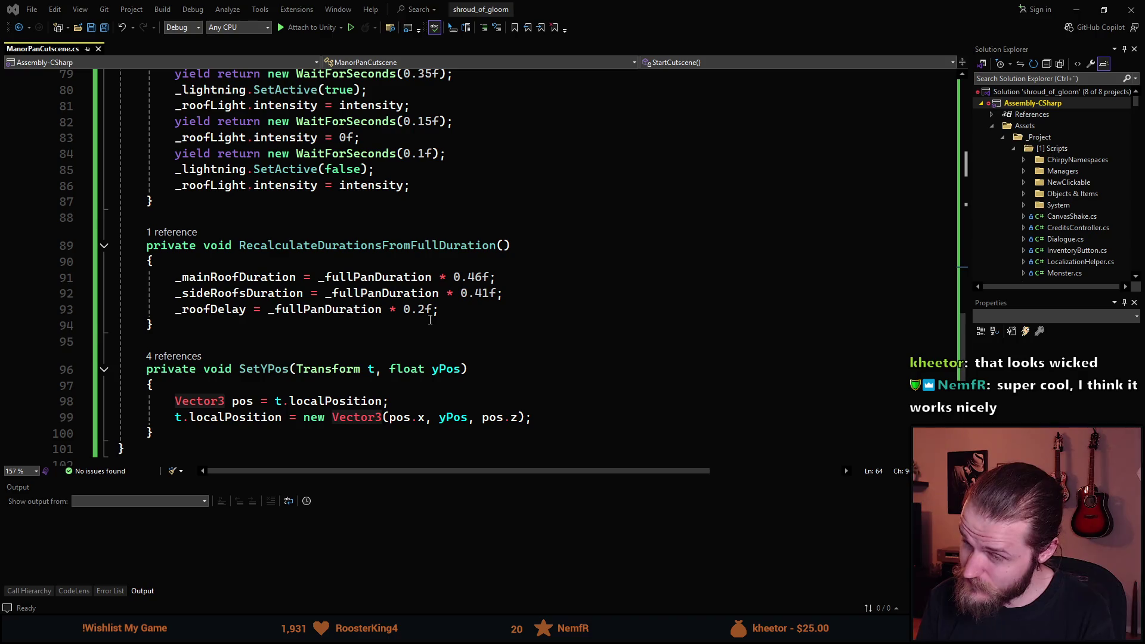
{"action": "left_click_drag", "start_coordinate": [461, 9], "coordinate": [963, 219]}
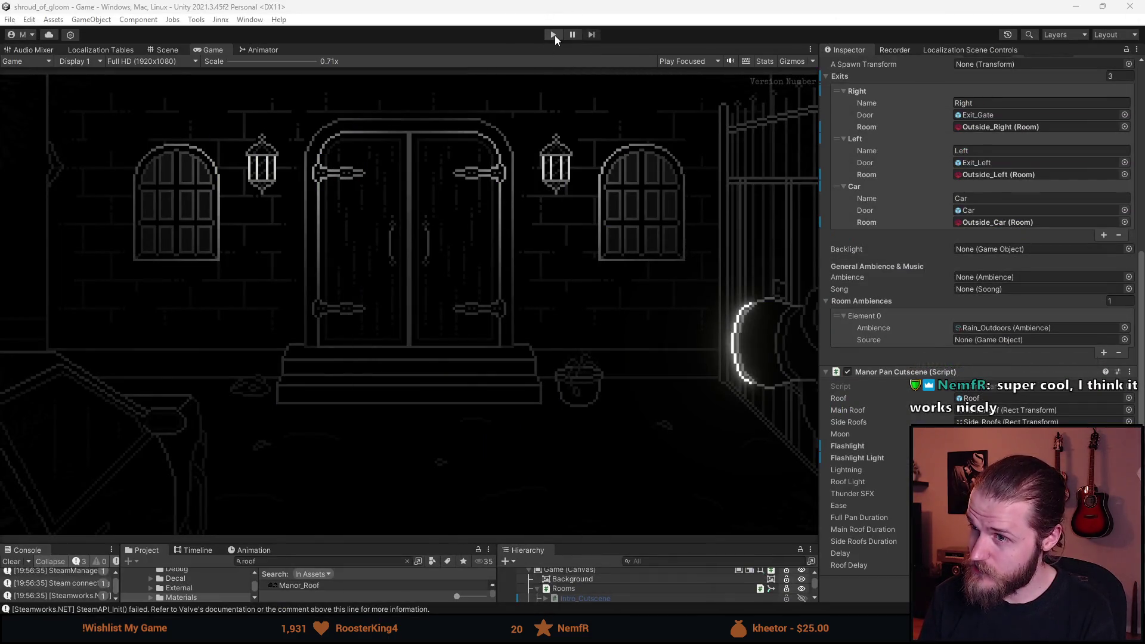
Playtest the cutscene past the moonlit gargoyle, then bring Visual Studio back maximized.
{"action": "left_click", "coordinate": [553, 35]}
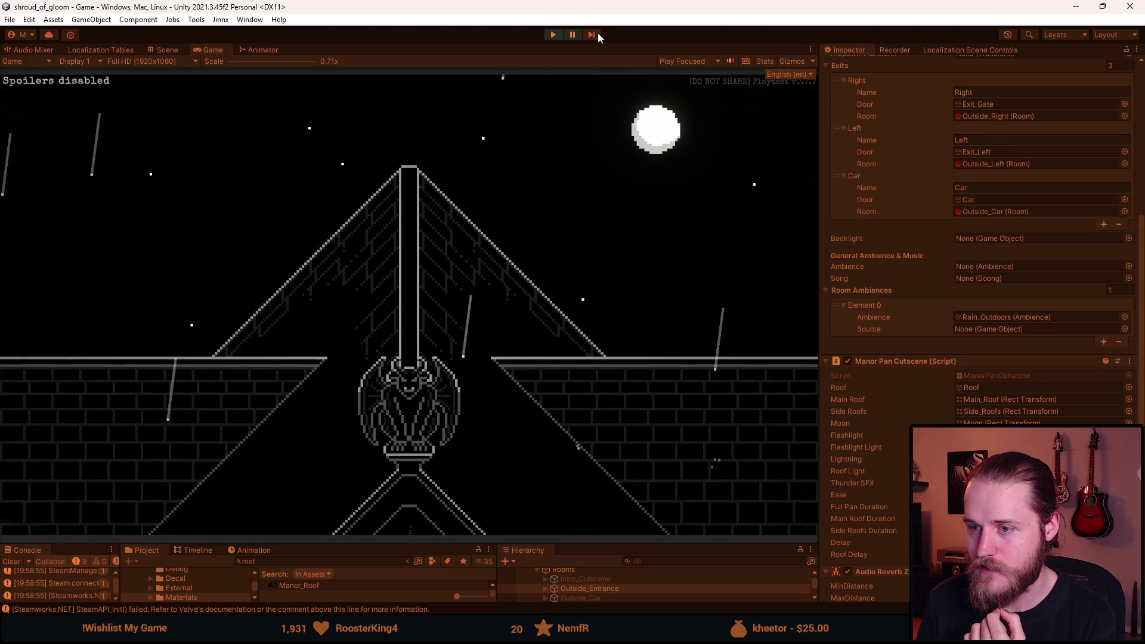
{"action": "left_click", "coordinate": [553, 35]}
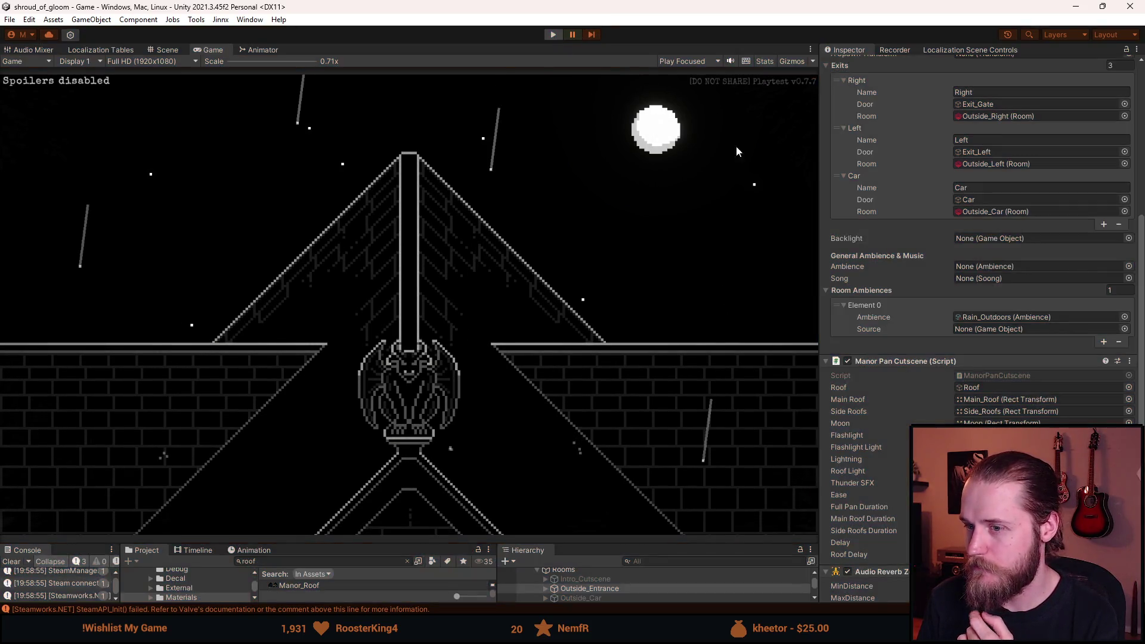
{"action": "key", "text": "alt+Tab"}
{"action": "double_click", "coordinate": [864, 162]}
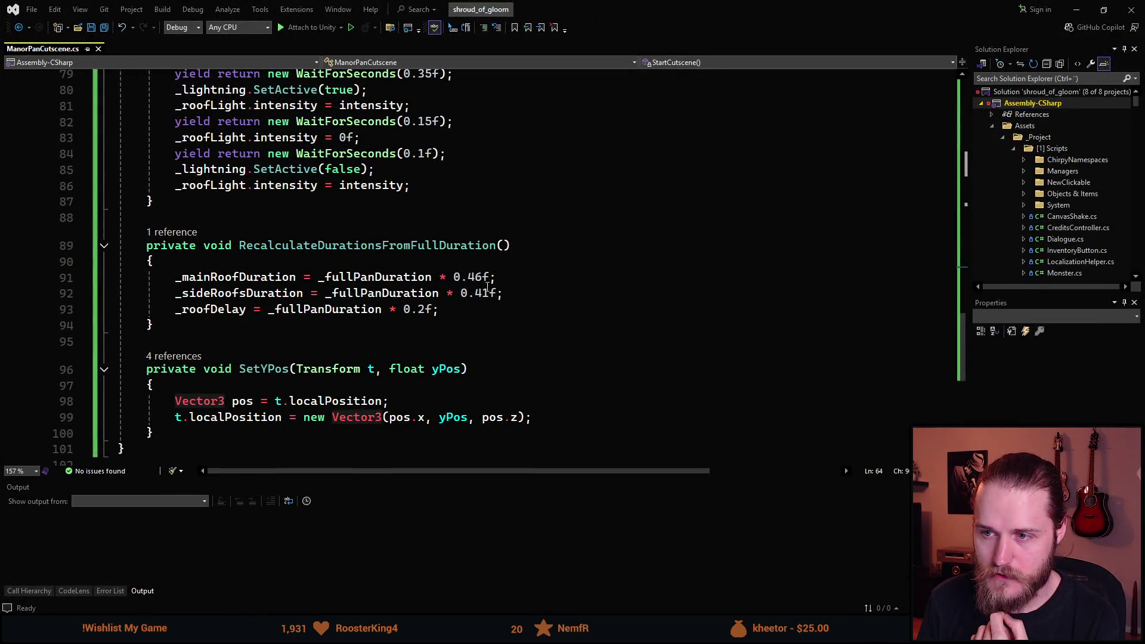
Change the main roof multiplier to 0.36f and the side roofs multiplier to 0.31f.
{"action": "left_click", "coordinate": [468, 277]}
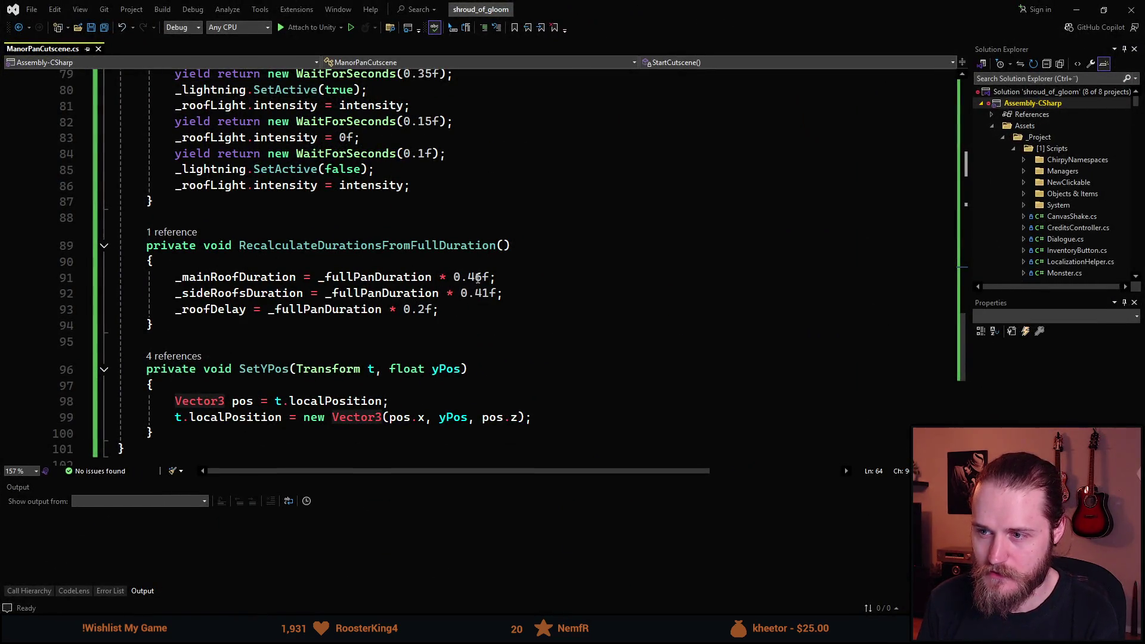
{"action": "key", "text": "Delete"}
{"action": "type", "text": "3"}
{"action": "key", "text": "Down"}
{"action": "key", "text": "Delete"}
{"action": "type", "text": "3"}
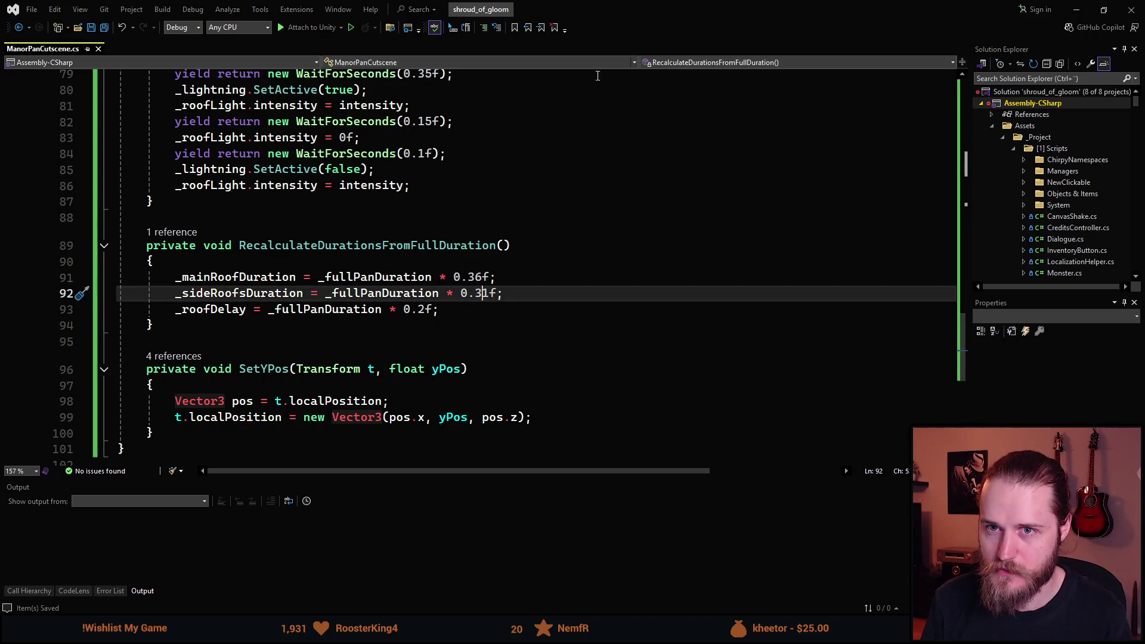
{"action": "key", "text": "super+Down"}
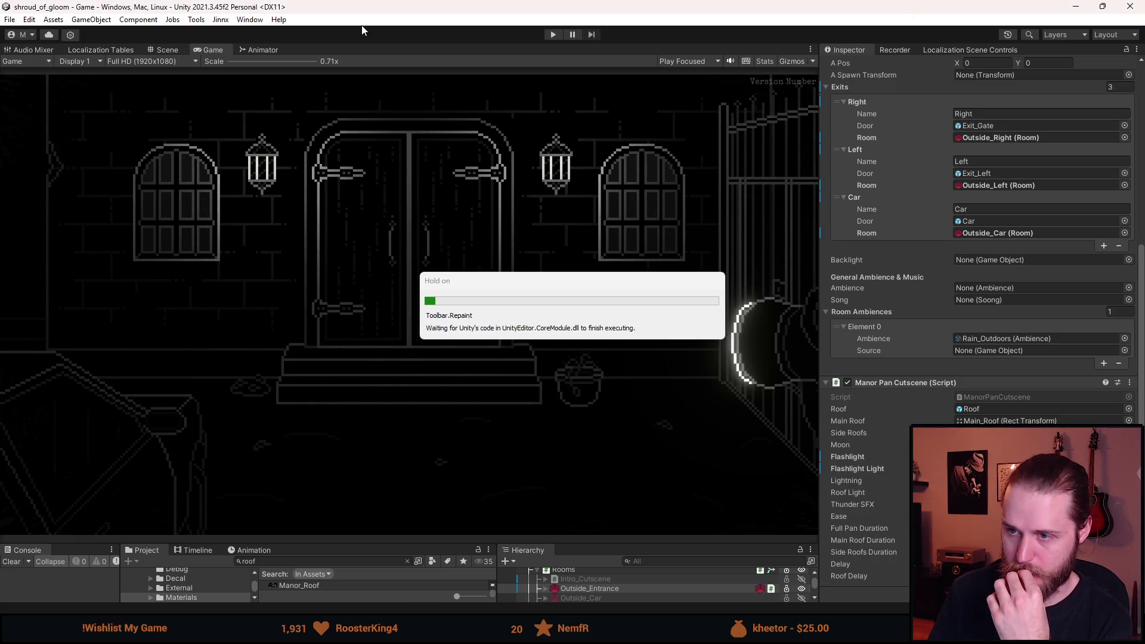
Playtest the shortened roof timings full-size, then stop and scroll to the Manor Pan Cutscene fields.
{"action": "left_click", "coordinate": [552, 35]}
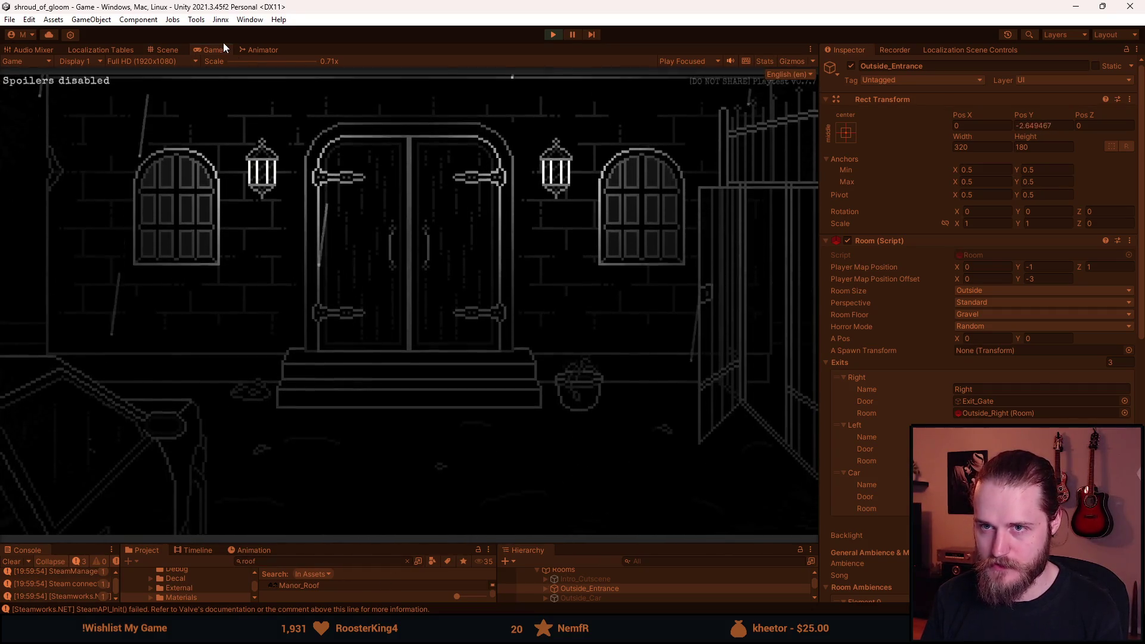
{"action": "double_click", "coordinate": [216, 50]}
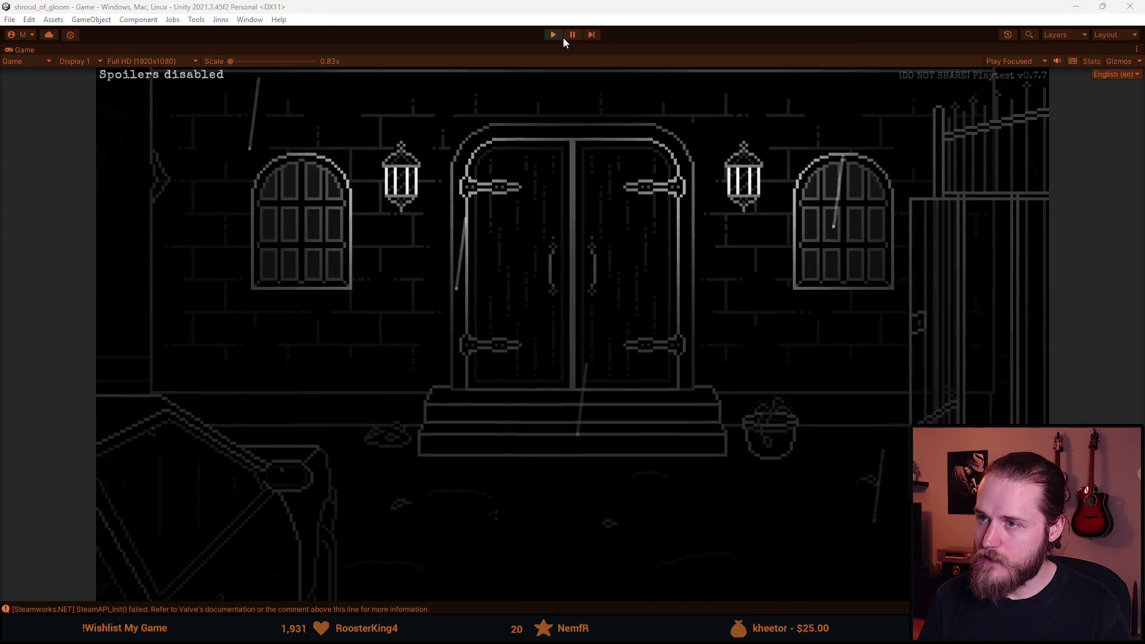
{"action": "left_click", "coordinate": [572, 34]}
{"action": "key", "text": "ctrl+p"}
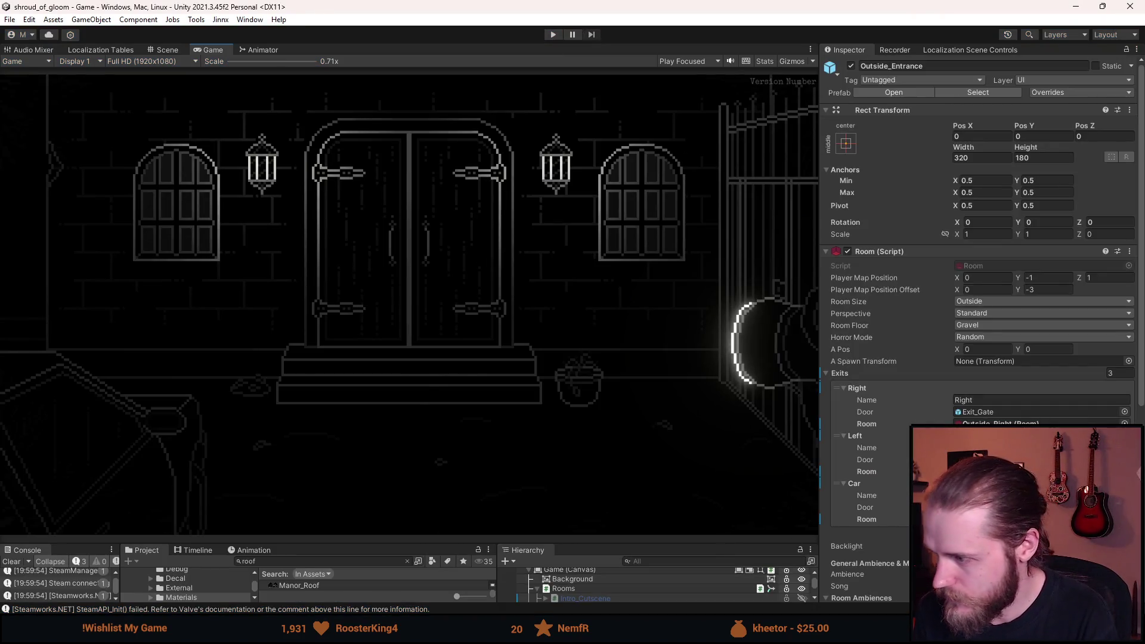
{"action": "scroll", "coordinate": [979, 298], "scroll_direction": "down", "scroll_amount": 10}
{"action": "scroll", "coordinate": [978, 298], "scroll_direction": "down", "scroll_amount": 1}
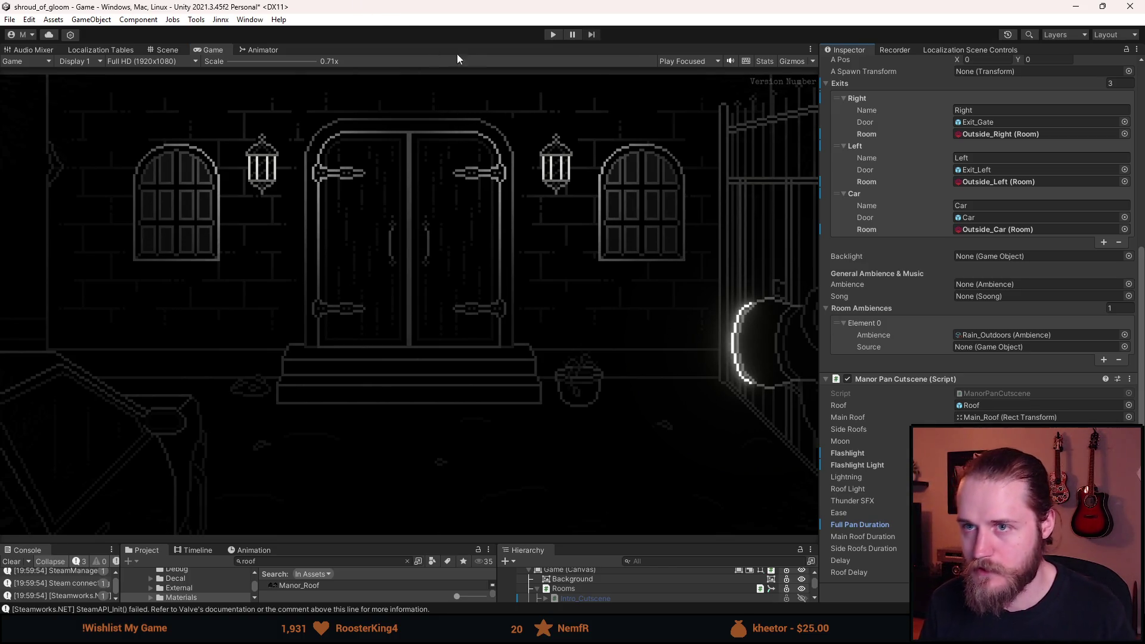
Run the game full-size and trigger the roof cutscene from the glowing entrance window.
{"action": "left_click", "coordinate": [553, 35]}
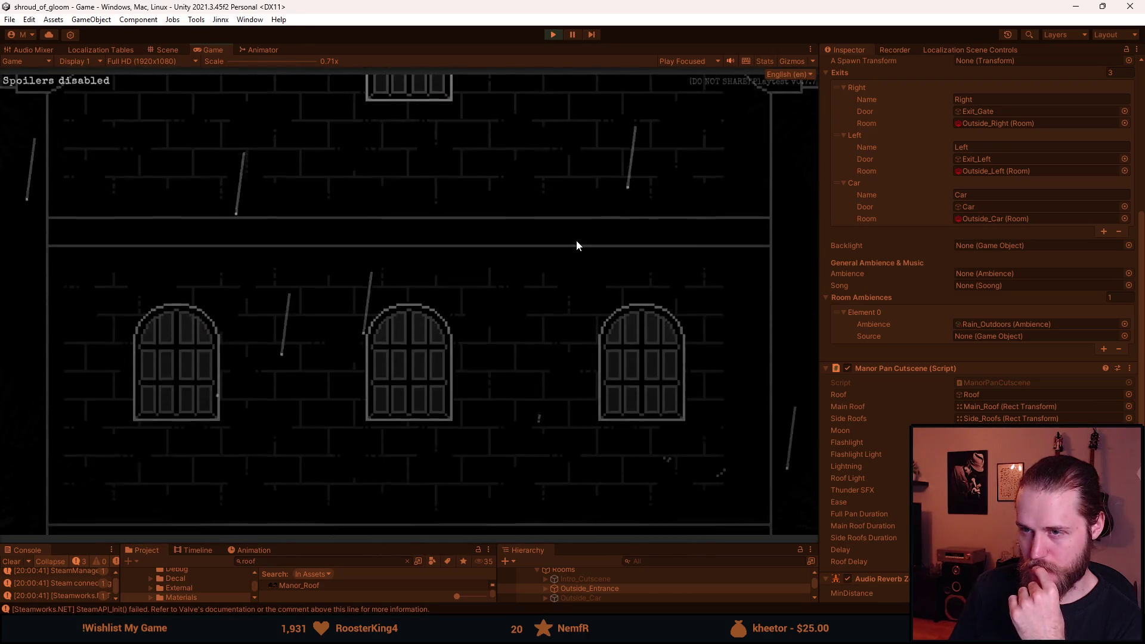
{"action": "double_click", "coordinate": [212, 50]}
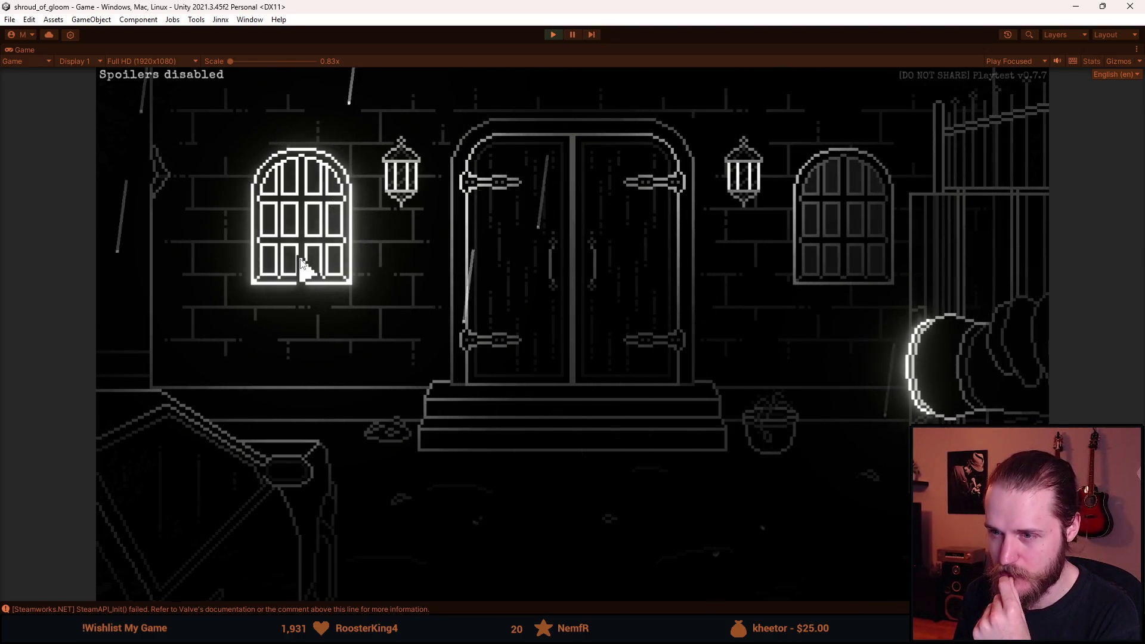
{"action": "left_click", "coordinate": [301, 264]}
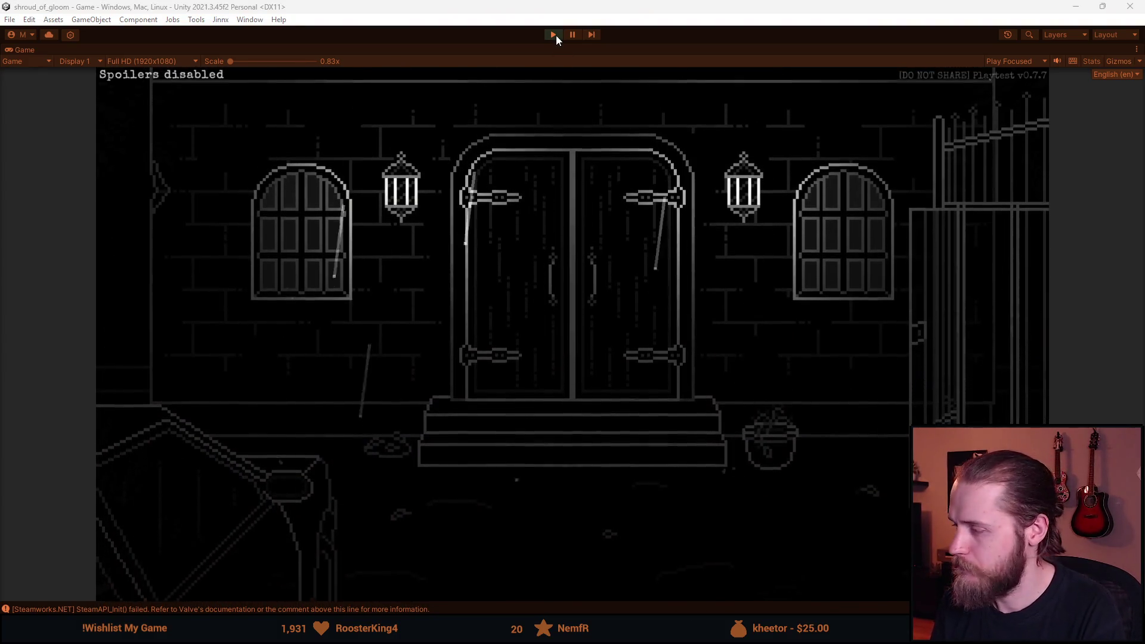
Replay the roof cutscene from the entrance window, stopping Play mode before and after.
{"action": "left_click", "coordinate": [556, 35]}
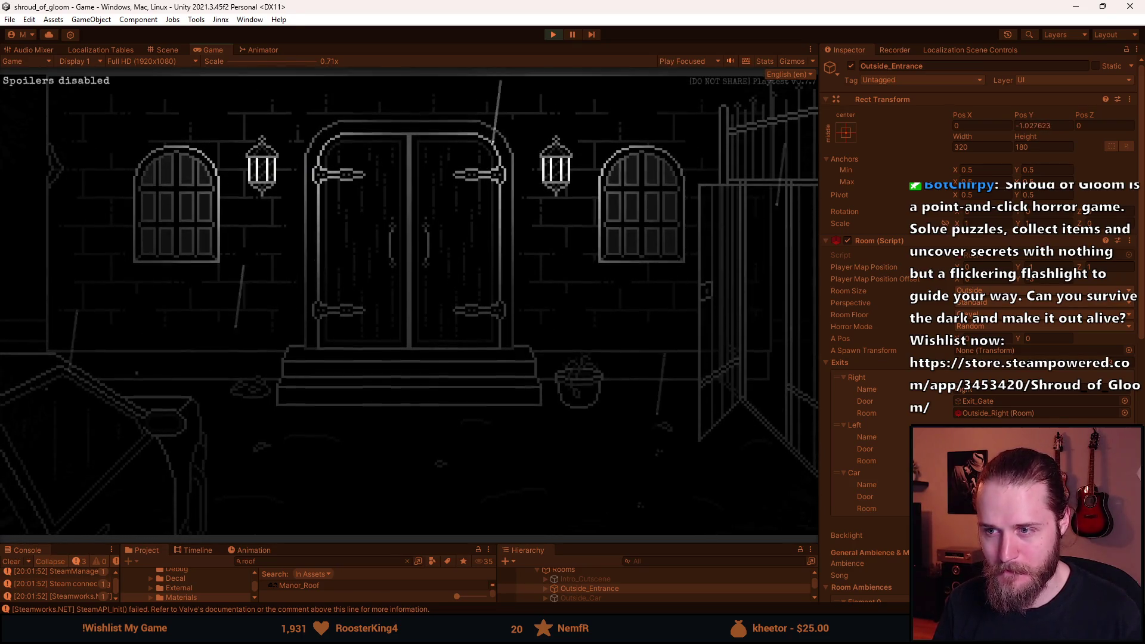
{"action": "left_click", "coordinate": [589, 162]}
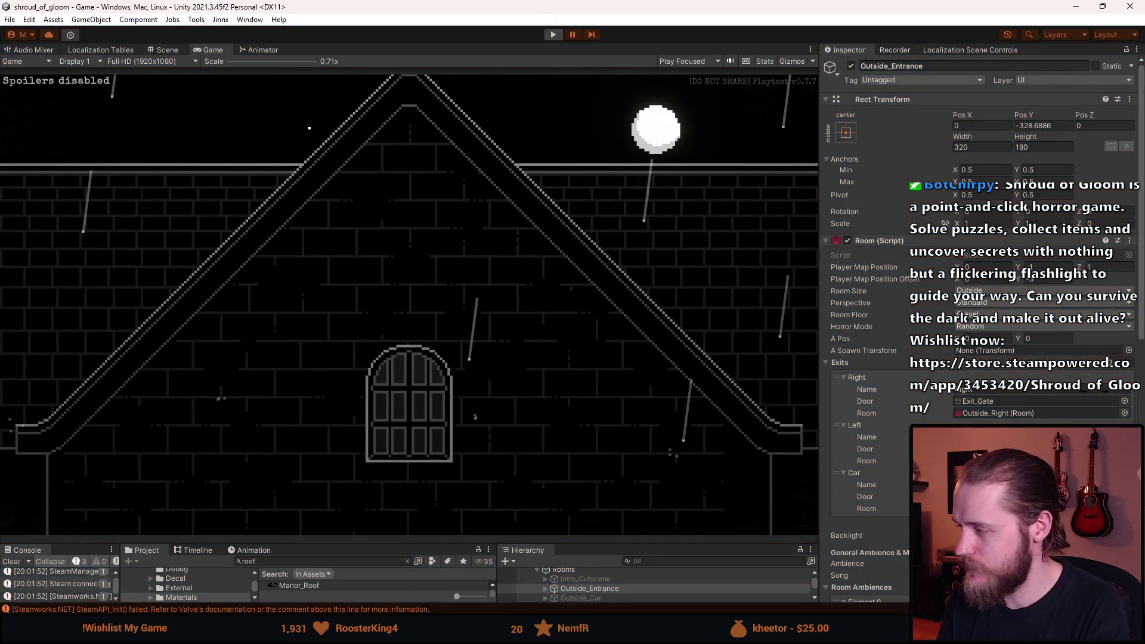
{"action": "left_click", "coordinate": [553, 34]}
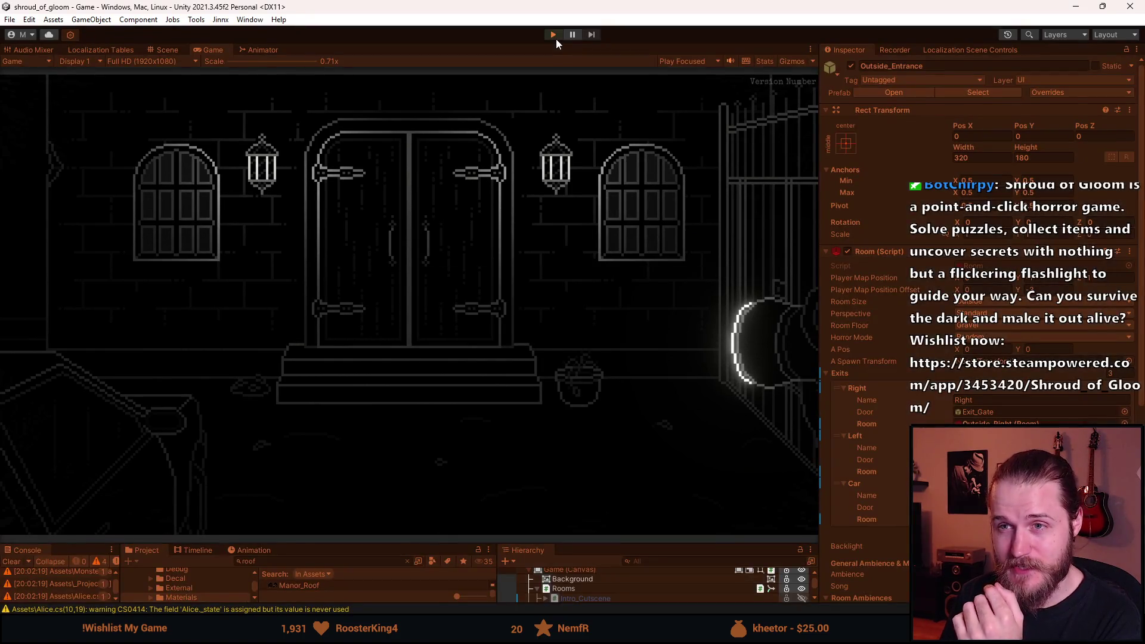
{"action": "left_click", "coordinate": [556, 38]}
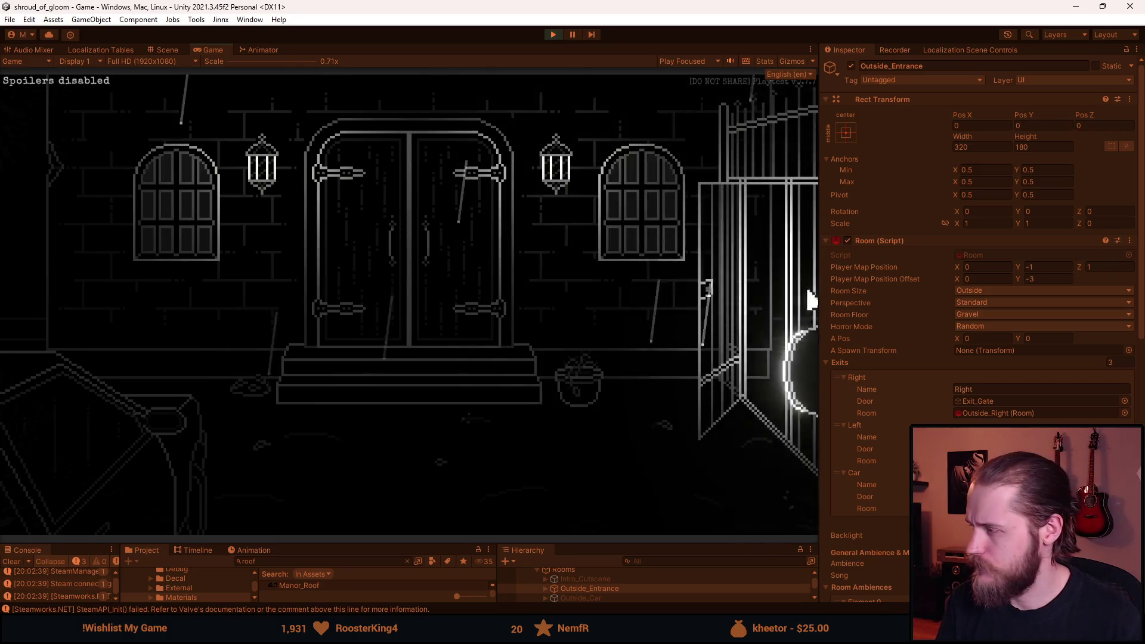
{"action": "left_click", "coordinate": [559, 34]}
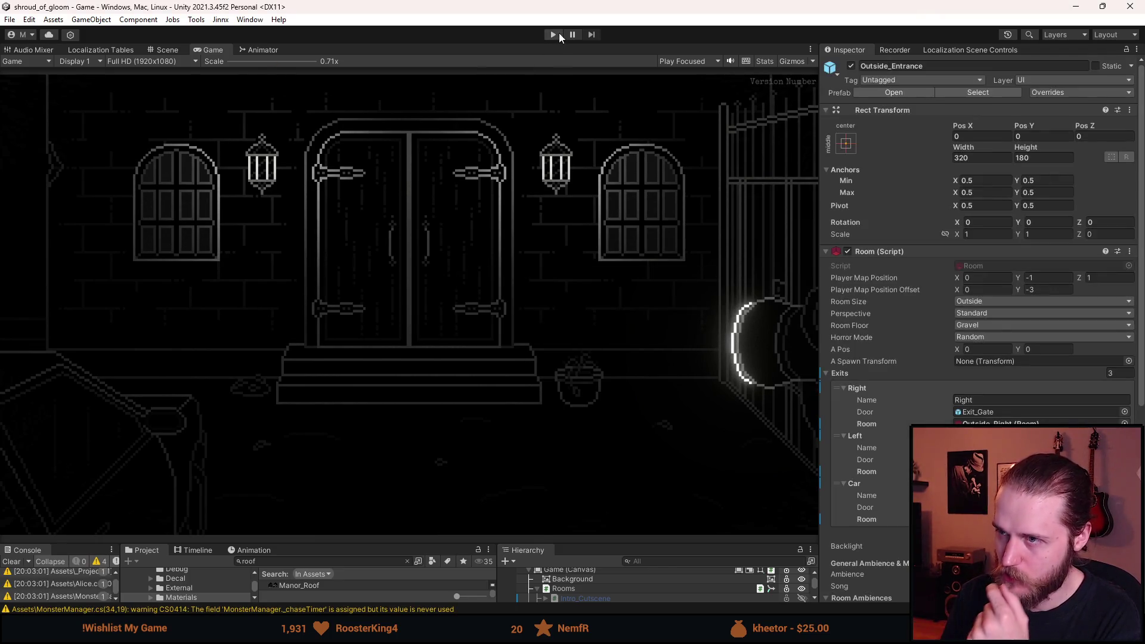
Run a playtest, pausing the manor pan cutscene mid-pan before stopping it.
{"action": "left_click", "coordinate": [558, 34]}
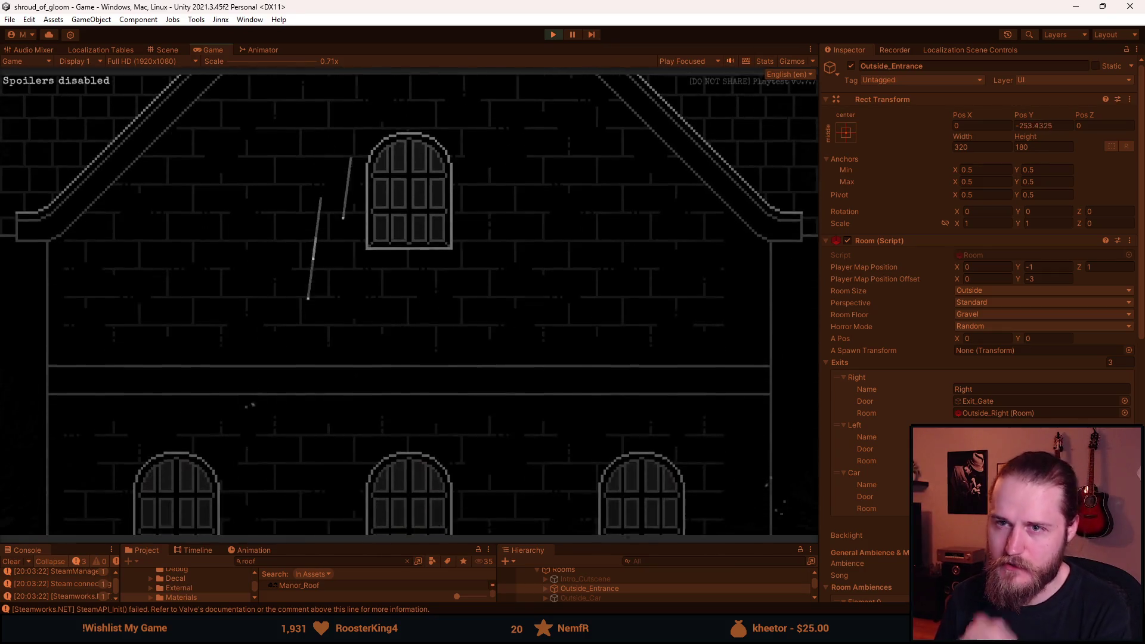
{"action": "left_click", "coordinate": [568, 40]}
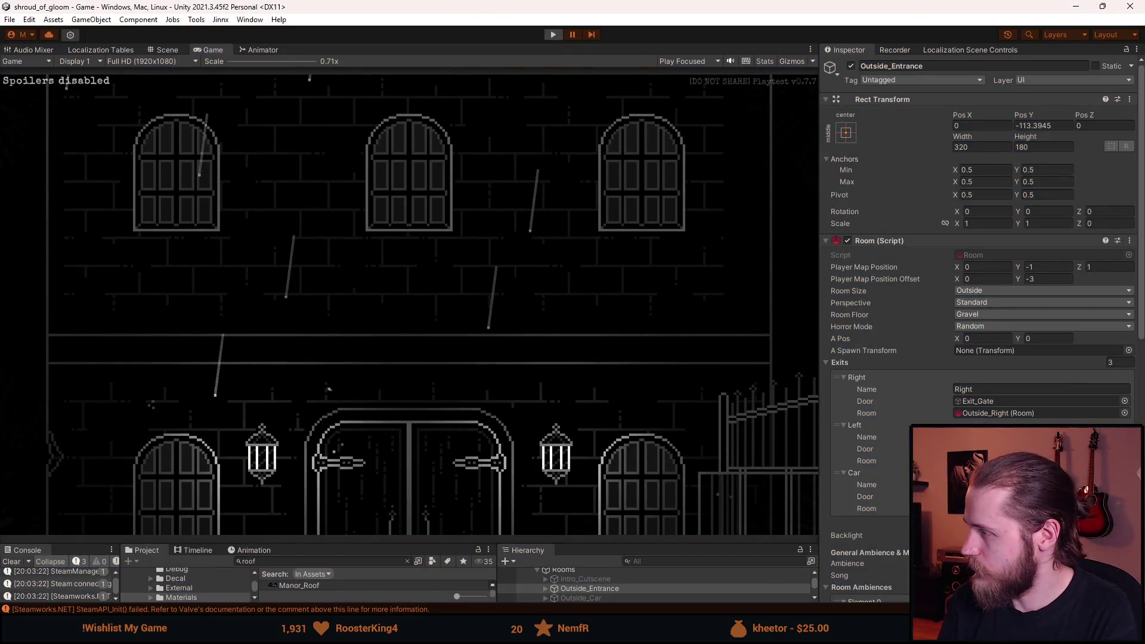
{"action": "key", "text": "ctrl+p"}
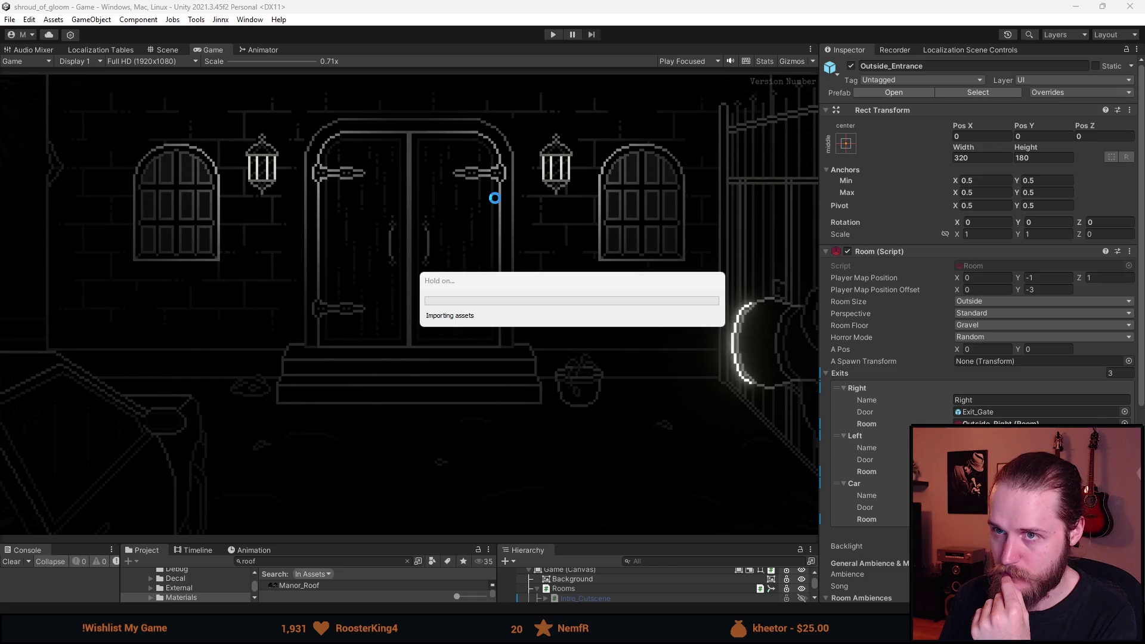
Preview the manor pan cutscene again to its end, then leave Play mode.
{"action": "left_click", "coordinate": [553, 34]}
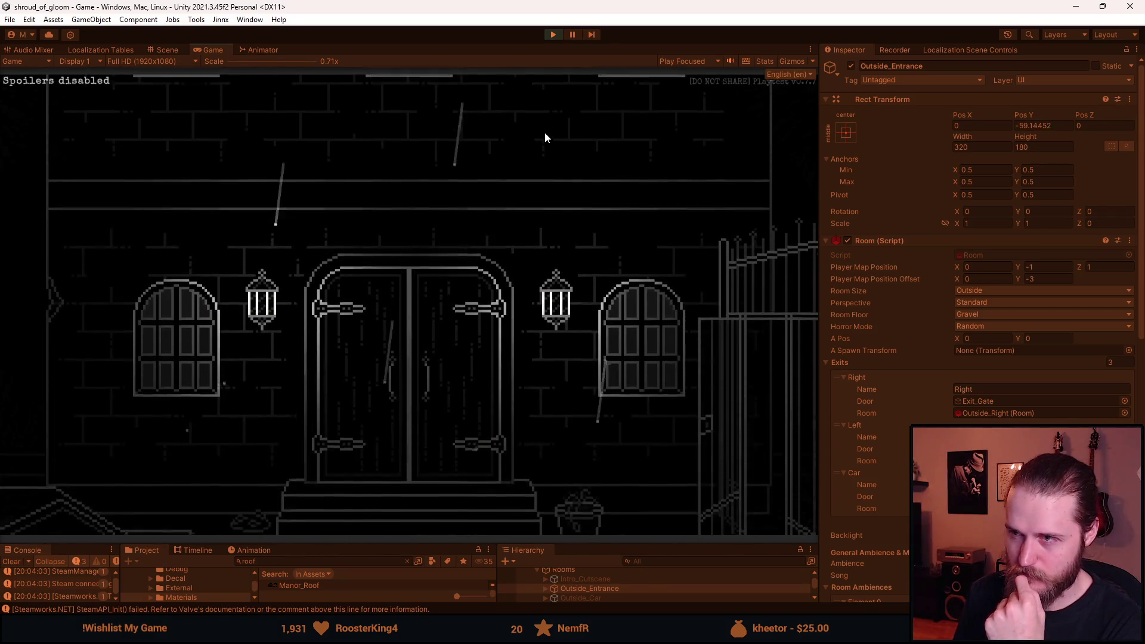
{"action": "left_click", "coordinate": [552, 38]}
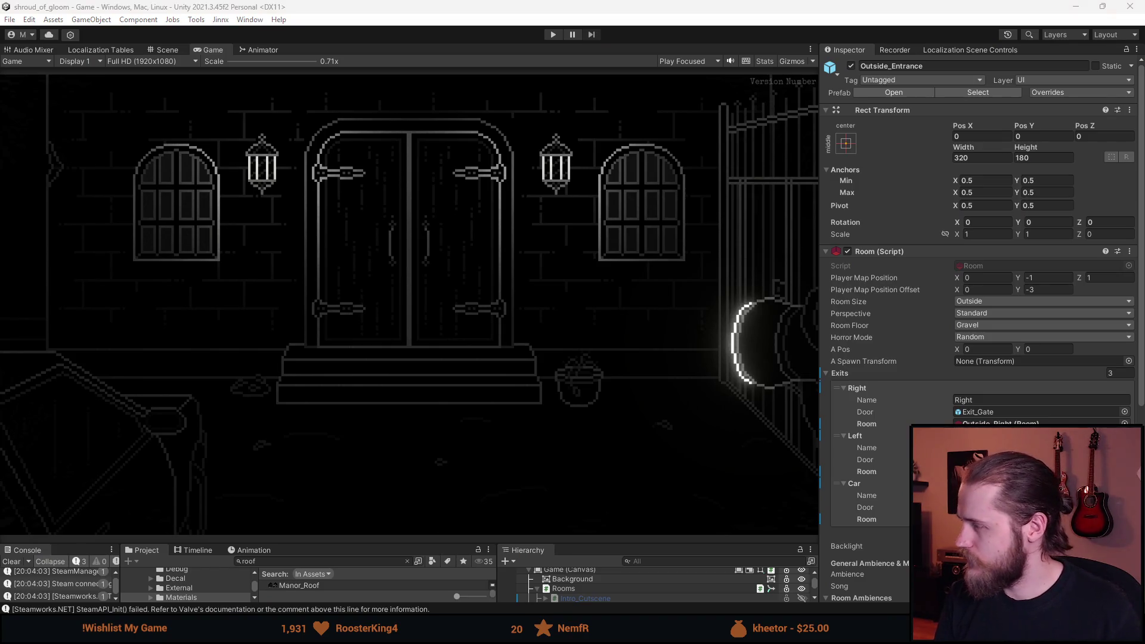
{"action": "key", "text": "alt+Tab"}
Undo the recent roof delay, side roof ease and roof duration edits in ManorPanCutscene.cs.
{"action": "type", "text": "052"}
{"action": "key", "text": "ctrl+minus"}
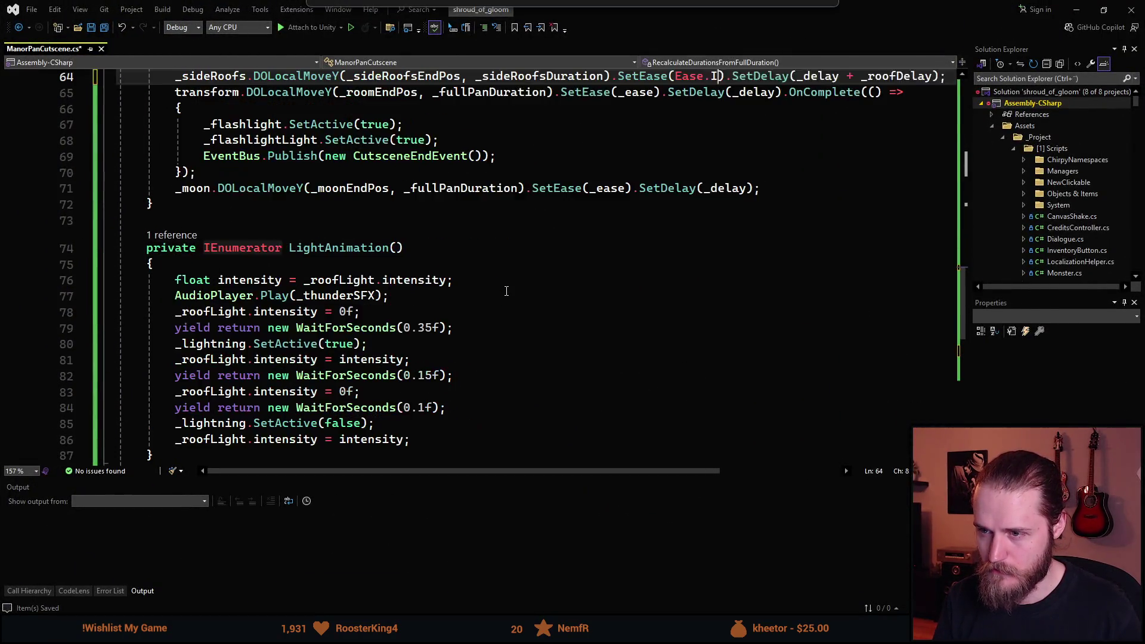
{"action": "key", "text": "ctrl+z"}
{"action": "key", "text": "ctrl+z"}
{"action": "key", "text": "ctrl+z"}
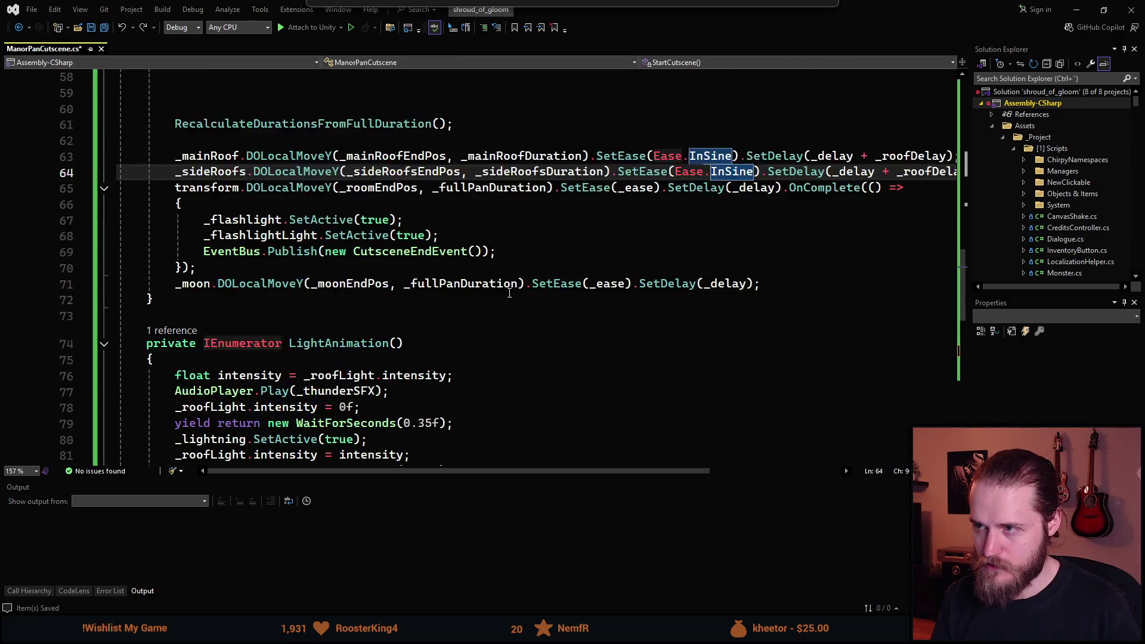
{"action": "key", "text": "ctrl+z"}
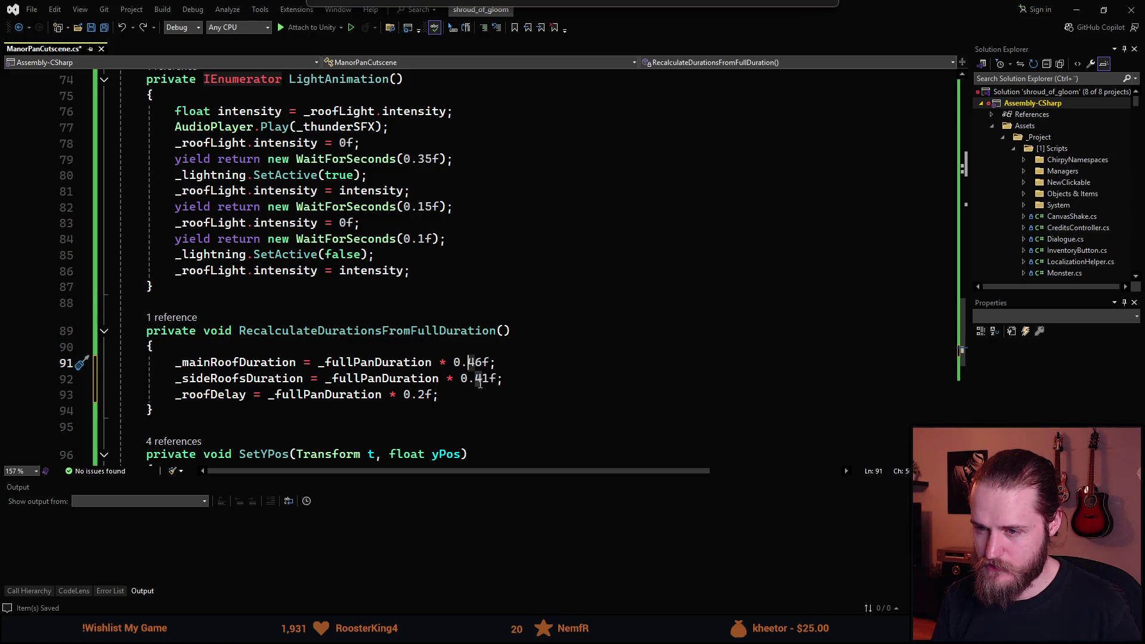
{"action": "left_click", "coordinate": [519, 385]}
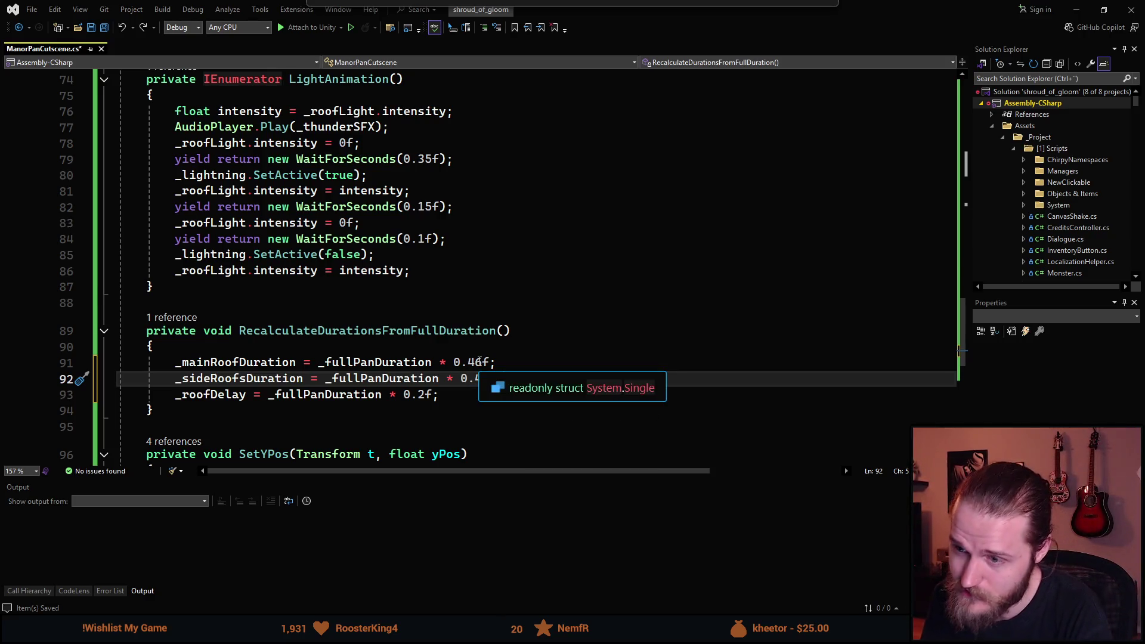
Set the main and side roof duration multipliers to 0.3f and save the script.
{"action": "left_click", "coordinate": [484, 363]}
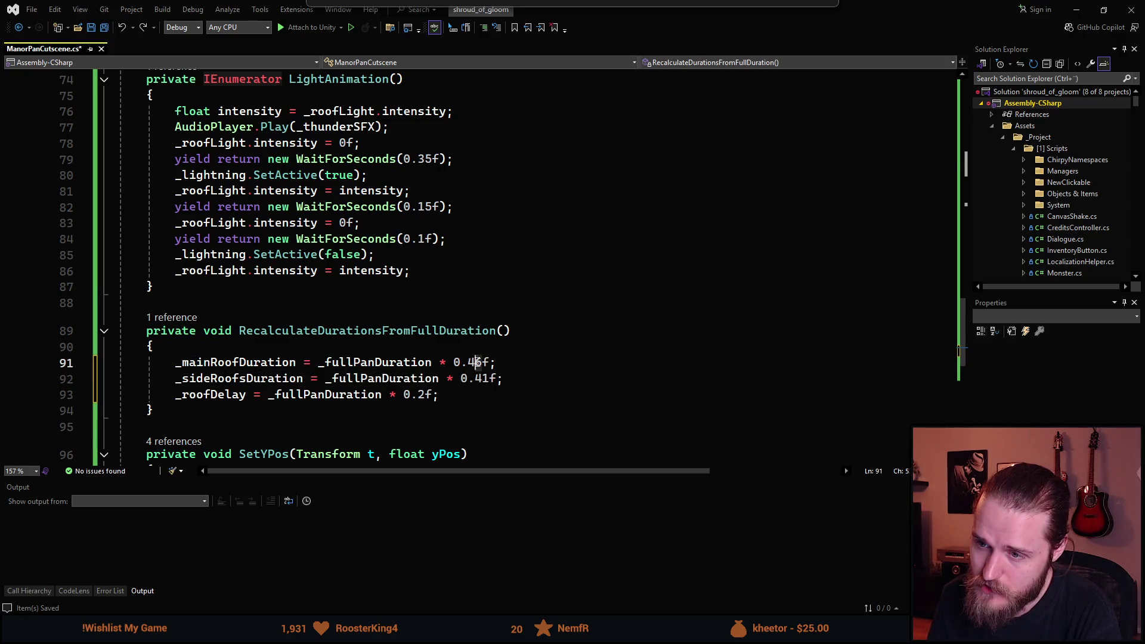
{"action": "key", "text": "BackSpace"}
{"action": "key", "text": "BackSpace"}
{"action": "type", "text": "3"}
{"action": "left_click", "coordinate": [490, 379]}
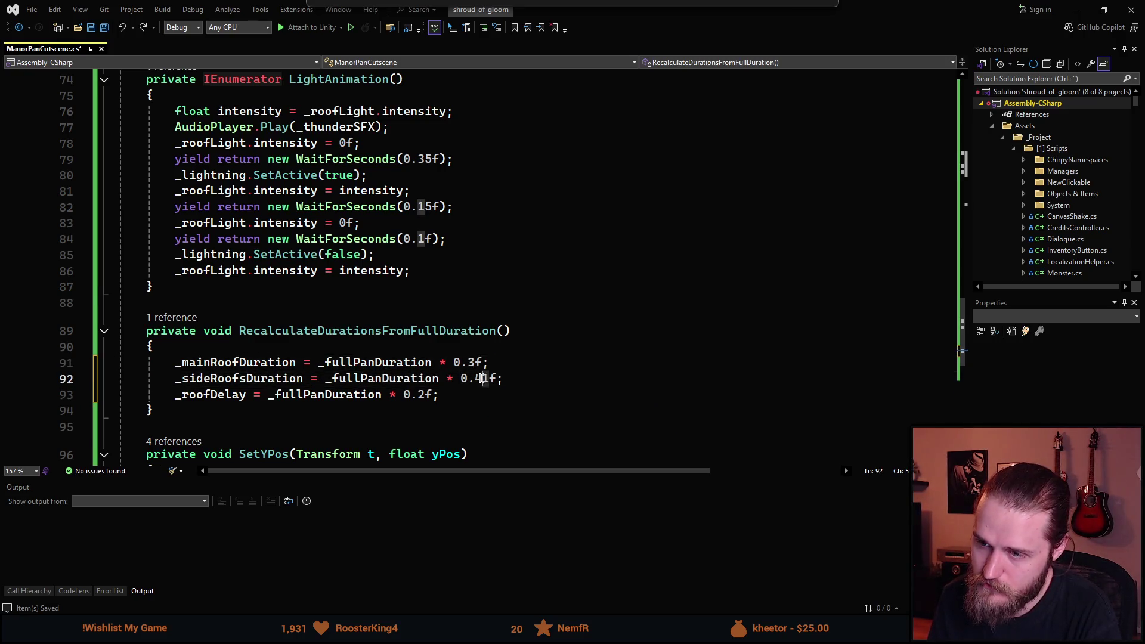
{"action": "key", "text": "BackSpace"}
{"action": "key", "text": "BackSpace"}
{"action": "type", "text": "3"}
{"action": "key", "text": "ctrl+s"}
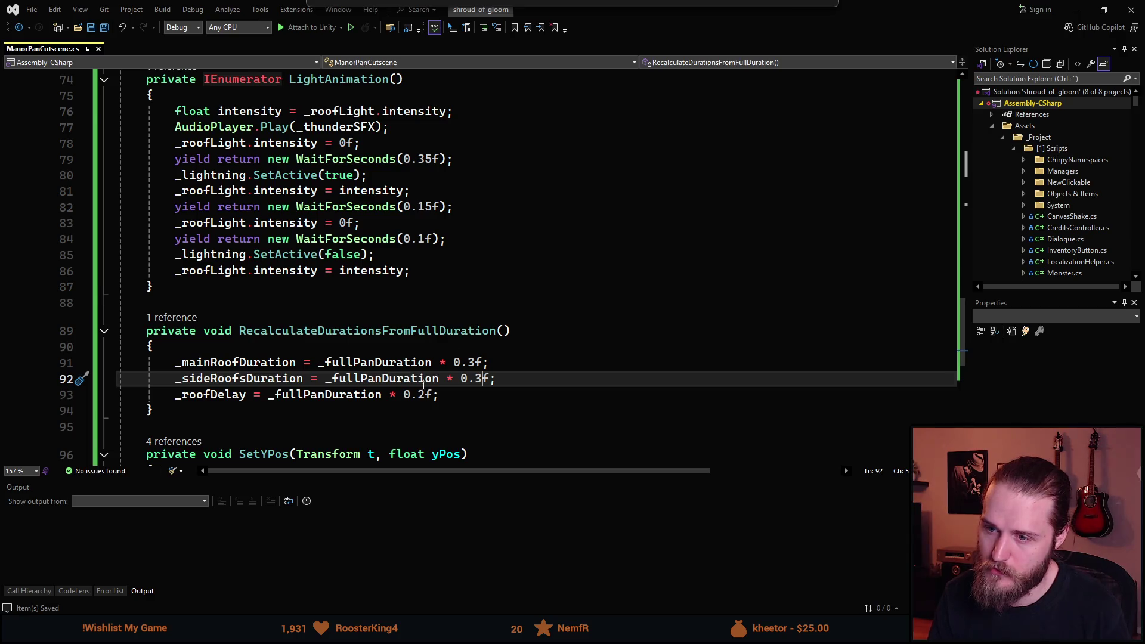
Change the roof delay multiplier to 0.125f and return to Unity.
{"action": "left_click", "coordinate": [421, 395]}
{"action": "key", "text": "Delete"}
{"action": "type", "text": "125"}
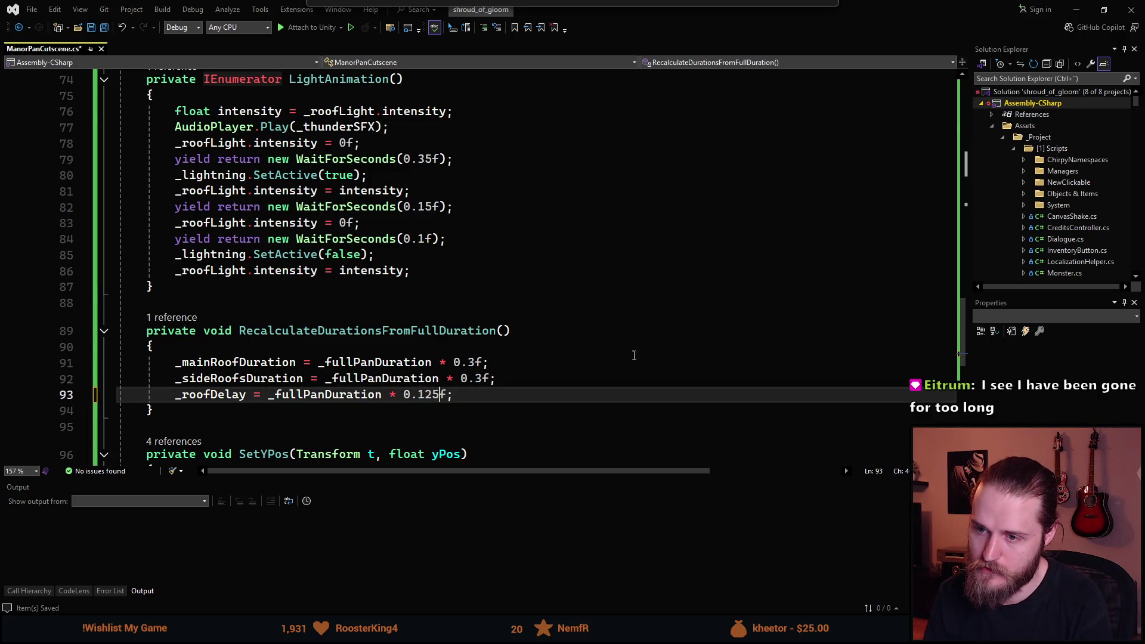
{"action": "key", "text": "alt+Tab"}
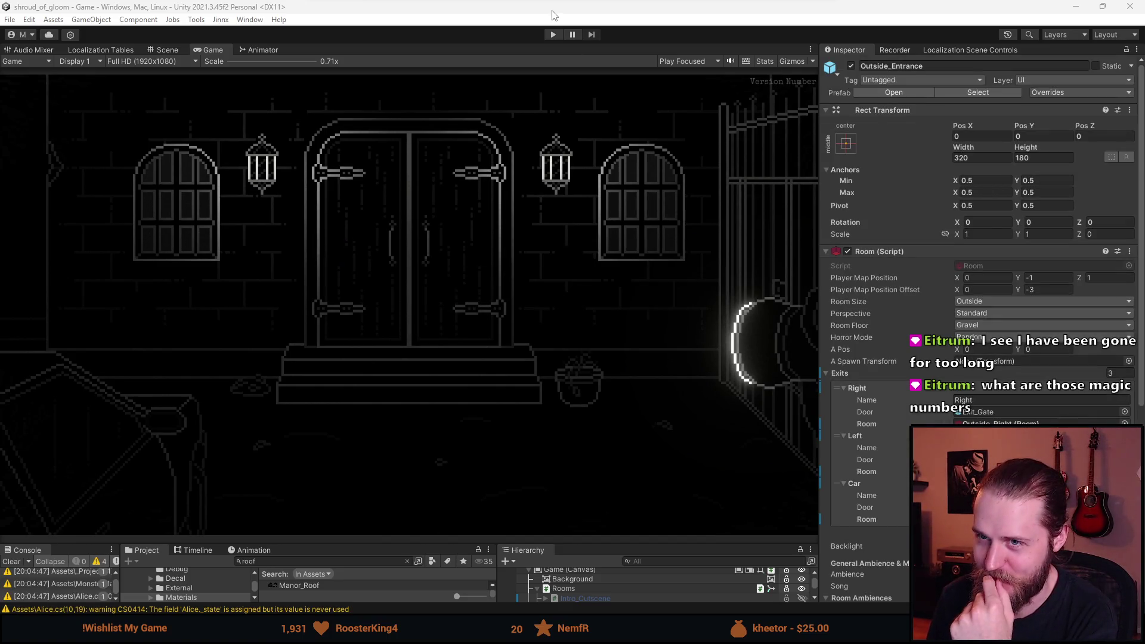
Start play mode, review the lightning wait time and roof light reset lines in LightAnimation, then return to Unity.
{"action": "left_click", "coordinate": [552, 36]}
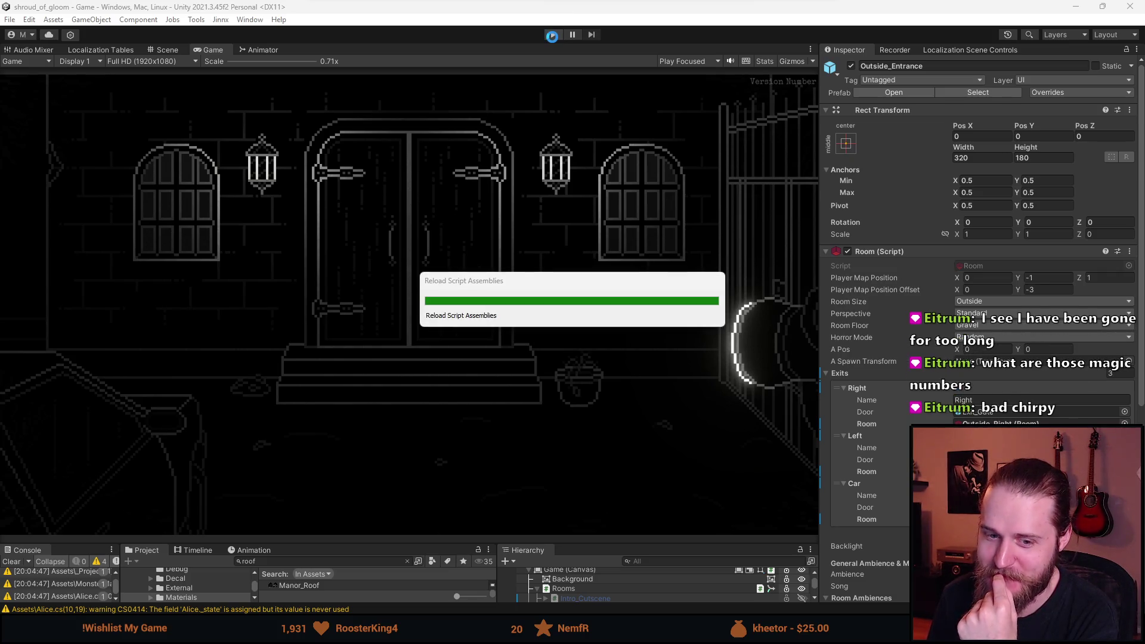
{"action": "key", "text": "alt+Tab"}
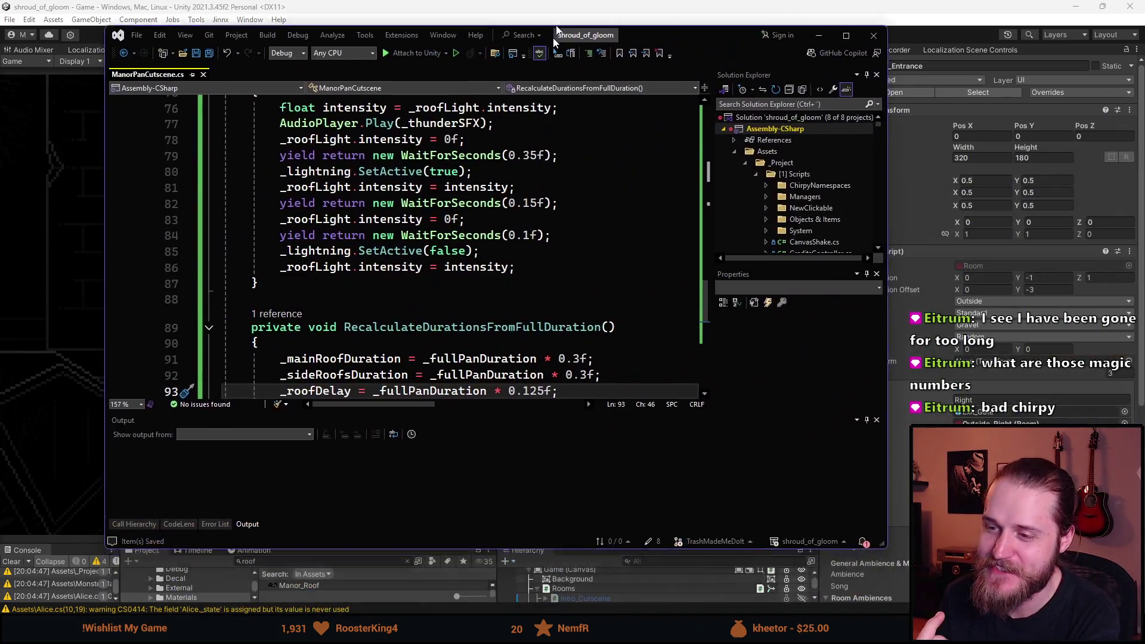
{"action": "scroll", "coordinate": [431, 358], "scroll_direction": "up", "scroll_amount": 2}
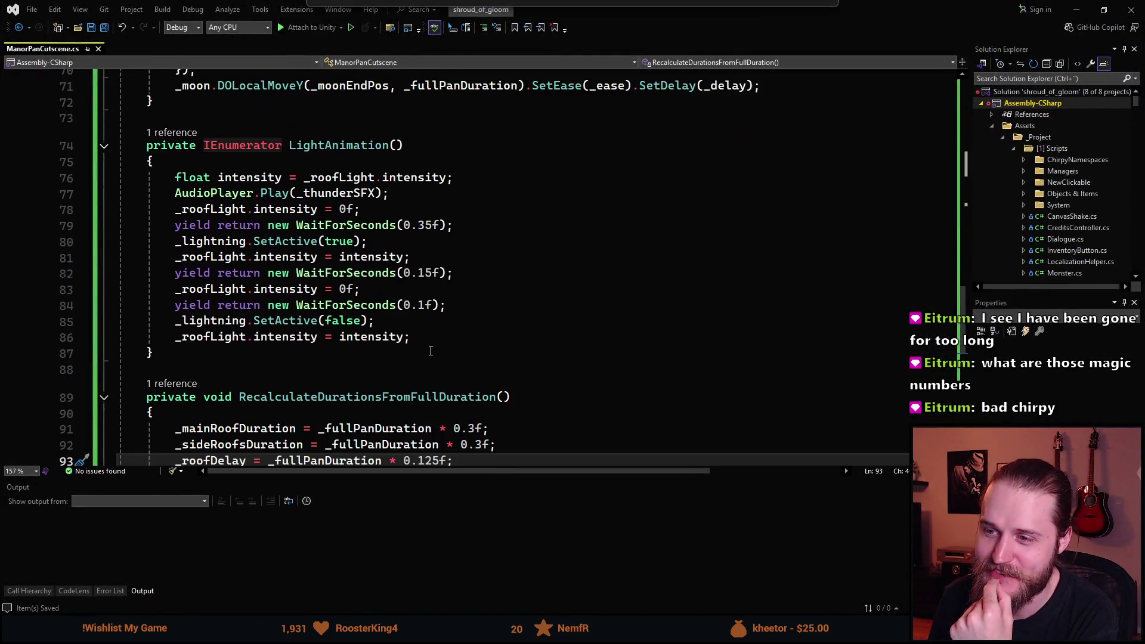
{"action": "left_click", "coordinate": [418, 225]}
{"action": "left_click", "coordinate": [466, 288]}
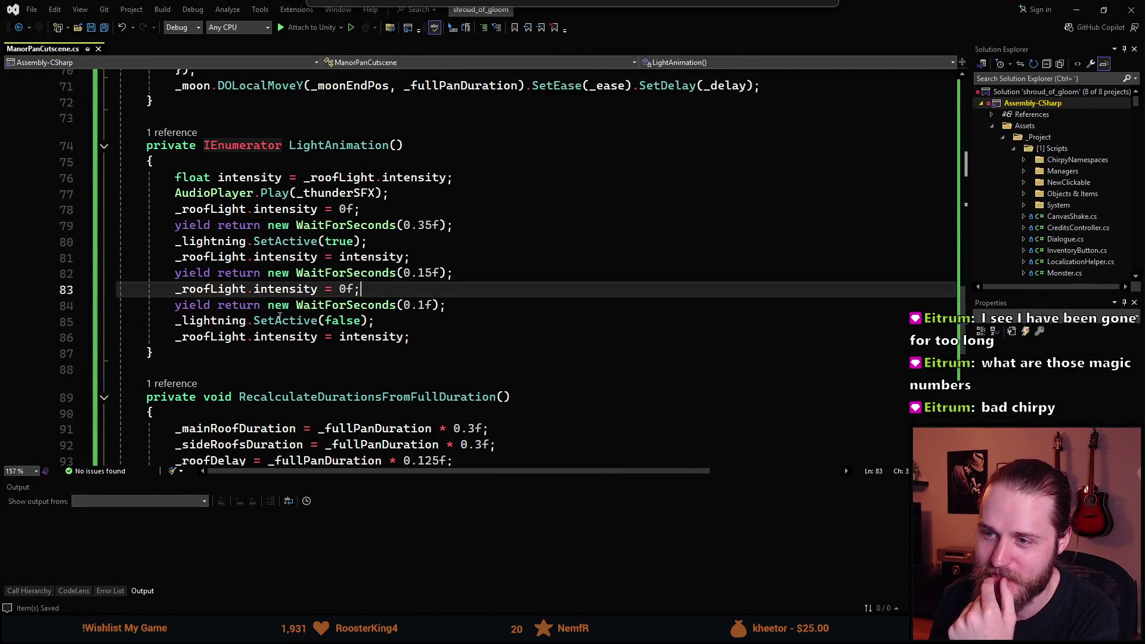
{"action": "scroll", "coordinate": [467, 305], "scroll_direction": "up", "scroll_amount": 2}
{"action": "key", "text": "alt+Tab"}
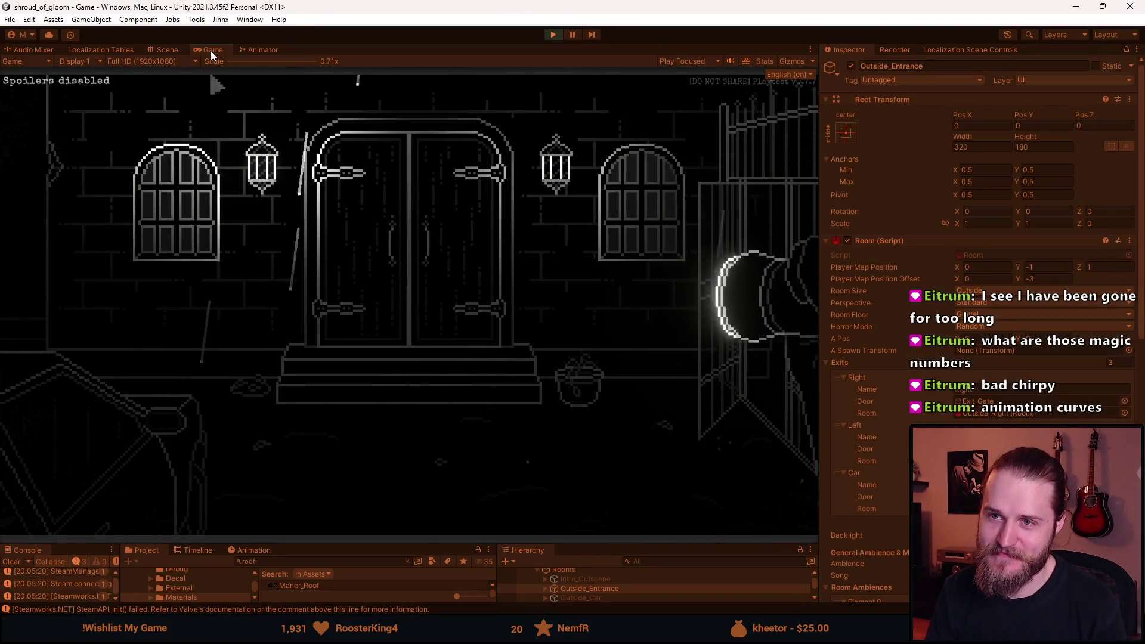
Maximize the Game view, trigger the manor door cutscene three times to watch the gargoyle pan, then stop play.
{"action": "double_click", "coordinate": [210, 51]}
{"action": "left_click", "coordinate": [328, 216]}
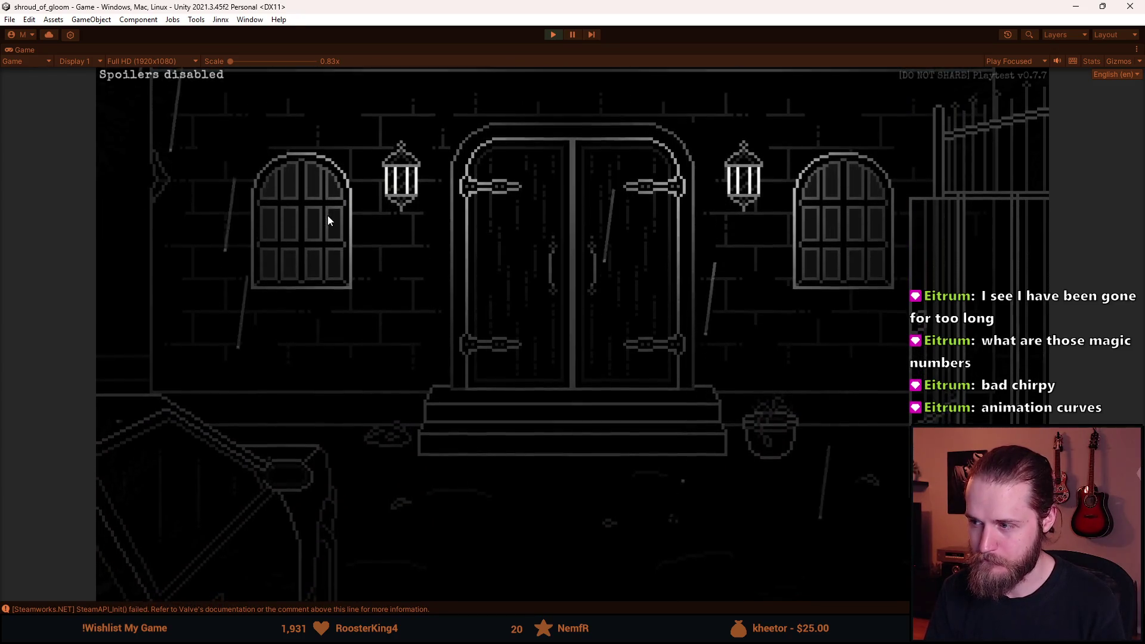
{"action": "left_click", "coordinate": [481, 267]}
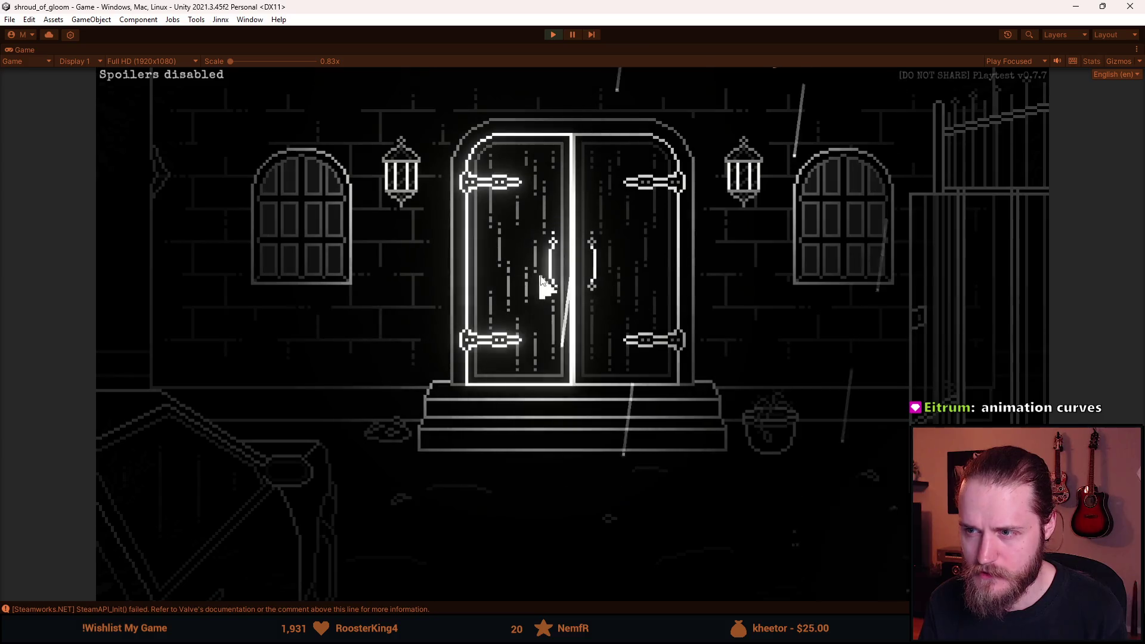
{"action": "left_click", "coordinate": [528, 289]}
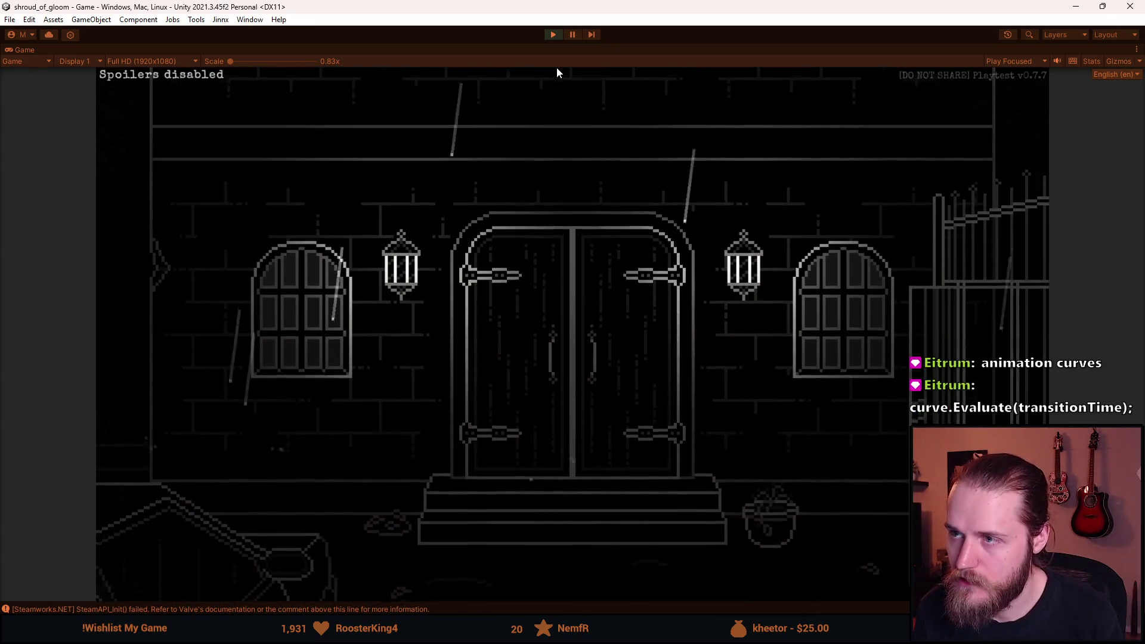
{"action": "left_click", "coordinate": [560, 36]}
Raise both roof duration multipliers to 0.36f and the roof delay to 0.15f, then go back to Unity.
{"action": "key", "text": "alt+Tab"}
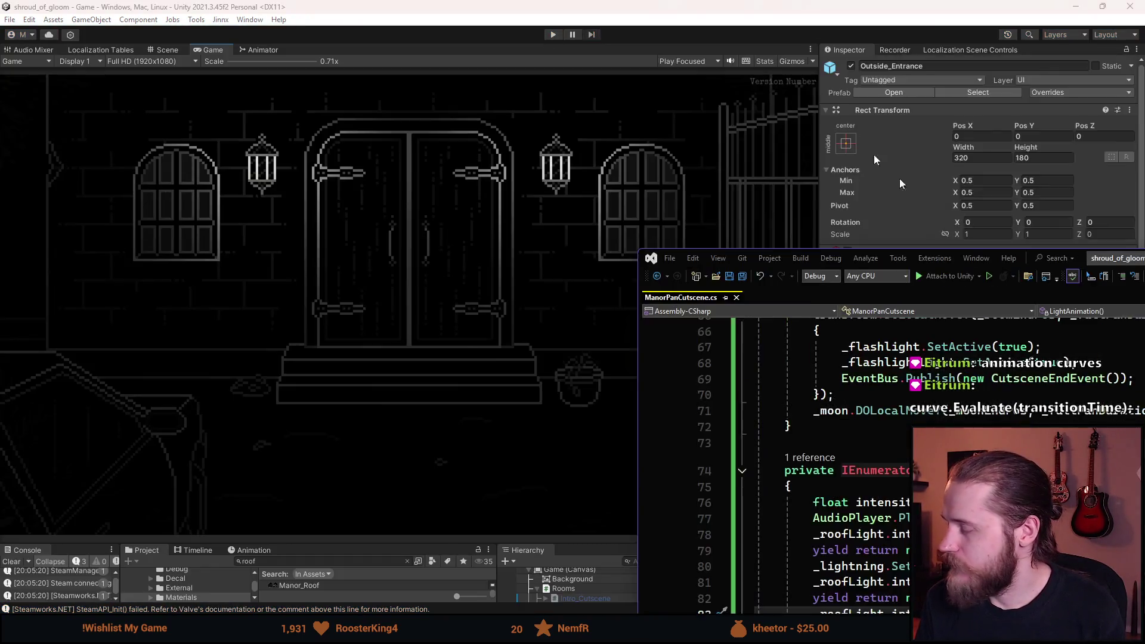
{"action": "scroll", "coordinate": [449, 320], "scroll_direction": "down", "scroll_amount": 1}
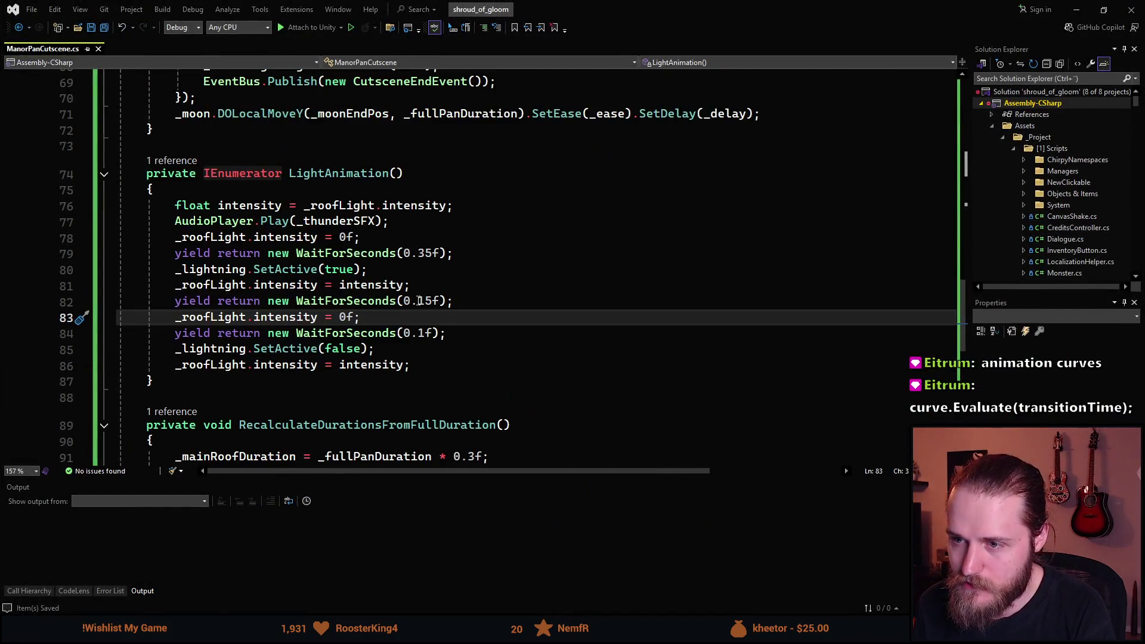
{"action": "scroll", "coordinate": [418, 283], "scroll_direction": "down", "scroll_amount": 7}
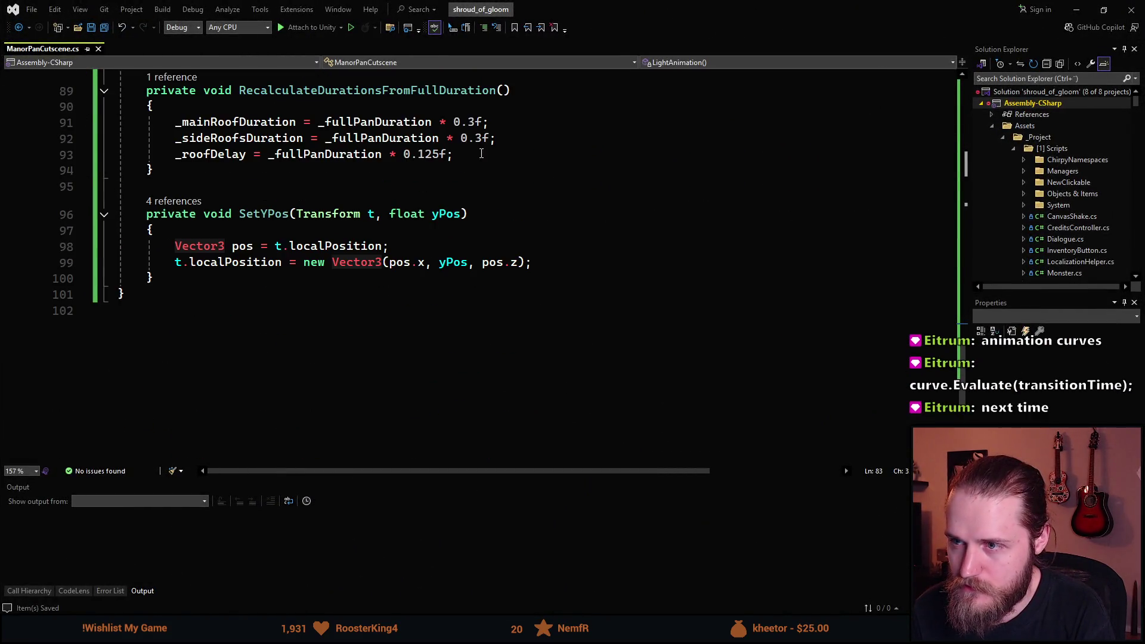
{"action": "left_click", "coordinate": [476, 121]}
{"action": "type", "text": "6"}
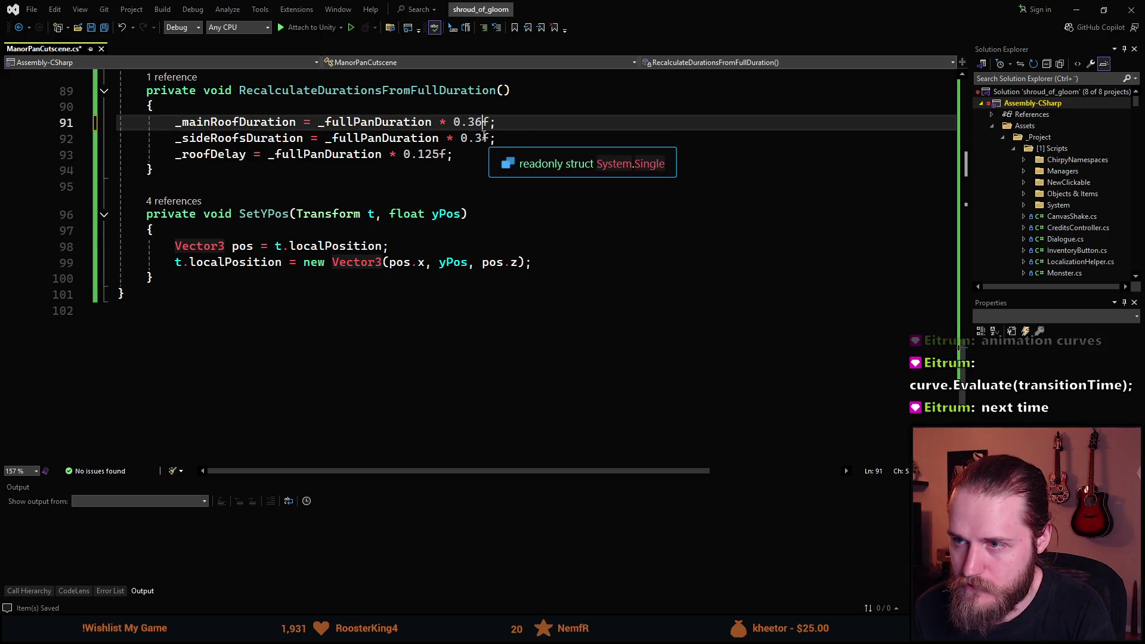
{"action": "key", "text": "Down"}
{"action": "type", "text": "6"}
{"action": "left_click", "coordinate": [442, 153]}
{"action": "key", "text": "BackSpace"}
{"action": "key", "text": "BackSpace"}
{"action": "type", "text": "5"}
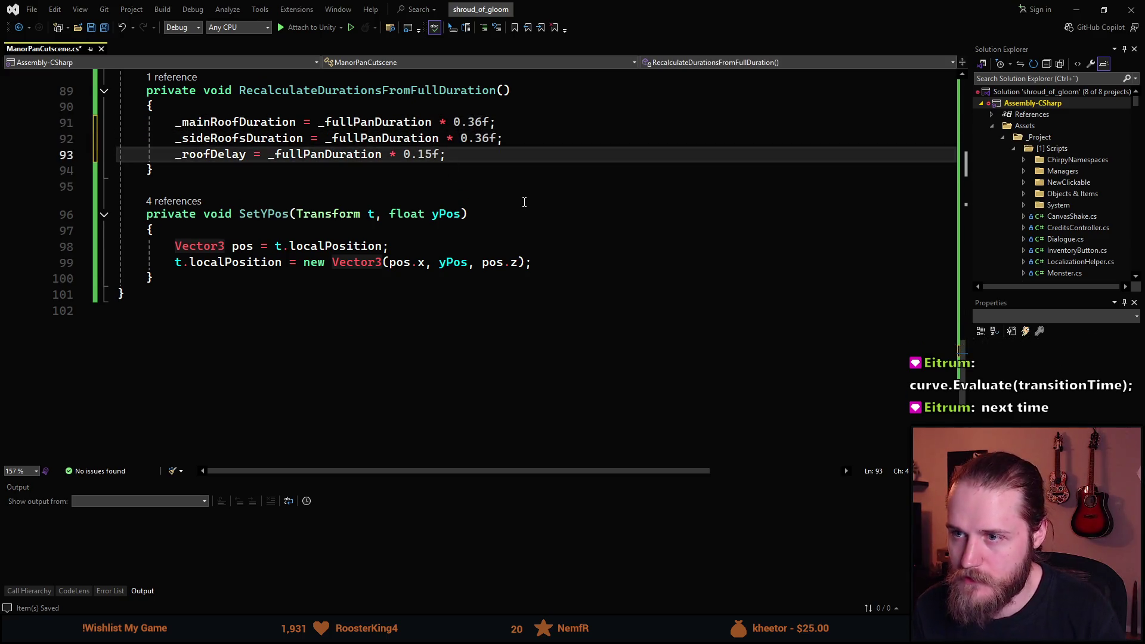
{"action": "key", "text": "alt+Tab"}
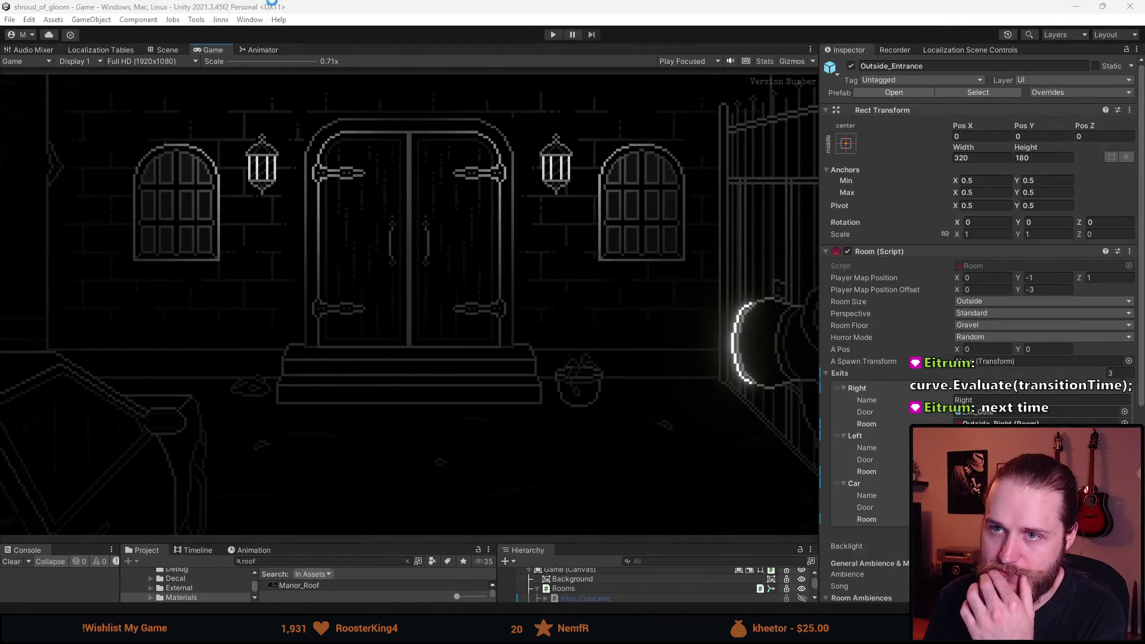